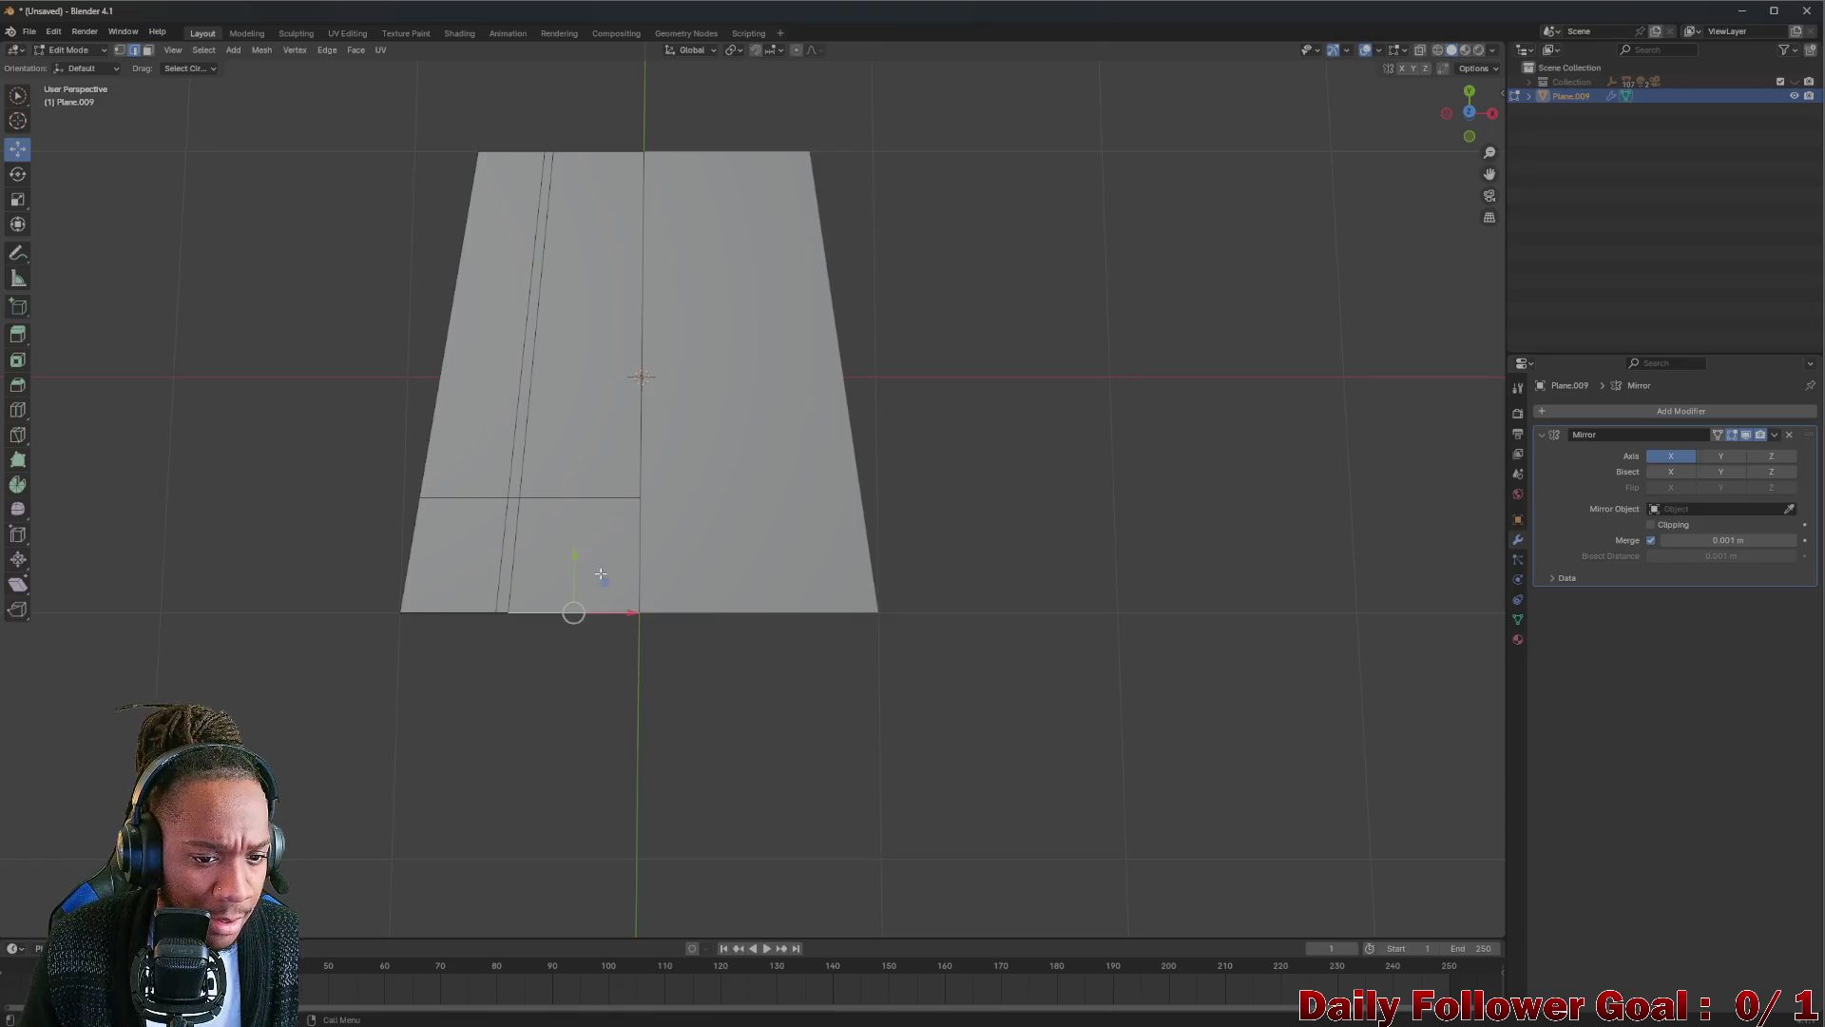
Nudge the bottom edge back flat and add a loop cut across the plane's lower faces.
left_click_drag(574, 562, 579, 482)
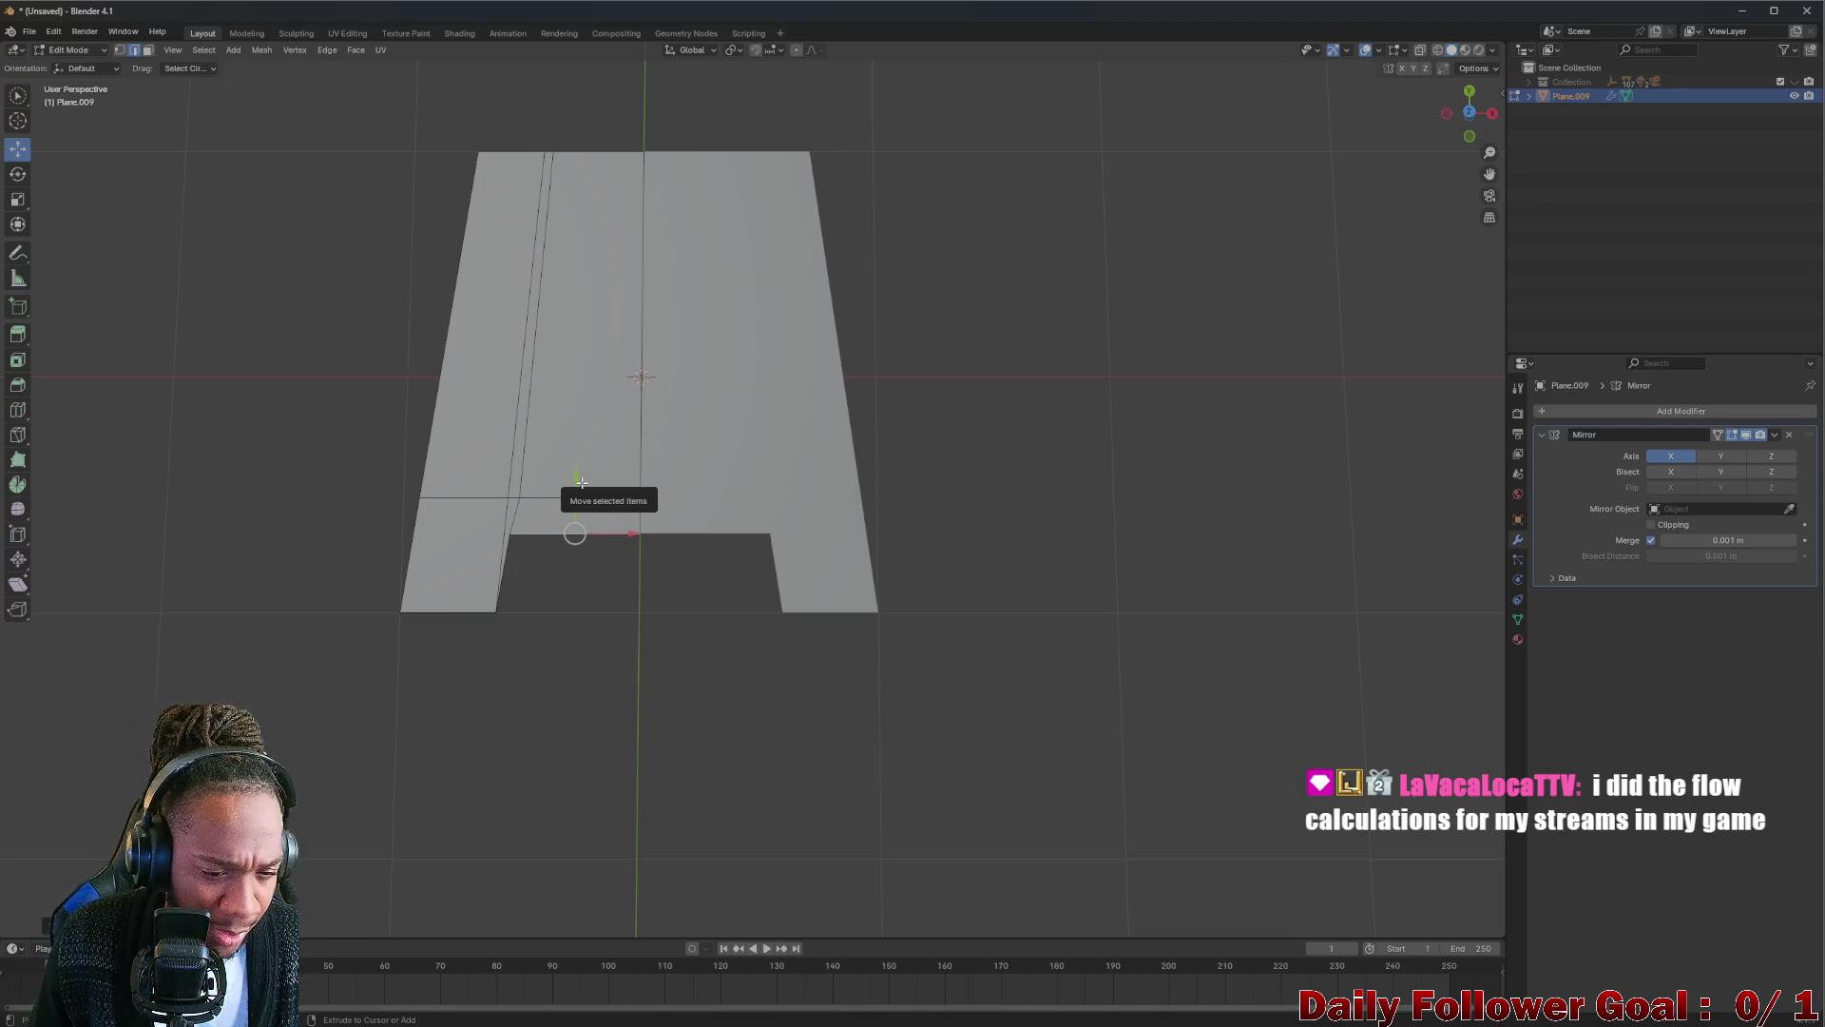
left_click_drag(579, 483, 283, 495)
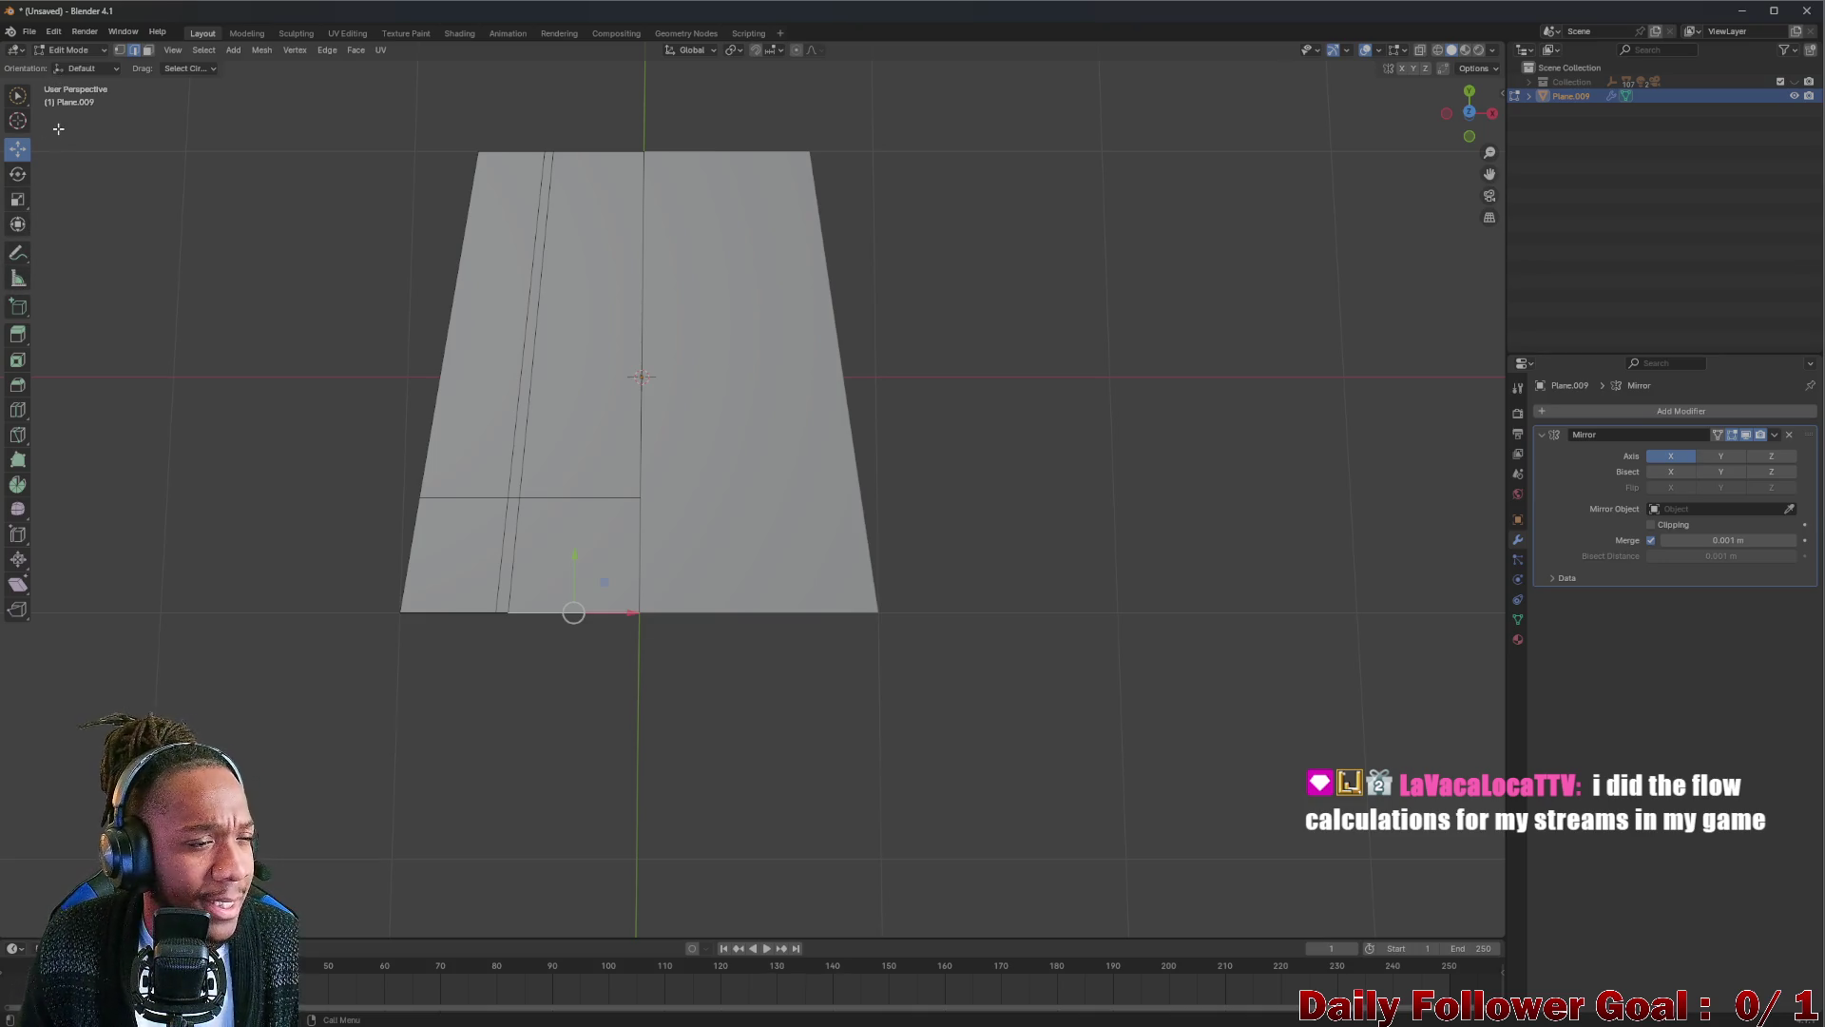
left_click(22, 315)
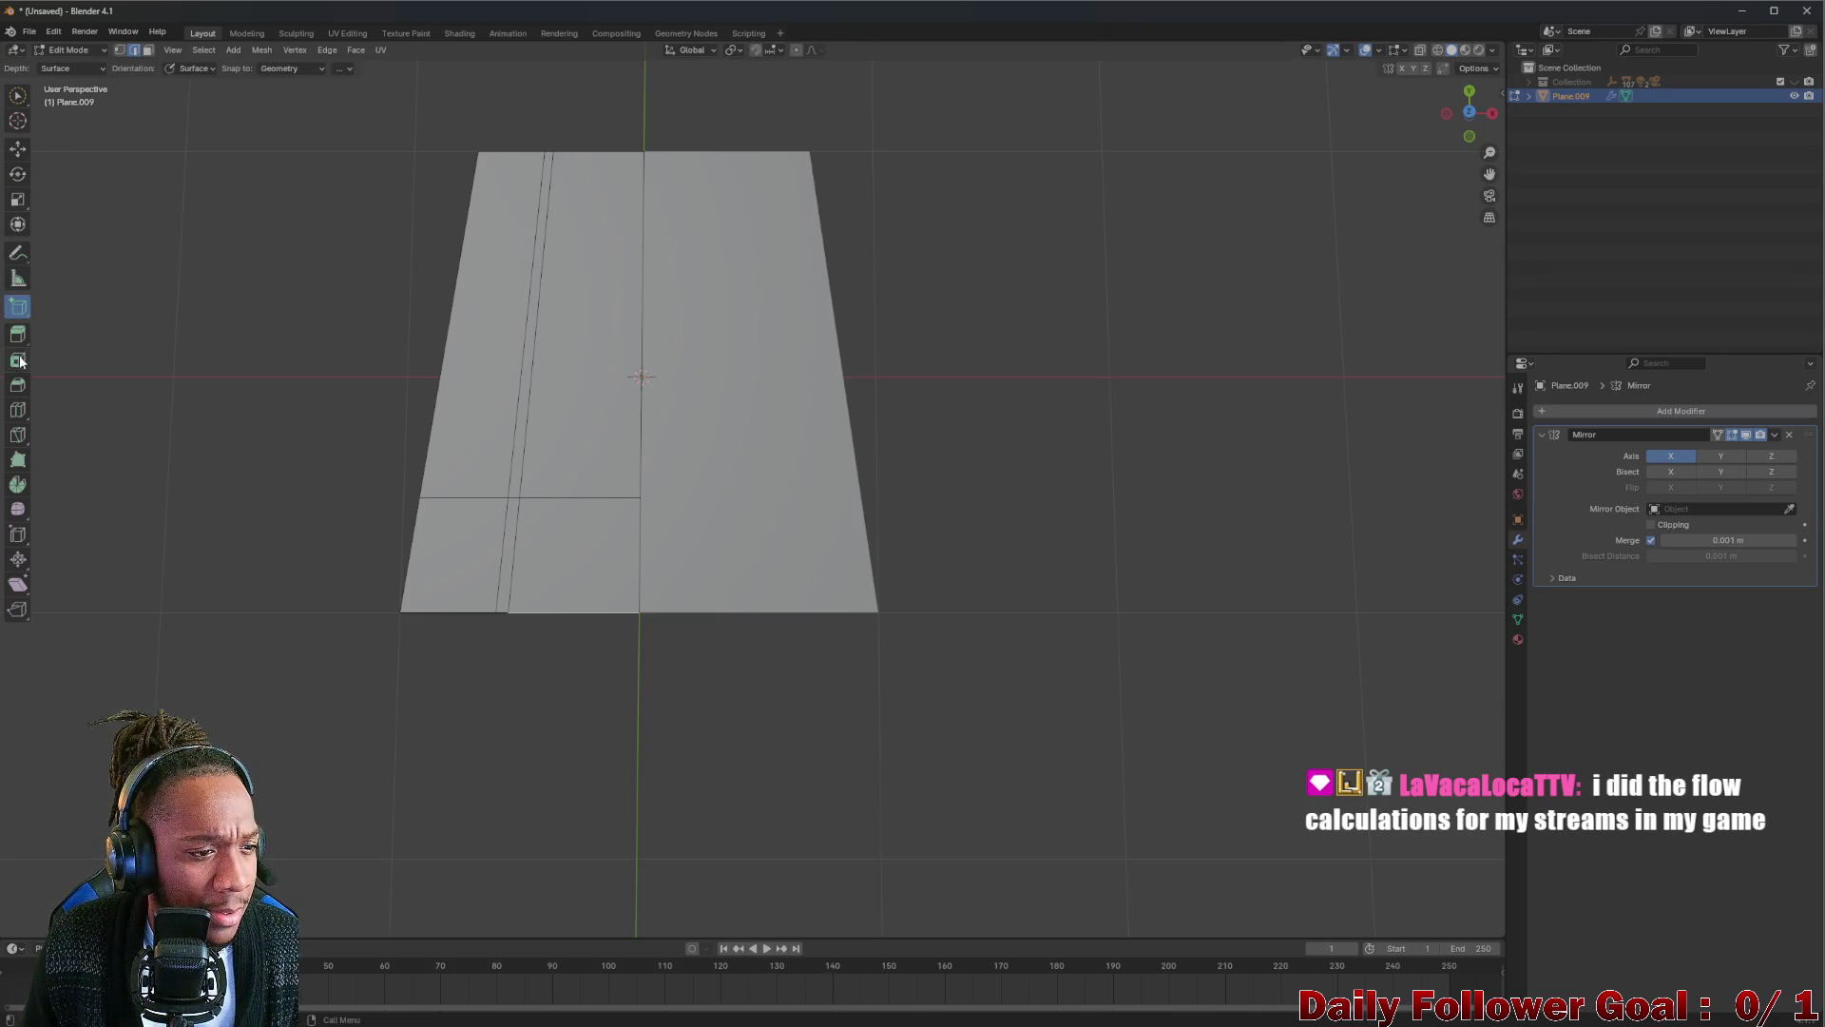
left_click(17, 411)
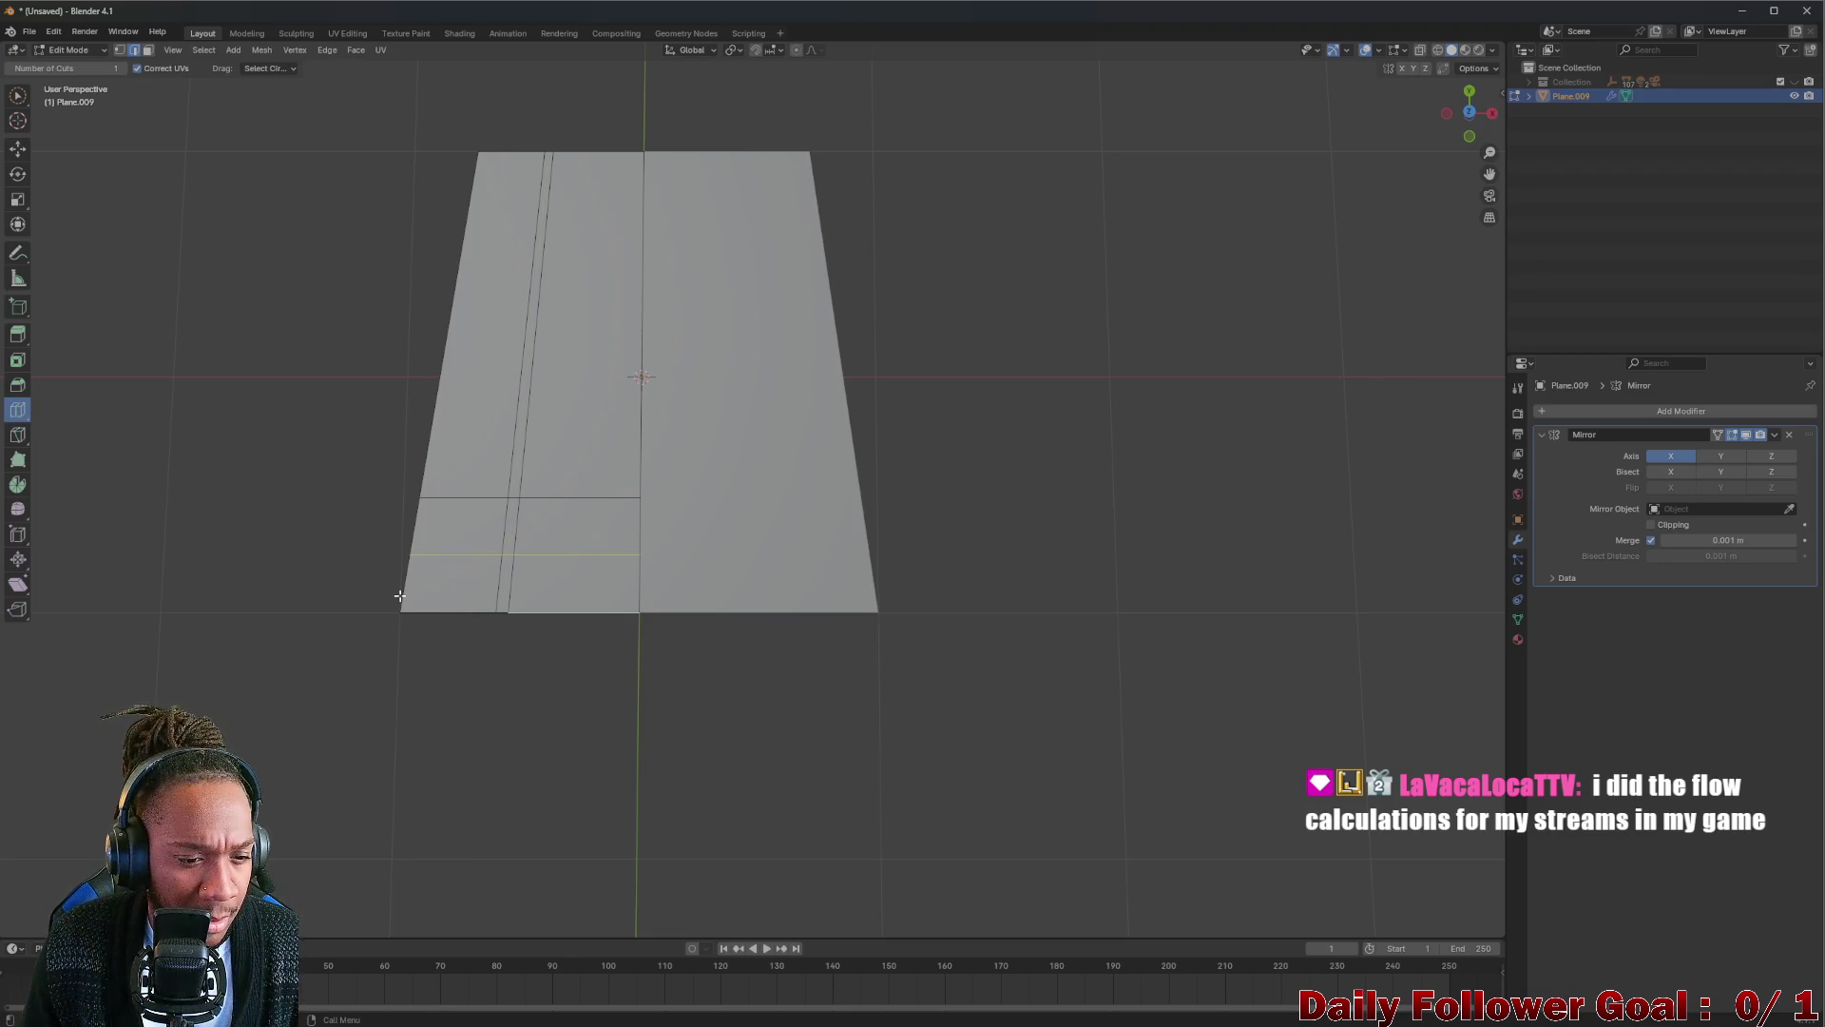
left_click_drag(399, 595, 404, 607)
left_click(412, 649)
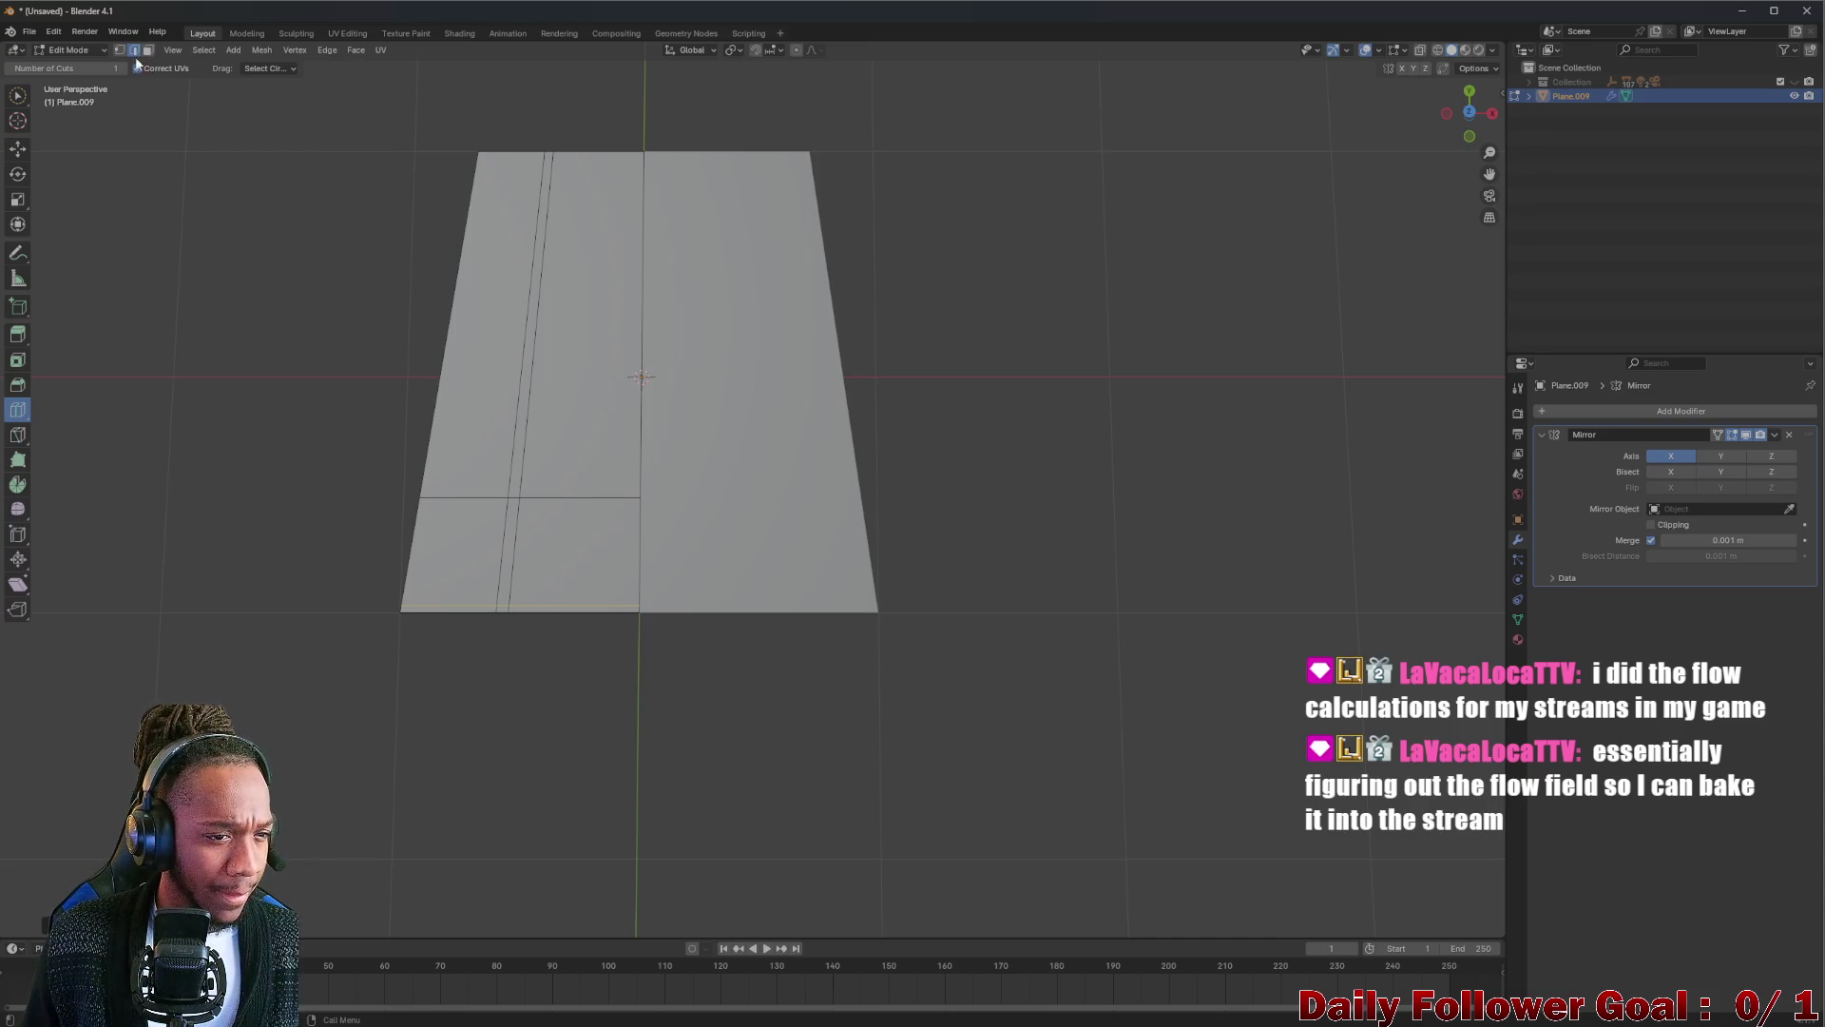
Return to the Move tool and select the bottom centre edge segment.
left_click(18, 148)
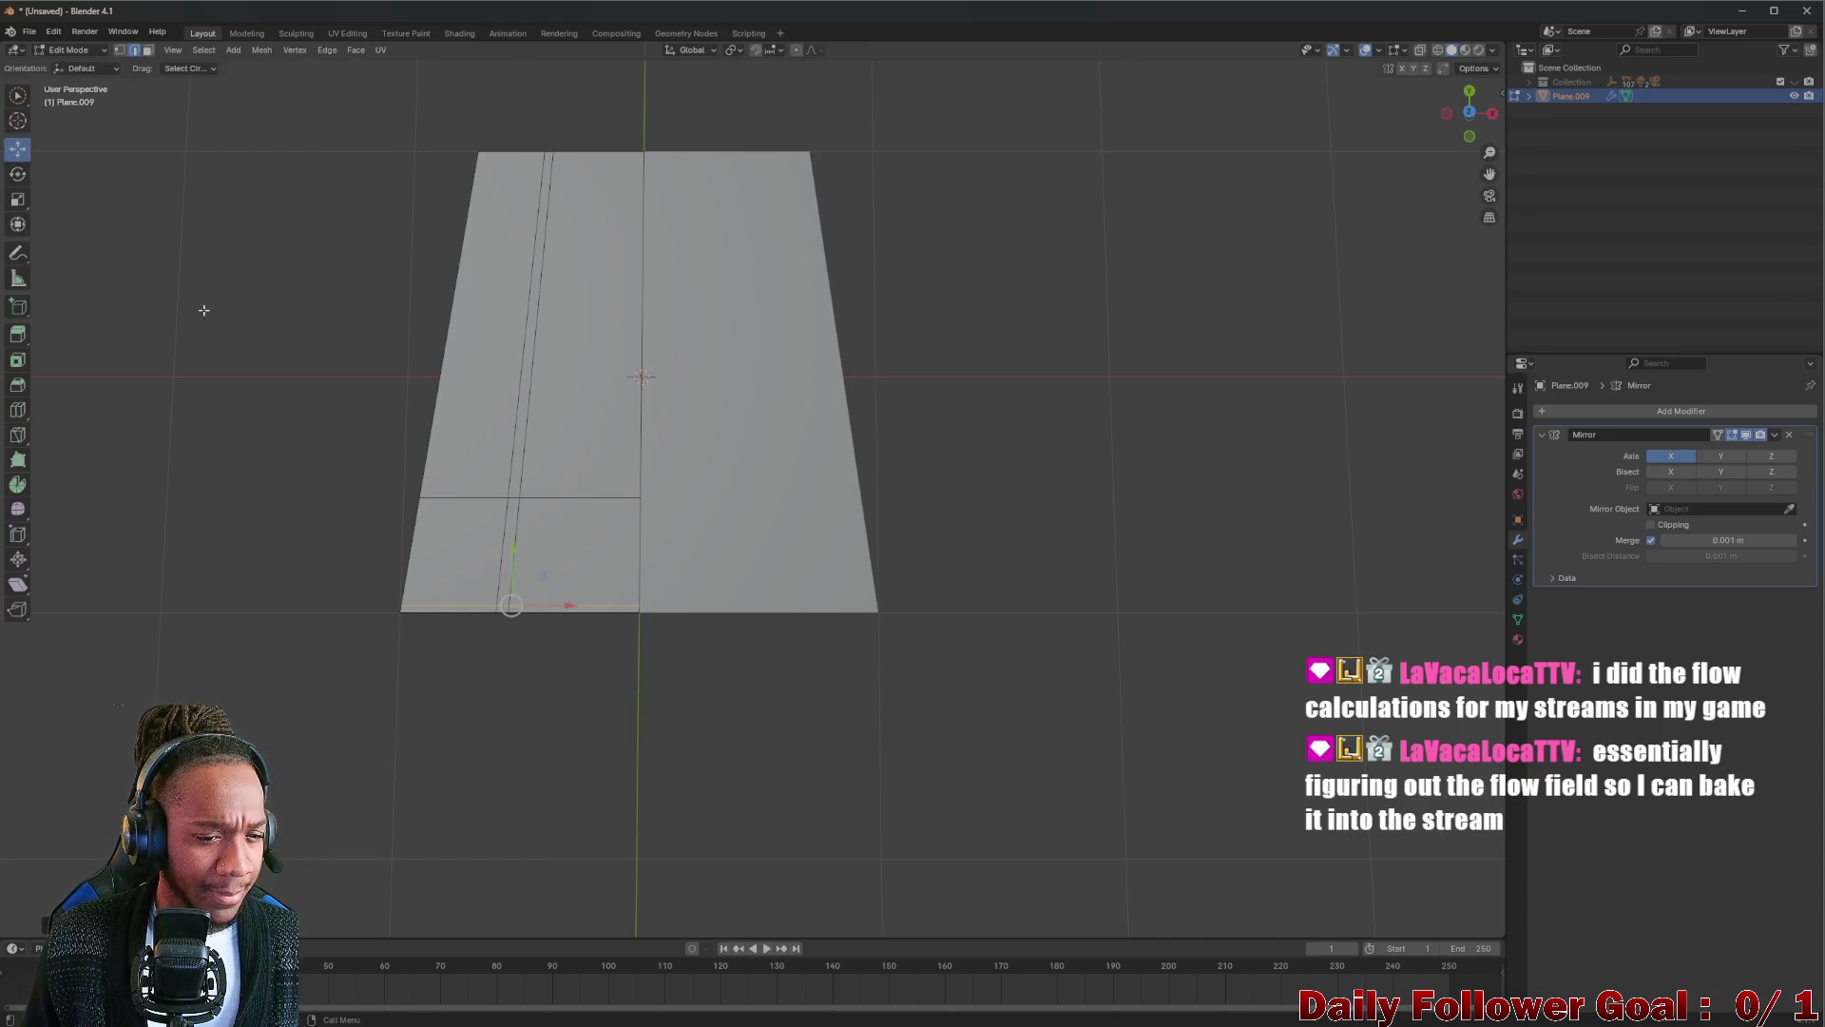
left_click(596, 607)
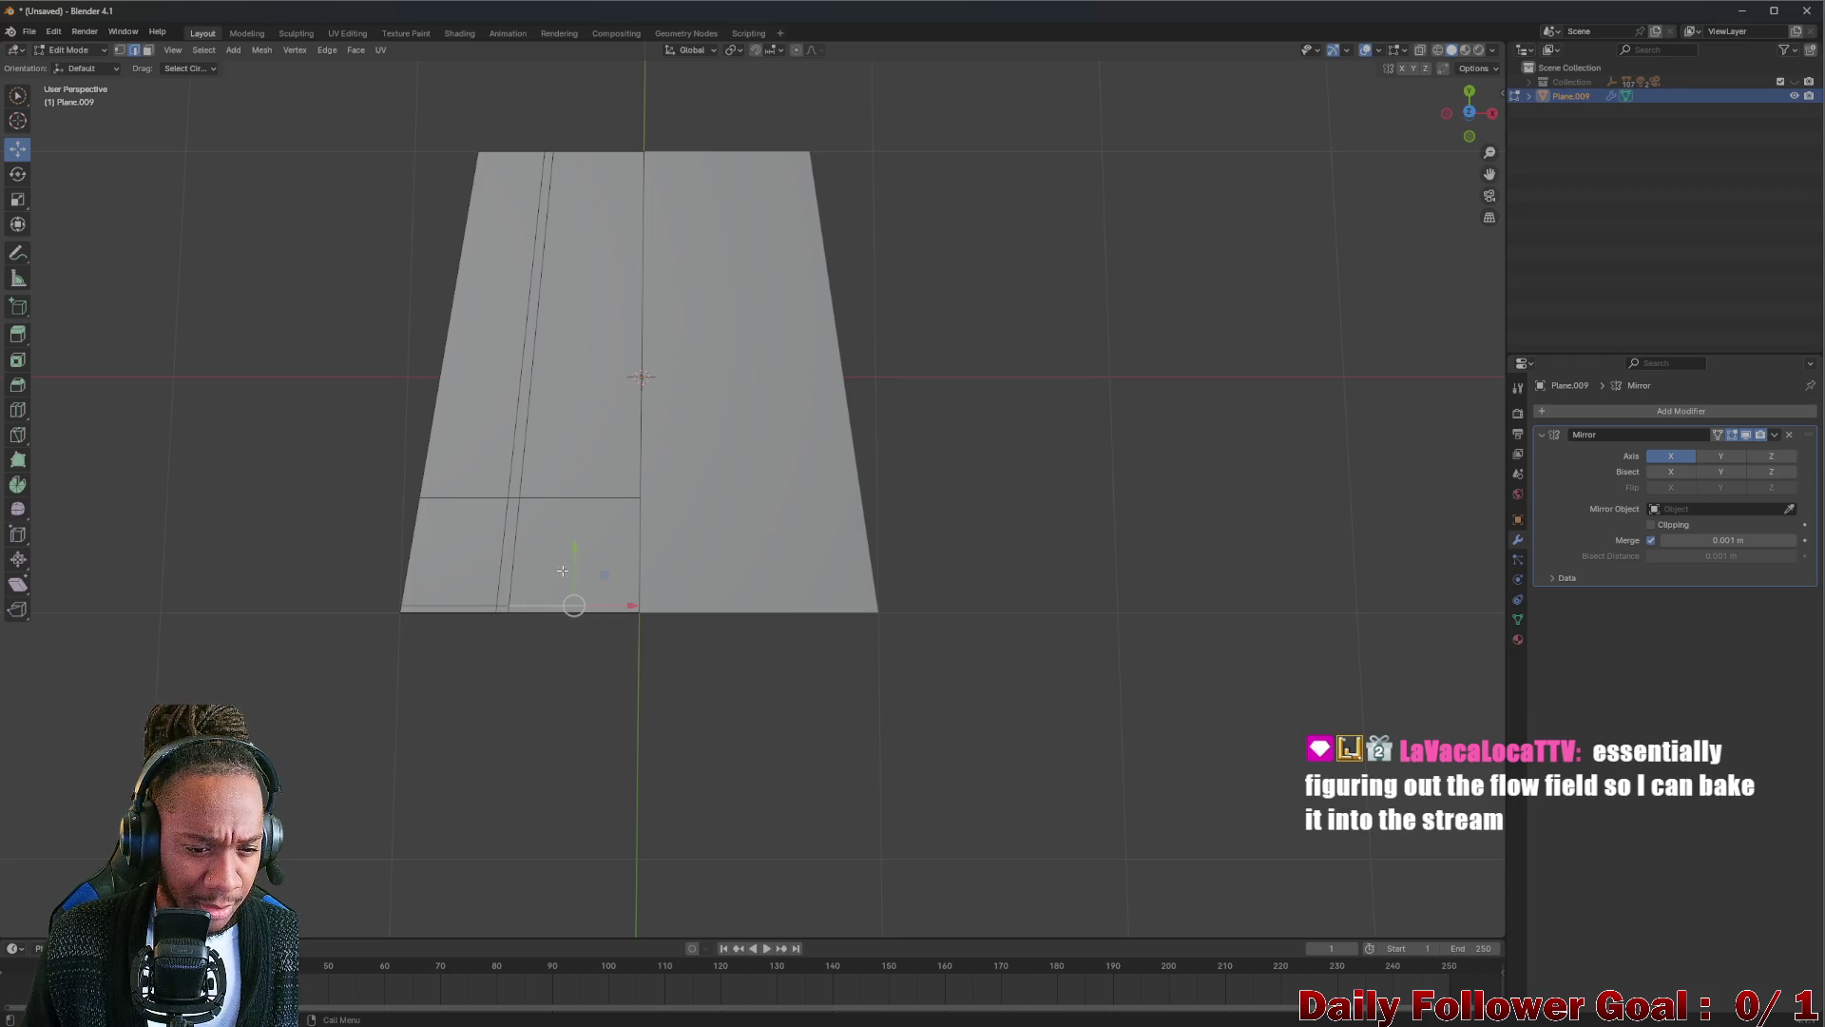
Raise the bottom centre edge upward to form a rectangular notch, undoing and redoing the move.
left_click_drag(574, 550, 578, 486)
key("ctrl+z")
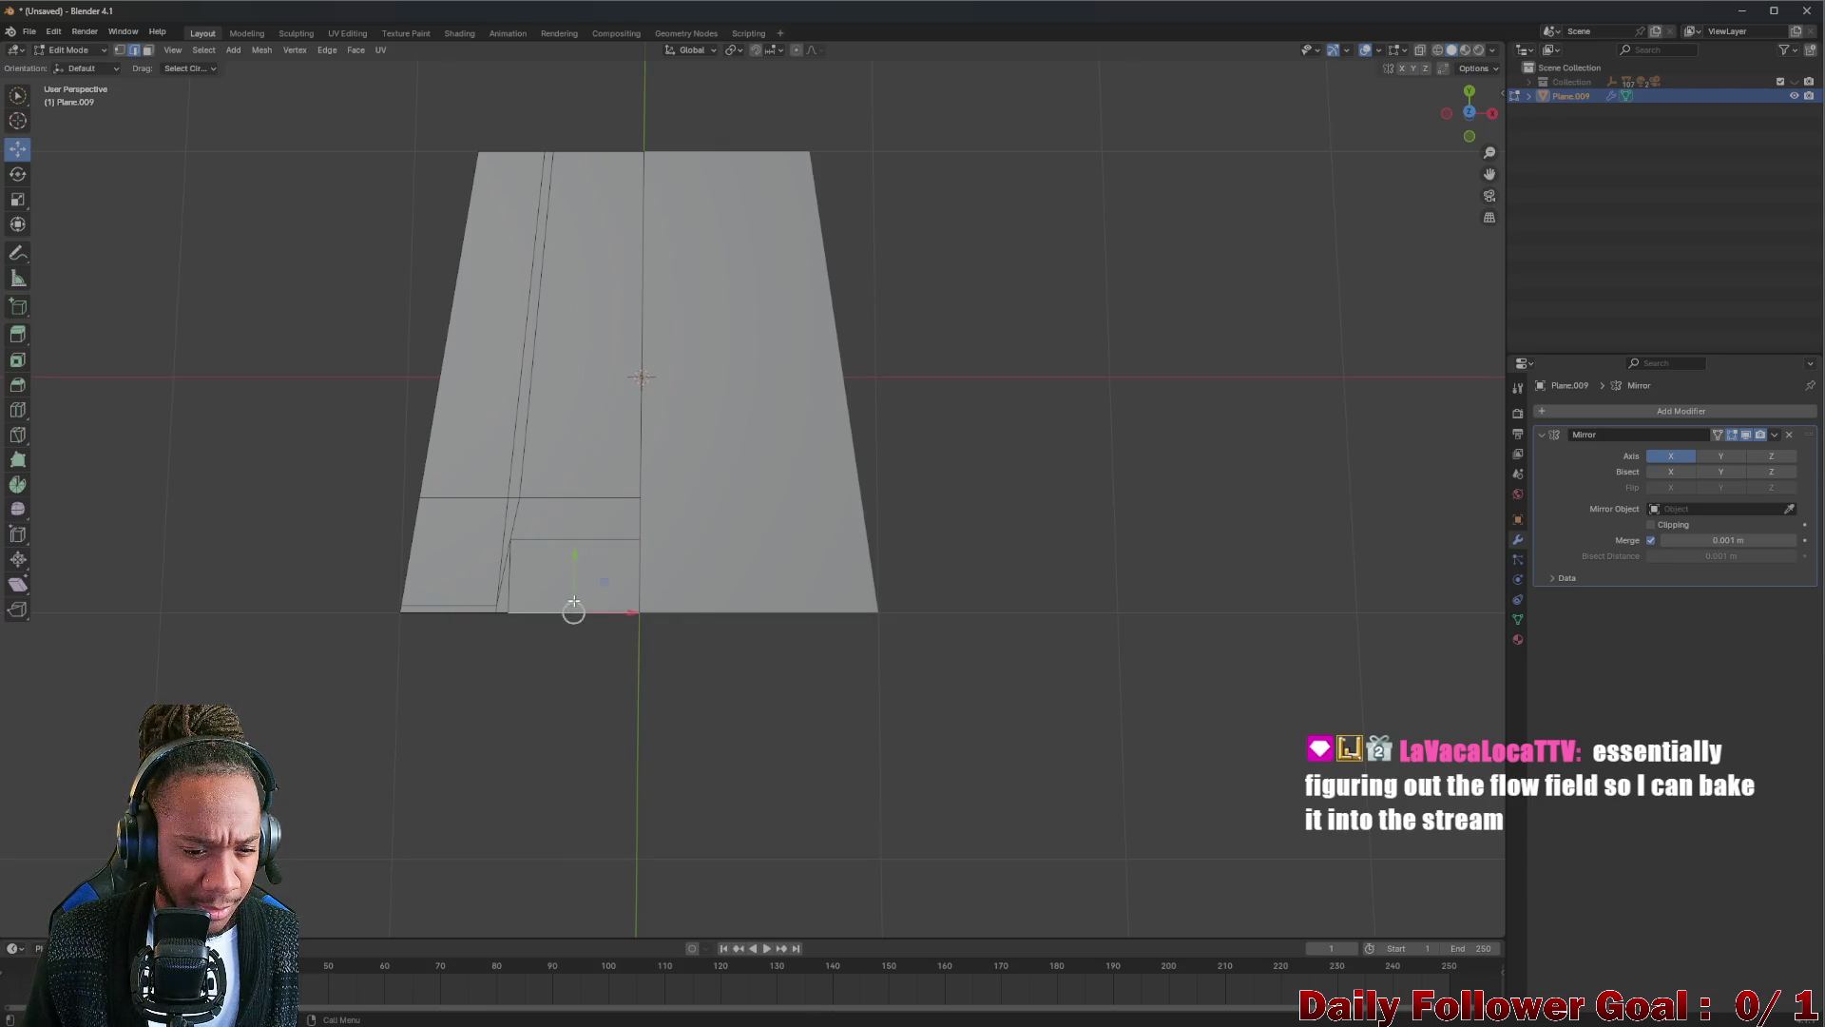
left_click_drag(576, 563, 580, 501)
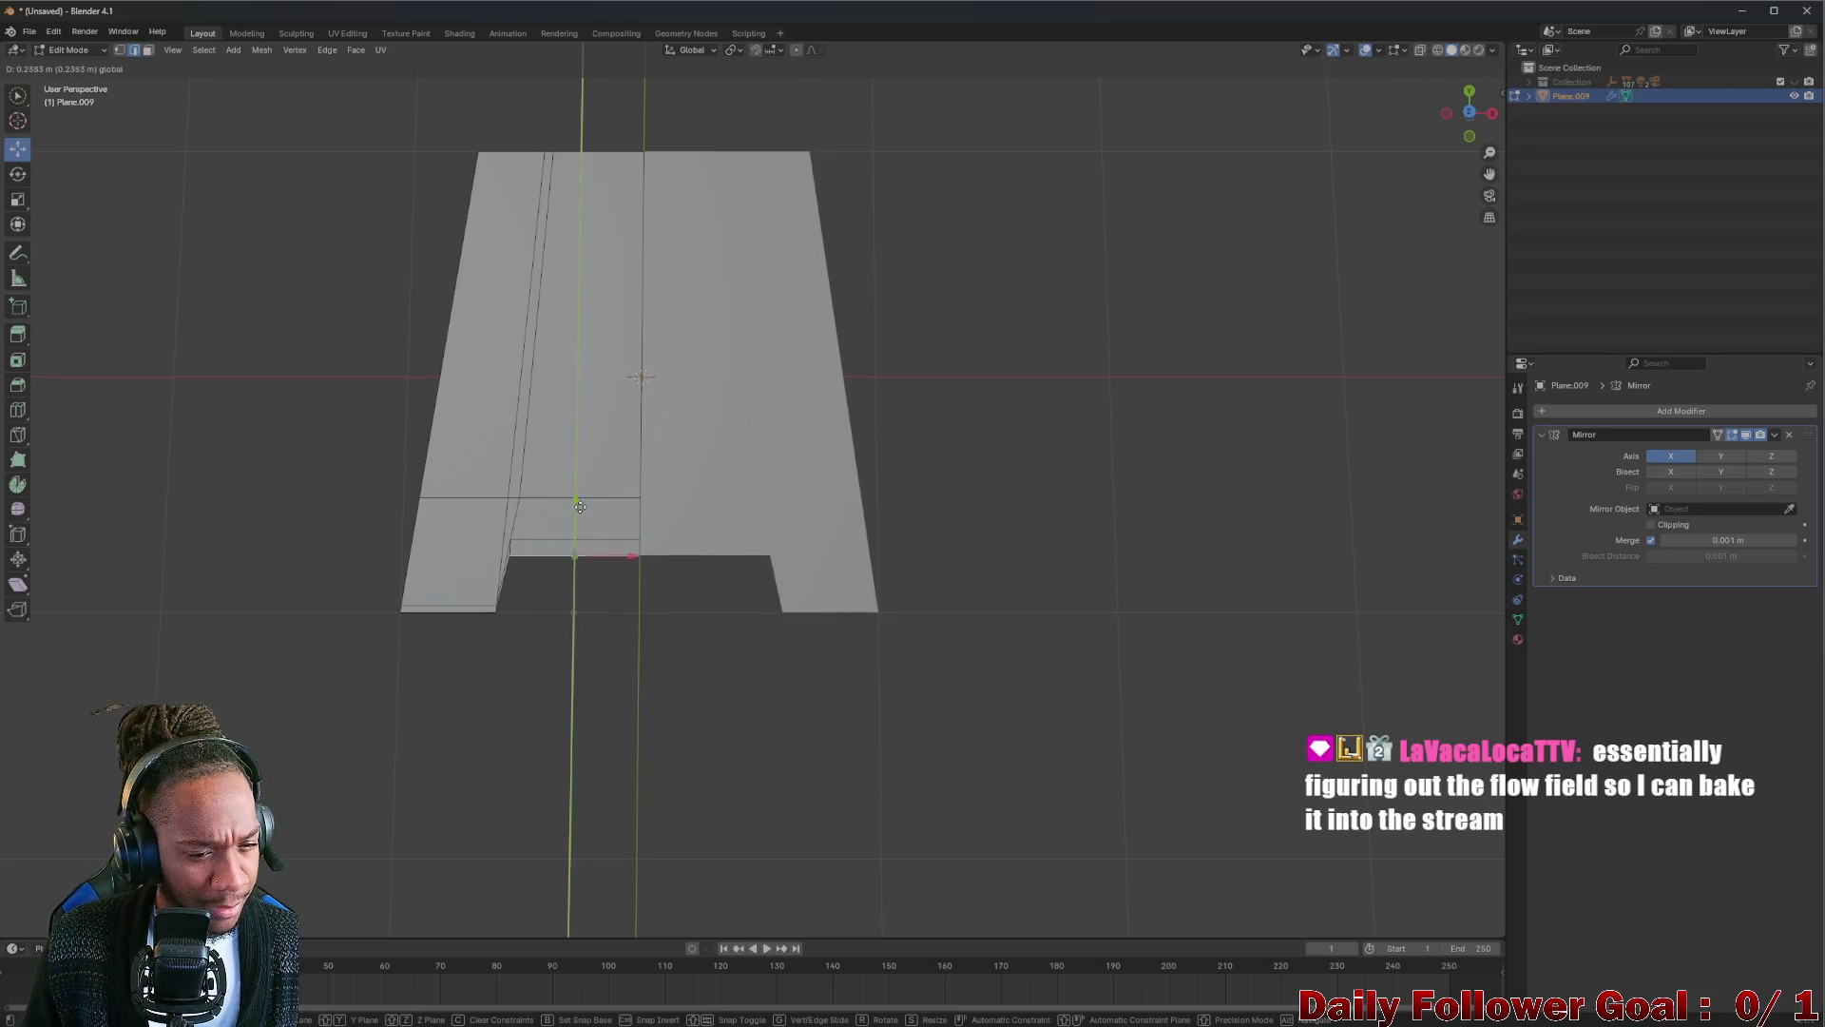
left_click_drag(580, 501, 581, 503)
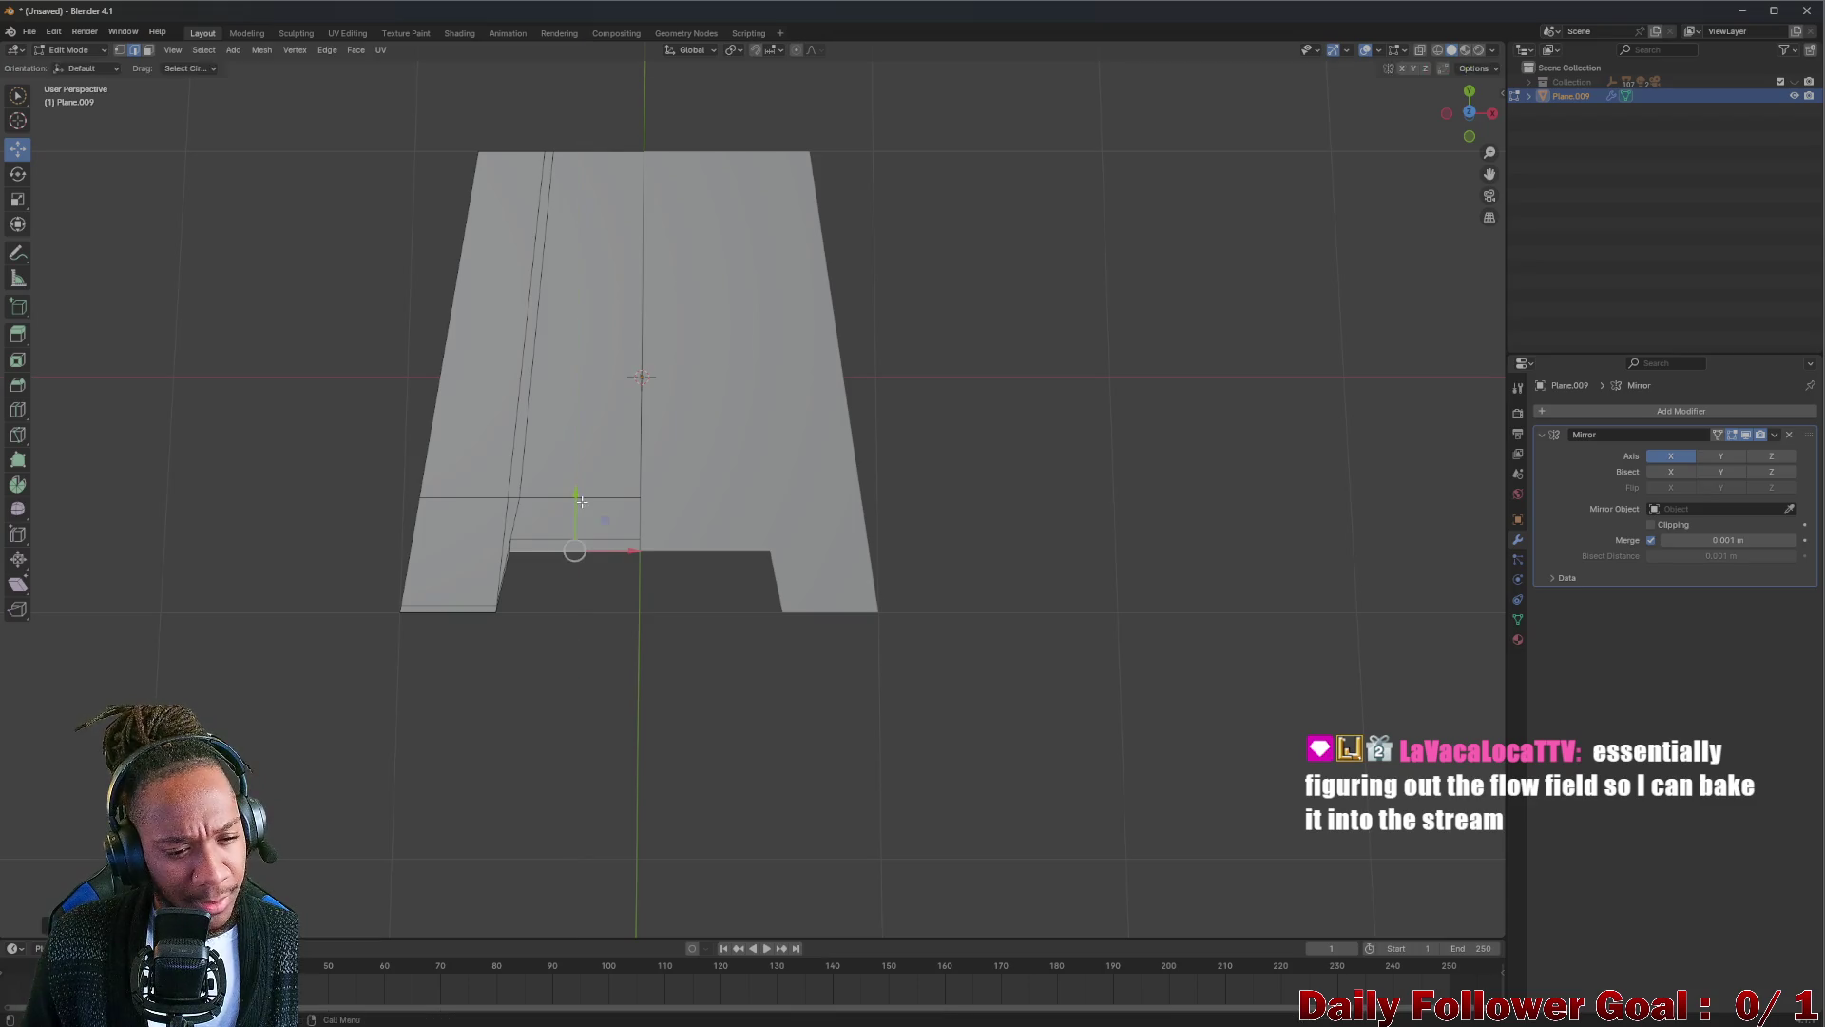
key("ctrl+z")
key("ctrl+z")
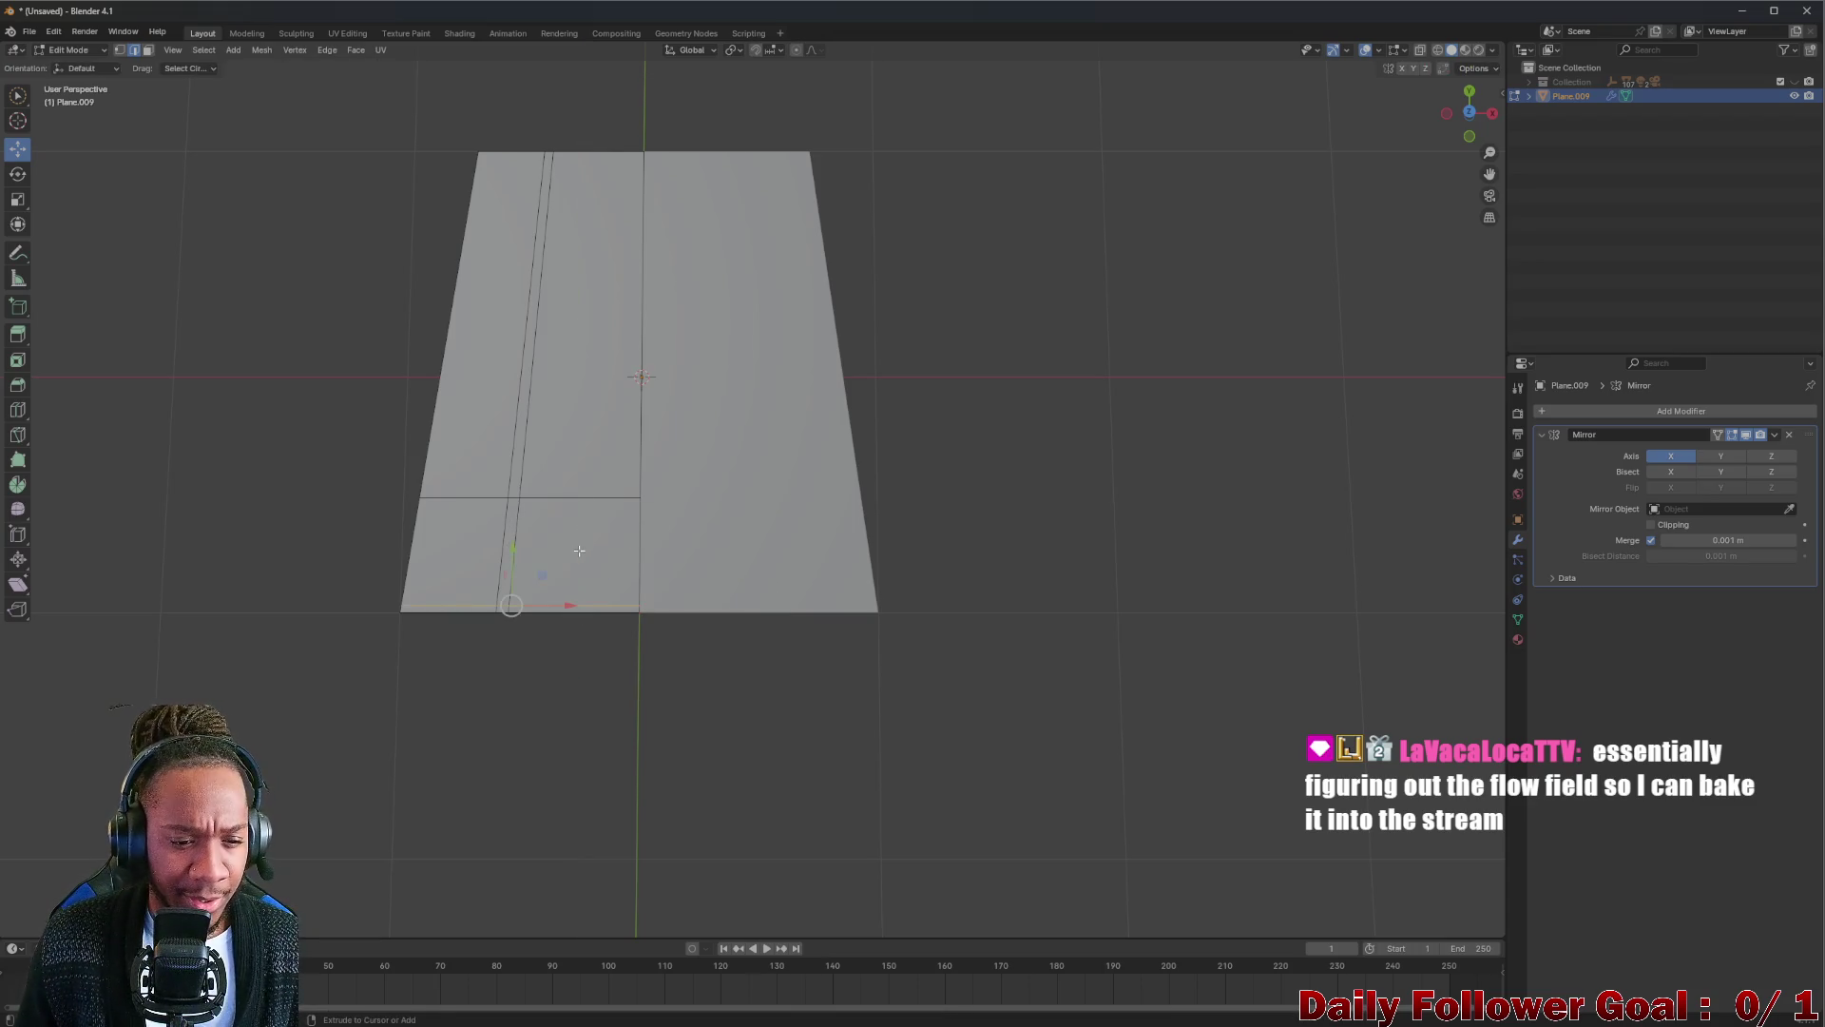
key("ctrl+shift+z")
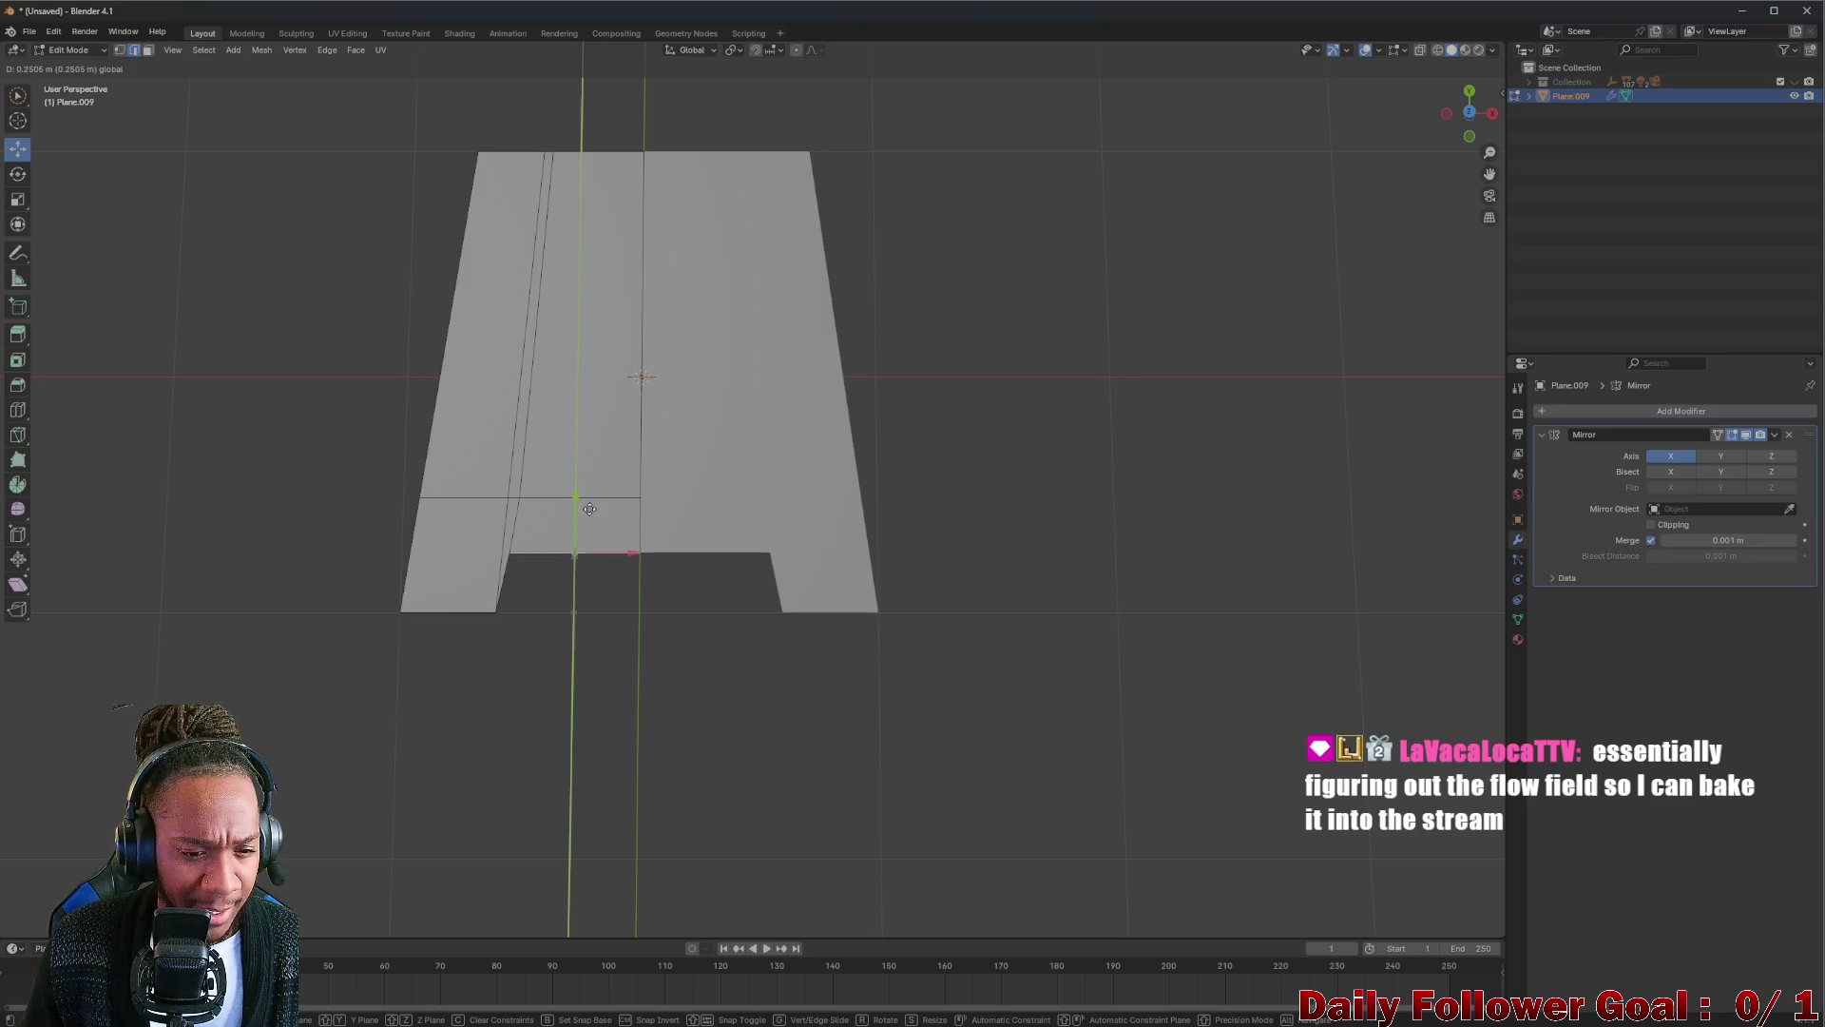
mouse_move(589, 532)
middle_mouse_down()
mouse_move(523, 523)
mouse_move(664, 500)
mouse_move(525, 393)
mouse_move(532, 342)
middle_mouse_up()
left_click(531, 332)
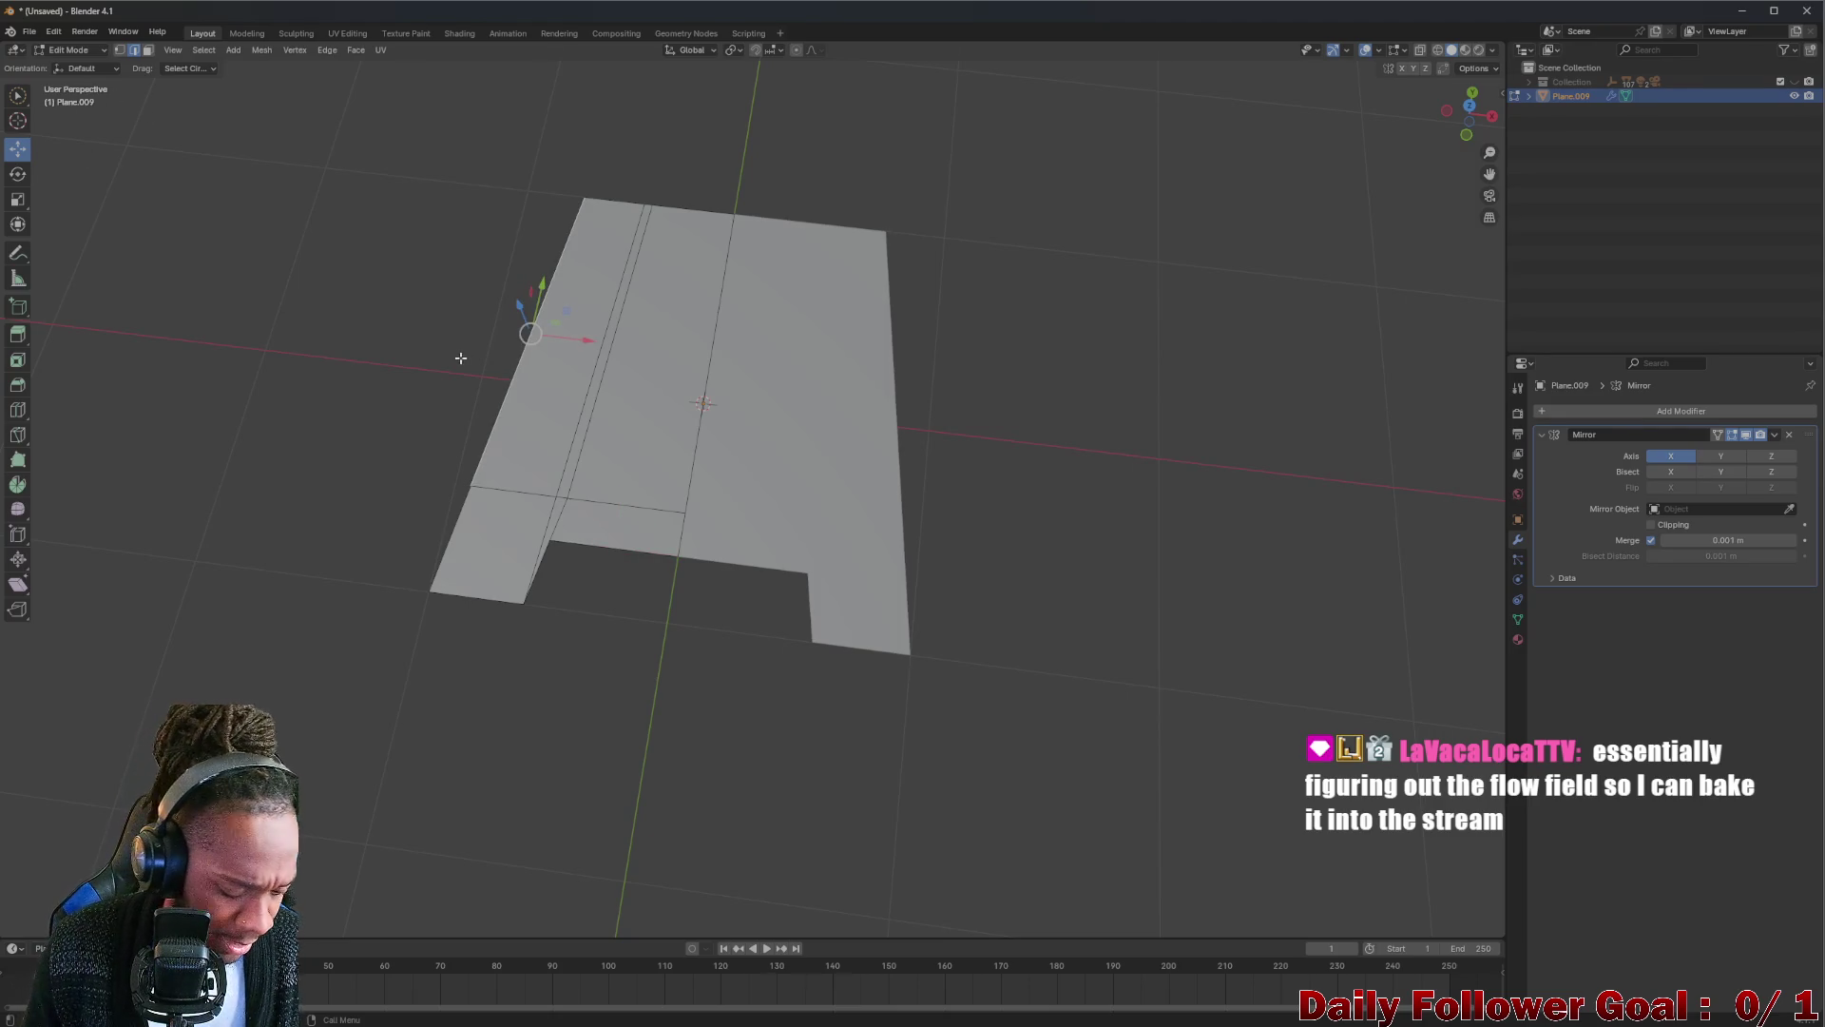
key("ctrl+z")
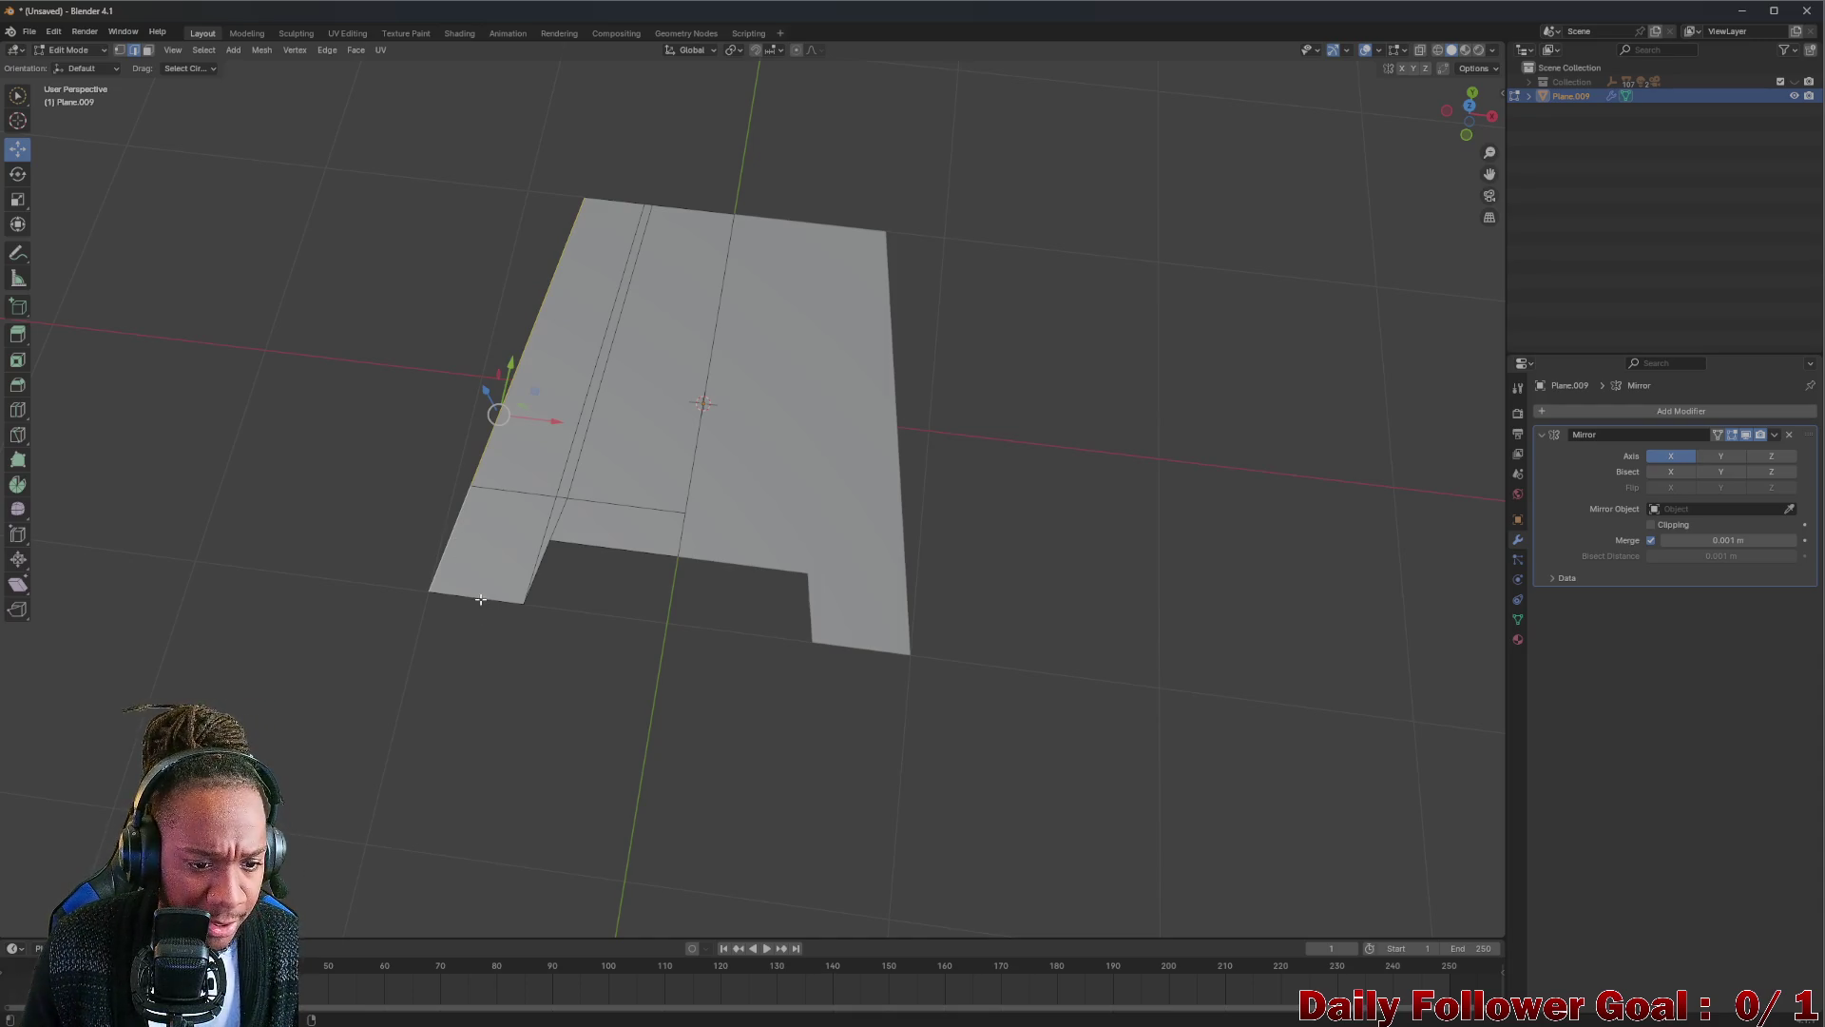
key("ctrl+z")
mouse_move(610, 494)
middle_mouse_down()
mouse_move(904, 266)
mouse_move(521, 697)
middle_mouse_up()
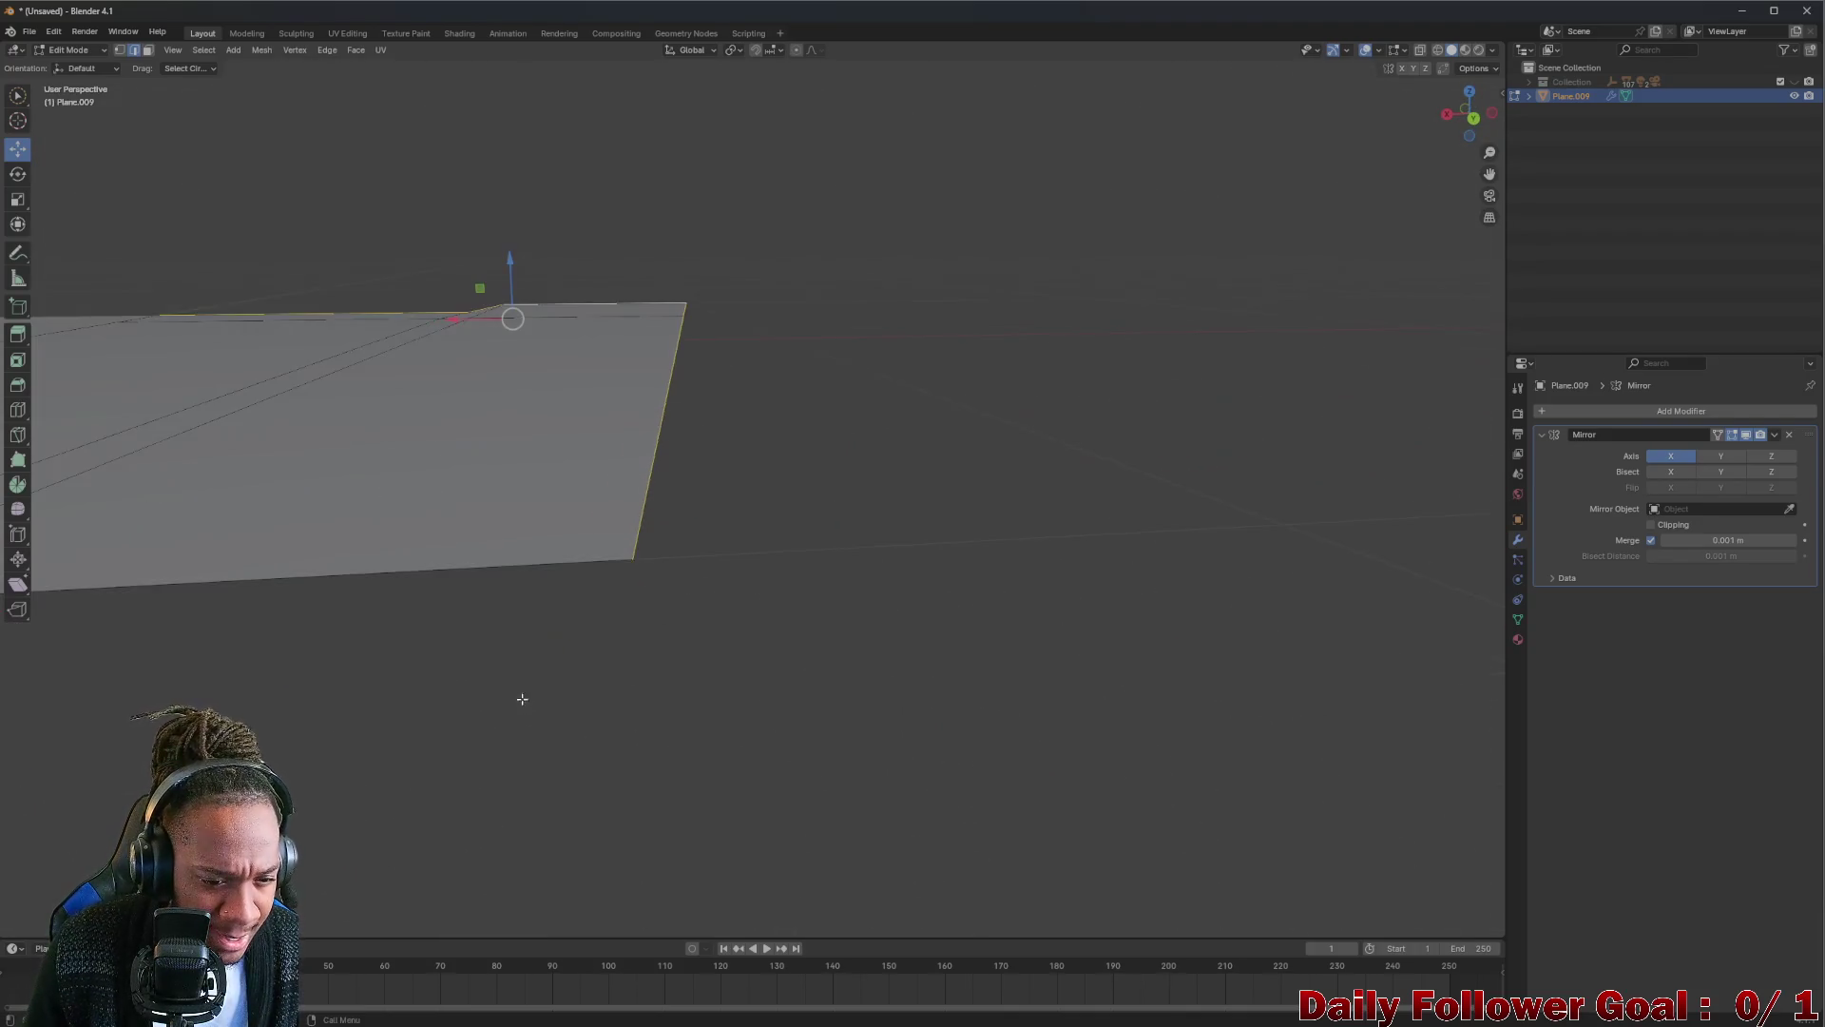
key("z")
left_click(409, 558)
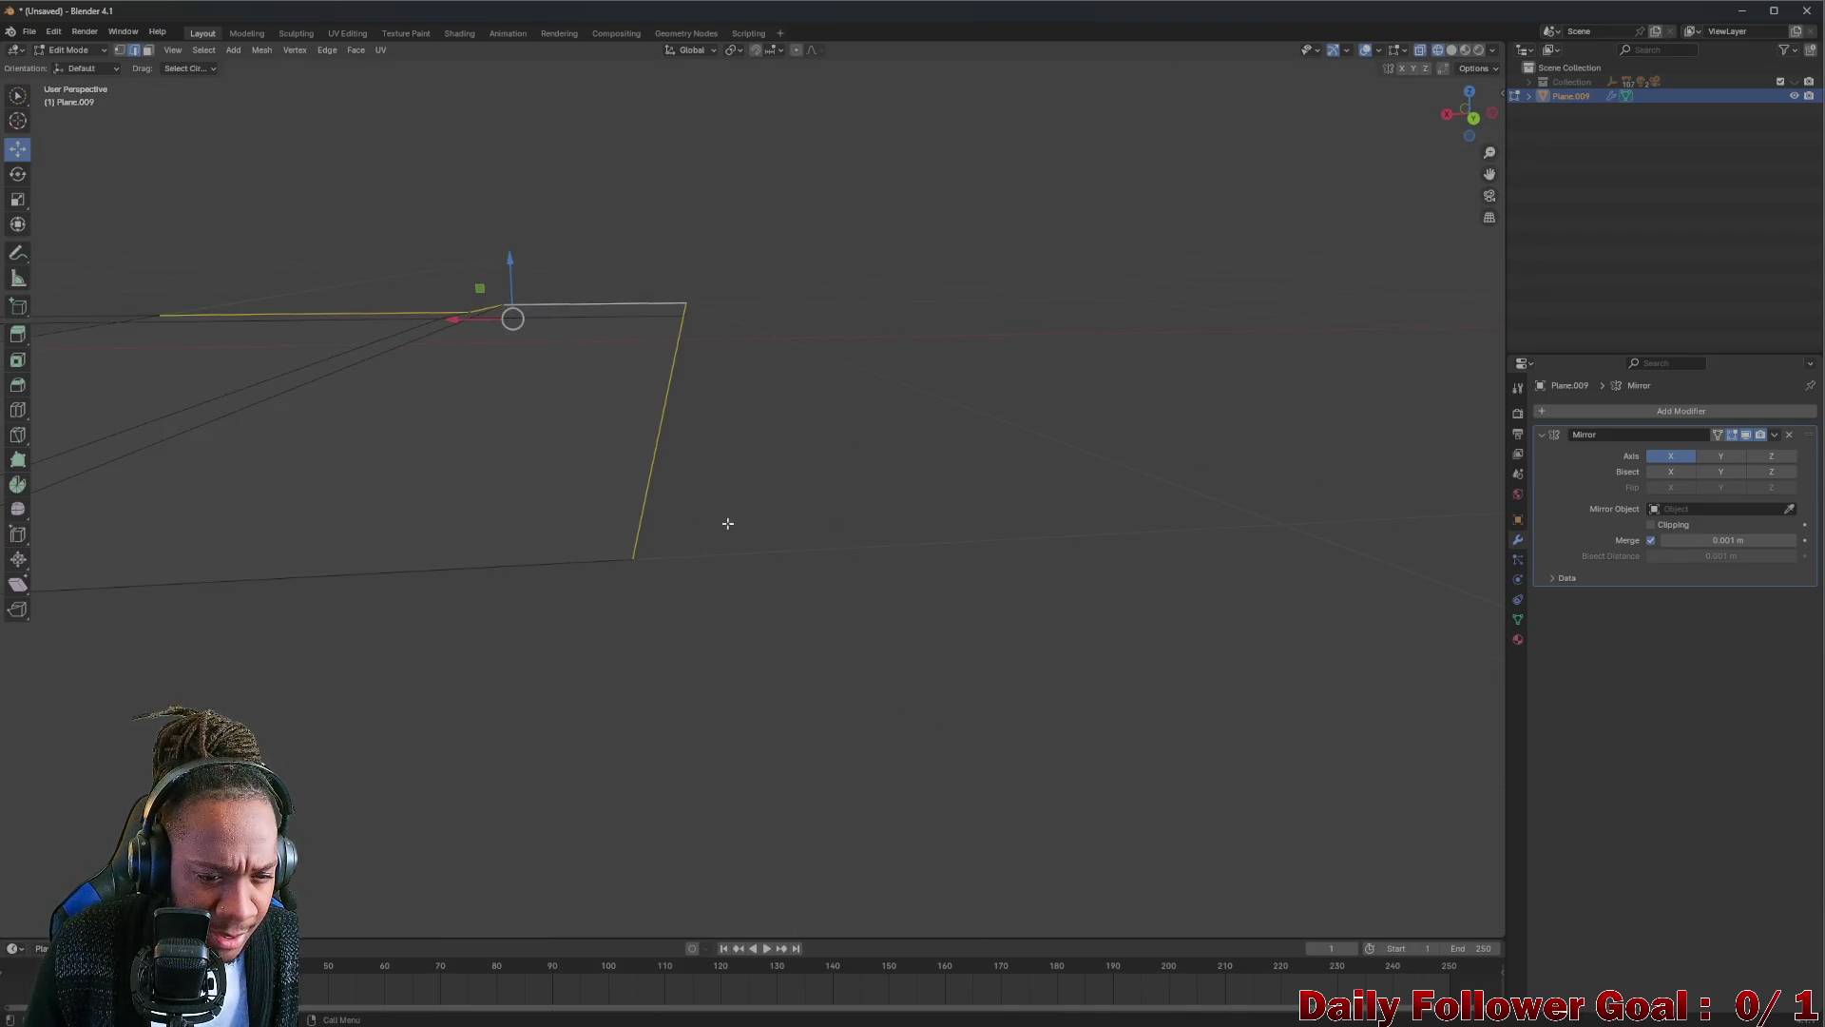
key("z")
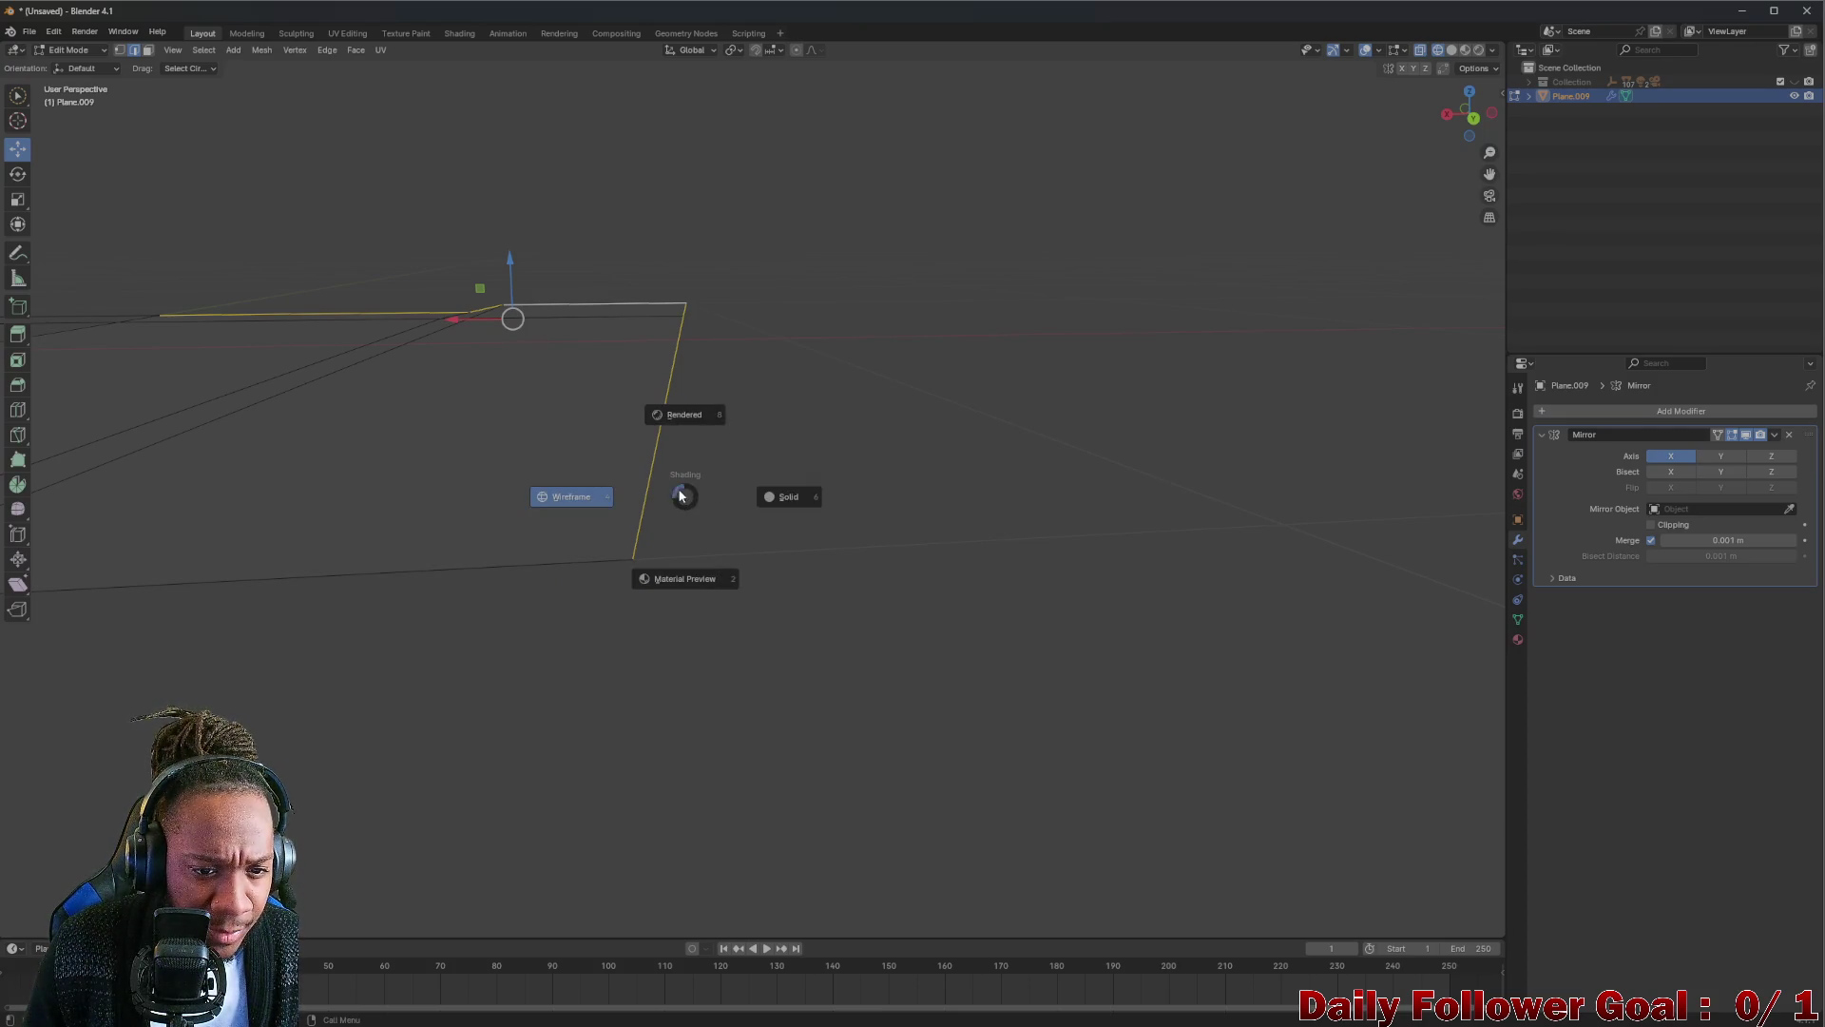
left_click(691, 448)
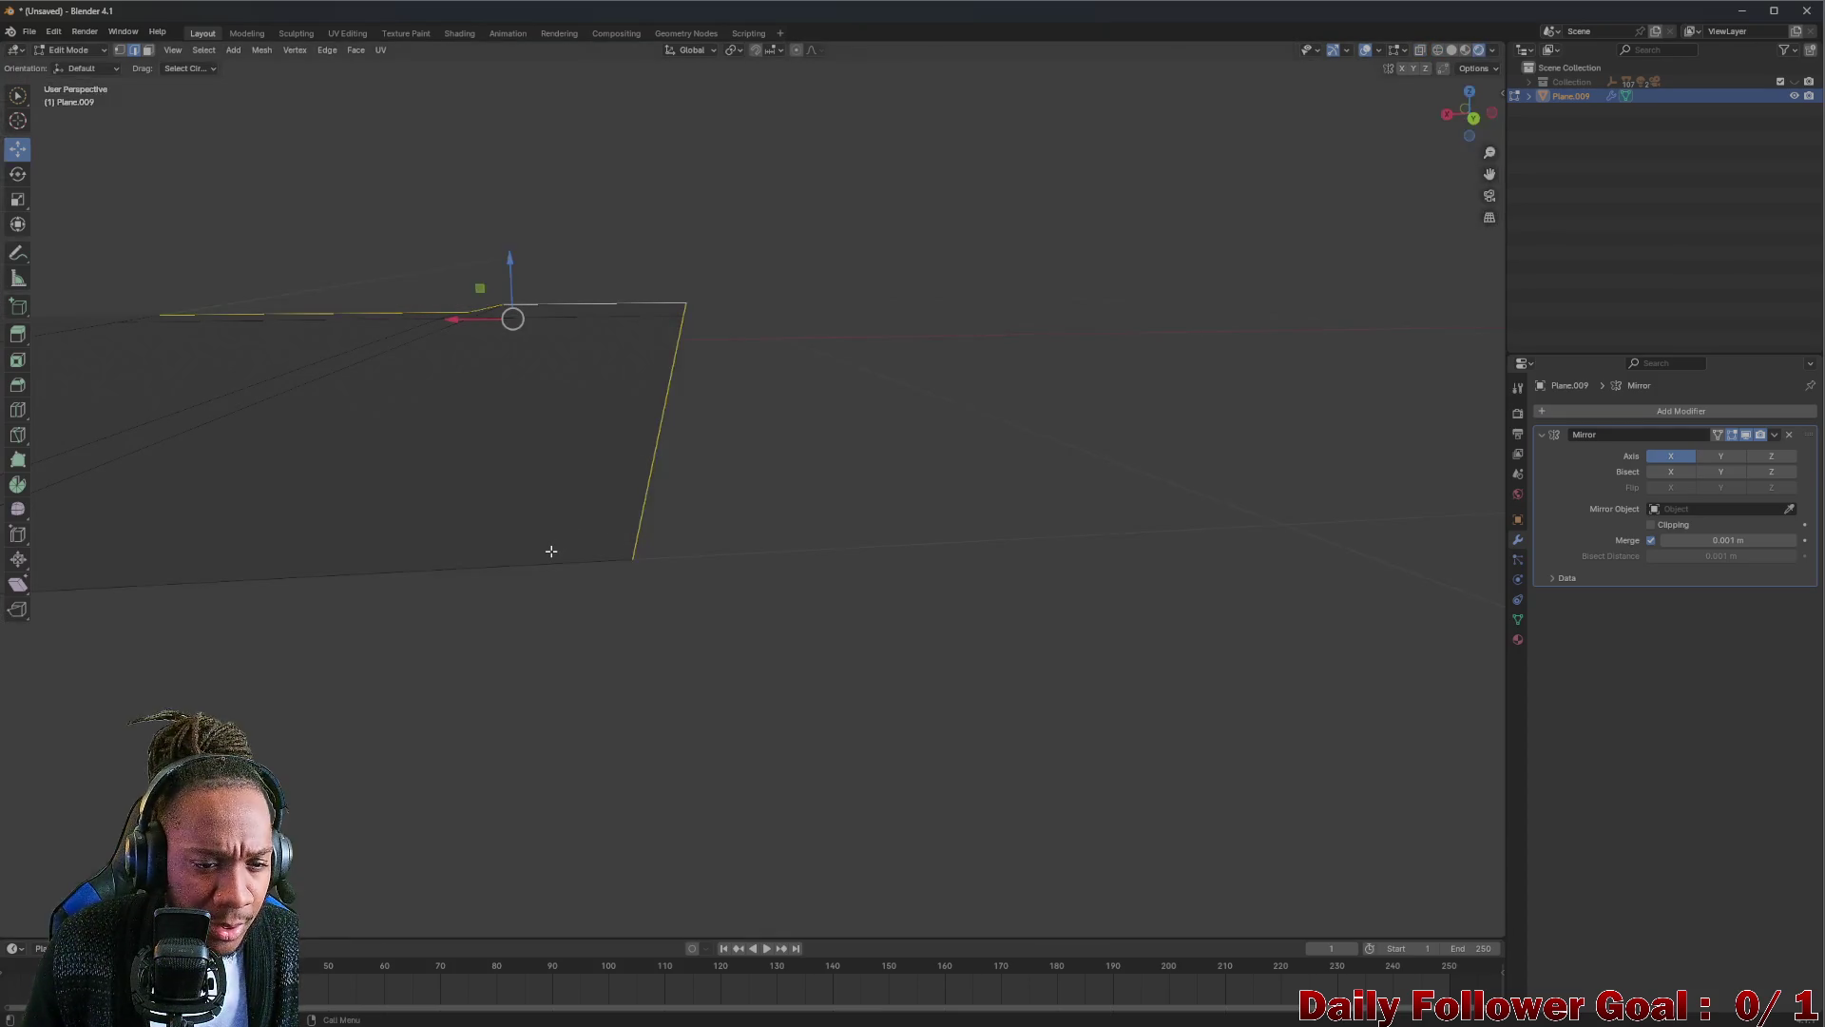
key("z")
left_click(644, 535)
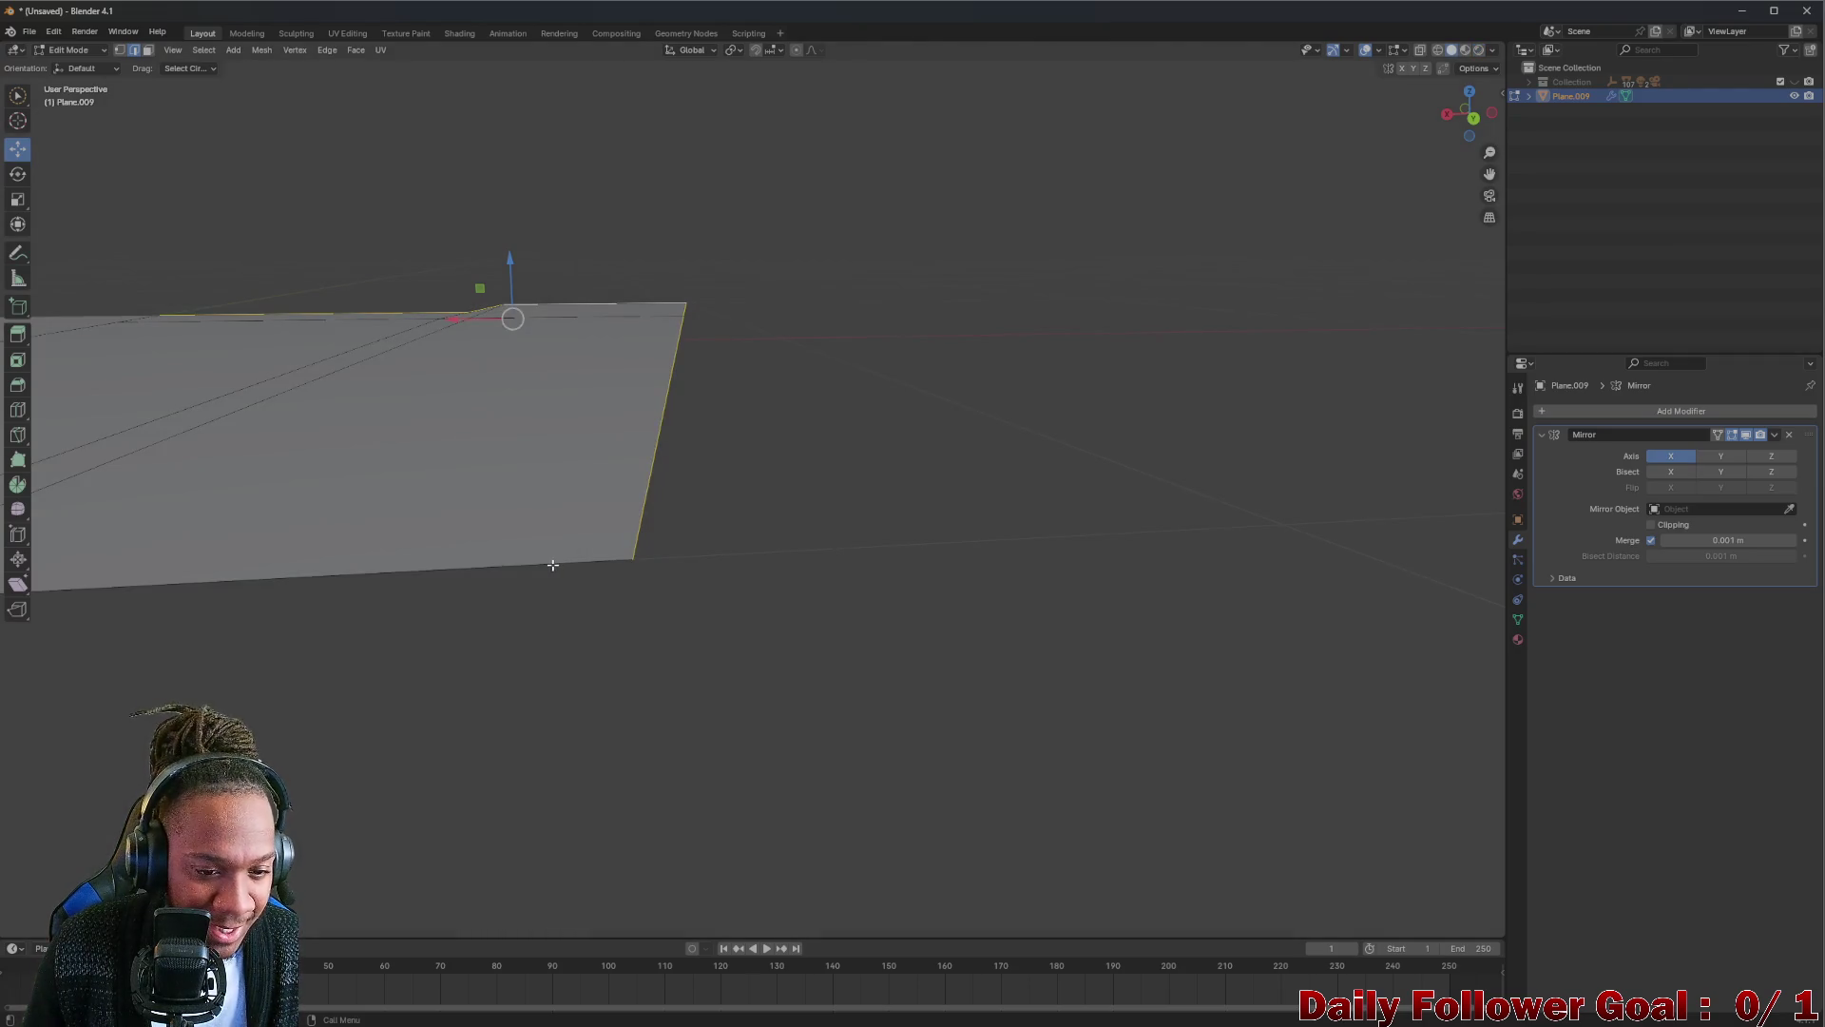
scroll(552, 566, "down", 3)
mouse_move(552, 565)
middle_mouse_down()
mouse_move(272, 543)
mouse_move(234, 514)
middle_mouse_up()
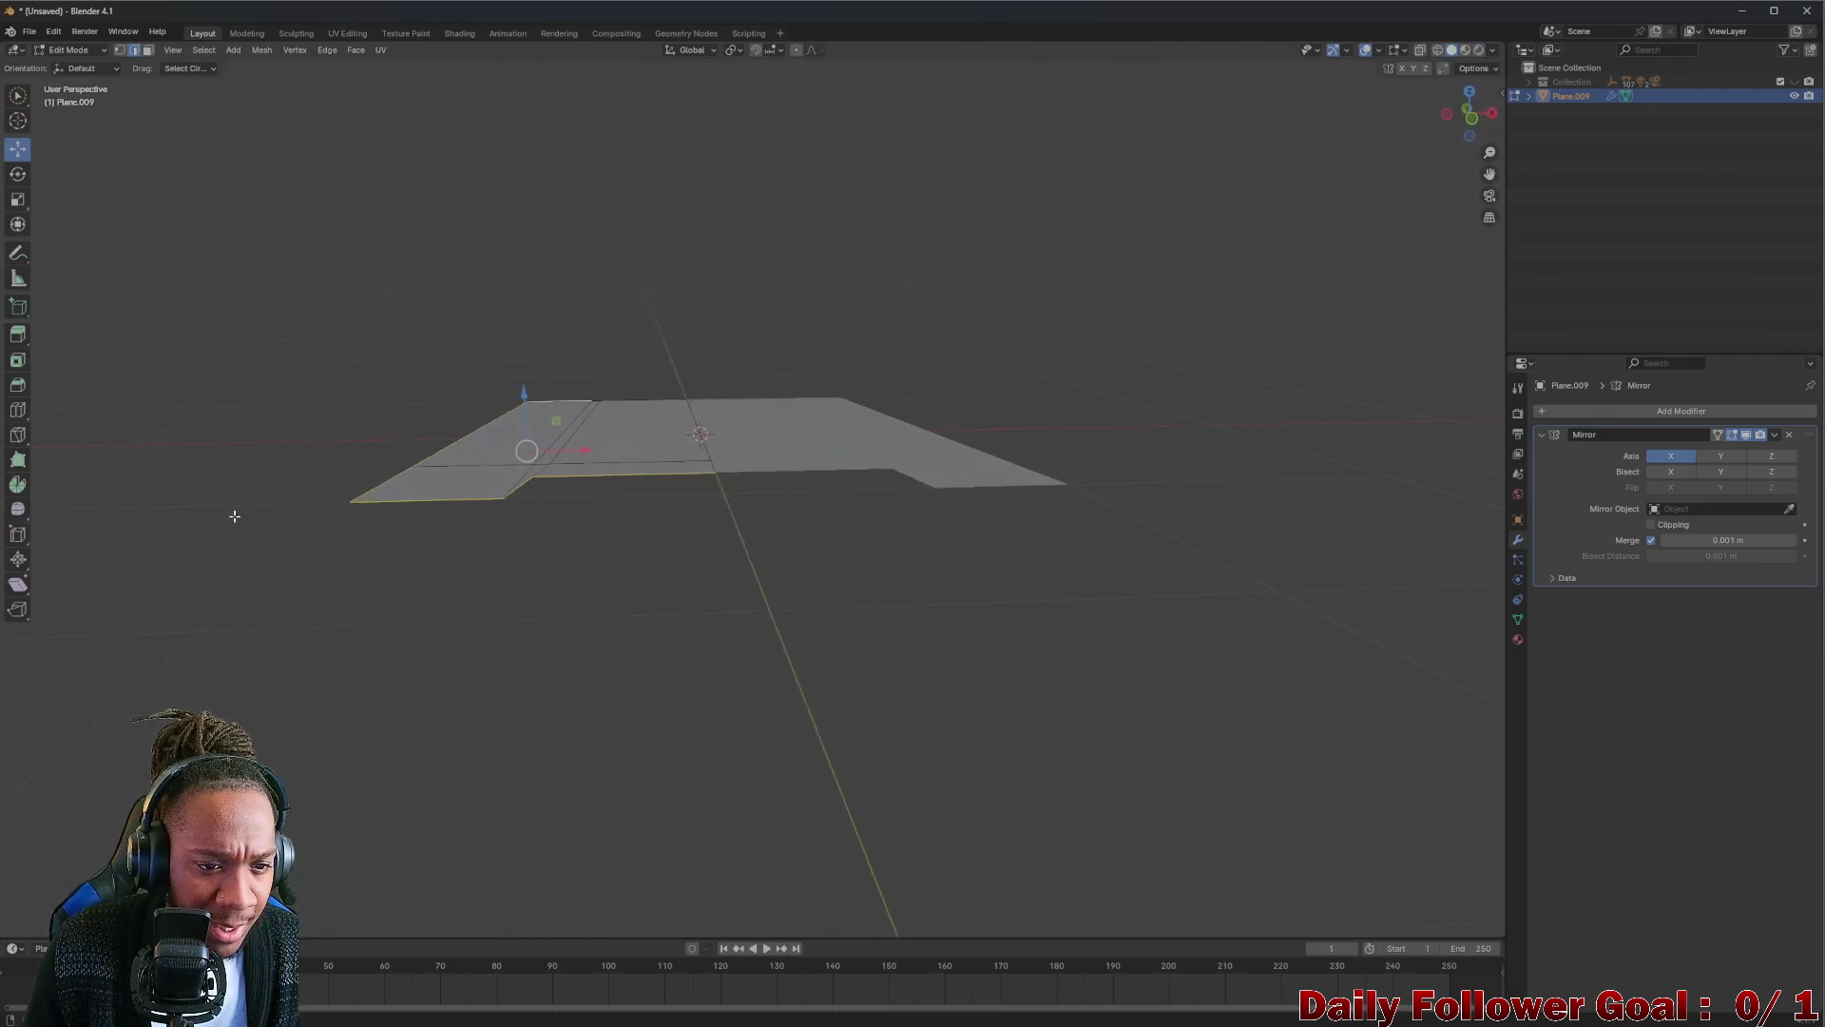
key("e")
key("z")
left_click(526, 278)
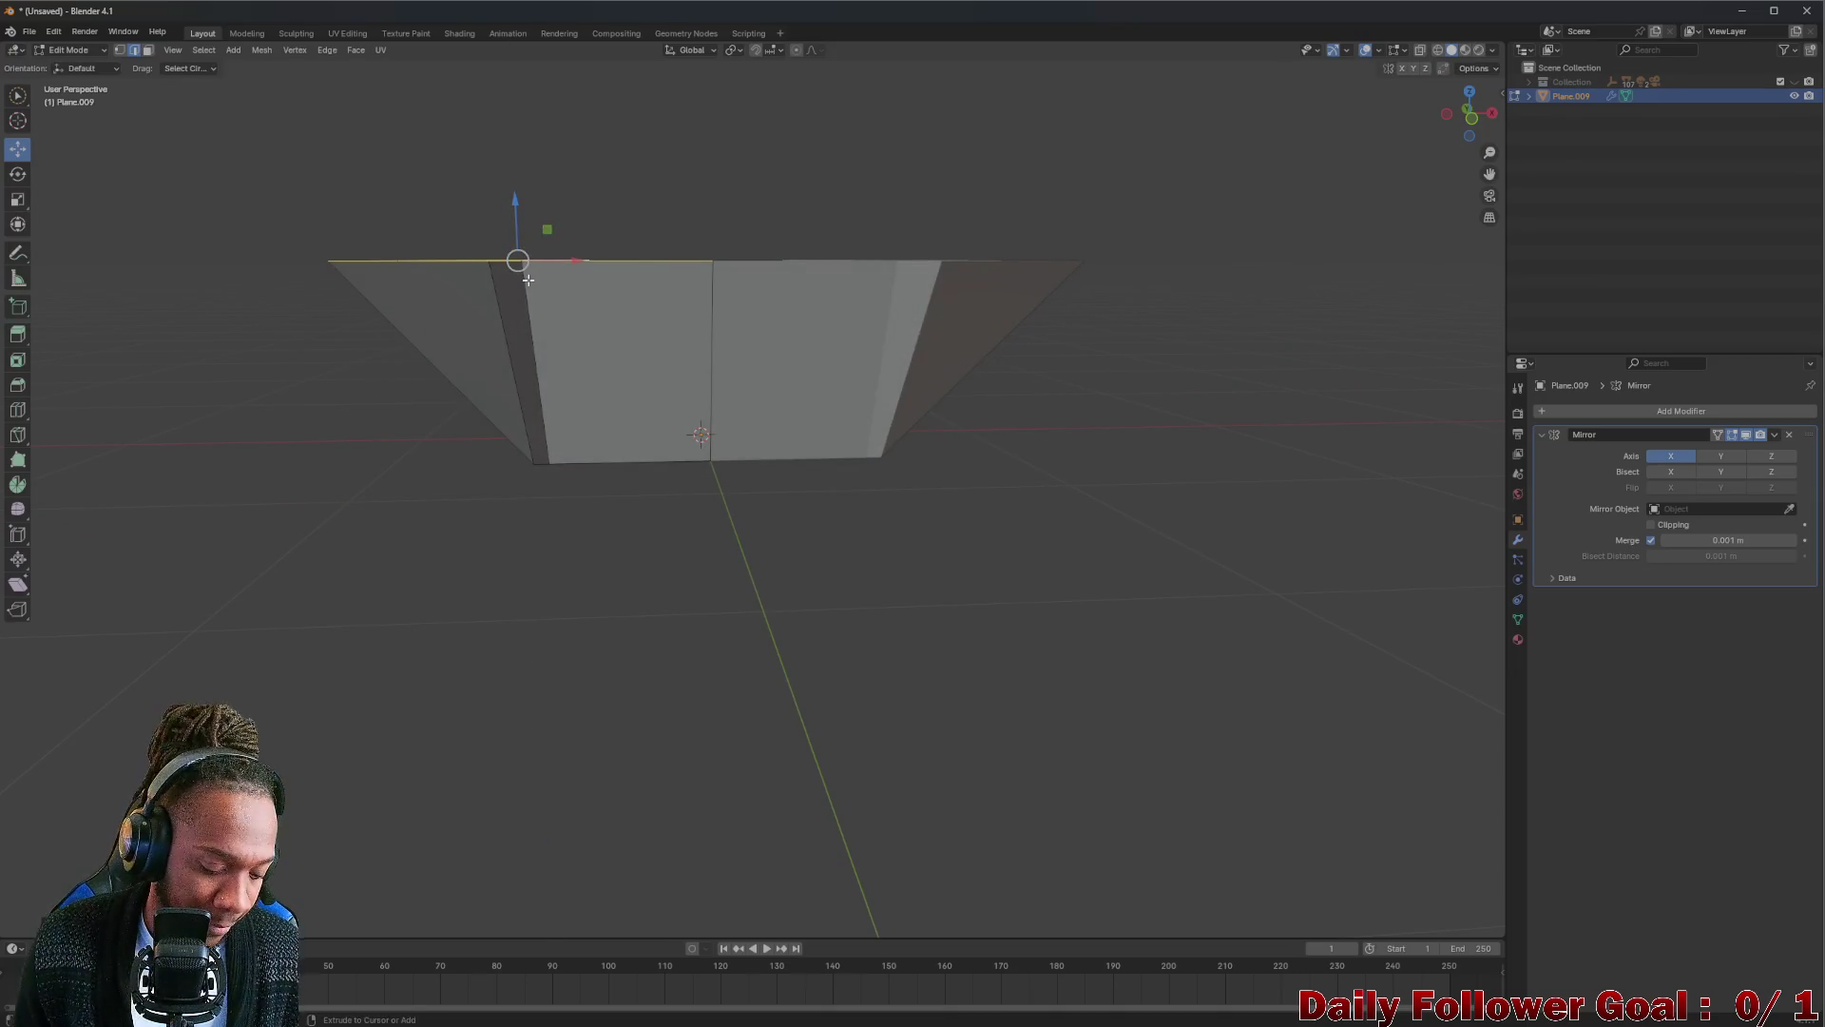
key("ctrl+z")
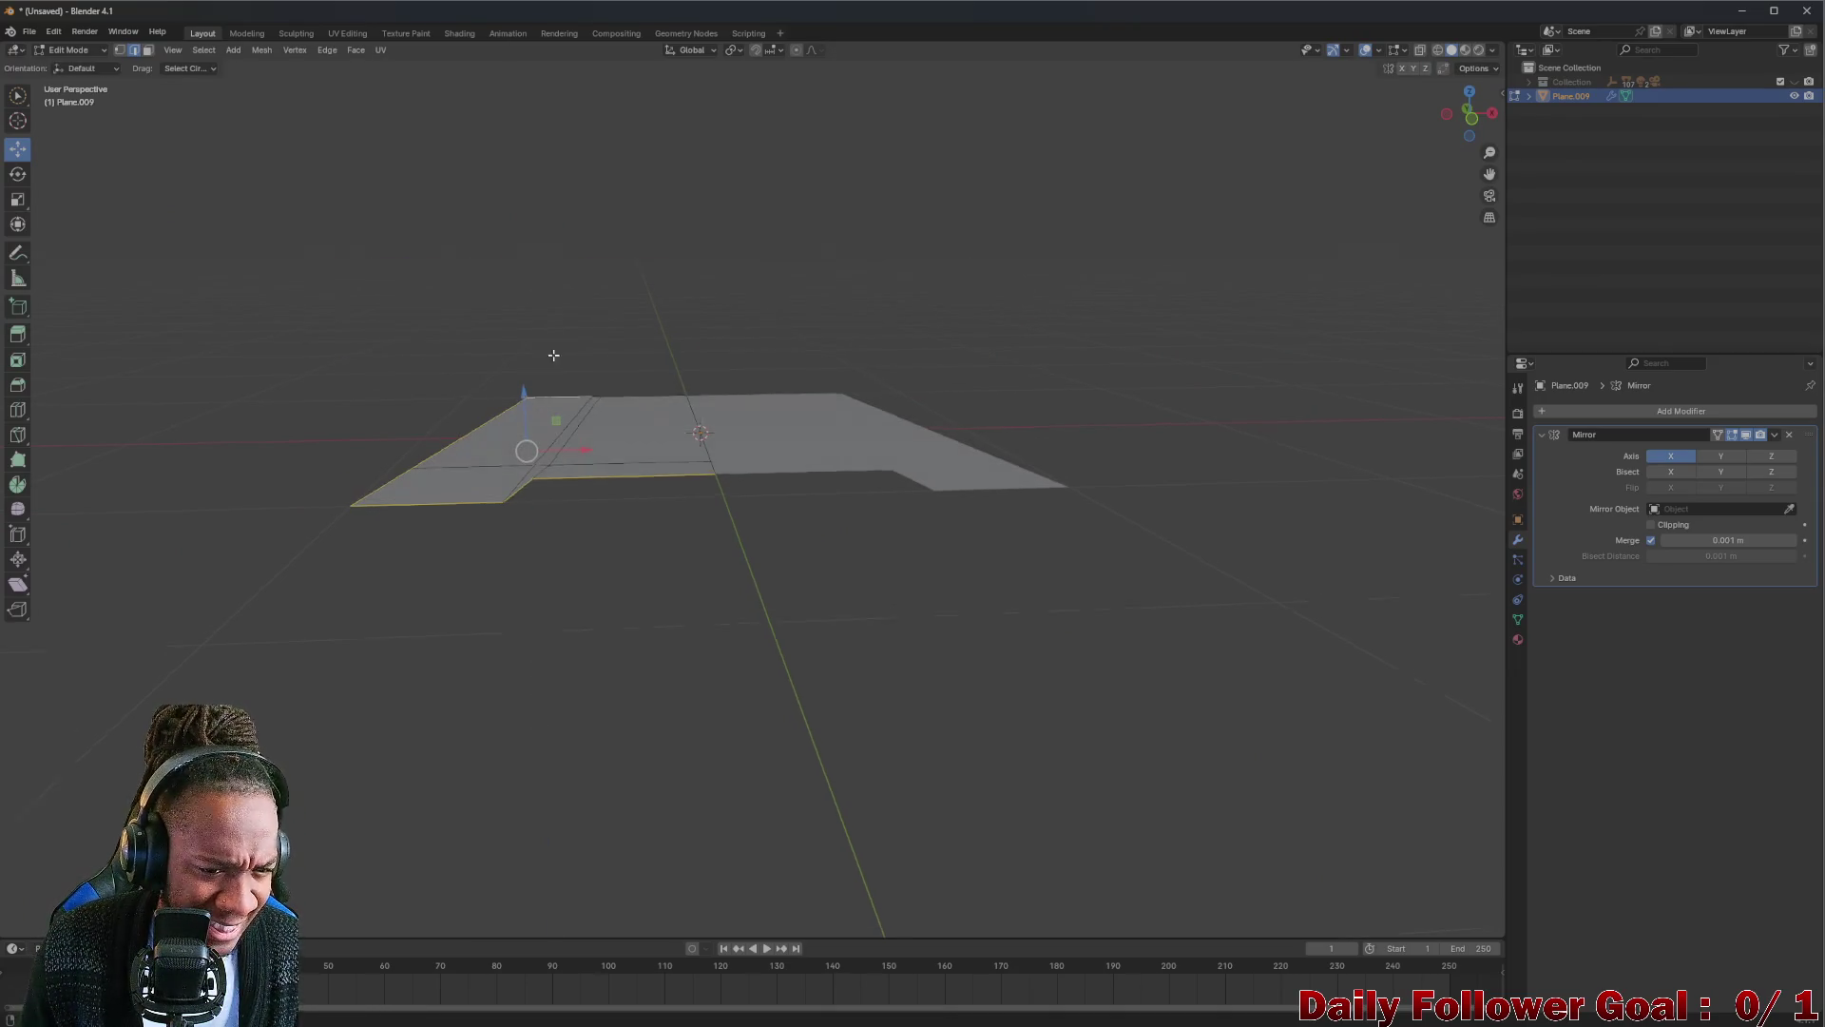
middle_click_drag(554, 354, 553, 414)
key("e")
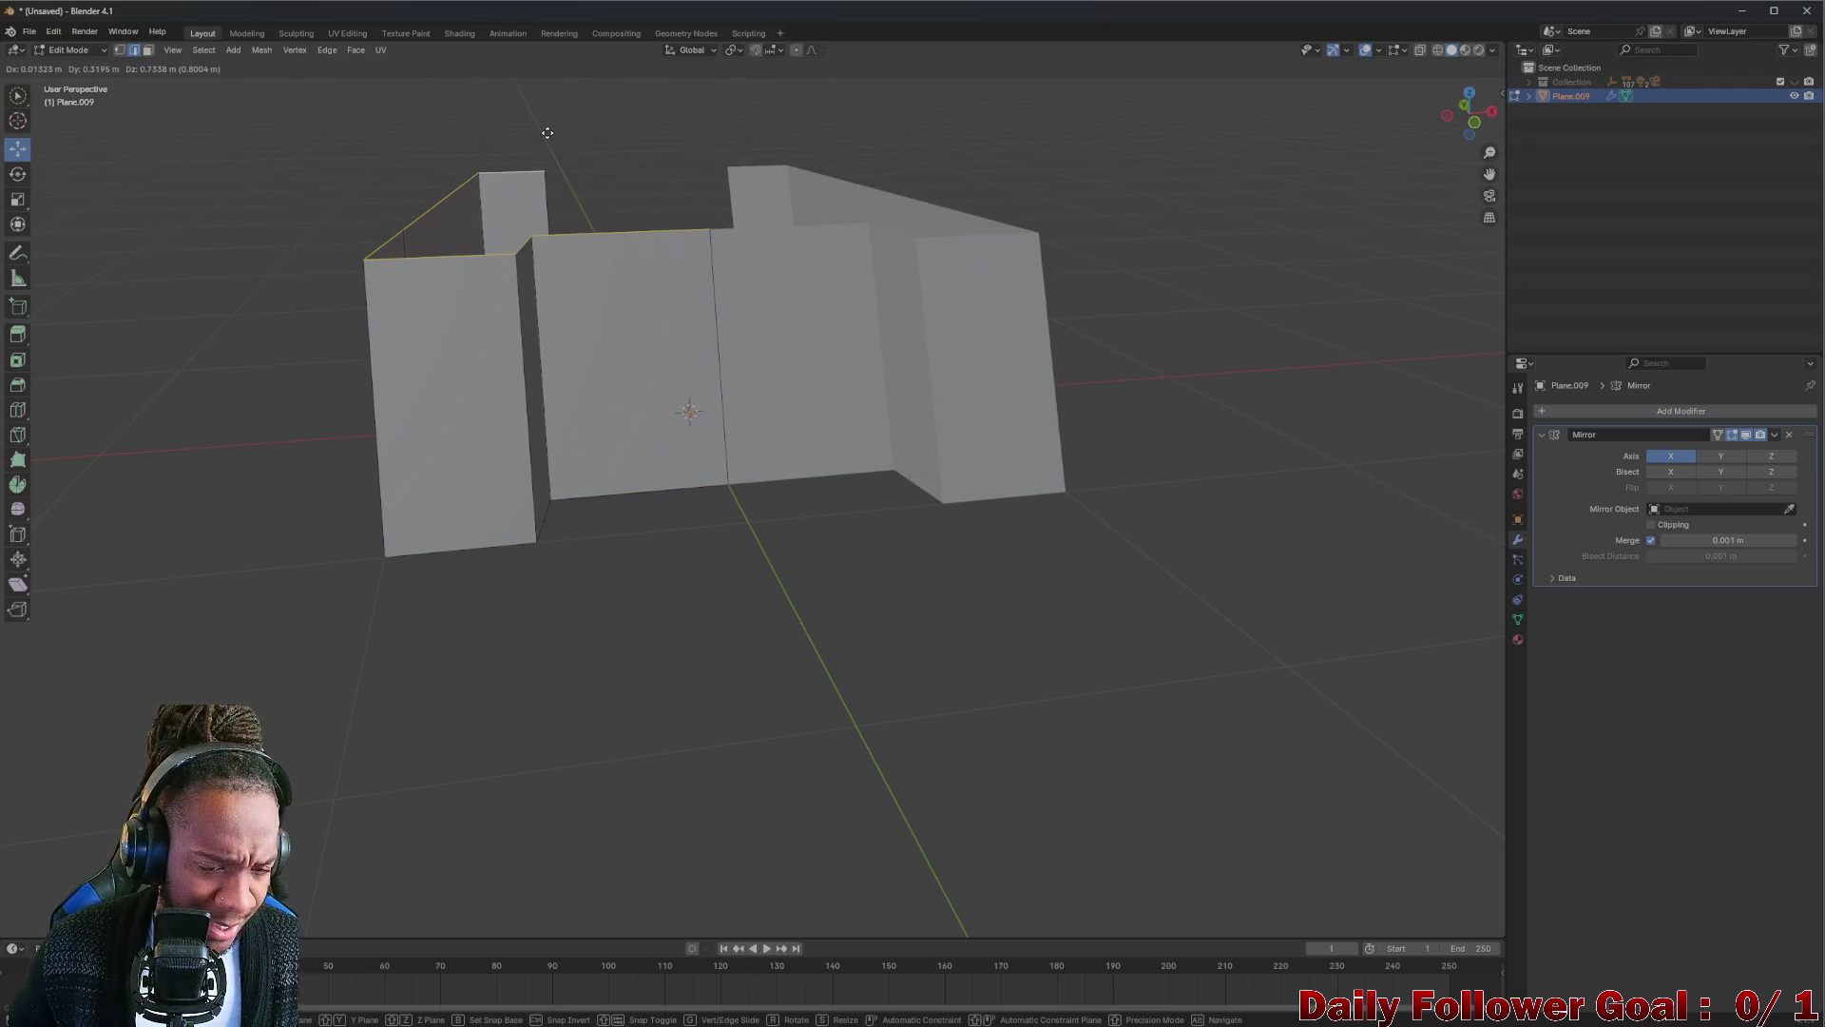
Extrude the outline edges vertically along Z into tall walls and confirm the height.
key("z")
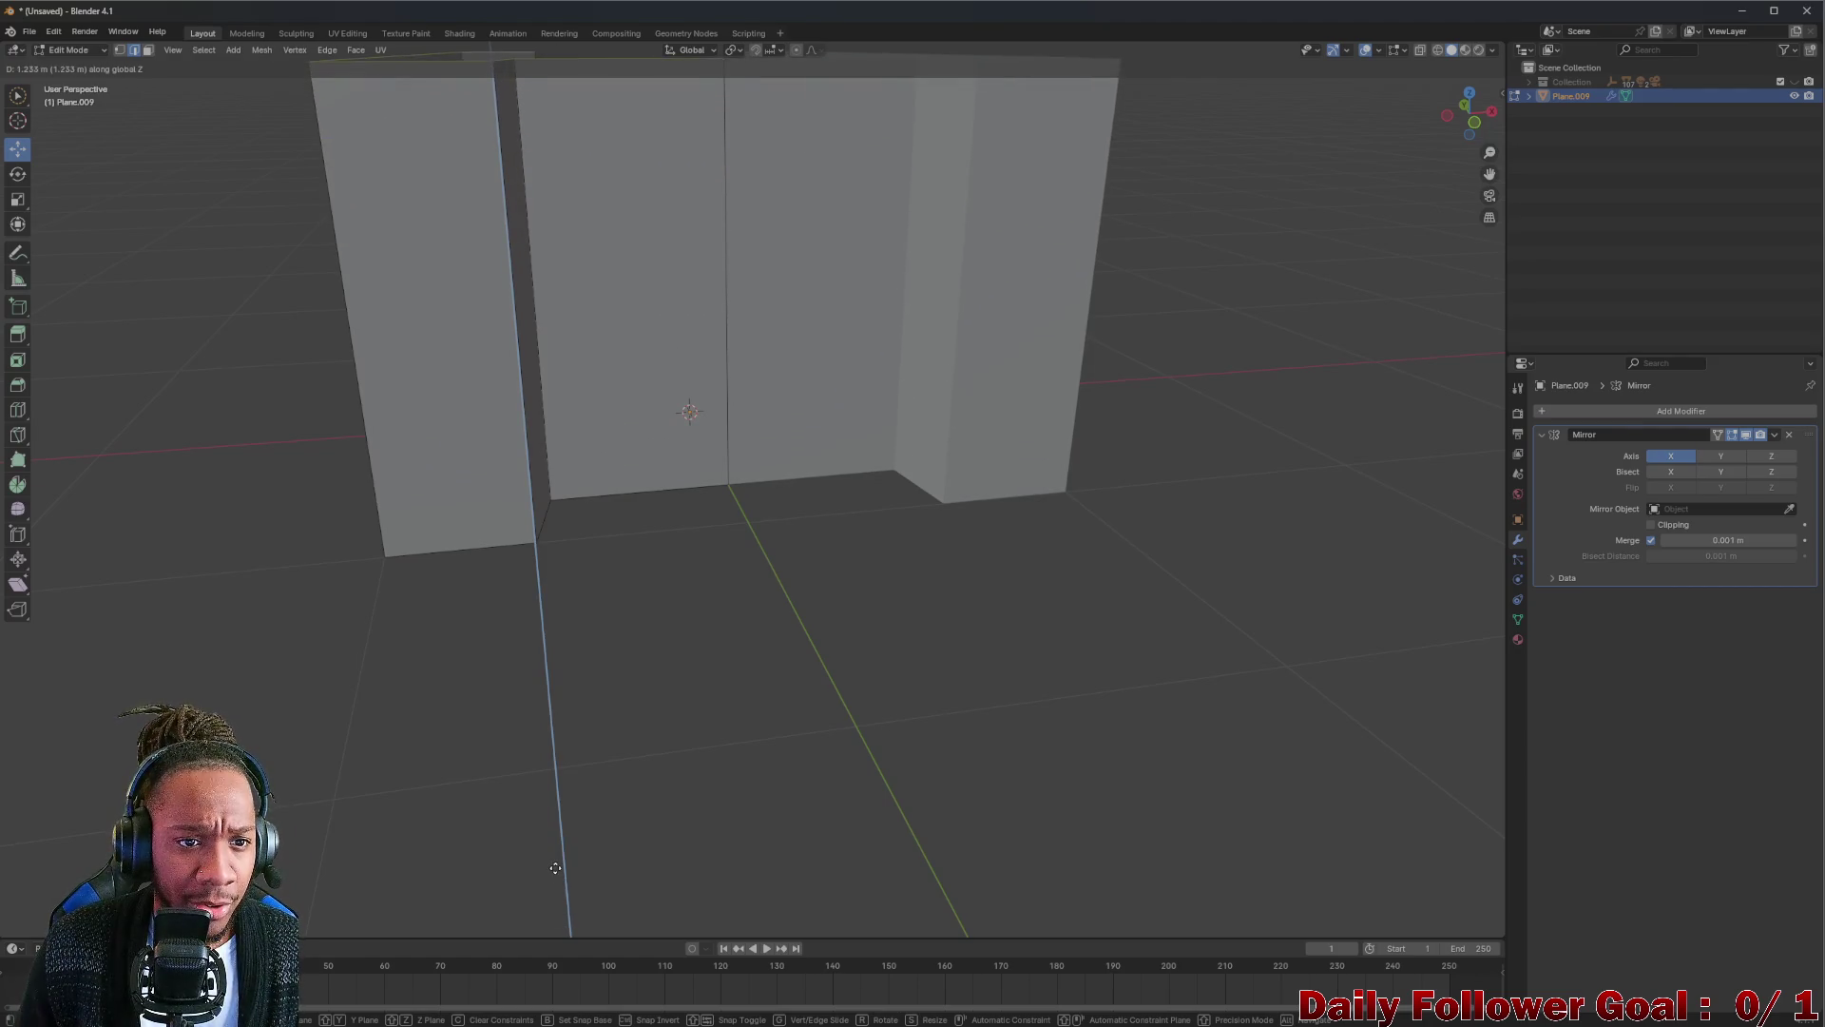
left_click(626, 634)
scroll(624, 635, "down", 2)
mouse_move(625, 635)
middle_mouse_down()
mouse_move(434, 547)
mouse_move(614, 401)
mouse_move(578, 556)
middle_mouse_up()
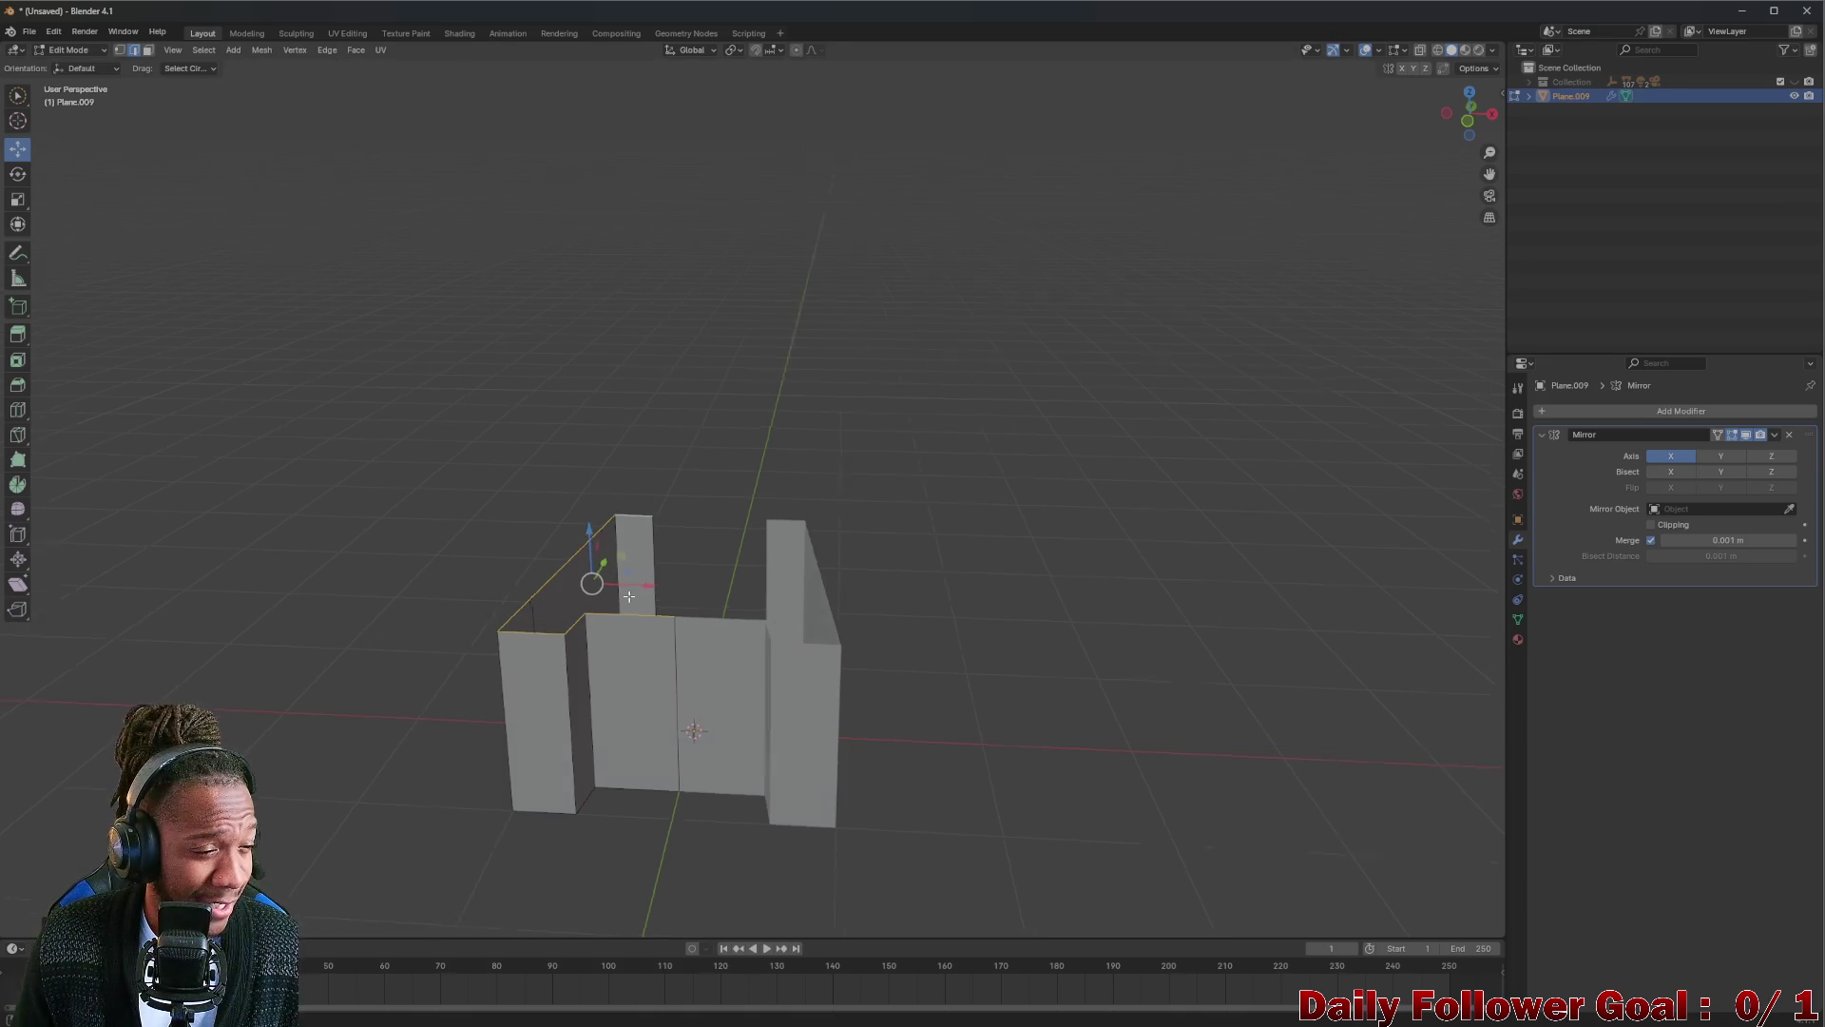
Start an X-axis move of the top edges, cancel it, and look down into the walls.
mouse_move(590, 538)
middle_mouse_down()
mouse_move(611, 560)
mouse_move(730, 352)
middle_mouse_up()
scroll(614, 551, "up", 3)
scroll(621, 559, "up", 2)
scroll(621, 560, "down", 4)
key("g")
key("x")
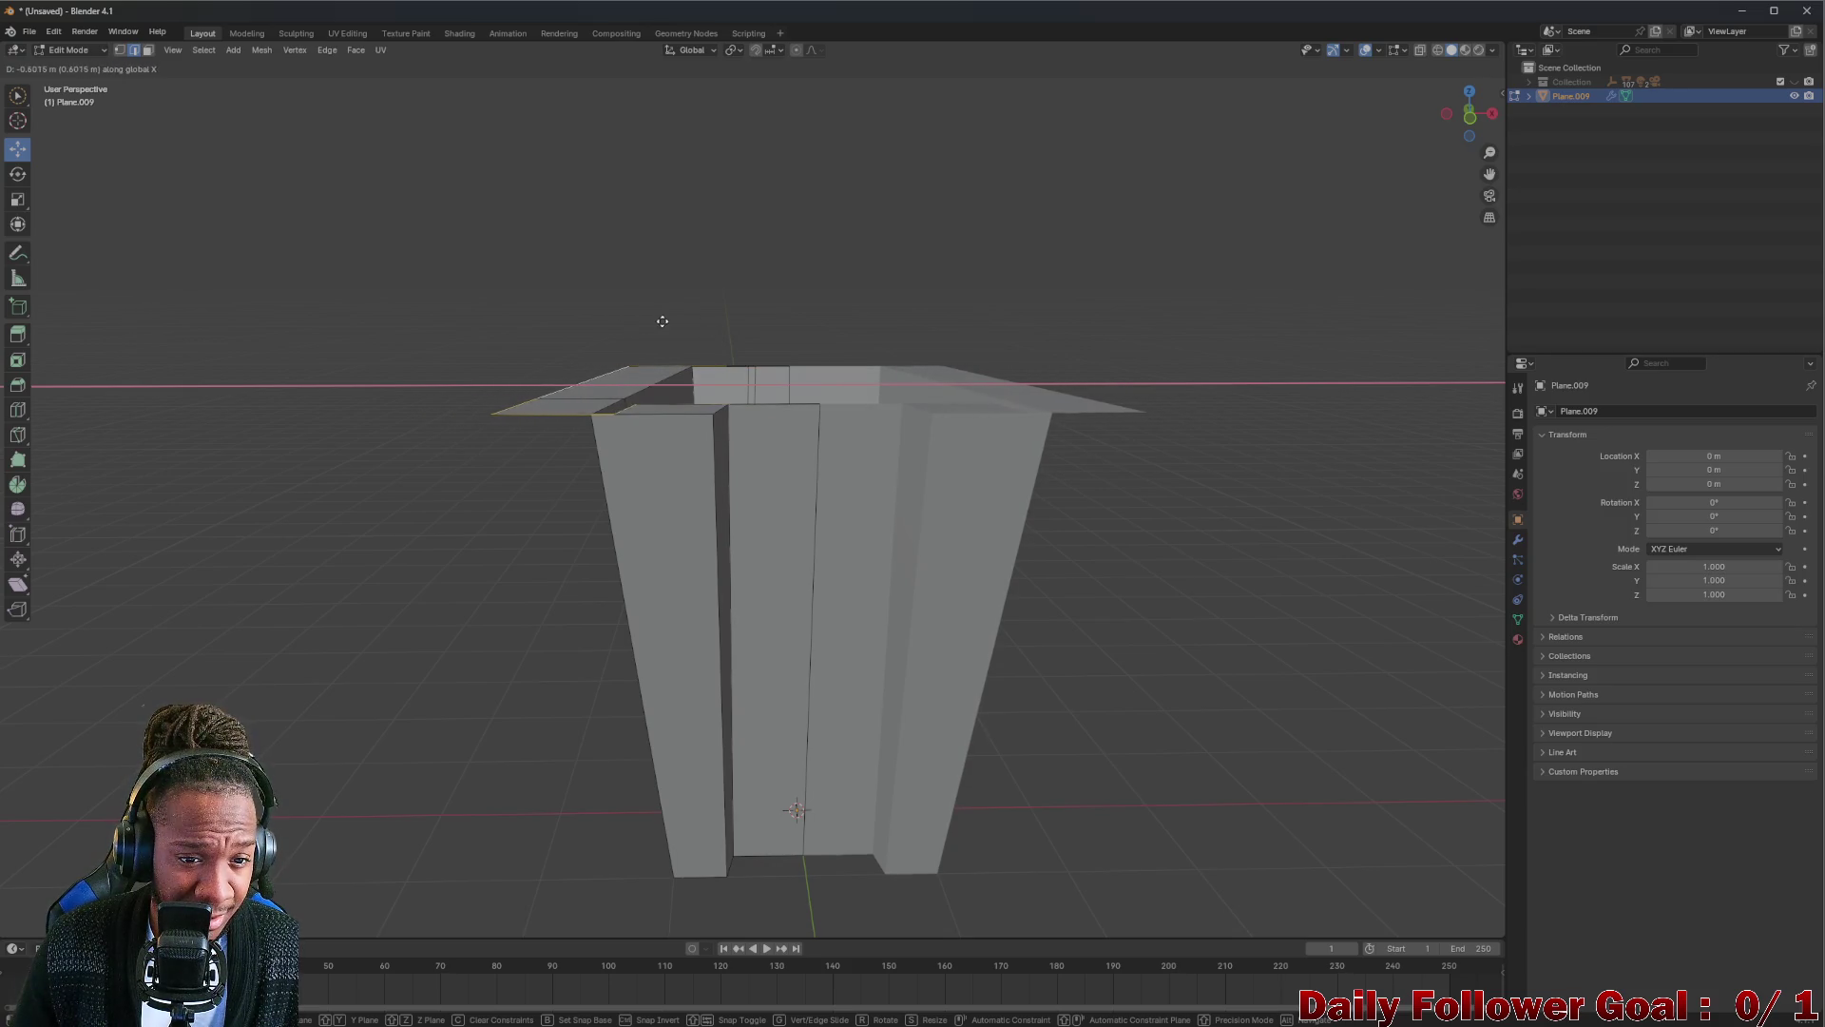
key("Escape")
middle_click_drag(737, 317, 684, 340)
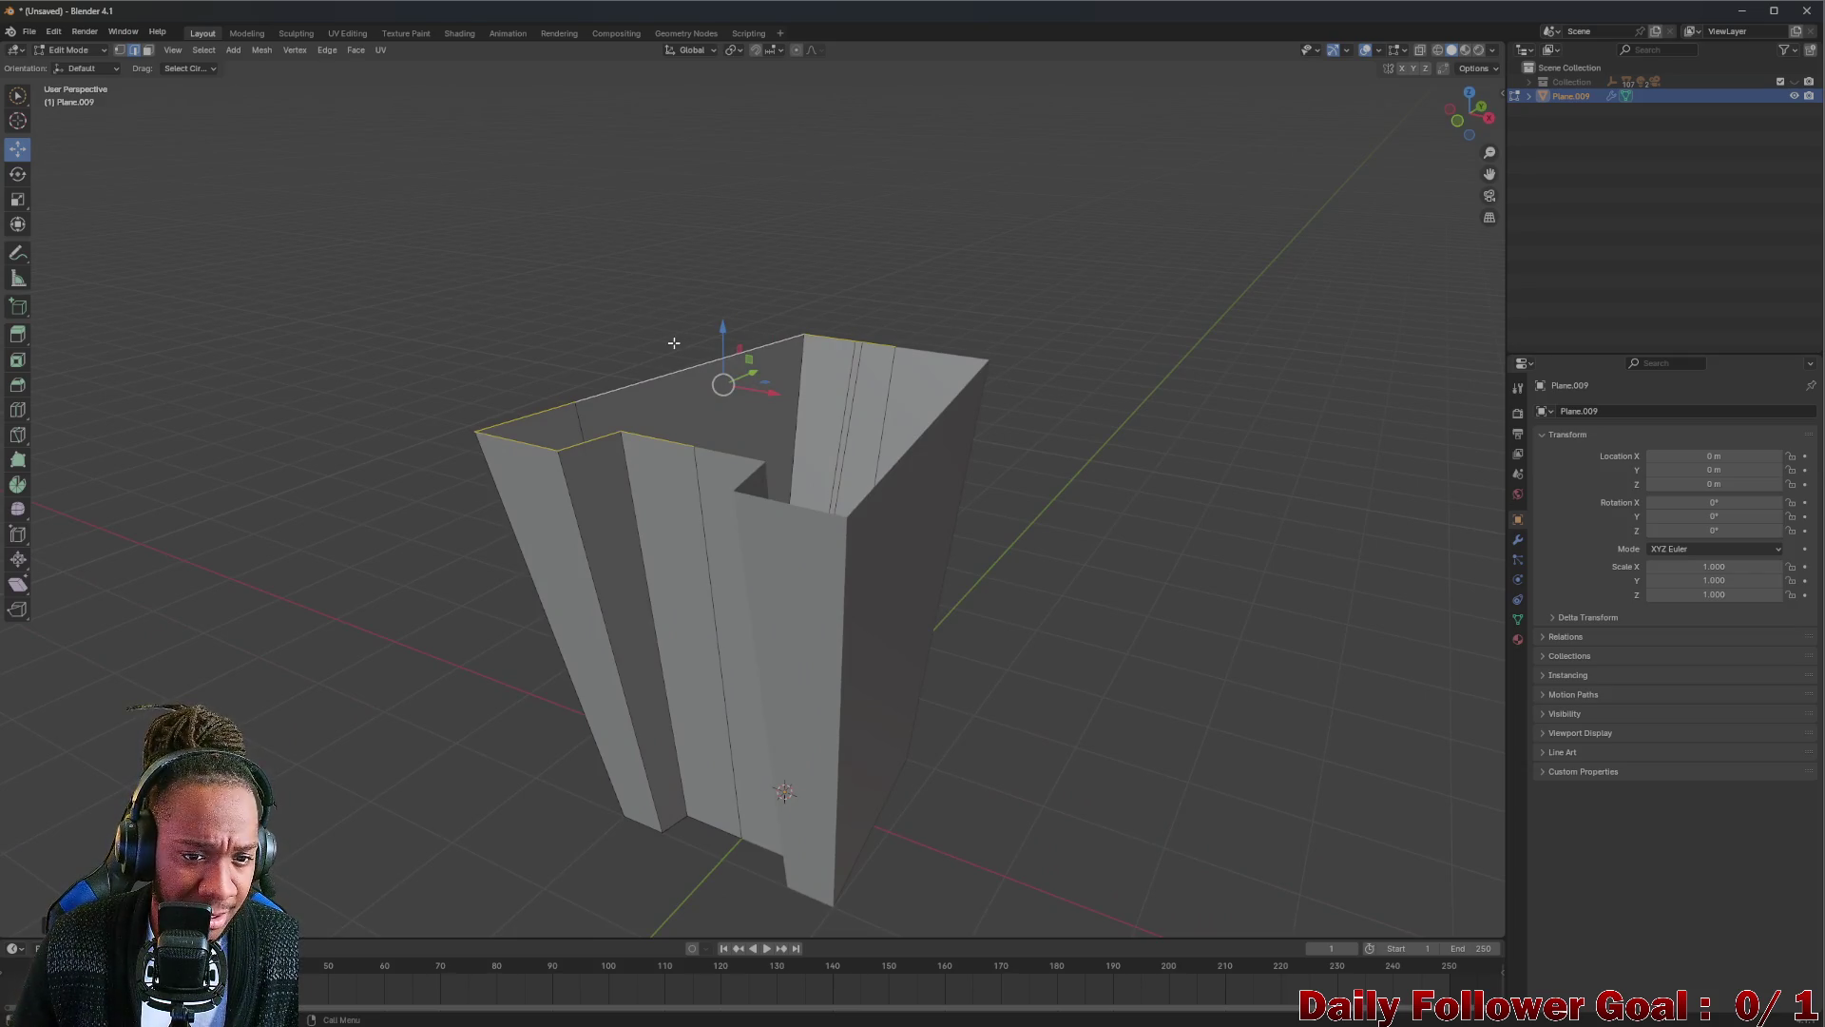
Extrude the top rim outward, then upward a second time, and undo the flared result.
key("e")
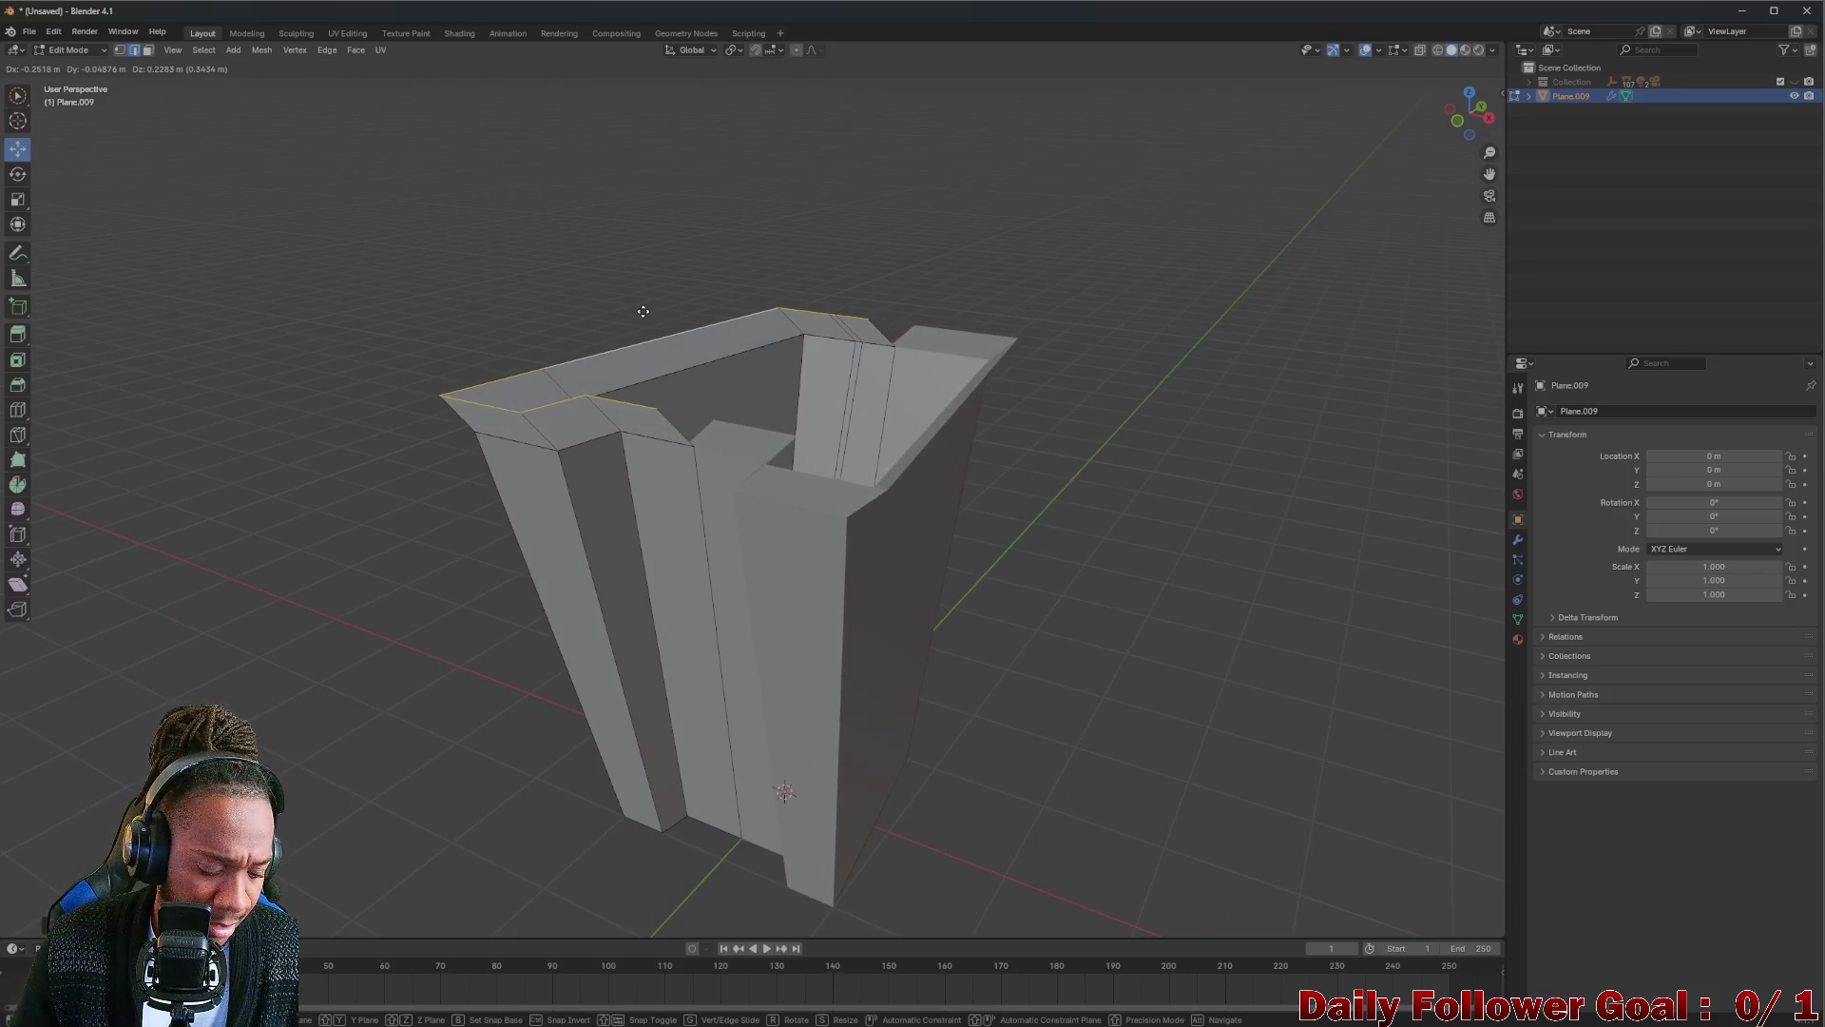
left_click(610, 269)
mouse_move(610, 268)
middle_mouse_down()
mouse_move(644, 265)
mouse_move(652, 298)
mouse_move(680, 275)
middle_mouse_up()
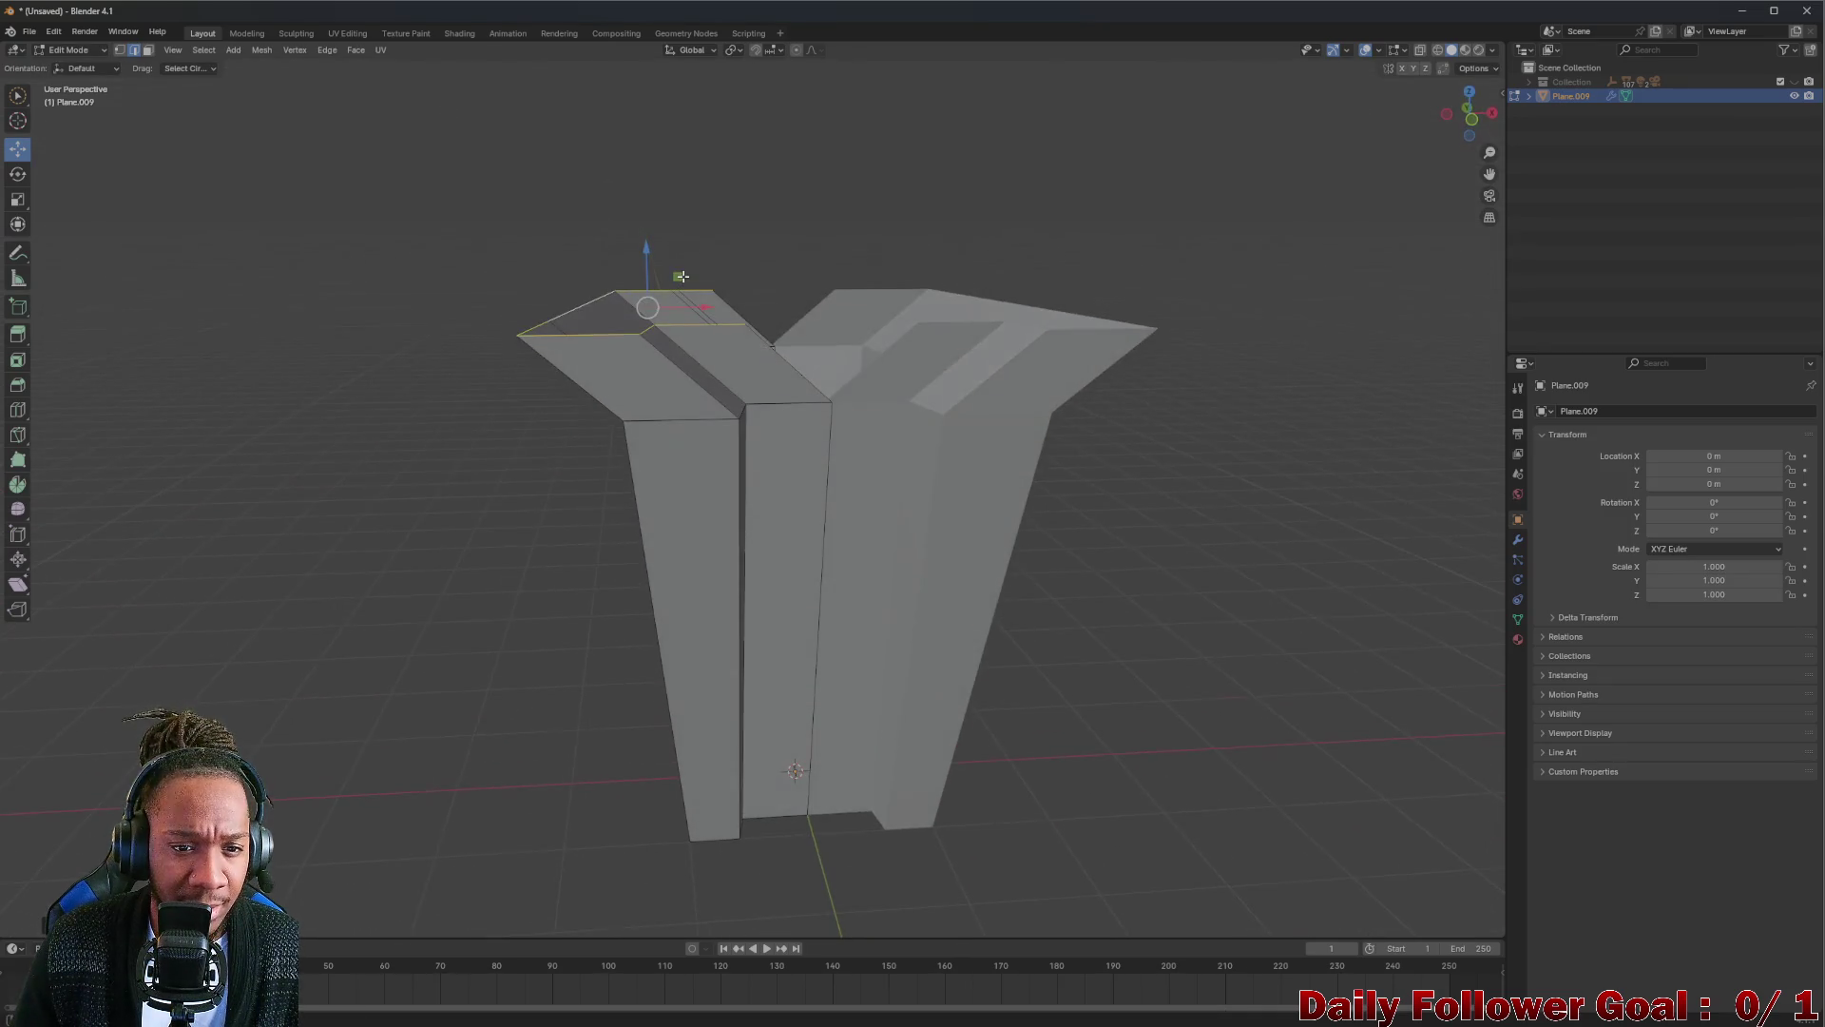
key("e")
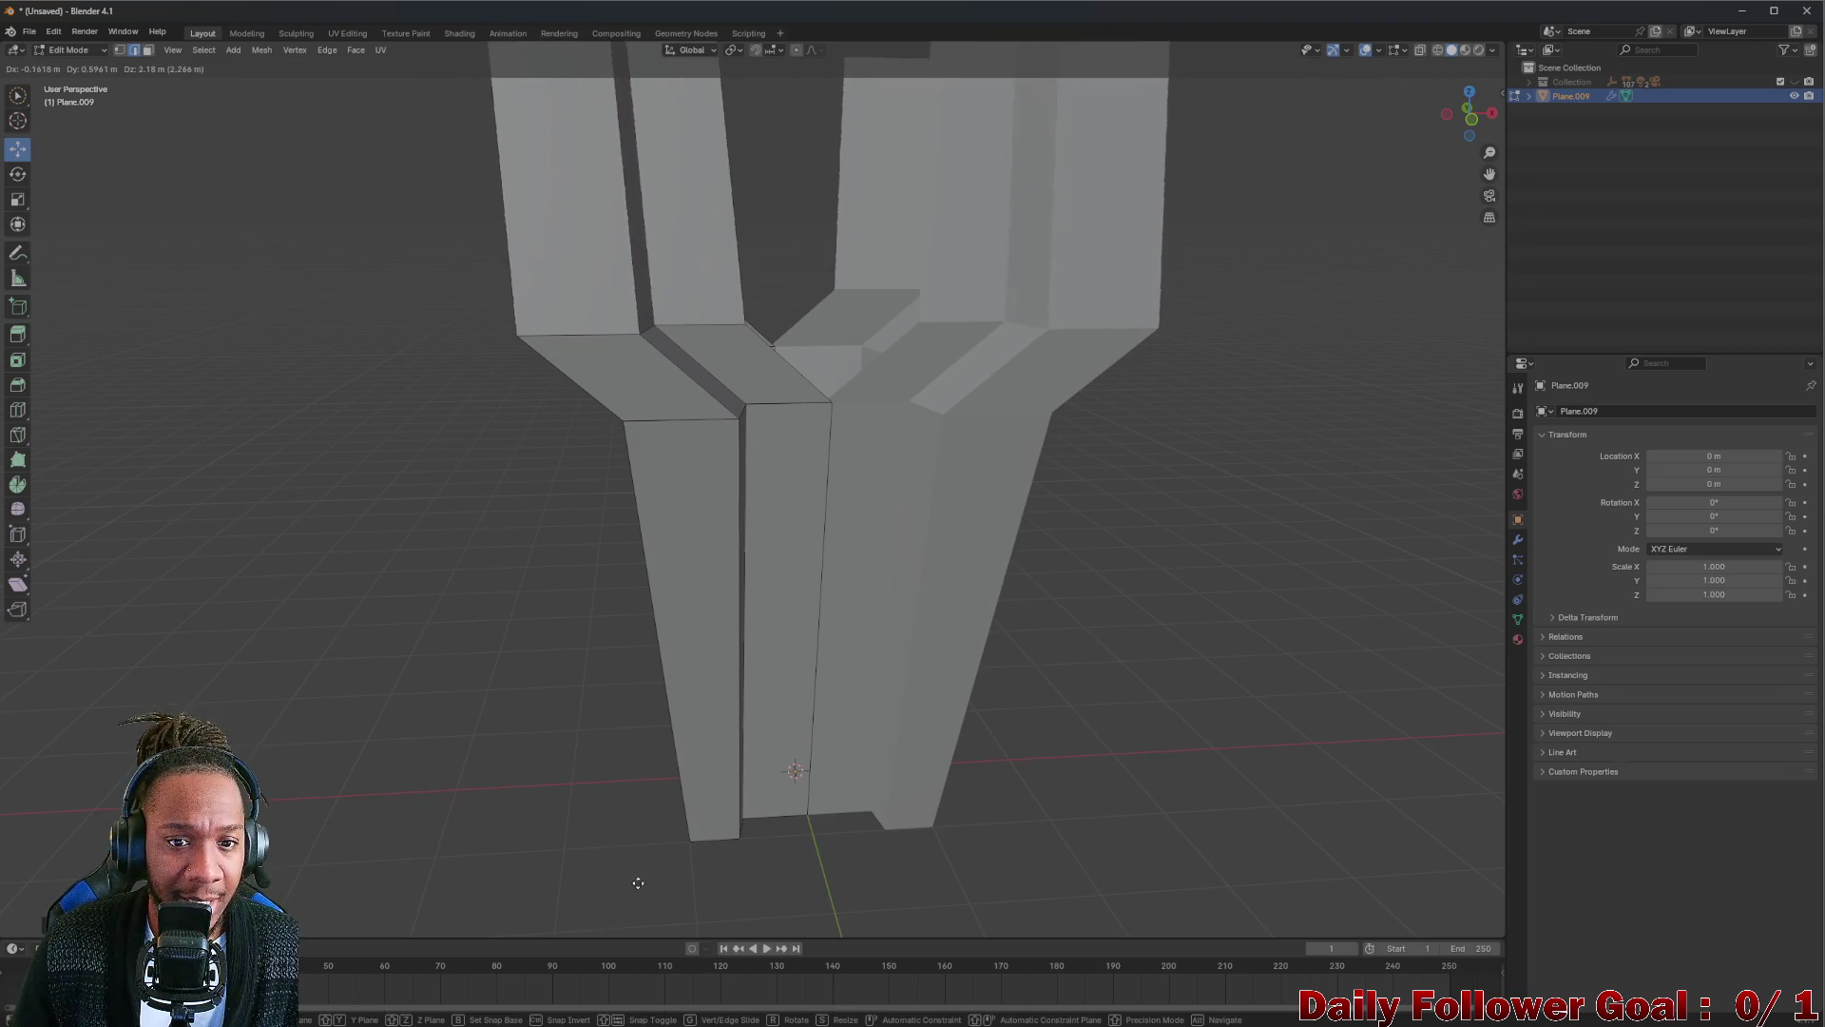
left_click(638, 883)
mouse_move(652, 867)
middle_mouse_down()
mouse_move(745, 599)
mouse_move(522, 584)
mouse_move(347, 623)
mouse_move(401, 640)
mouse_move(514, 583)
mouse_move(709, 551)
mouse_move(705, 451)
middle_mouse_up()
key("ctrl+z")
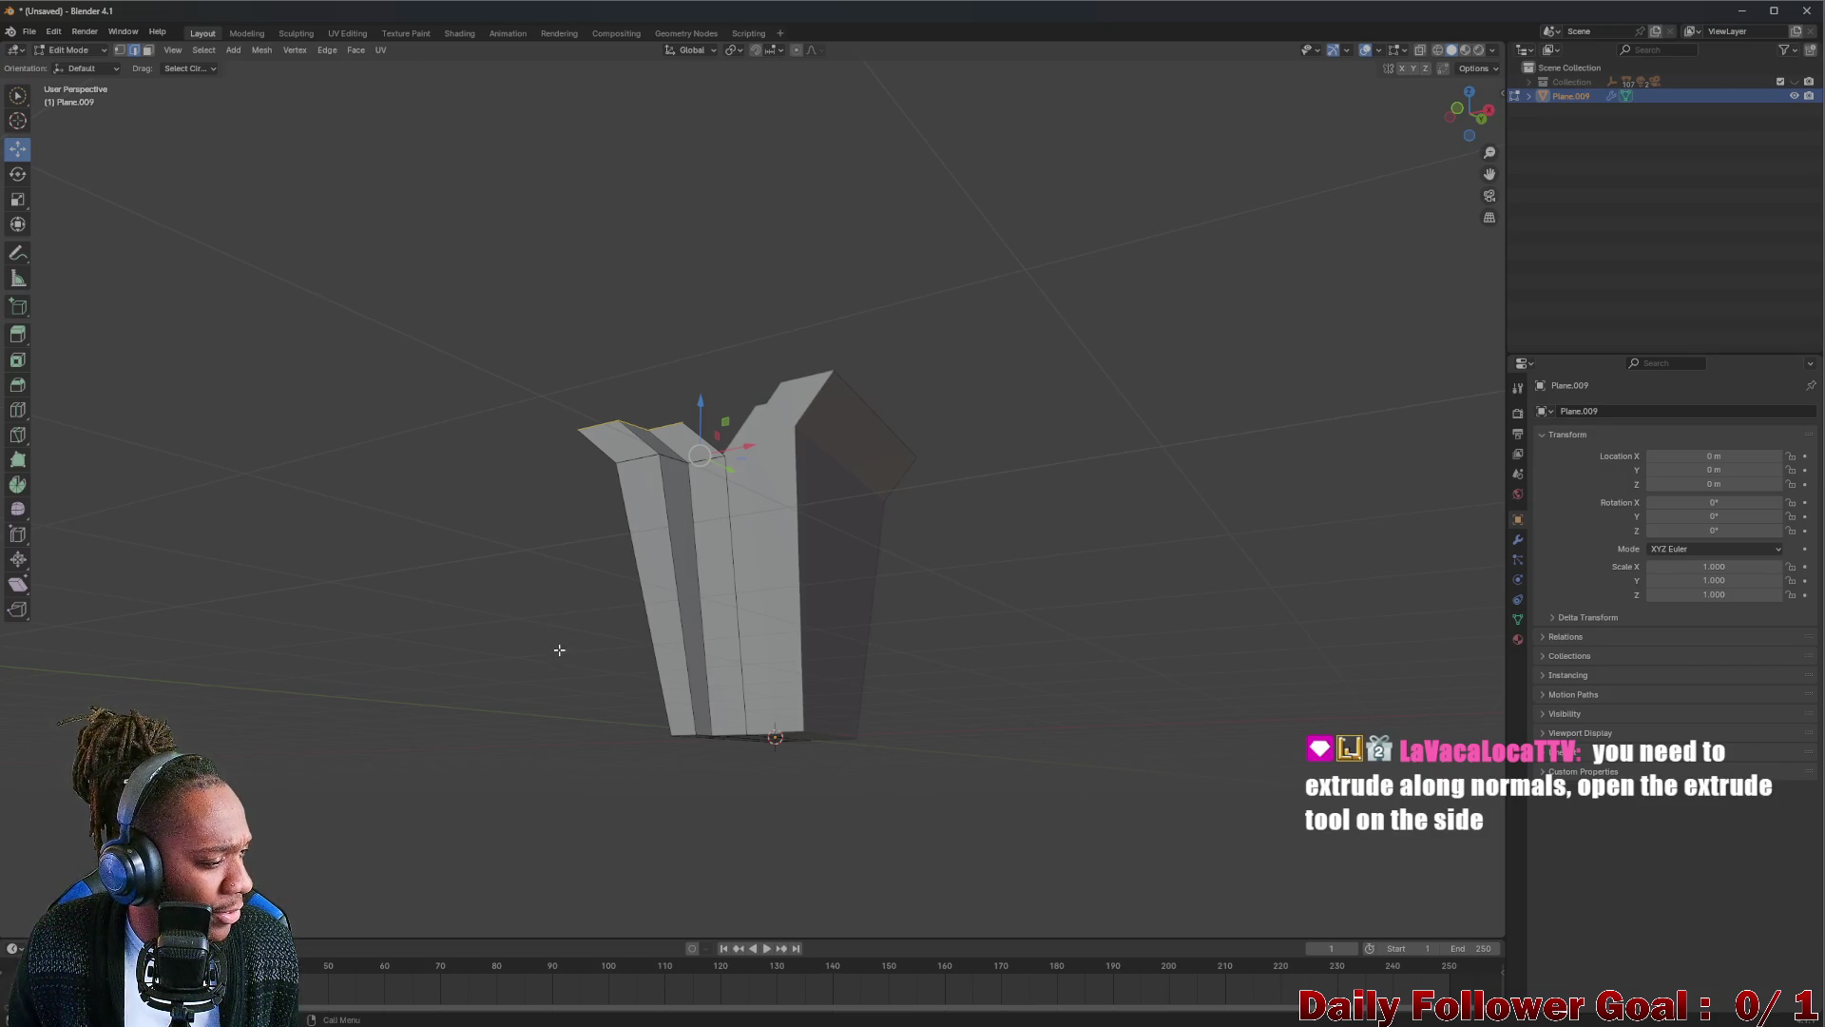
Inspect the sidebar's Item and Tool panels, keeping circle selection as drag behaviour.
mouse_move(1055, 294)
middle_mouse_down()
mouse_move(827, 381)
mouse_move(798, 428)
middle_mouse_up()
scroll(757, 472, "up", 2)
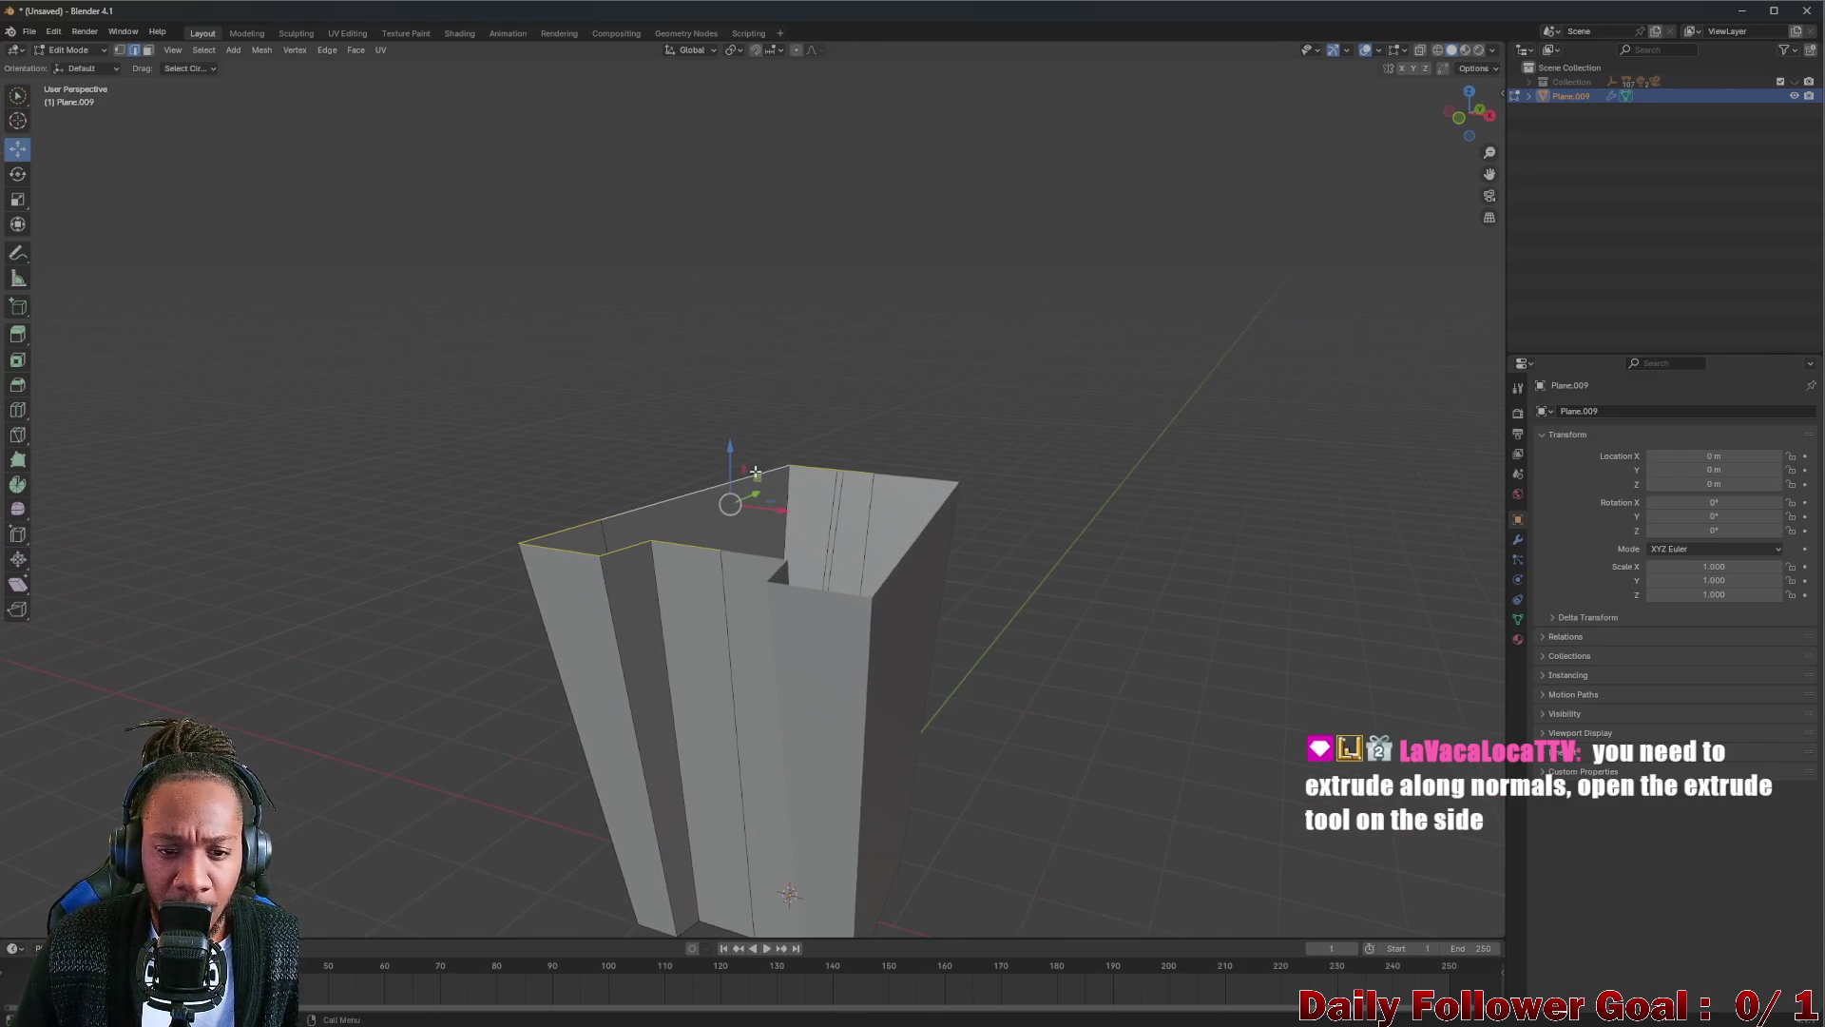
scroll(756, 473, "up", 2)
left_click(1499, 95)
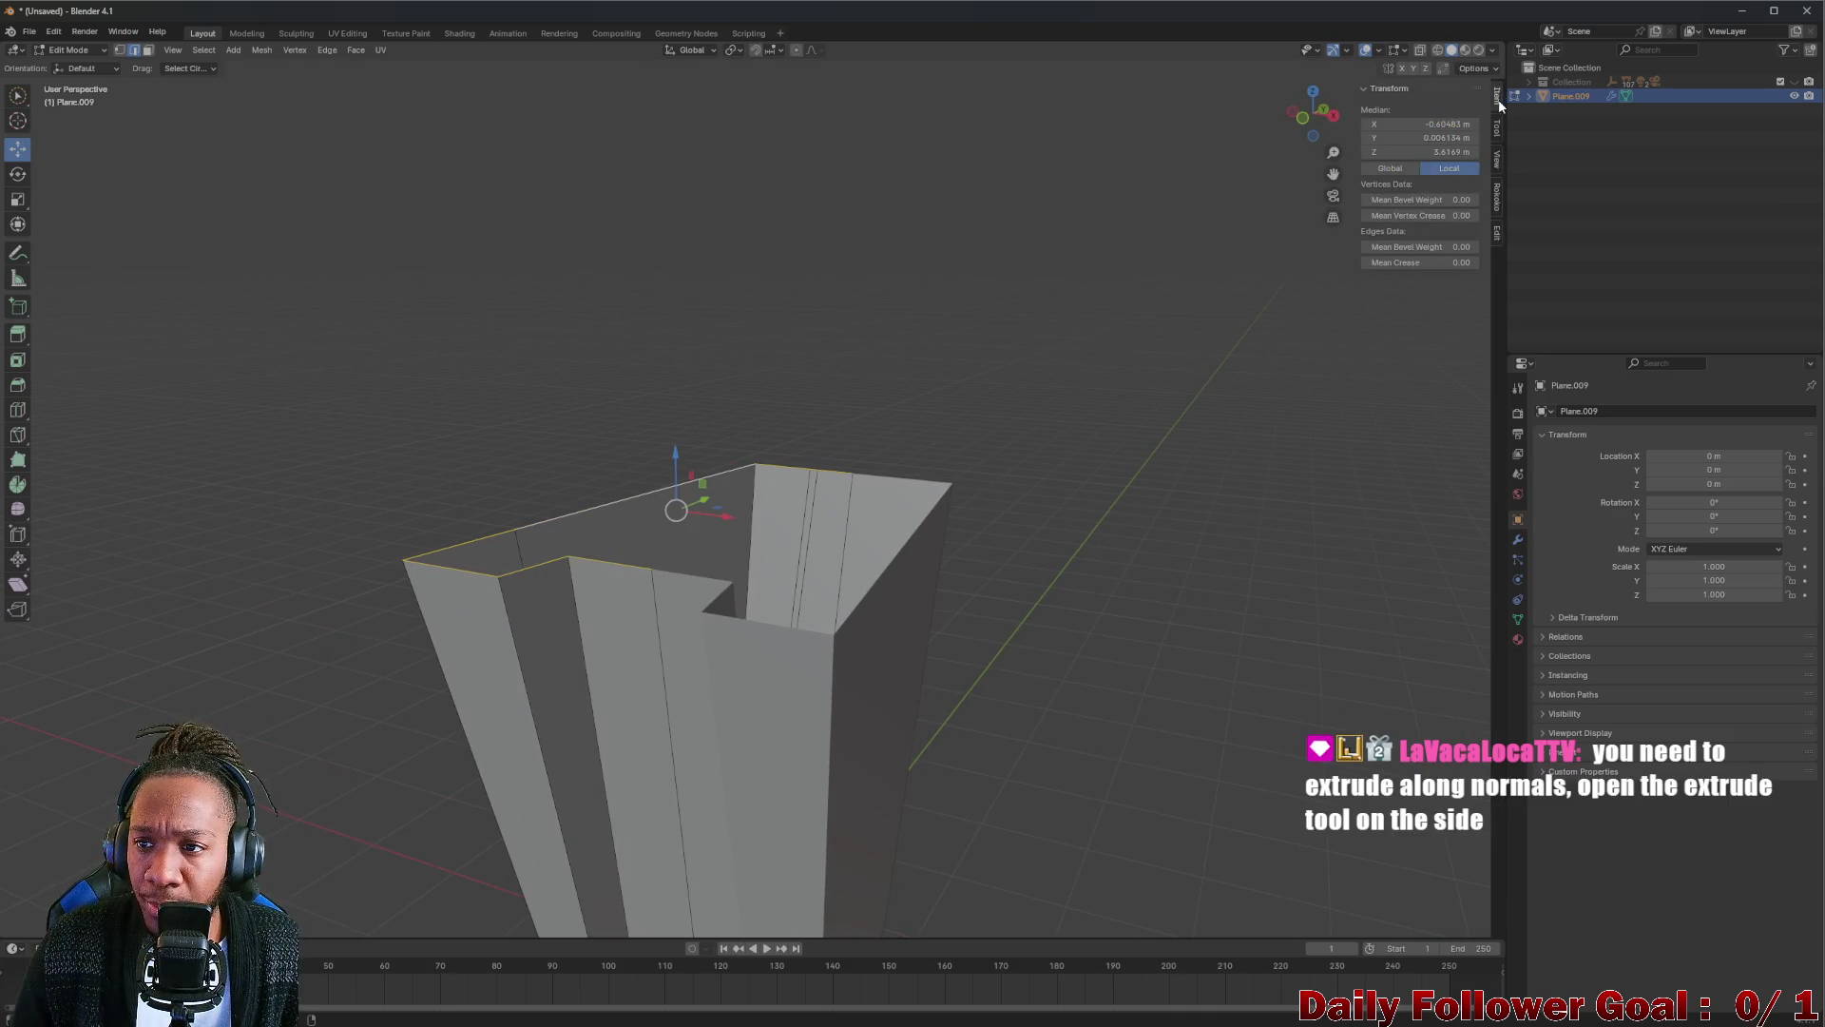
left_click(1495, 138)
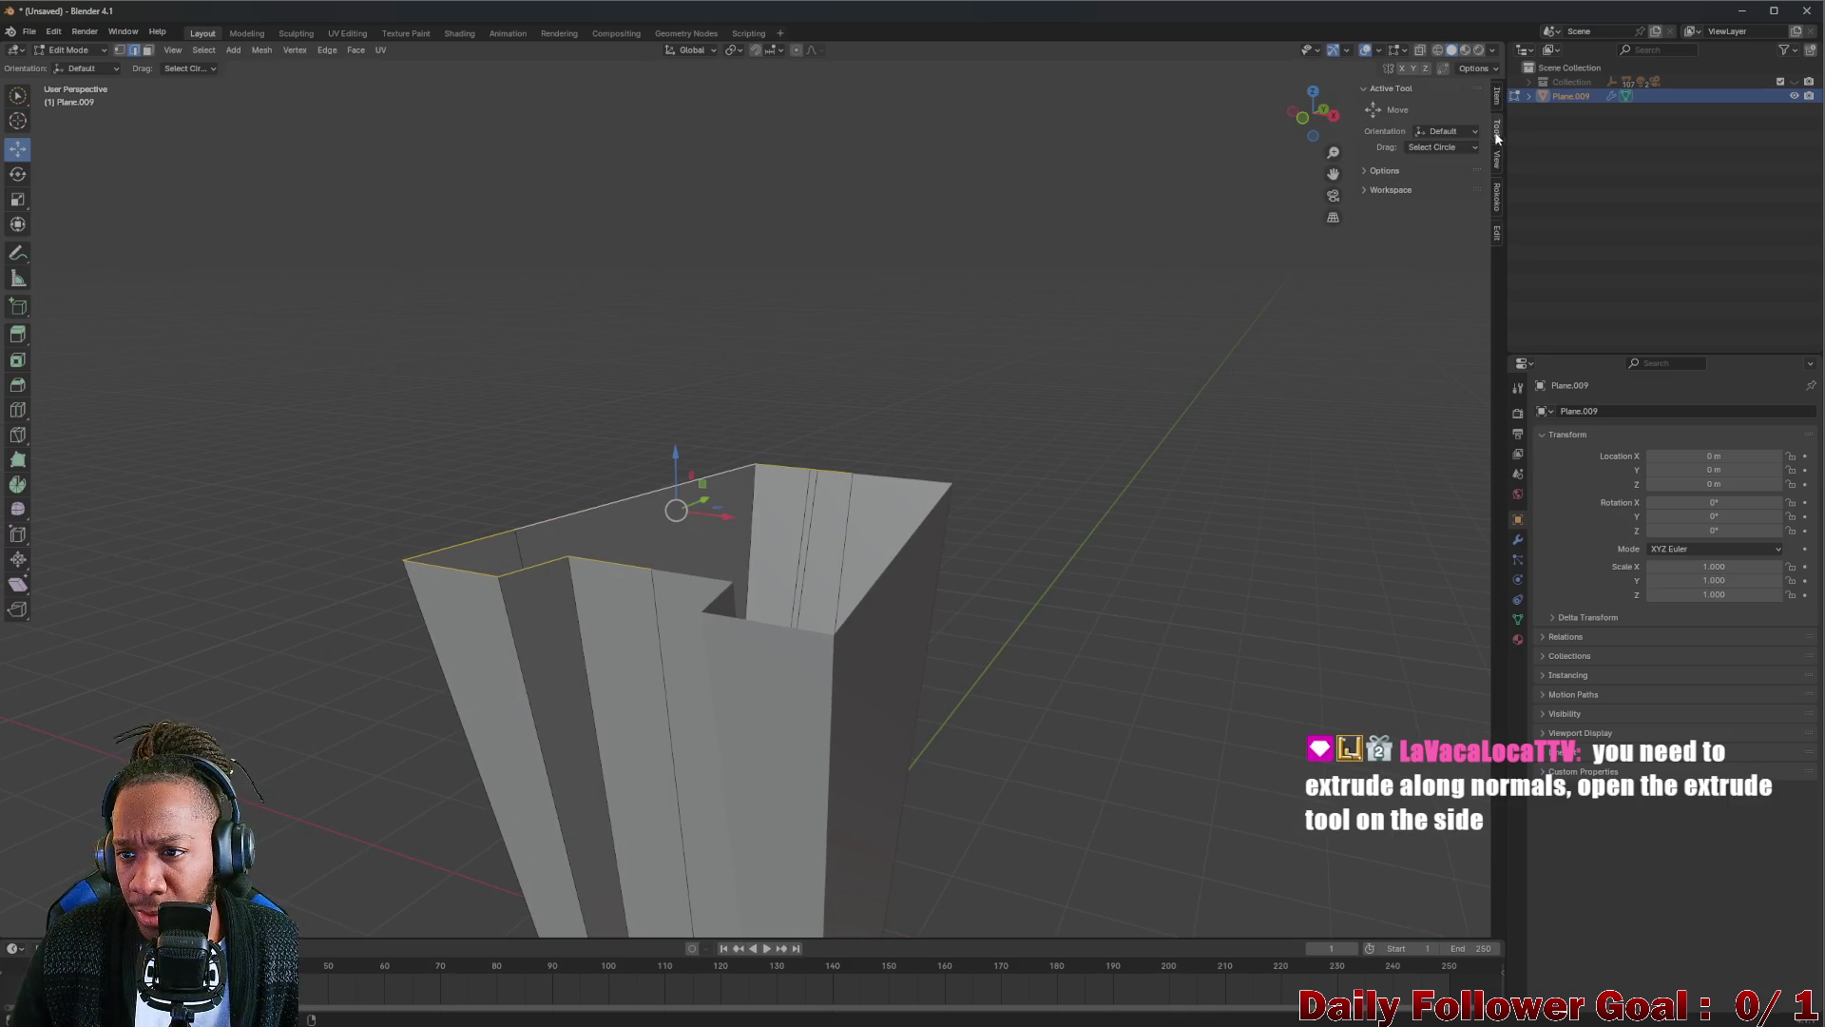
left_click(1465, 133)
left_click(1444, 148)
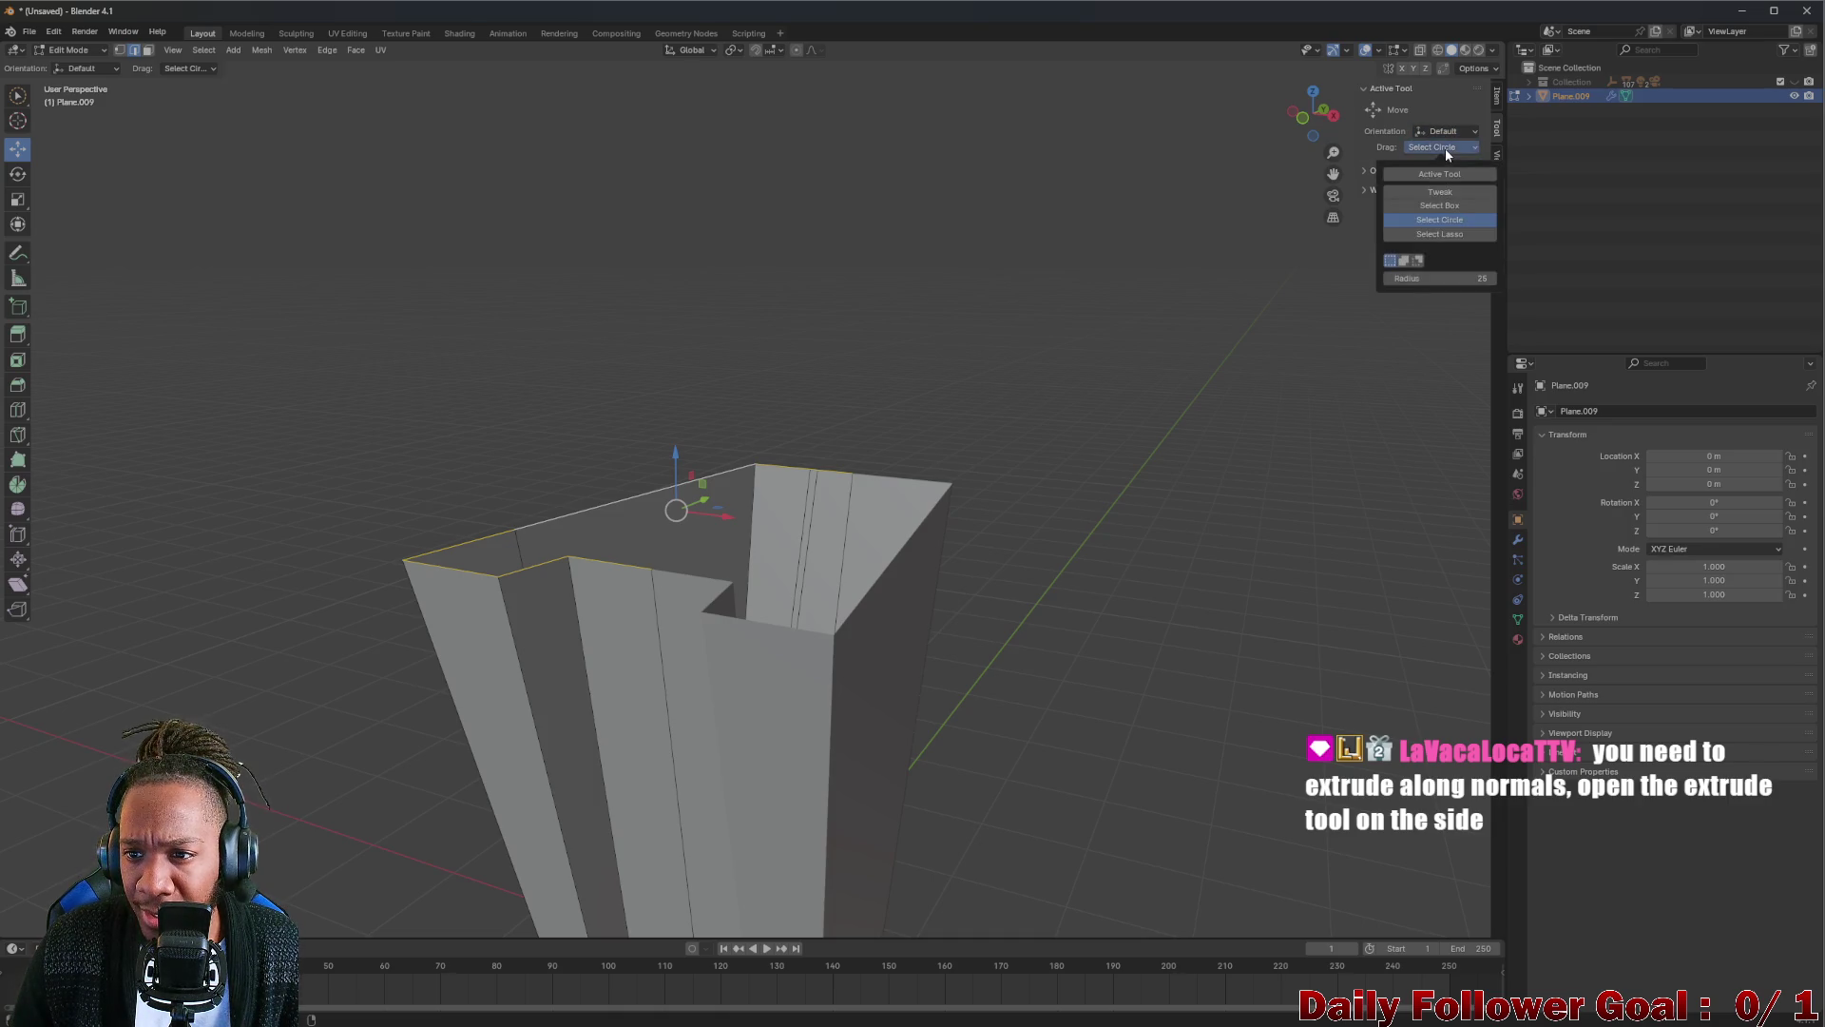
left_click(1445, 148)
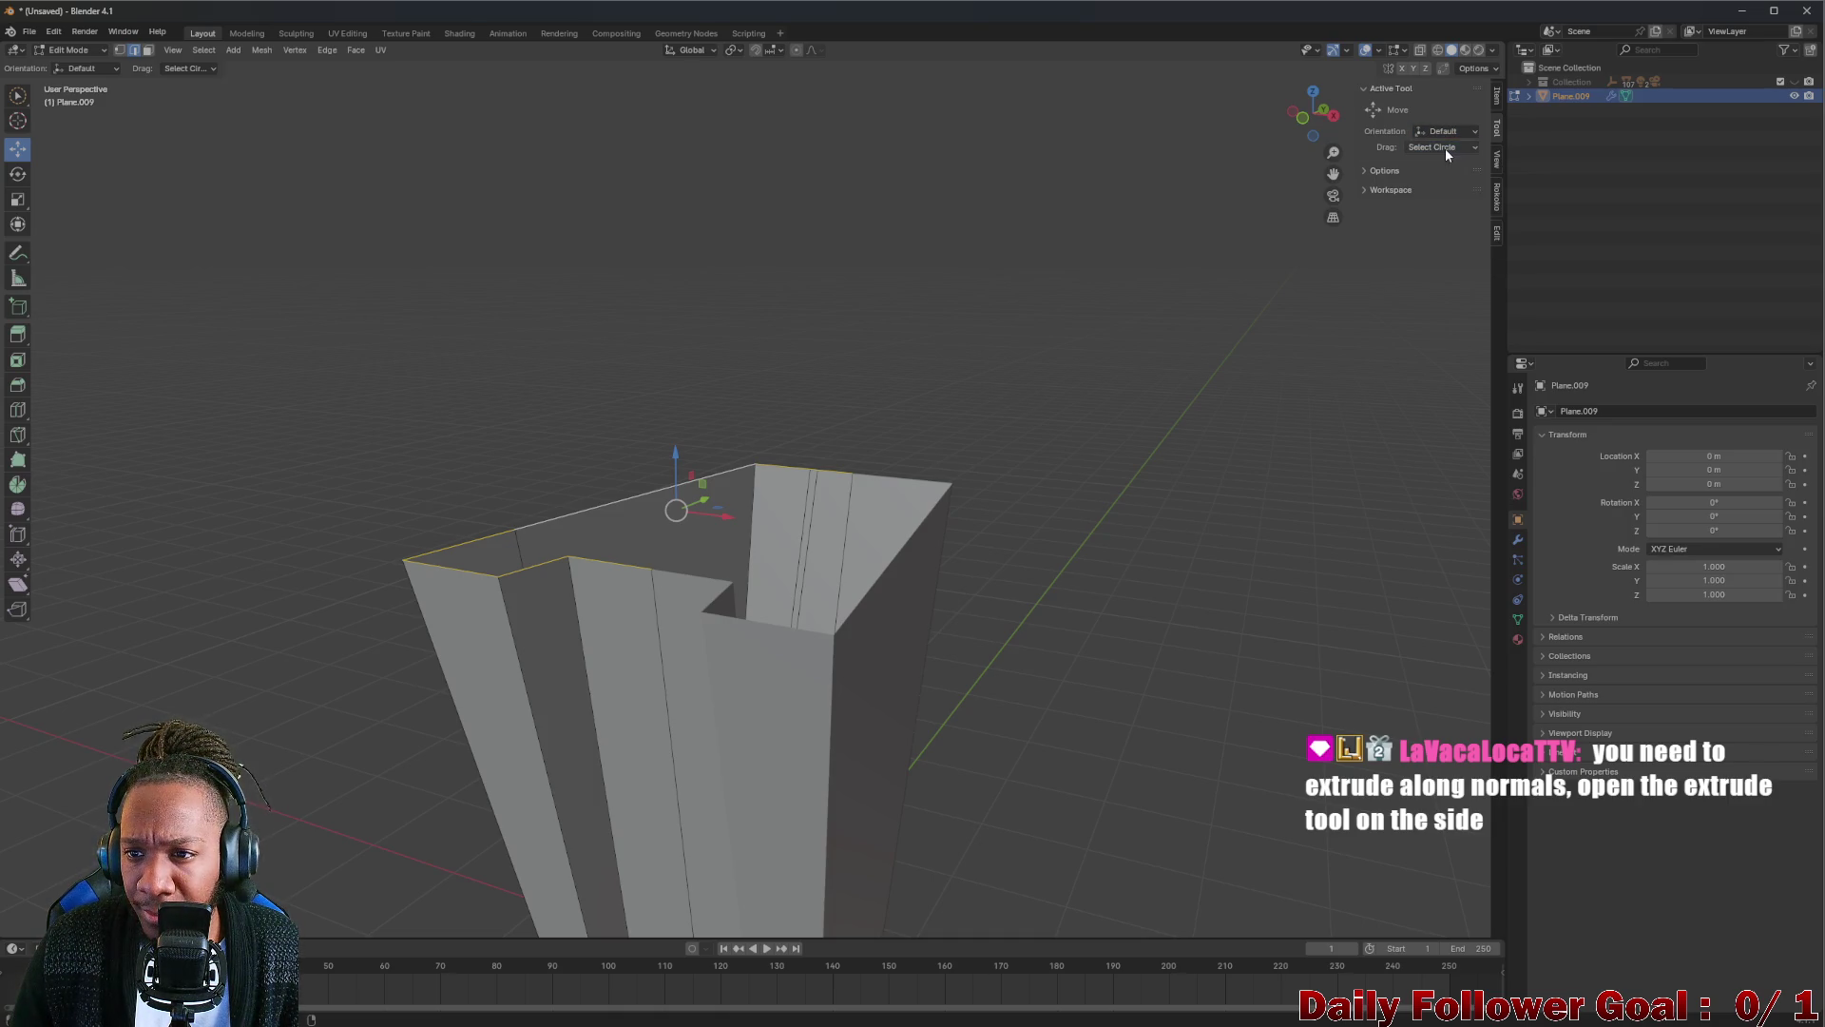
left_click(1495, 100)
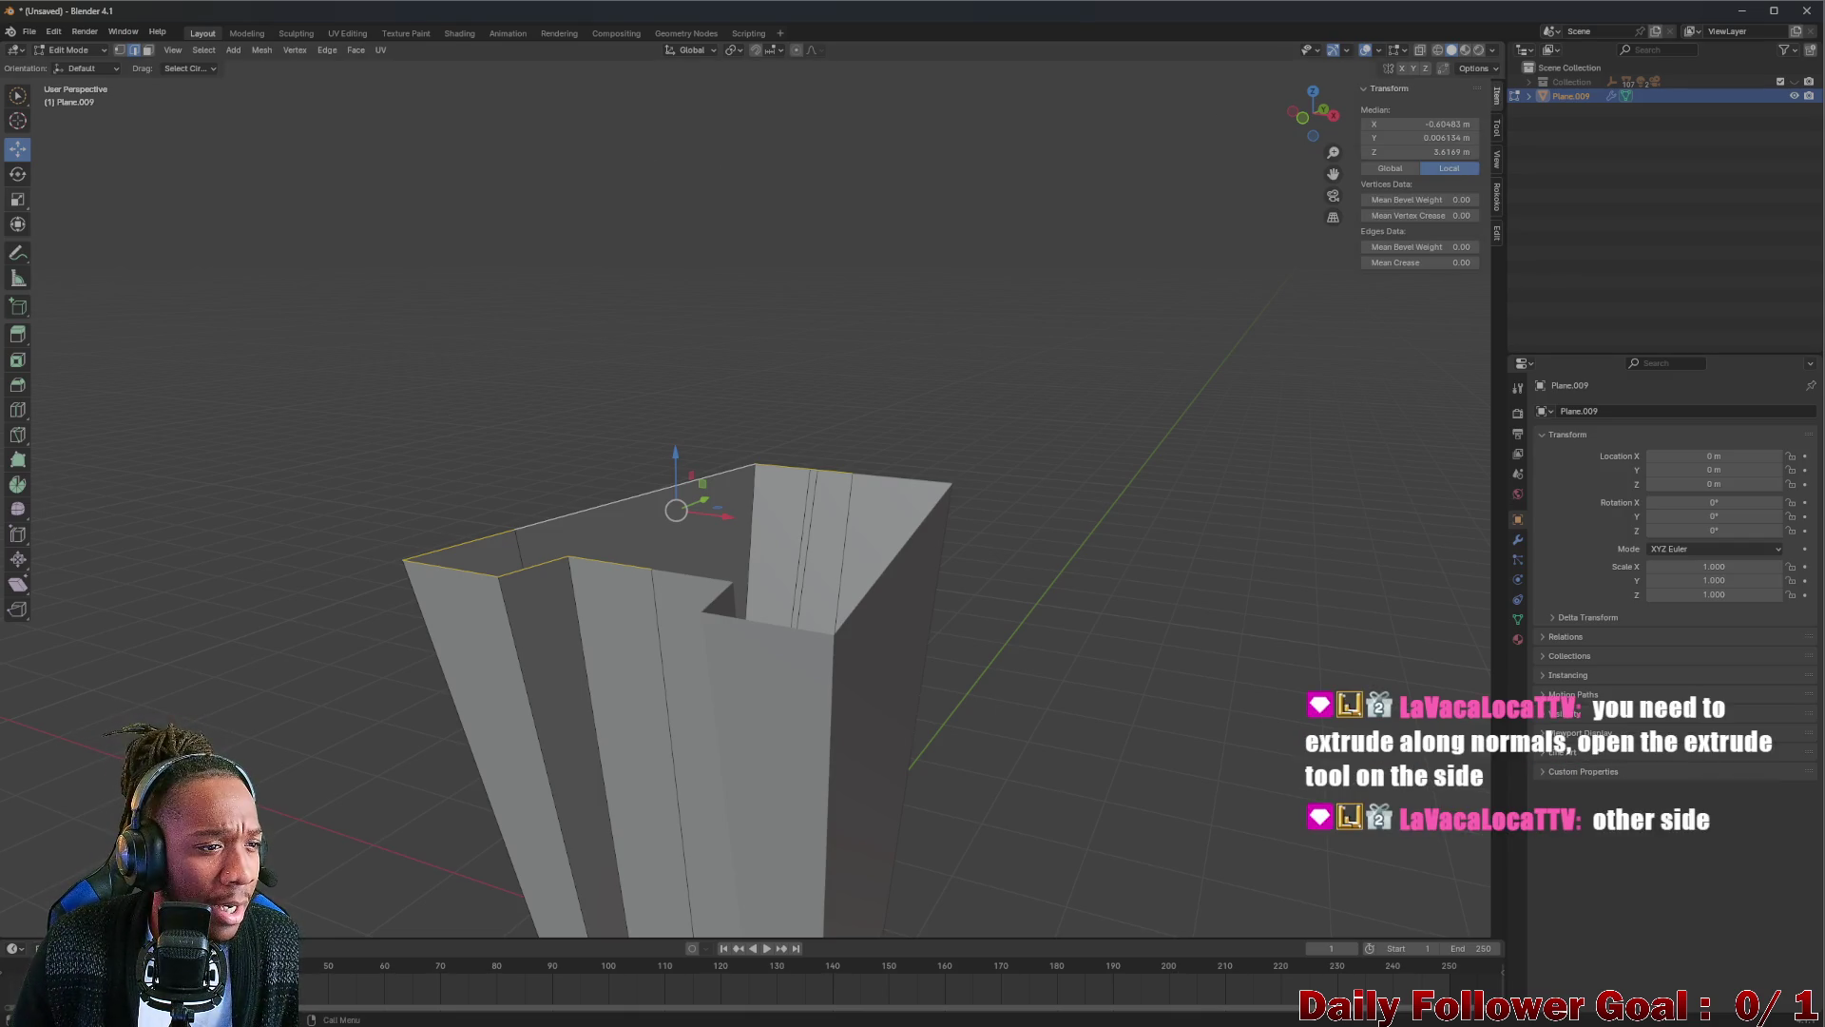
Test the Extrude Region tool on the rim and undo the extrusion.
left_click(21, 336)
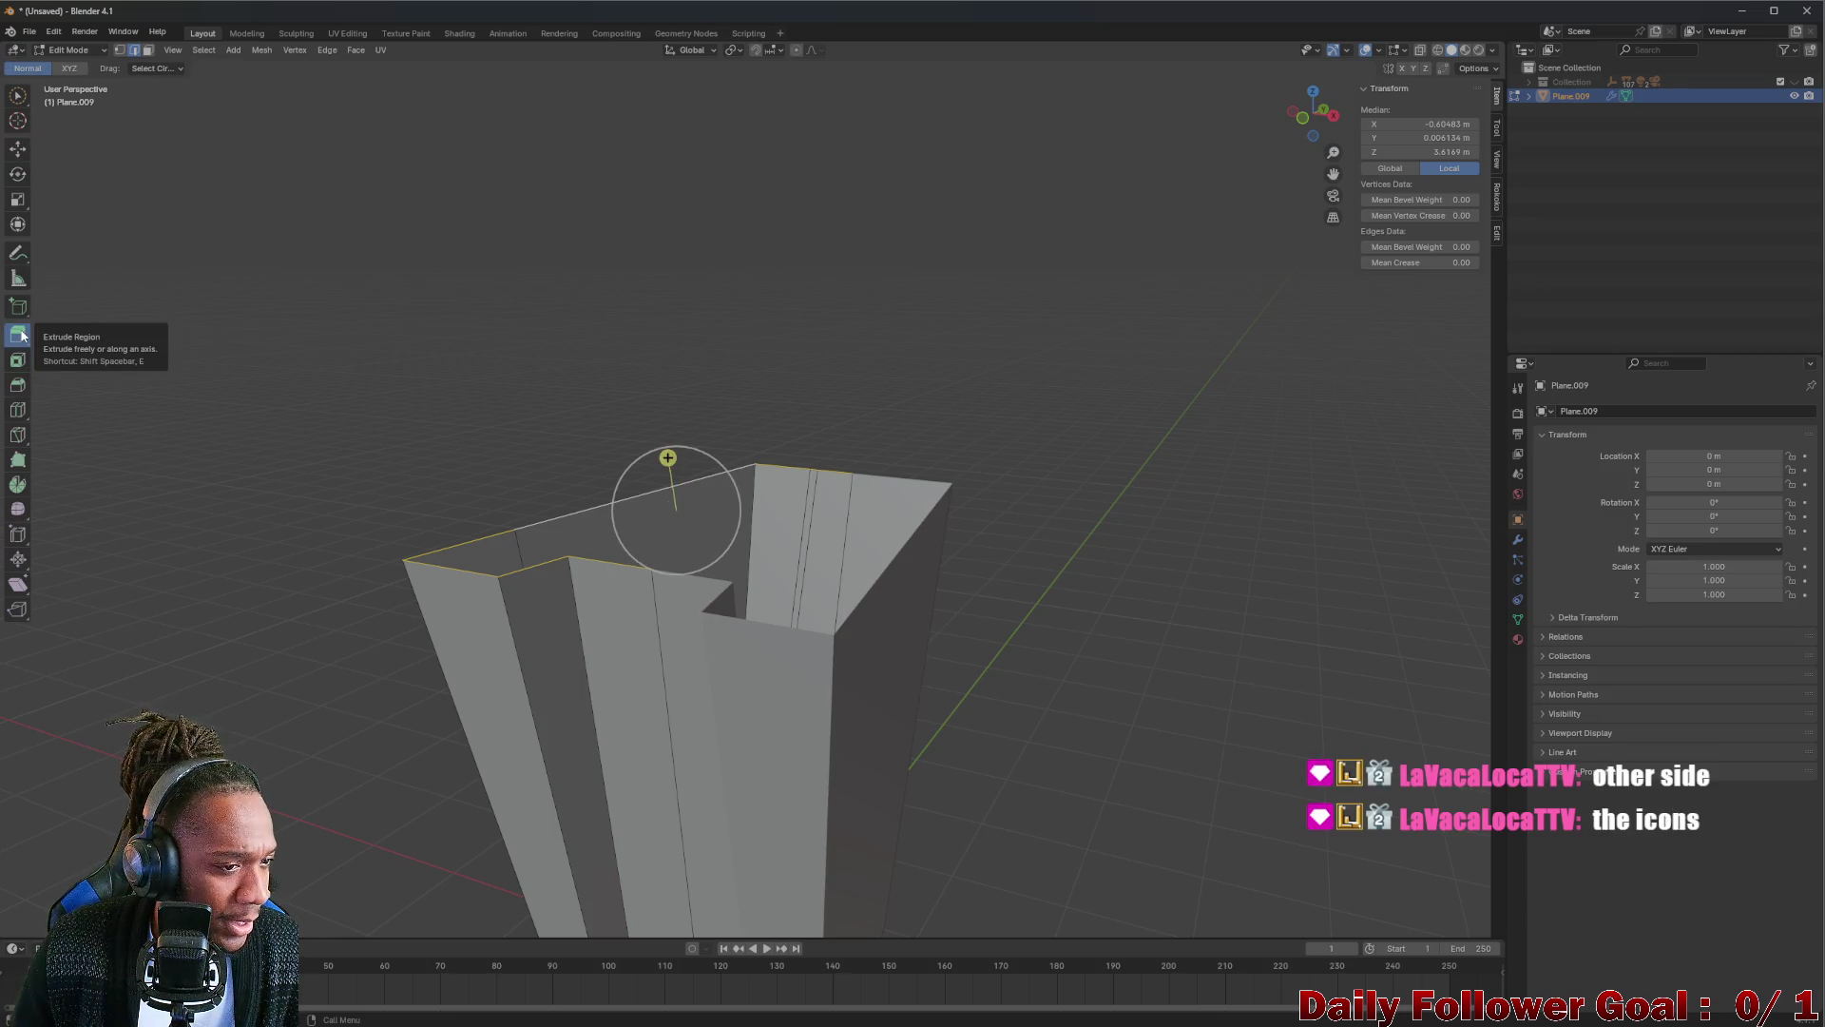
mouse_move(808, 376)
middle_mouse_down()
mouse_move(815, 420)
mouse_move(724, 448)
middle_mouse_up()
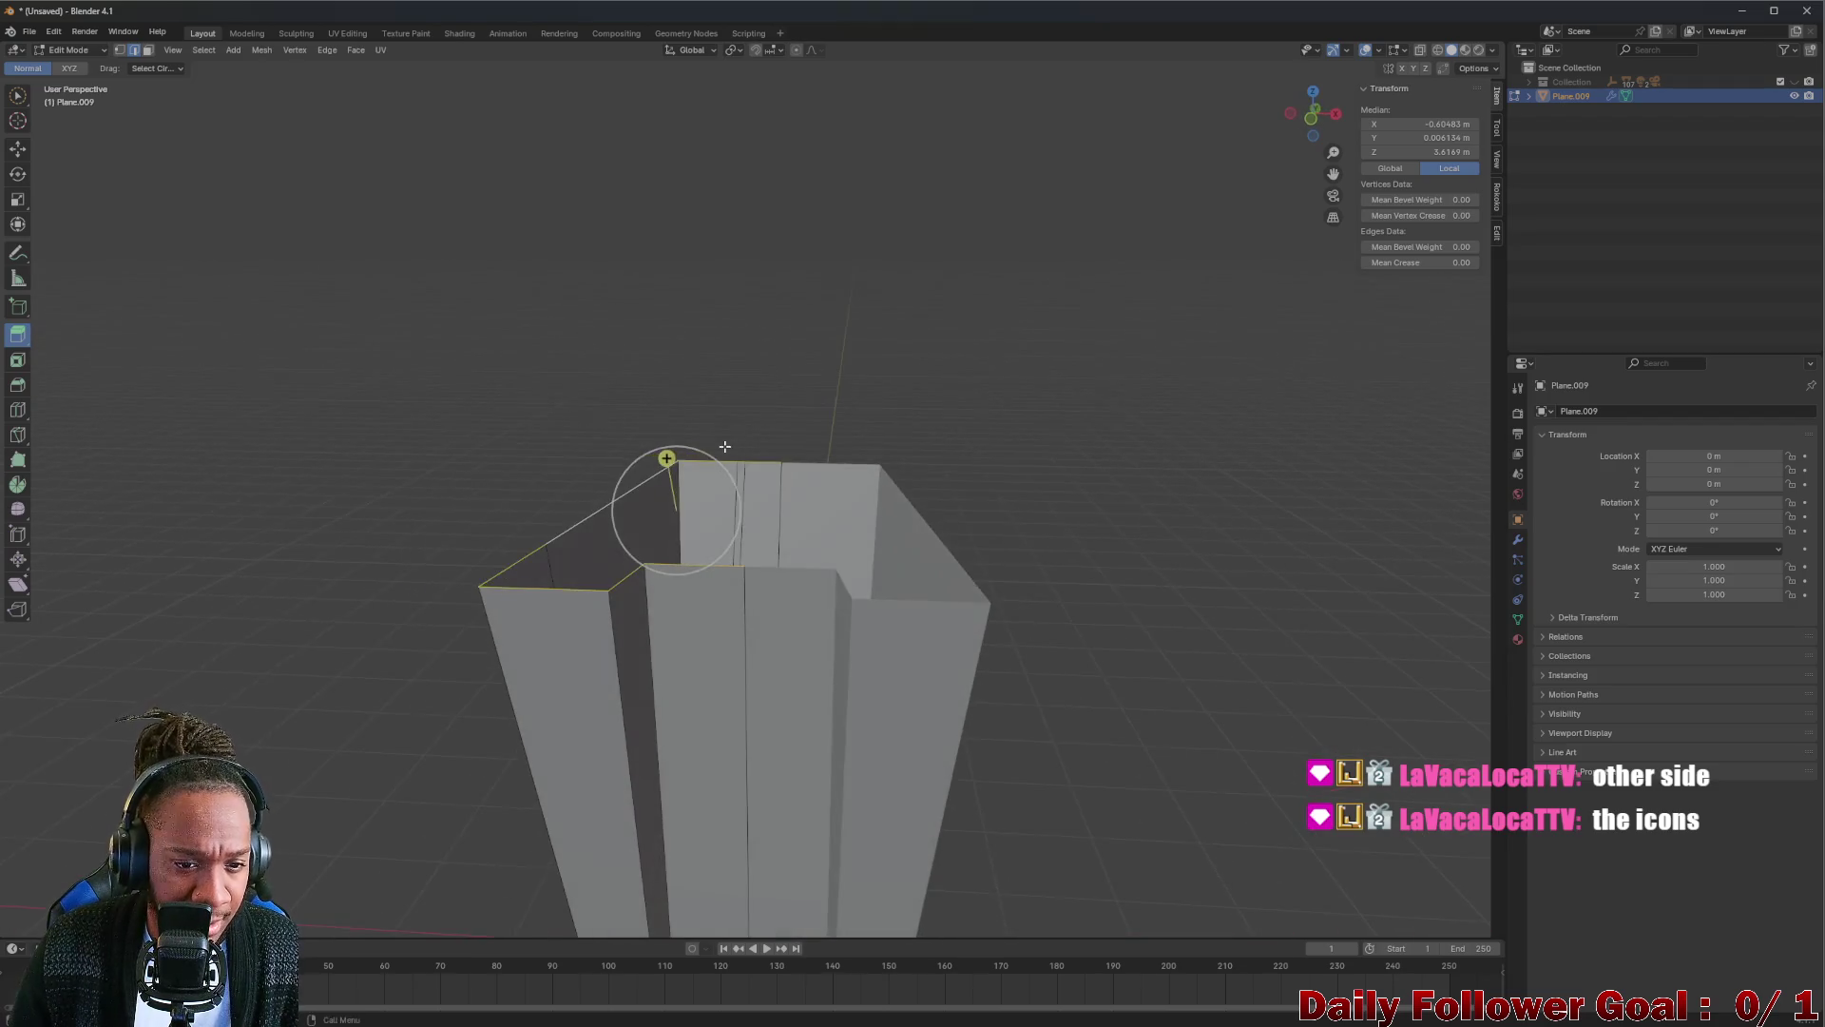
left_click_drag(666, 459, 613, 86)
mouse_move(613, 85)
middle_mouse_down()
mouse_move(904, 190)
mouse_move(856, 265)
middle_mouse_up()
key("ctrl+z")
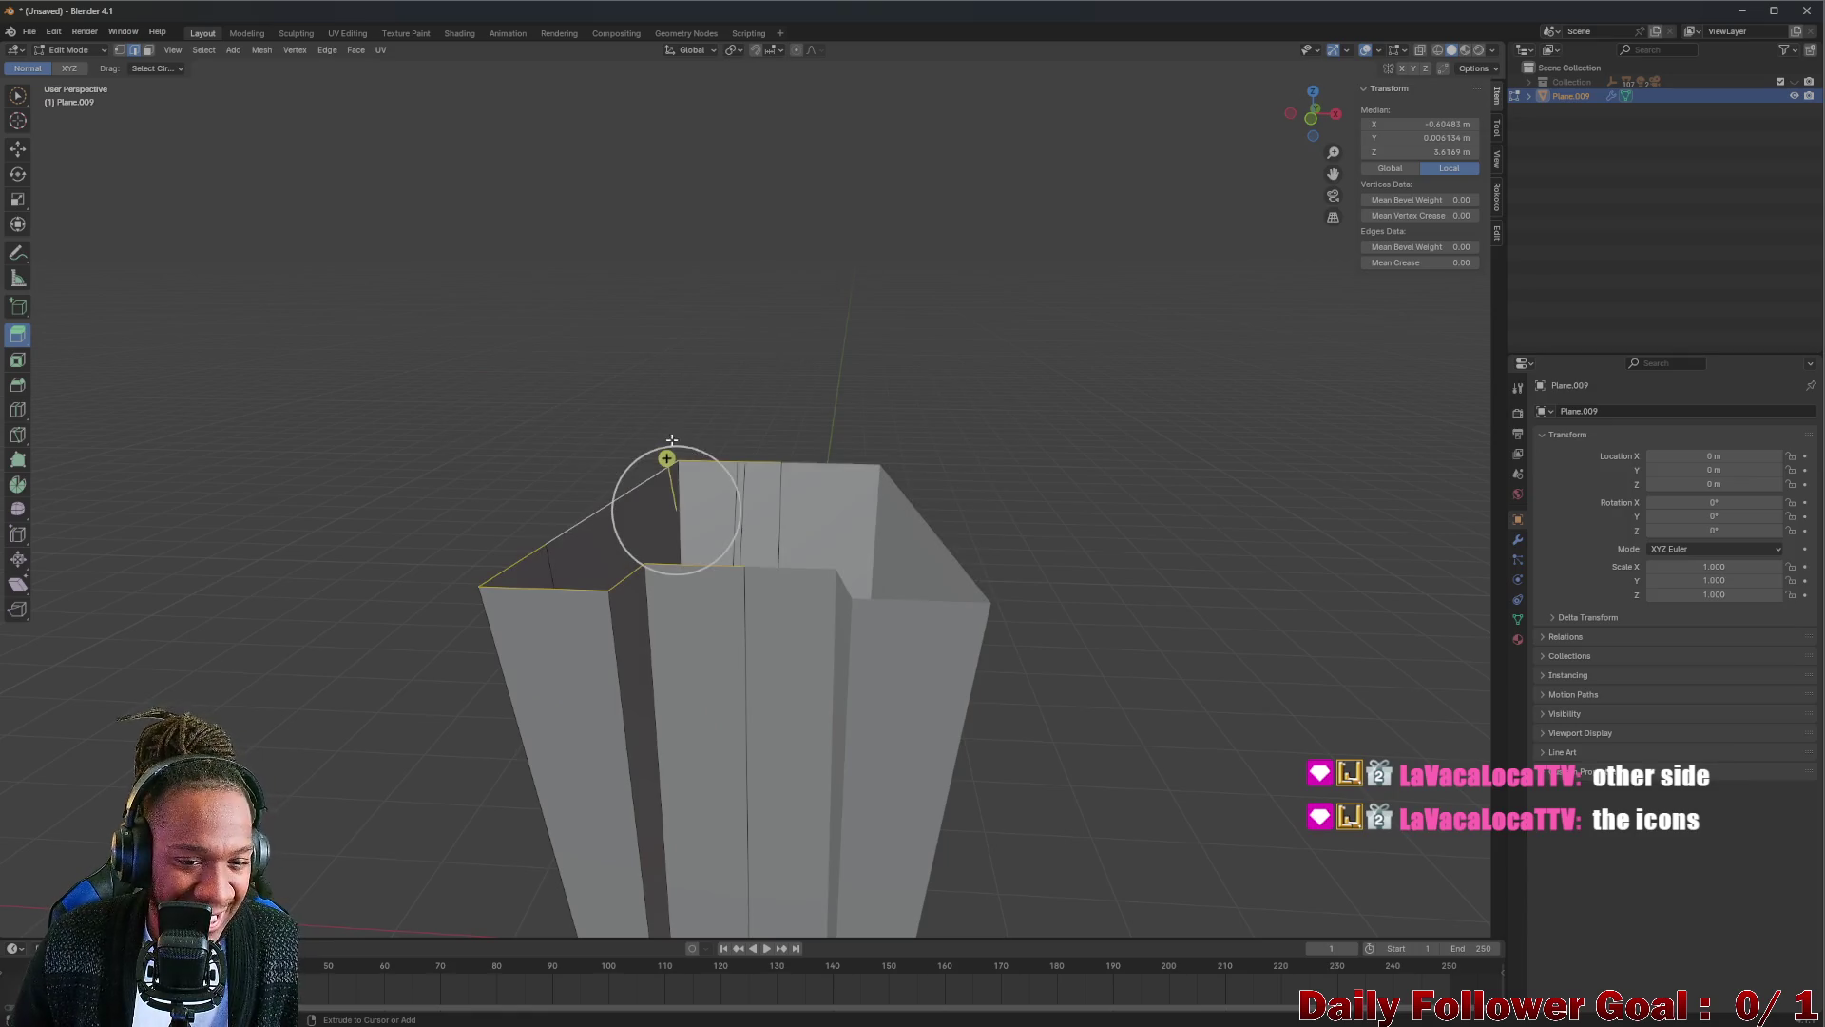
Switch the Select tool's variant to Tweak from its flyout.
left_click(21, 96)
left_click_drag(25, 98, 72, 118)
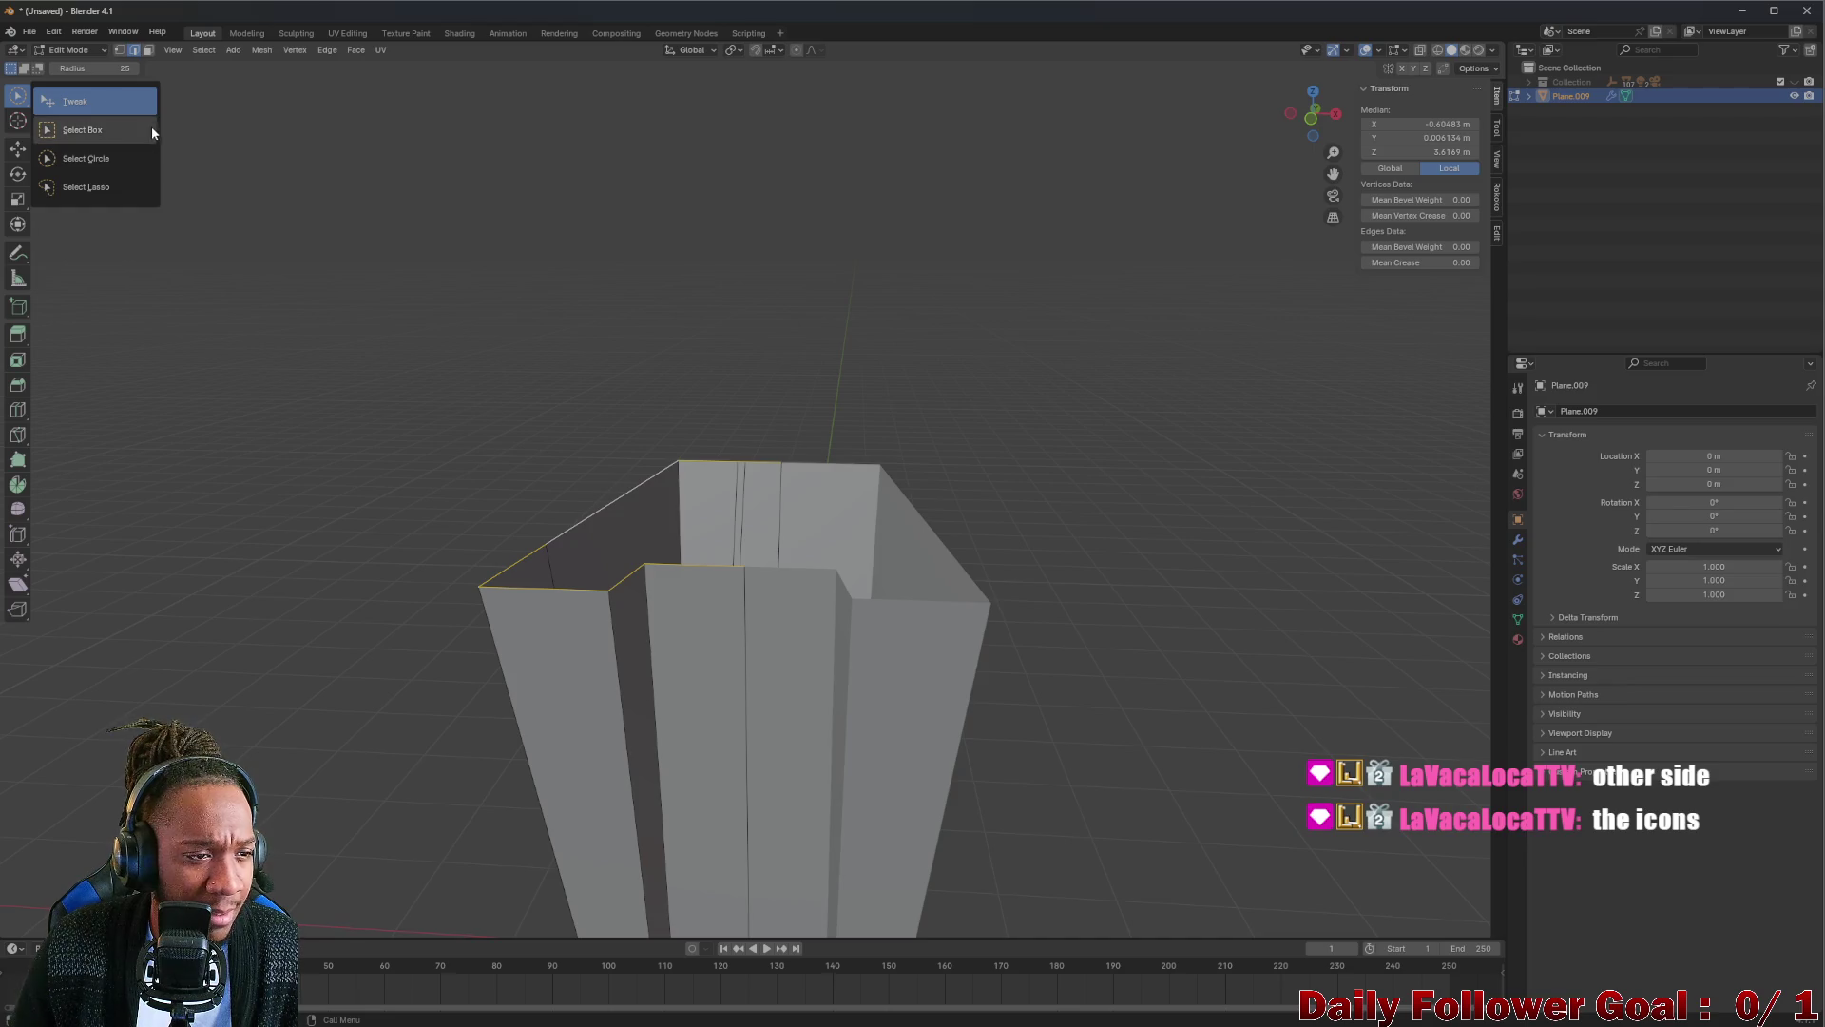
left_click(146, 102)
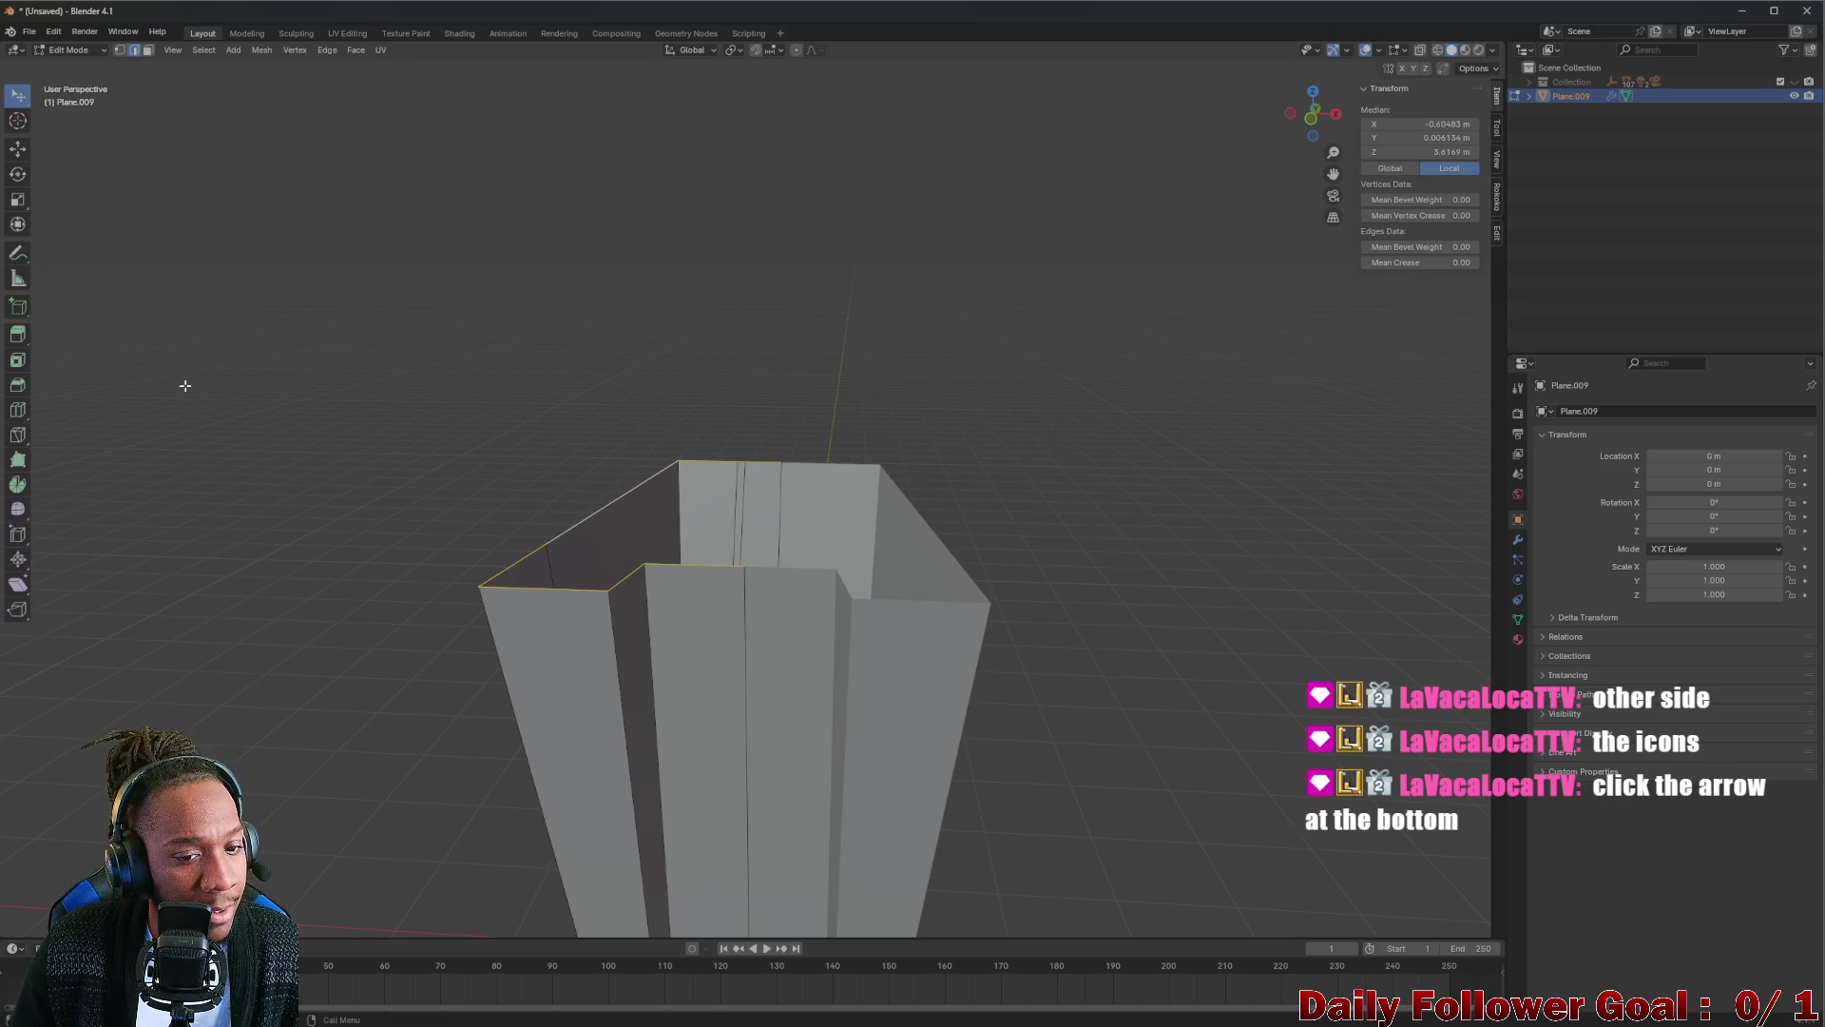
Choose Extrude Along Normals and push the top rim outward into a flared band.
left_click(23, 339)
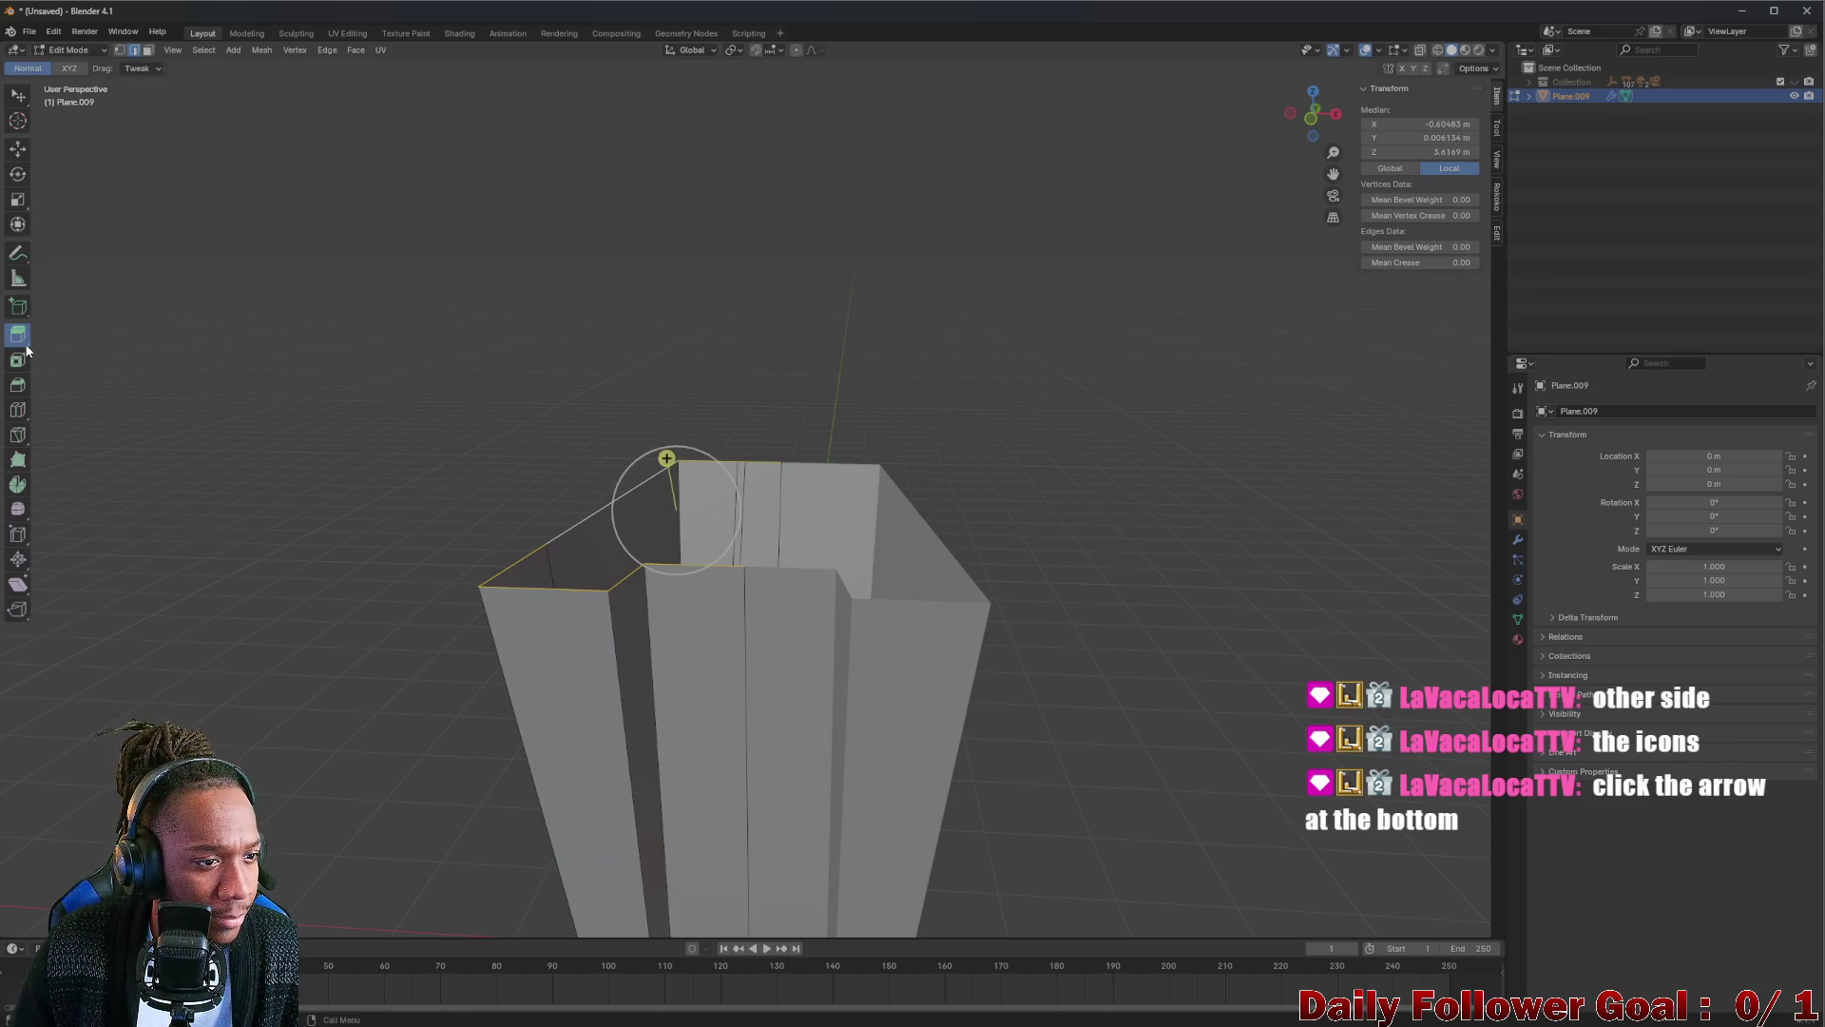
left_click(27, 343)
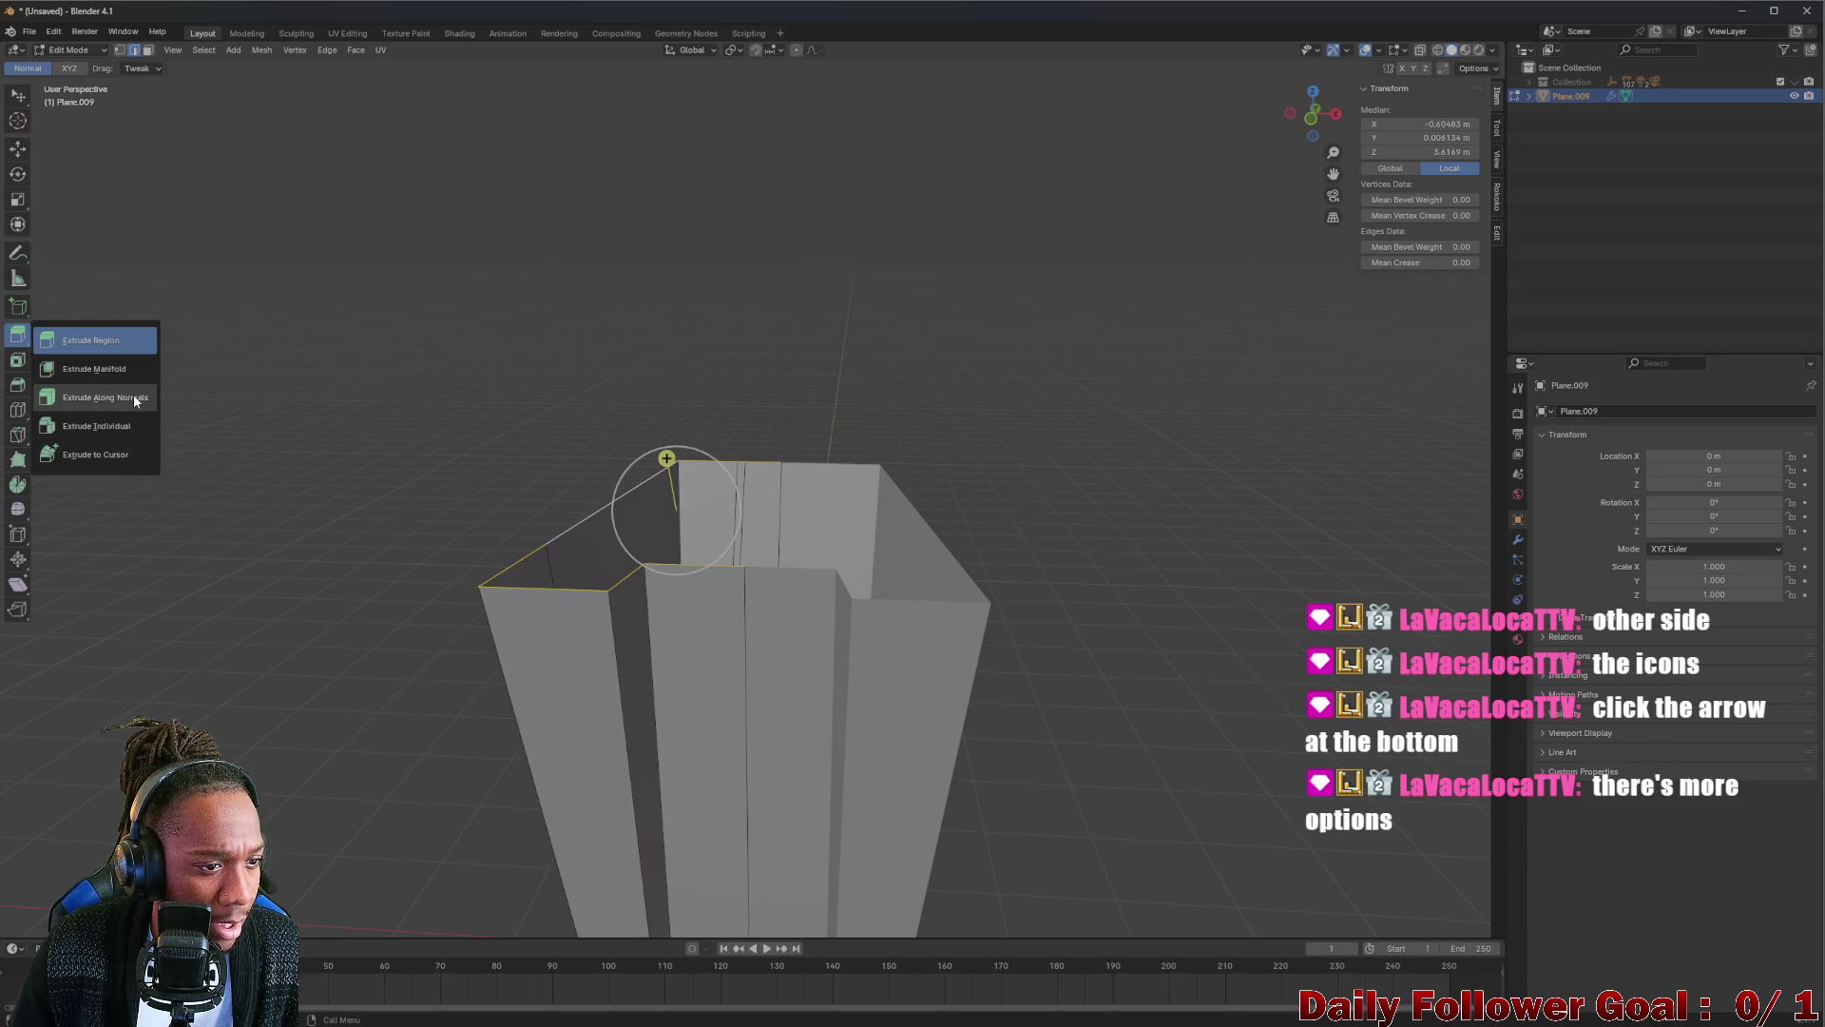
left_click(132, 396)
mouse_move(656, 479)
left_mouse_down()
mouse_move(653, 385)
mouse_move(624, 305)
left_mouse_up()
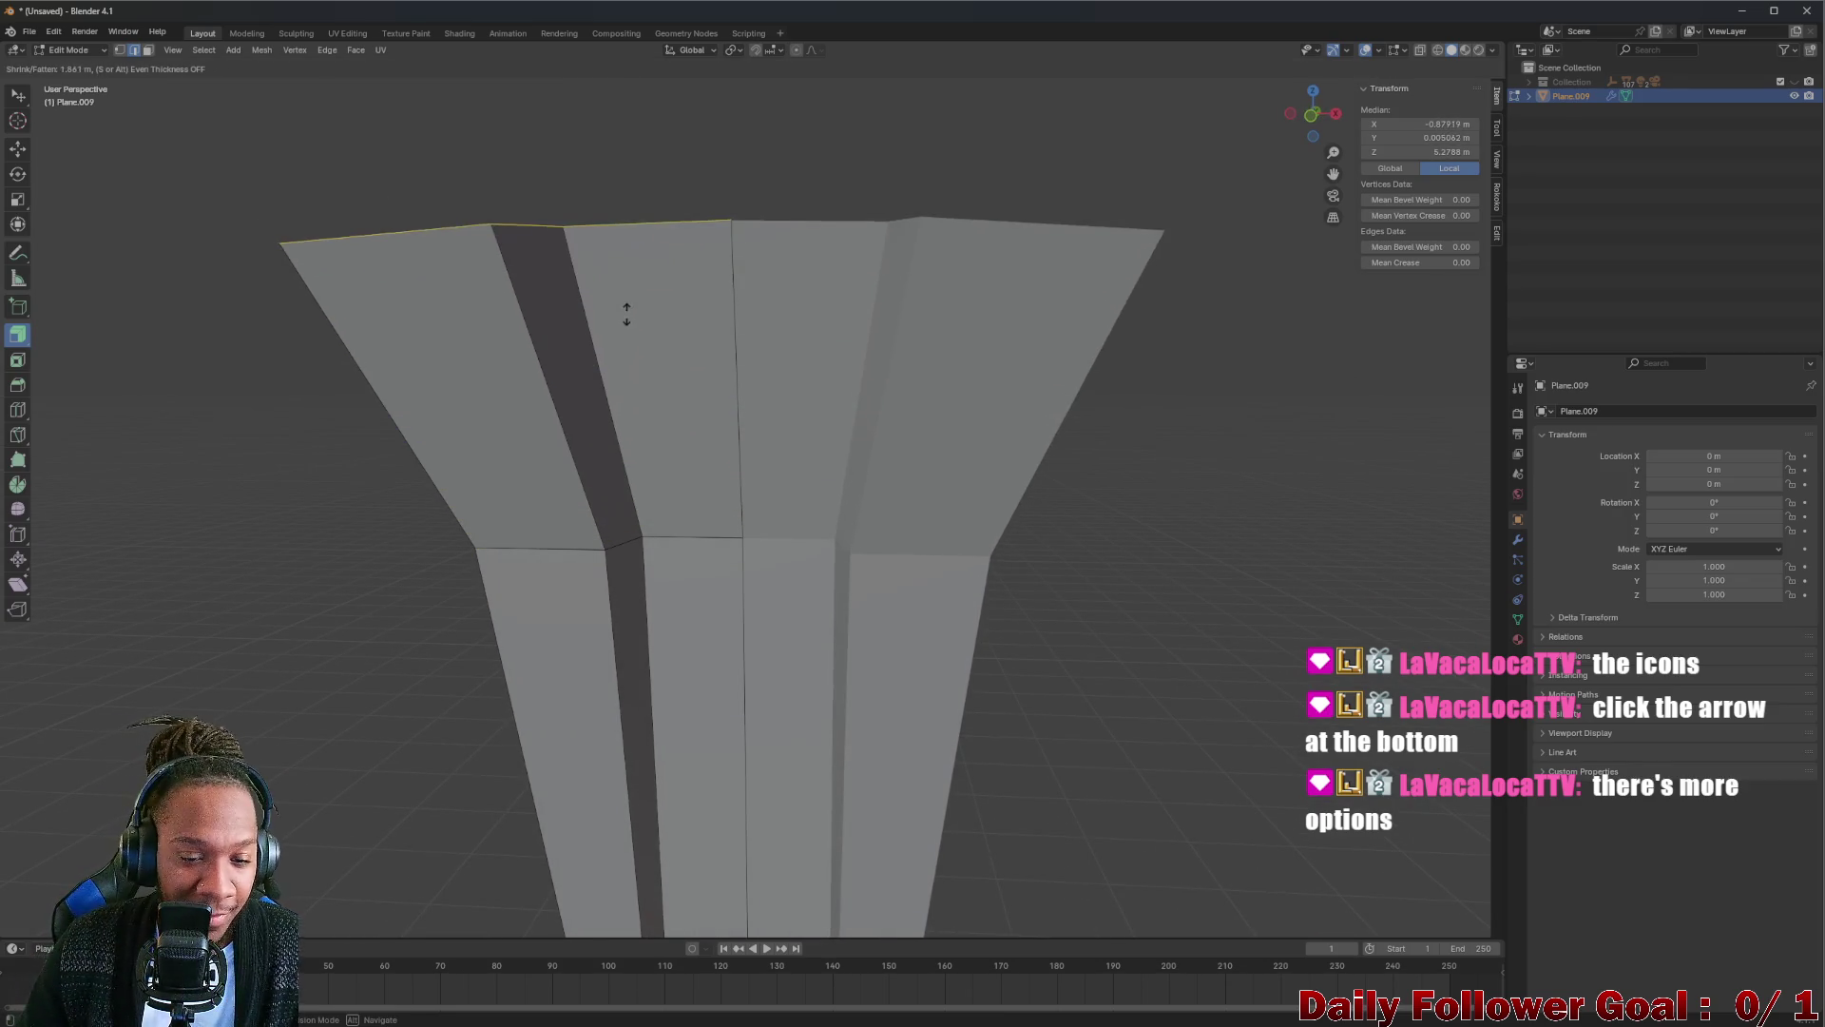
mouse_move(623, 305)
middle_mouse_down()
mouse_move(766, 340)
mouse_move(784, 406)
mouse_move(904, 356)
mouse_move(762, 387)
mouse_move(654, 367)
mouse_move(753, 392)
middle_mouse_up()
scroll(765, 341, "down", 3)
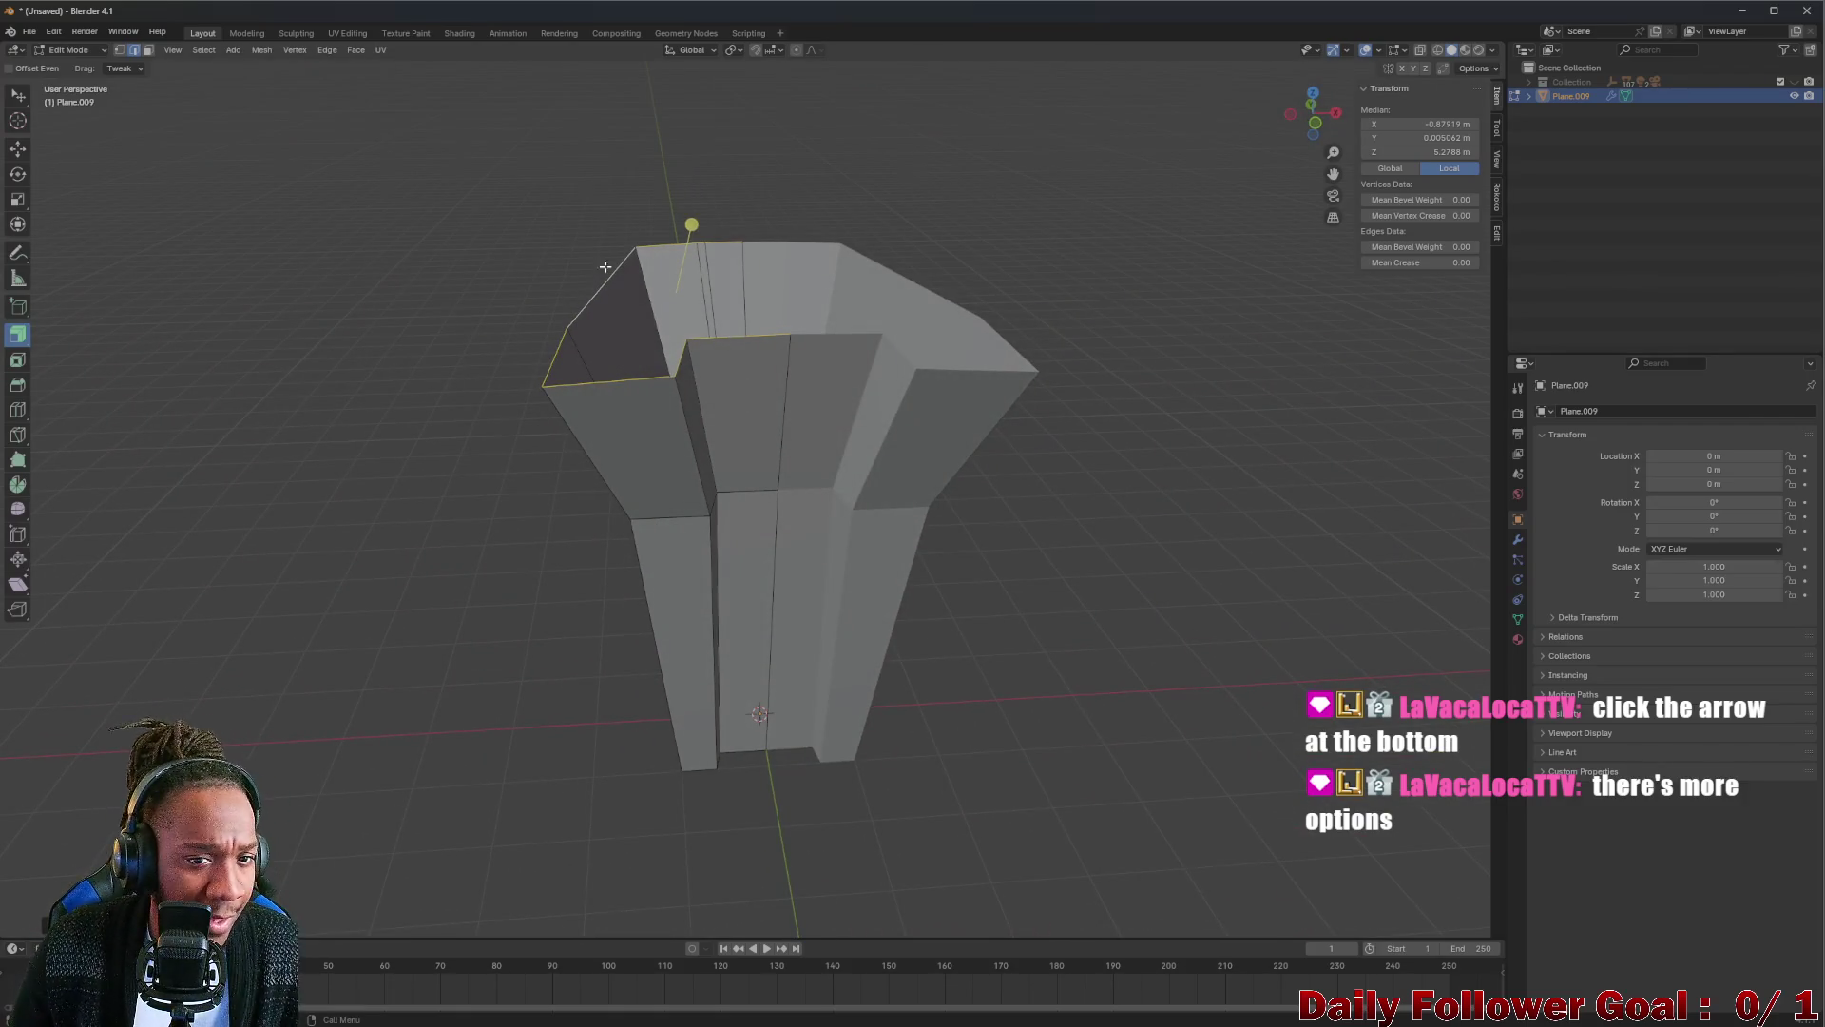
Orbit to a lower frontal view and then closer to the mesh top.
mouse_move(605, 267)
middle_mouse_down()
mouse_move(595, 221)
mouse_move(626, 219)
mouse_move(713, 285)
middle_mouse_up()
scroll(775, 408, "up", 4)
scroll(754, 395, "down", 1)
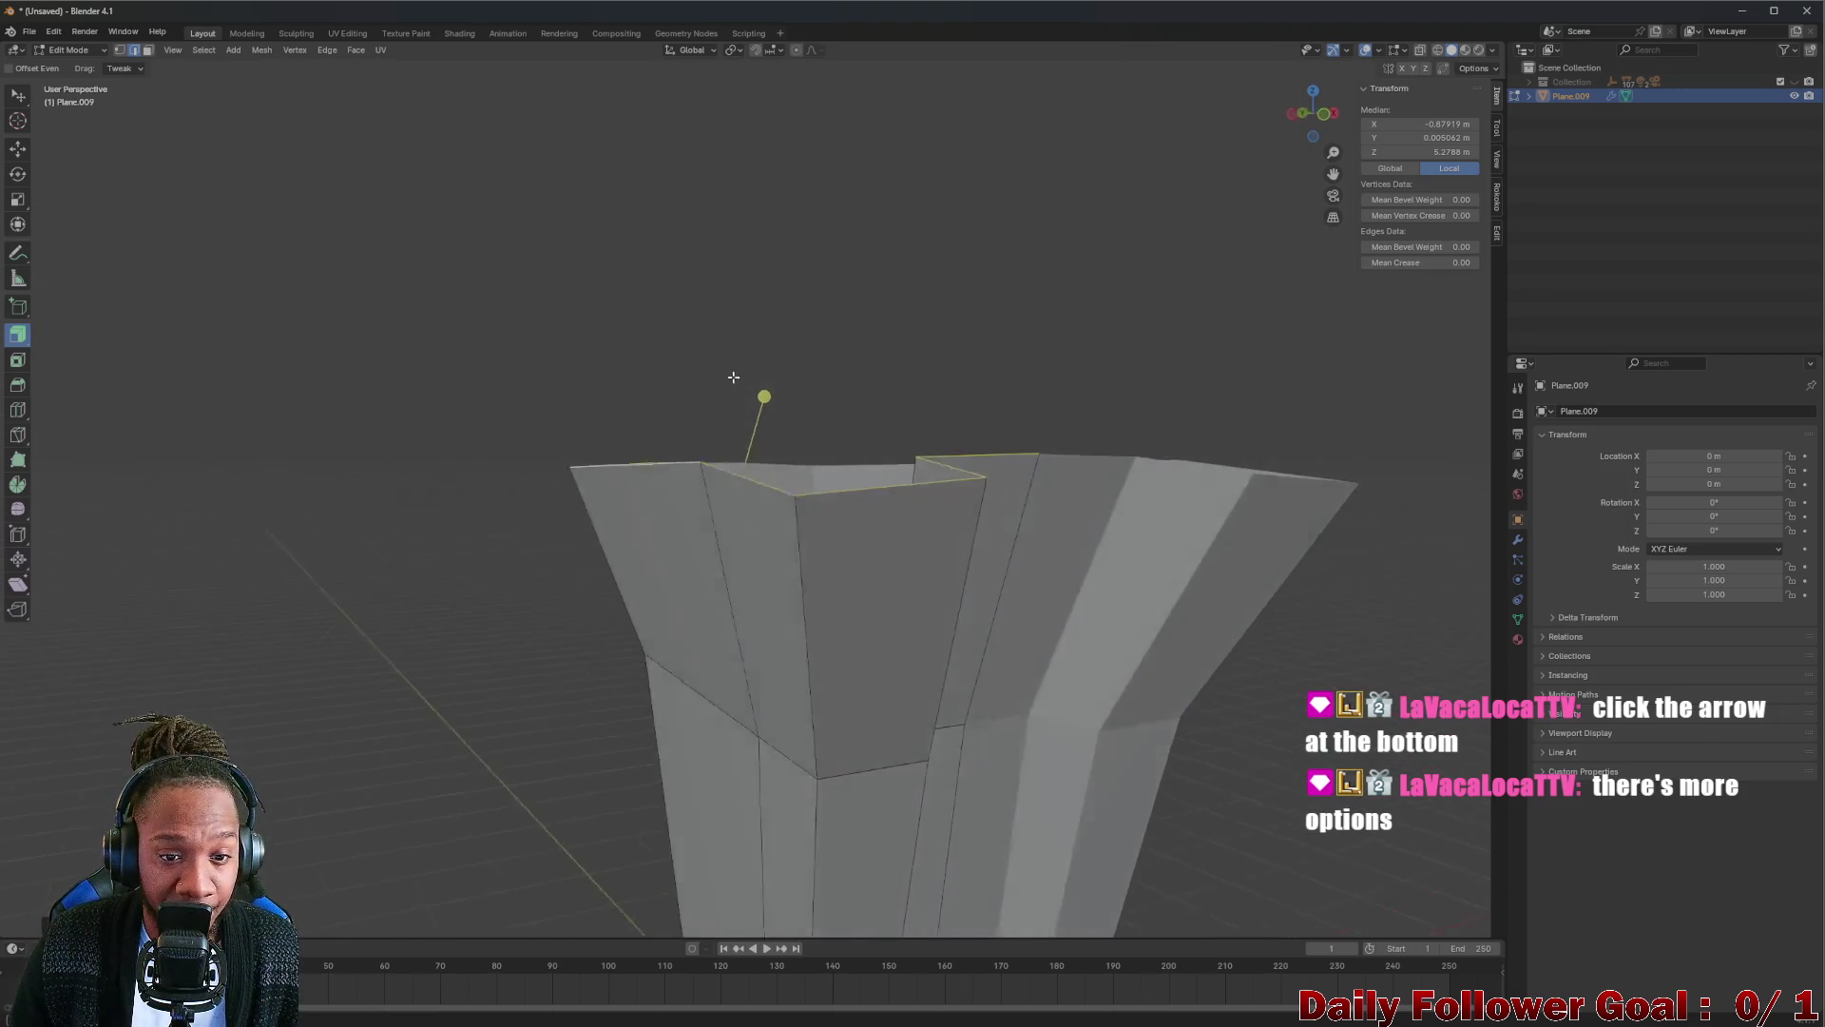
mouse_move(753, 395)
middle_mouse_down()
mouse_move(814, 370)
mouse_move(754, 392)
mouse_move(745, 420)
mouse_move(798, 400)
mouse_move(757, 386)
mouse_move(856, 493)
mouse_move(841, 523)
mouse_move(767, 438)
middle_mouse_up()
scroll(744, 419, "down", 5)
scroll(760, 434, "up", 2)
scroll(761, 437, "up", 1)
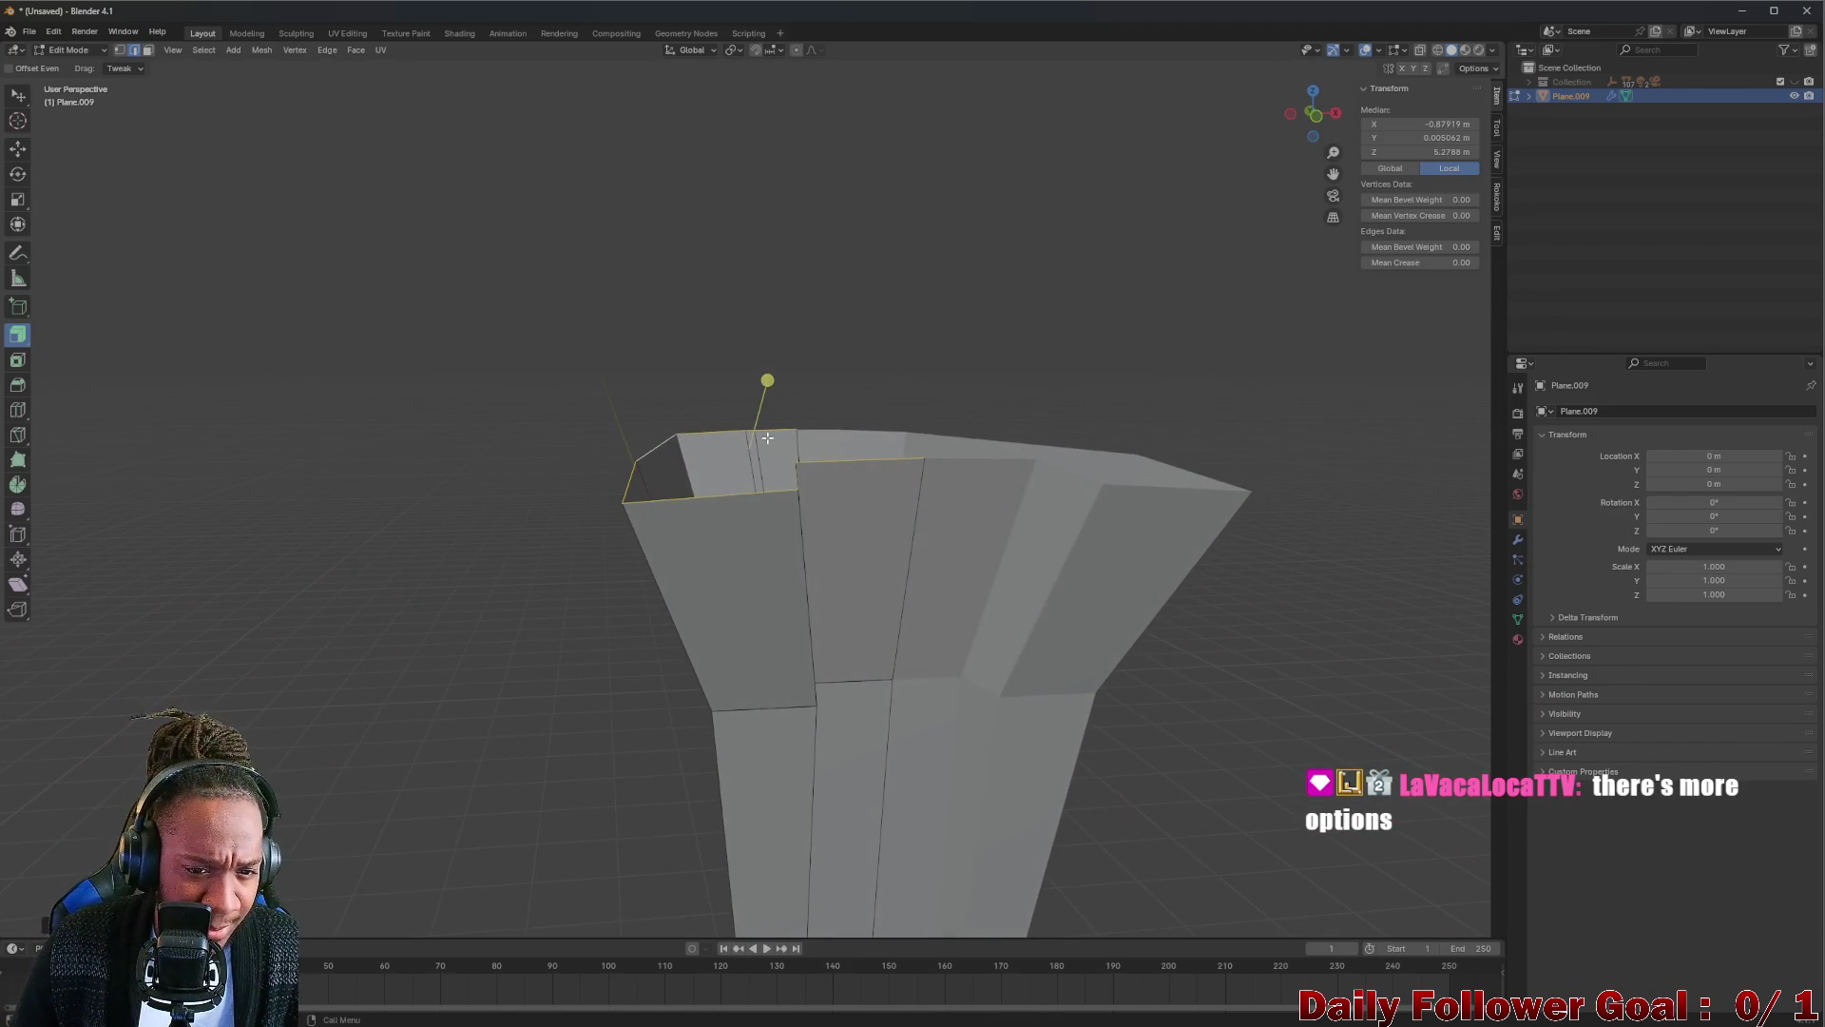
Try scaling the top rim to 0 along X, then cancel it.
key("s")
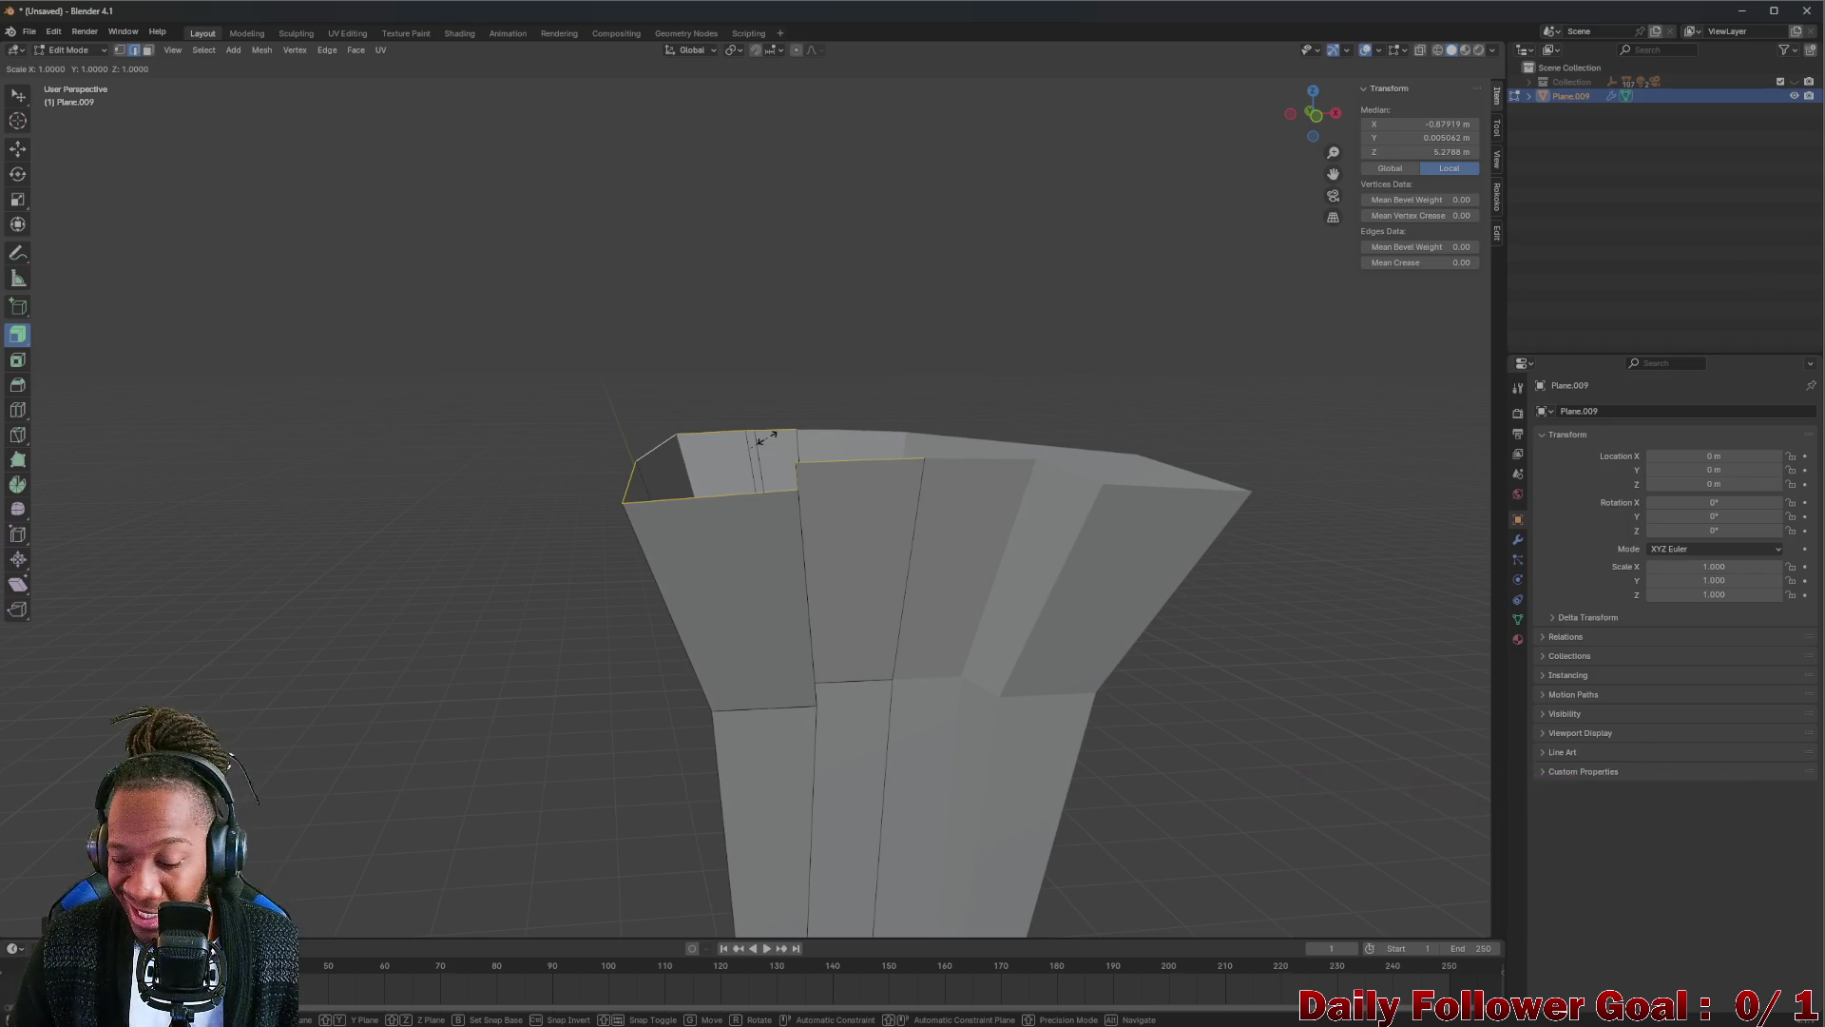
key("x")
key("0")
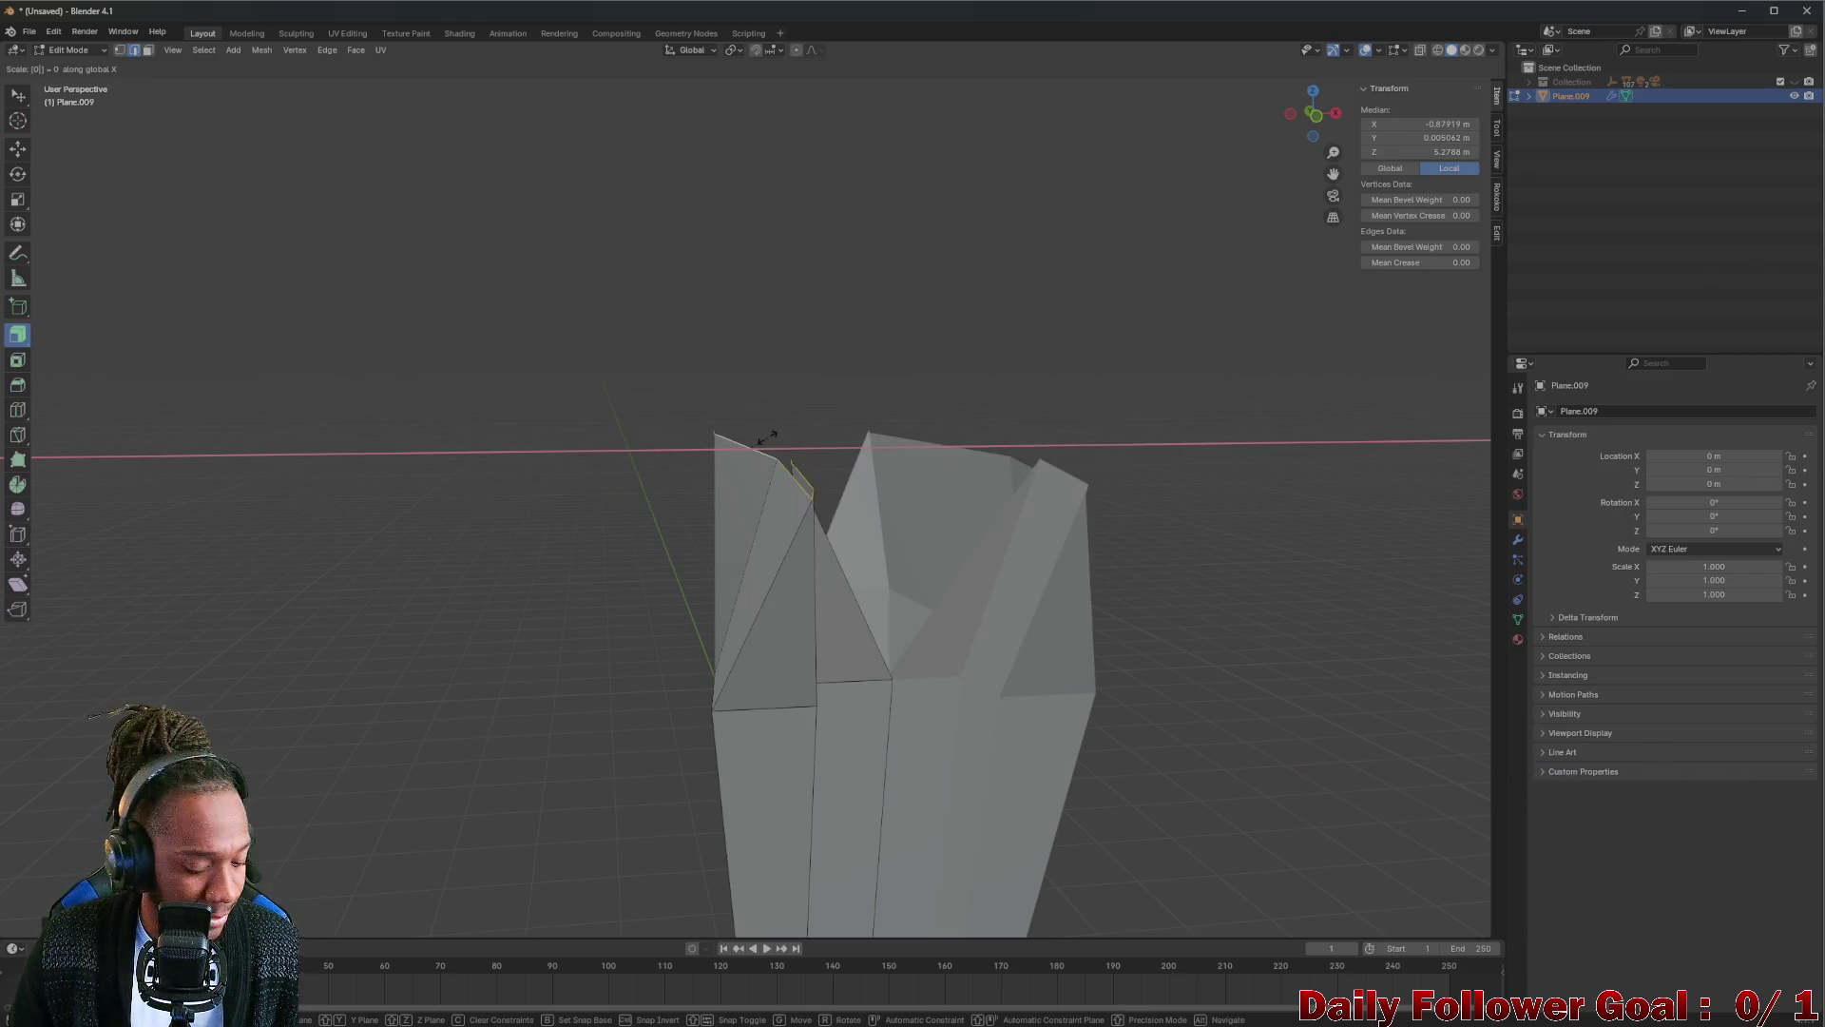
key("Escape")
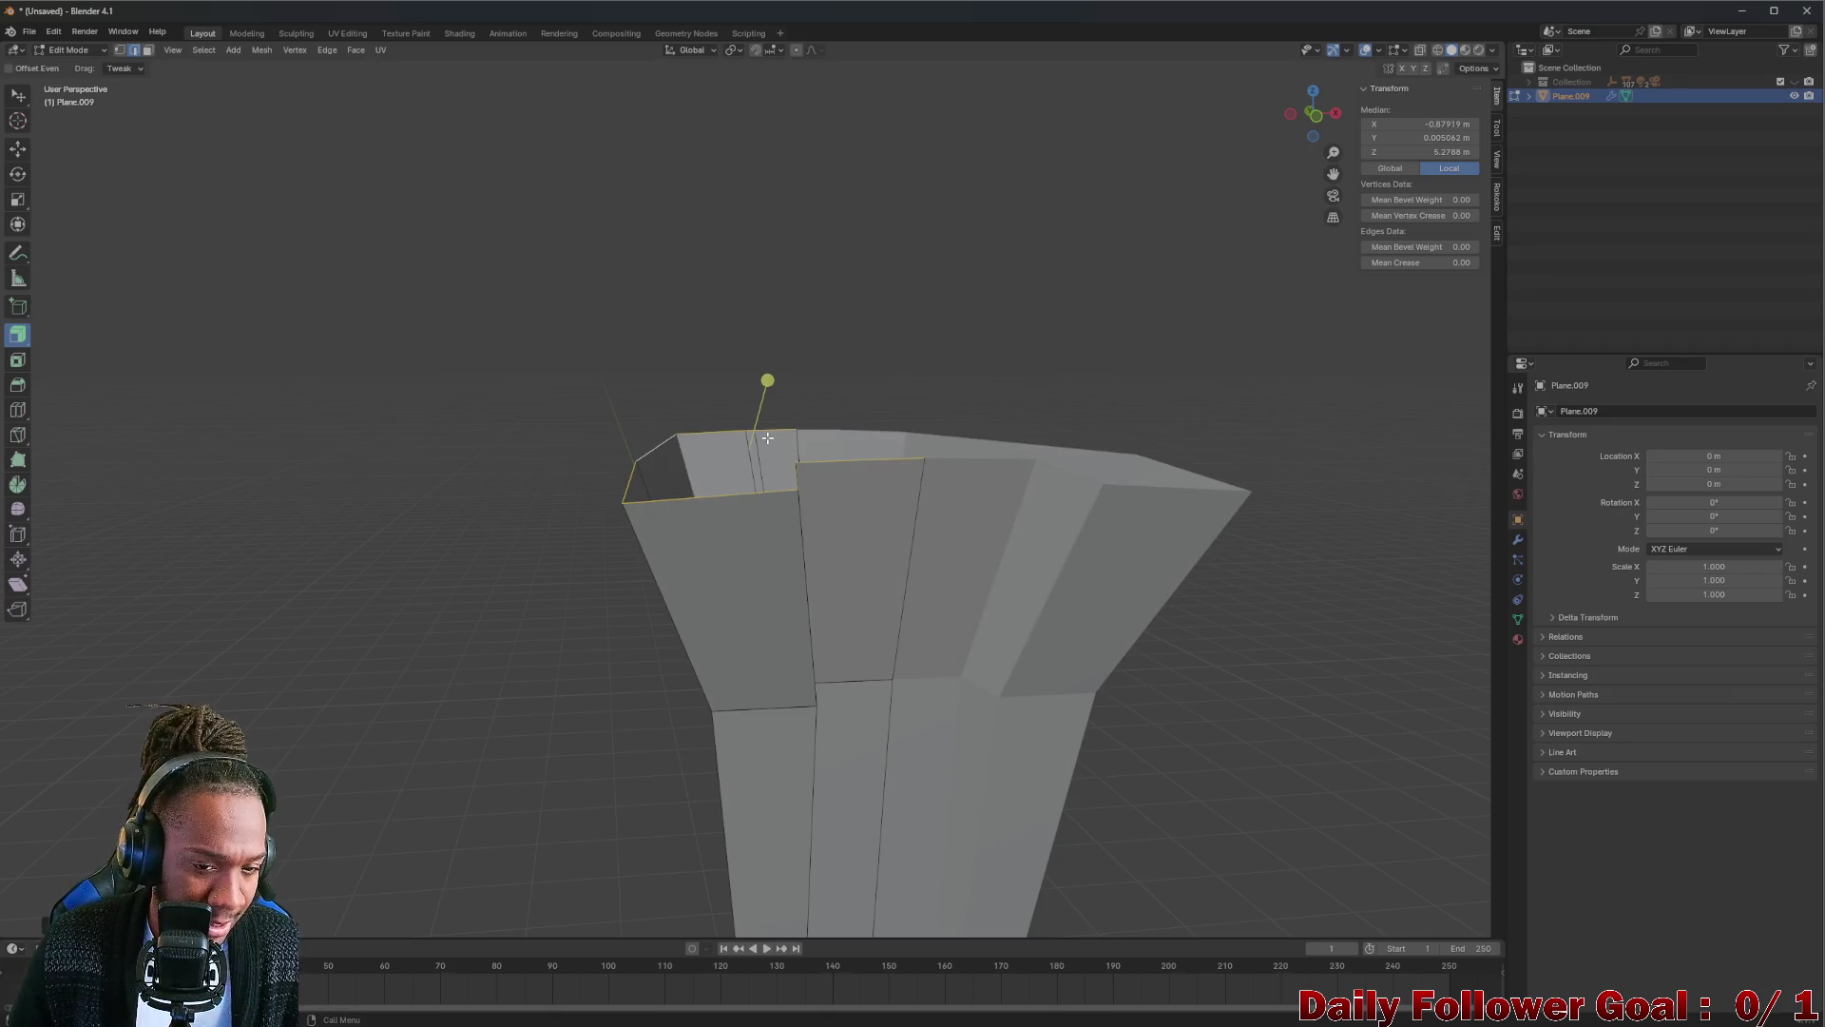
Scale the top rim to 0 along Z so all its edges sit level.
key("s")
key("z")
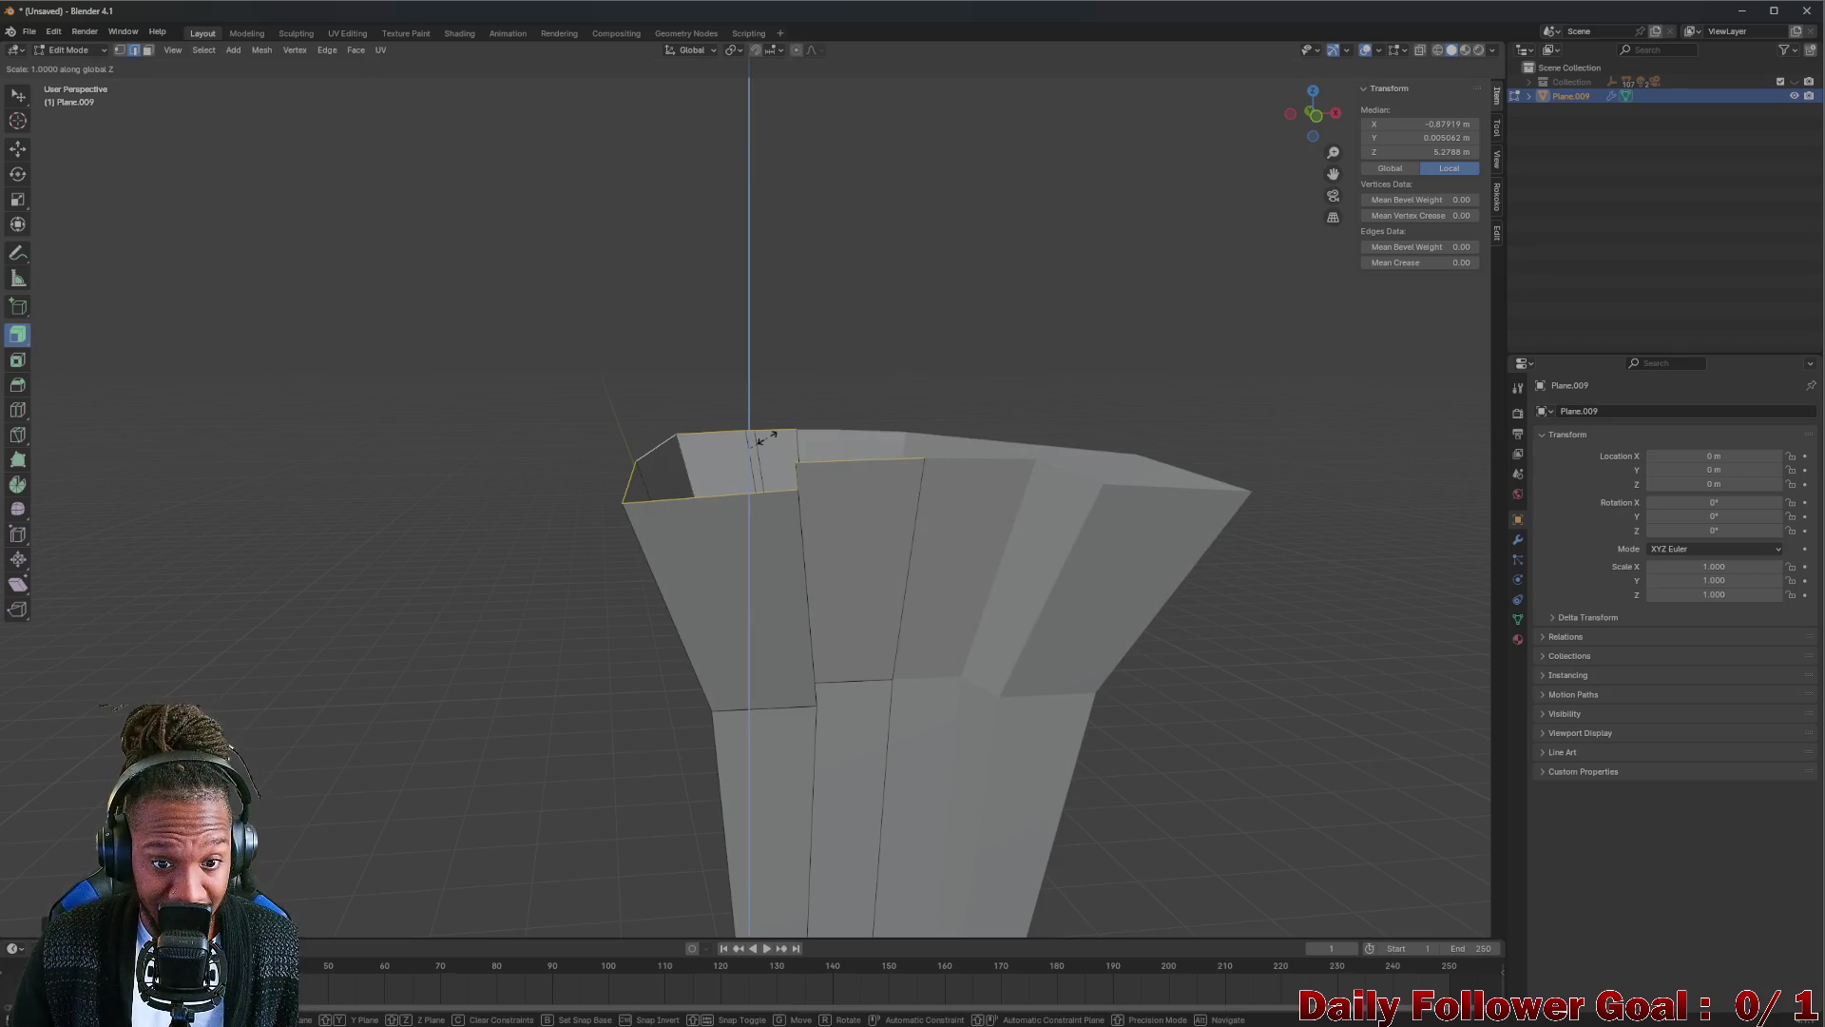
key("0")
key("Return")
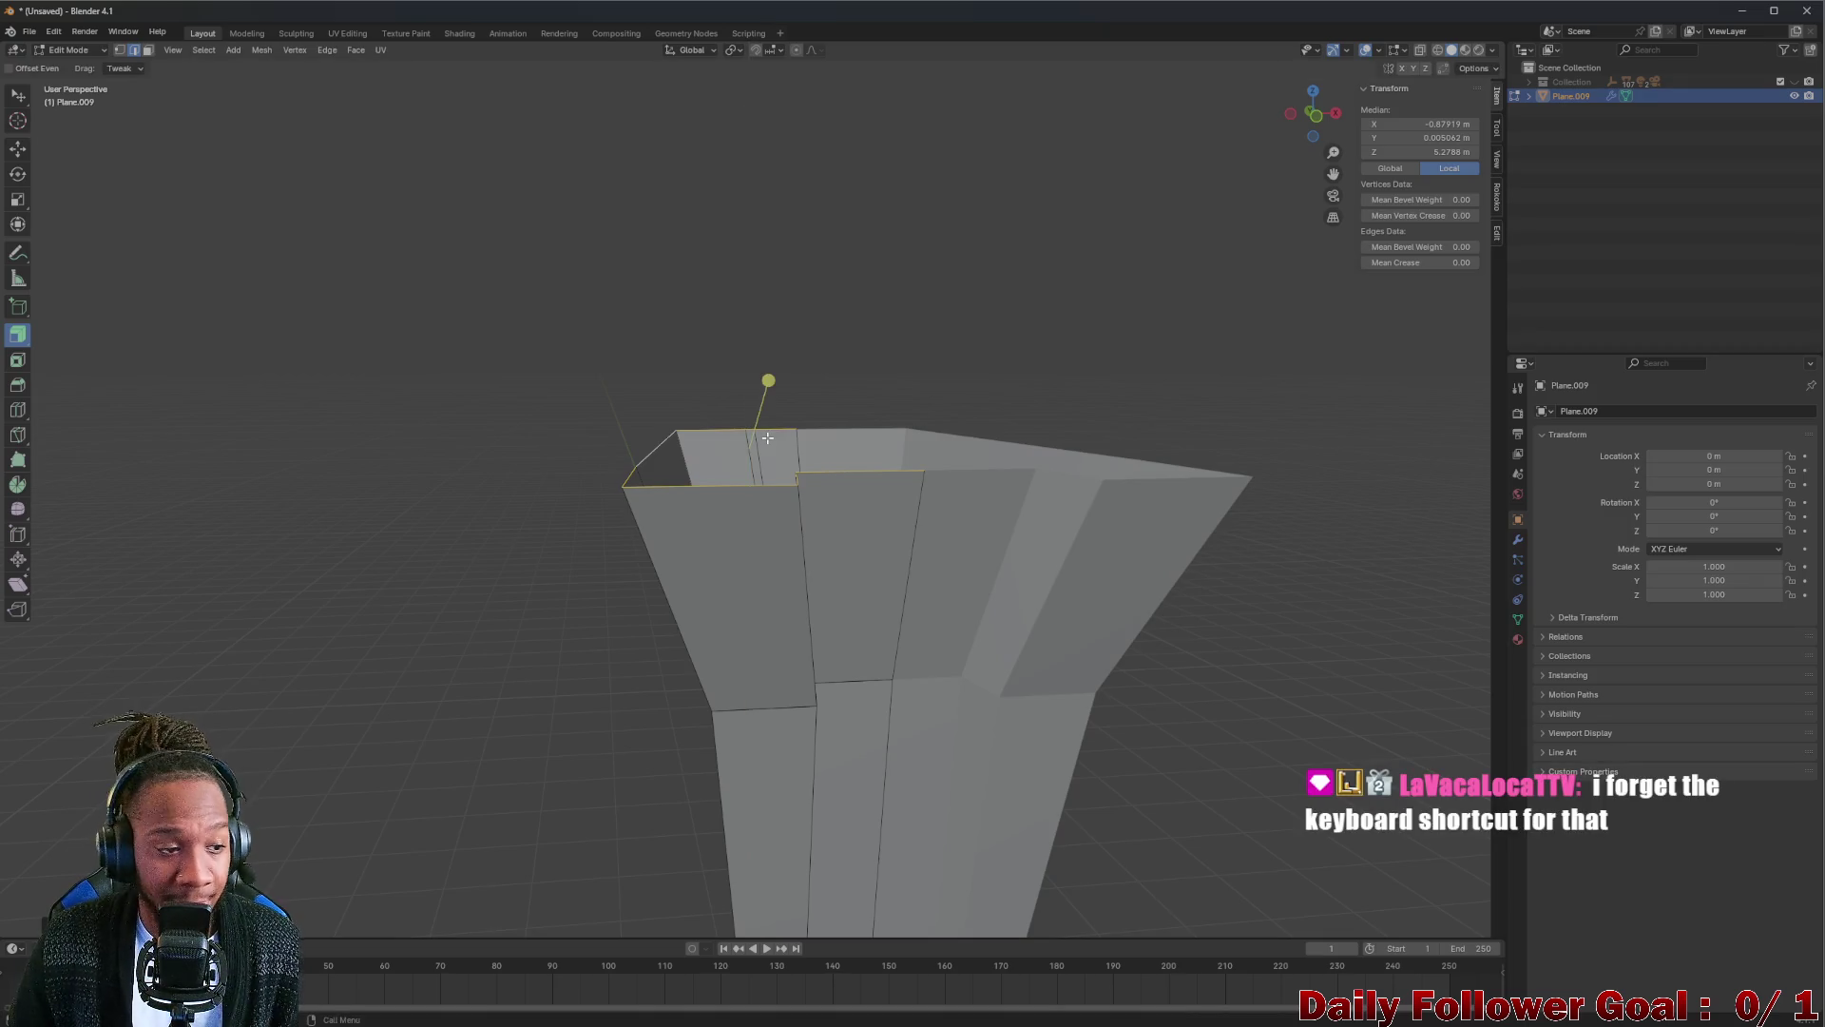
mouse_move(726, 431)
middle_mouse_down()
mouse_move(722, 416)
mouse_move(628, 414)
mouse_move(608, 433)
mouse_move(614, 408)
mouse_move(737, 395)
mouse_move(737, 440)
middle_mouse_up()
Move the top rim straight up along Z to add a vertical wall section above the flare.
key("g")
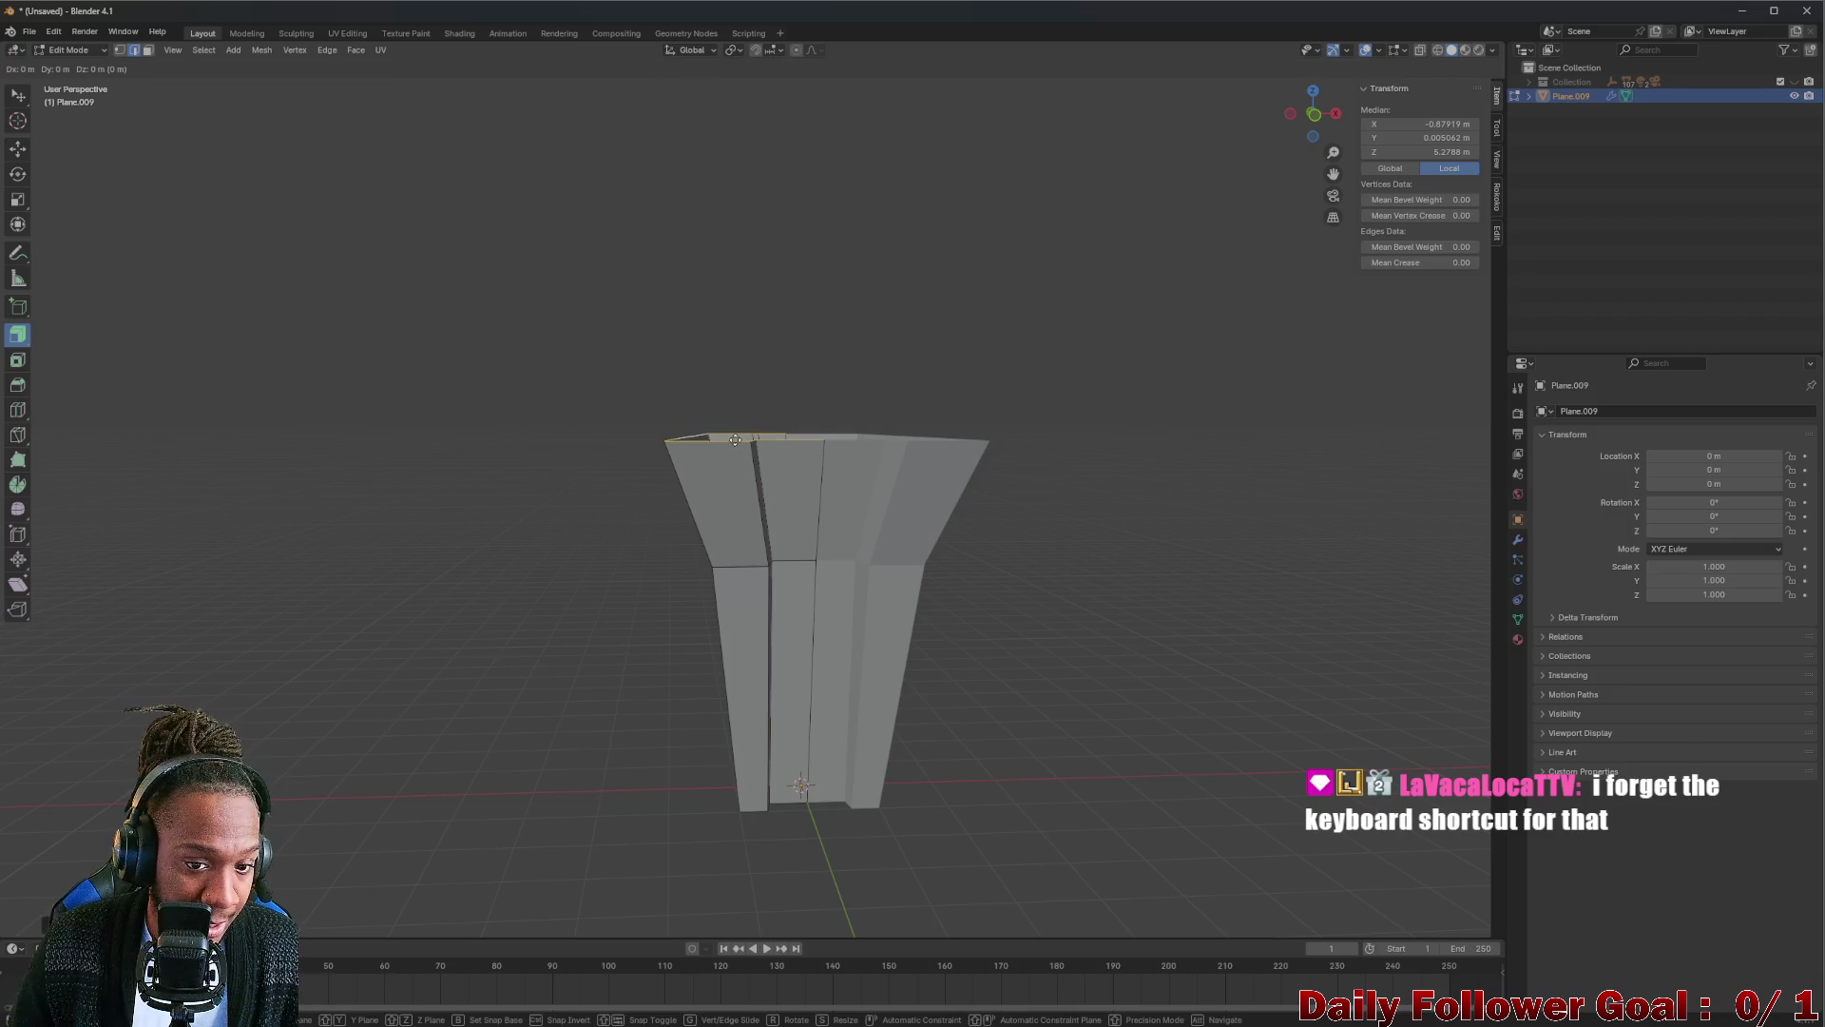
key("z")
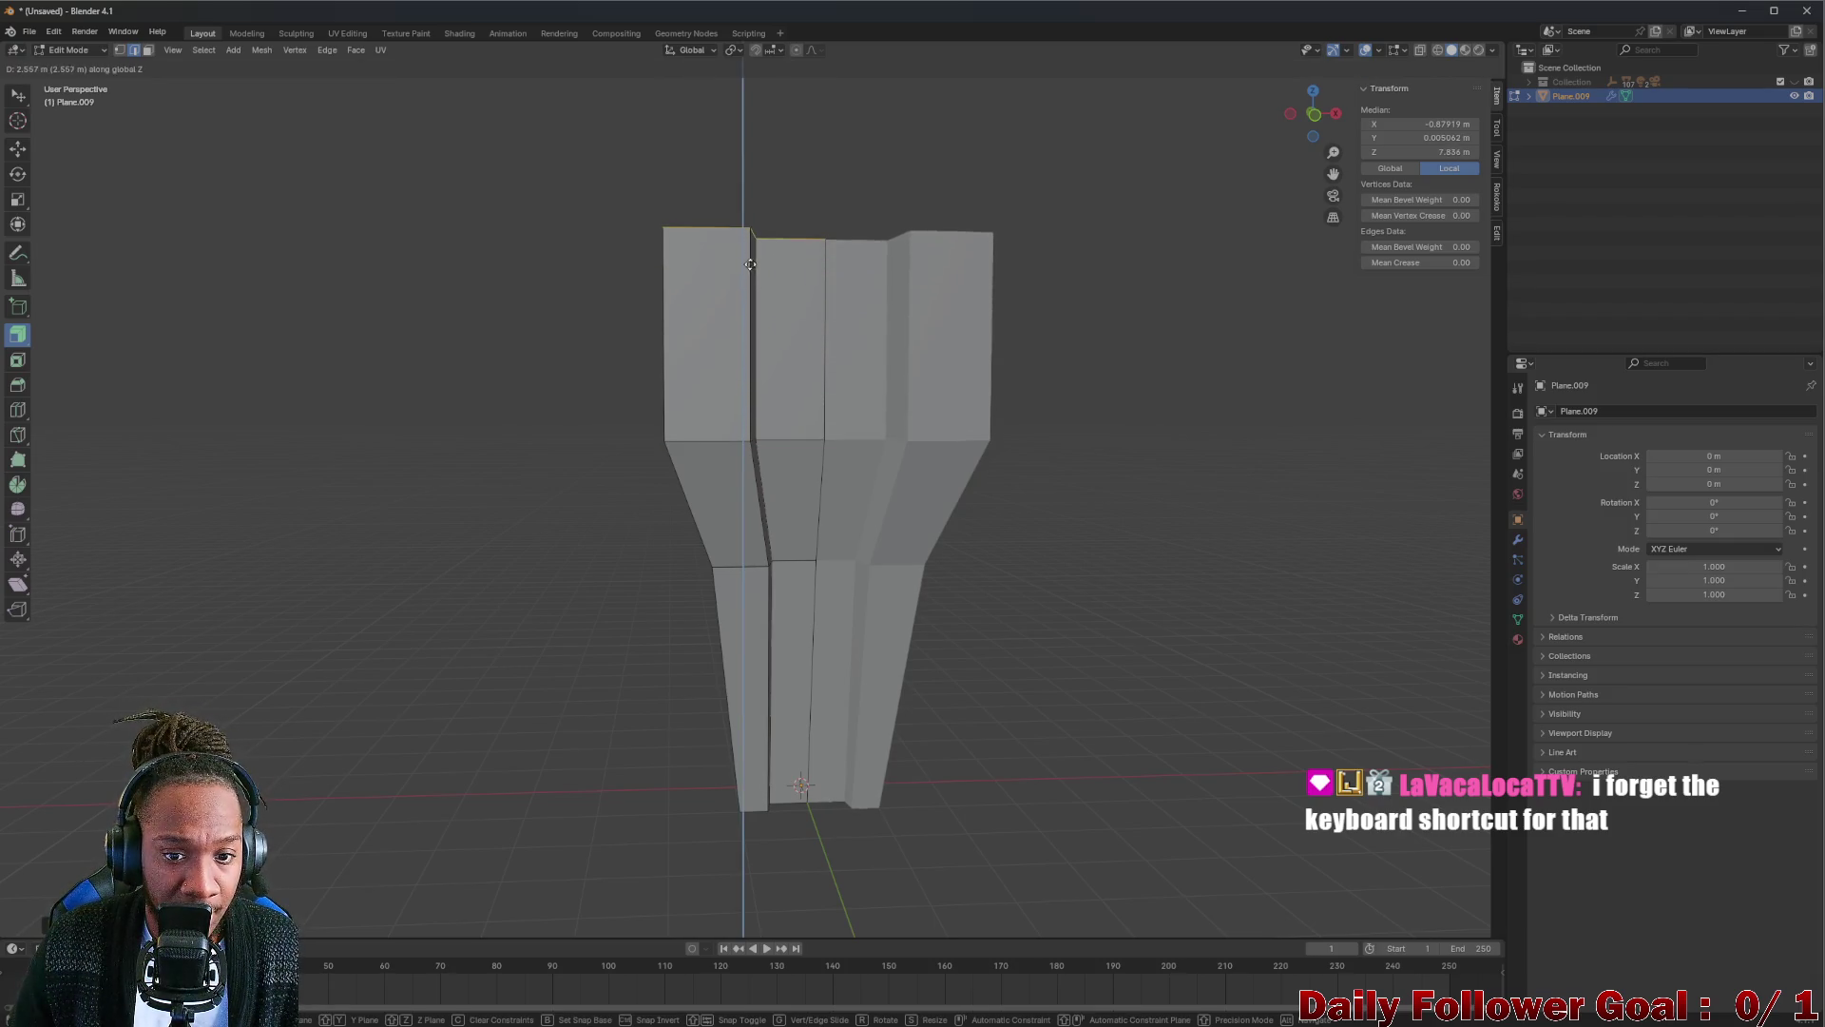
left_click(741, 228)
mouse_move(743, 229)
middle_mouse_down()
mouse_move(820, 423)
mouse_move(781, 459)
mouse_move(781, 429)
mouse_move(635, 395)
mouse_move(272, 461)
mouse_move(517, 551)
mouse_move(739, 582)
mouse_move(685, 584)
mouse_move(734, 632)
mouse_move(978, 643)
mouse_move(1058, 576)
mouse_move(978, 580)
mouse_move(832, 456)
mouse_move(879, 457)
mouse_move(834, 456)
mouse_move(769, 499)
mouse_move(818, 522)
mouse_move(847, 568)
mouse_move(778, 505)
mouse_move(999, 570)
mouse_move(896, 624)
mouse_move(885, 656)
mouse_move(534, 657)
mouse_move(665, 575)
mouse_move(604, 370)
mouse_move(681, 386)
mouse_move(643, 256)
mouse_move(721, 461)
middle_mouse_up()
scroll(780, 428, "up", 3)
scroll(861, 490, "up", 3)
scroll(847, 568, "up", 4)
scroll(847, 567, "down", 3)
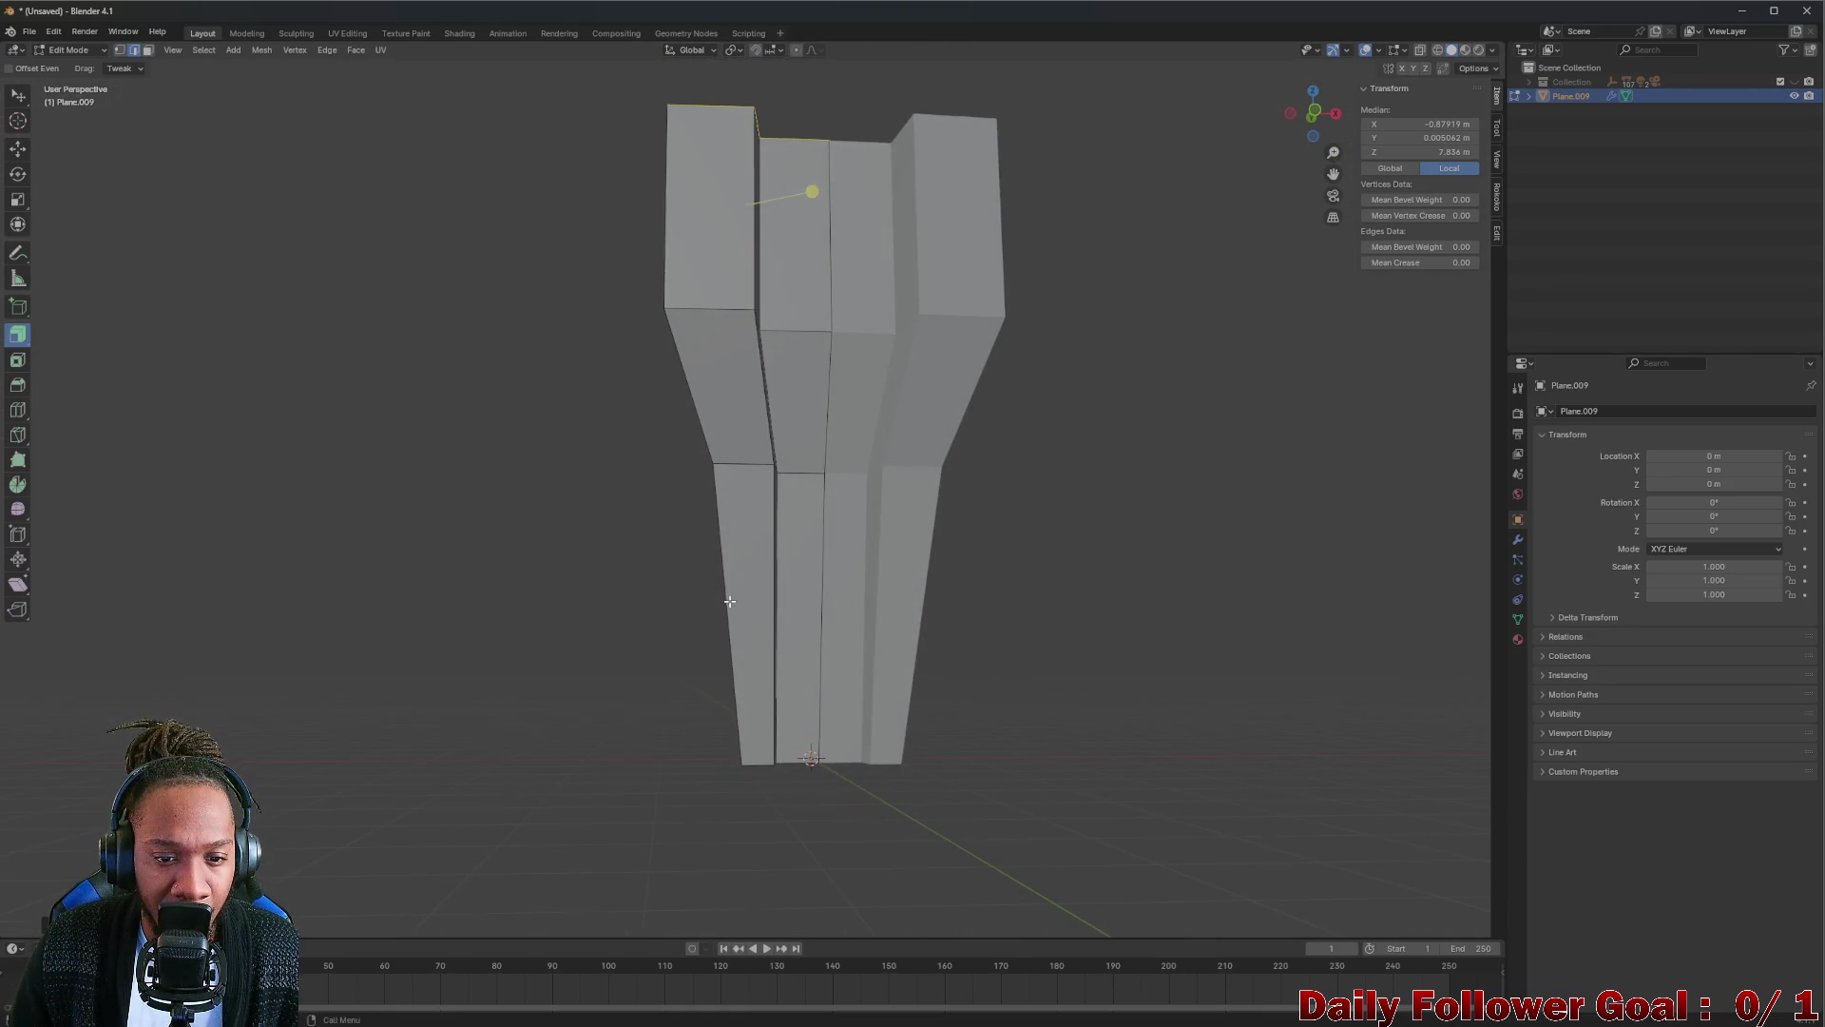
Undo an accidental vertex deformation at the base and clear the selection.
middle_click_drag(729, 599, 735, 586)
middle_click_drag(715, 714, 700, 722)
left_click_drag(779, 583, 869, 701)
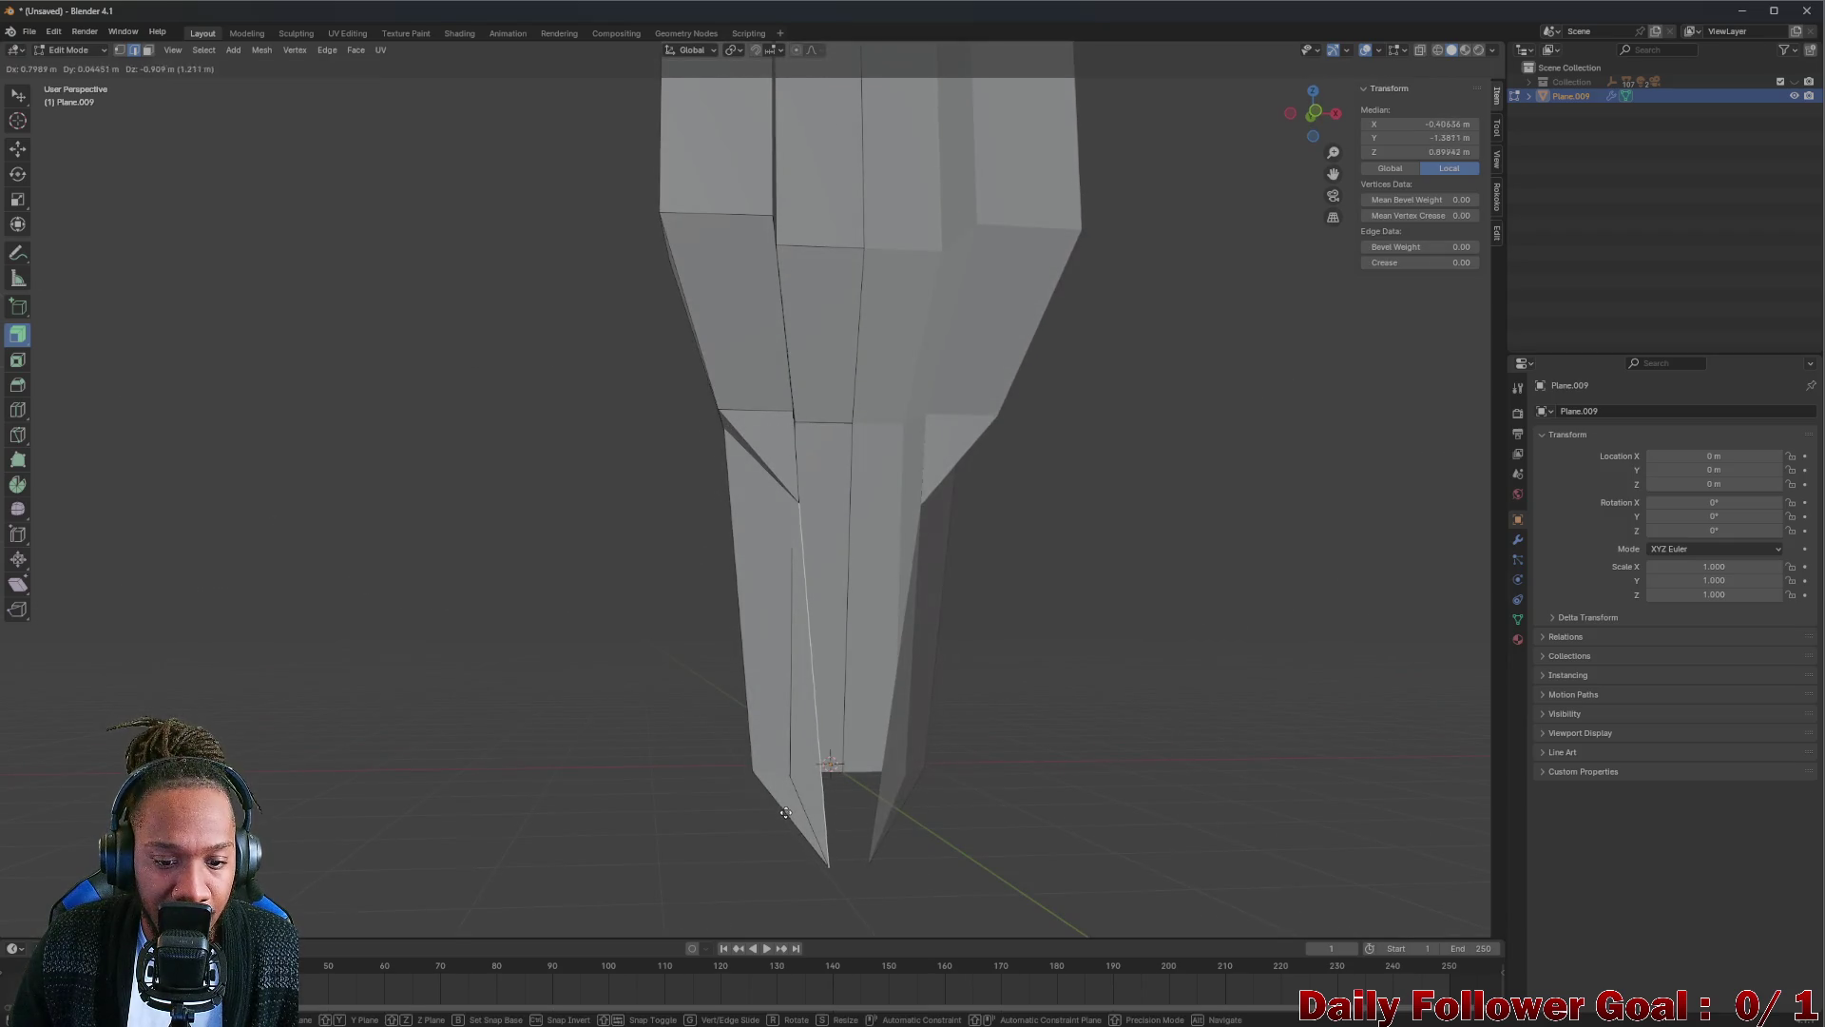
key("ctrl+z")
left_click(608, 674)
Orbit around the mesh base and switch to the Select Box tool for a close view.
middle_click_drag(591, 666, 518, 493)
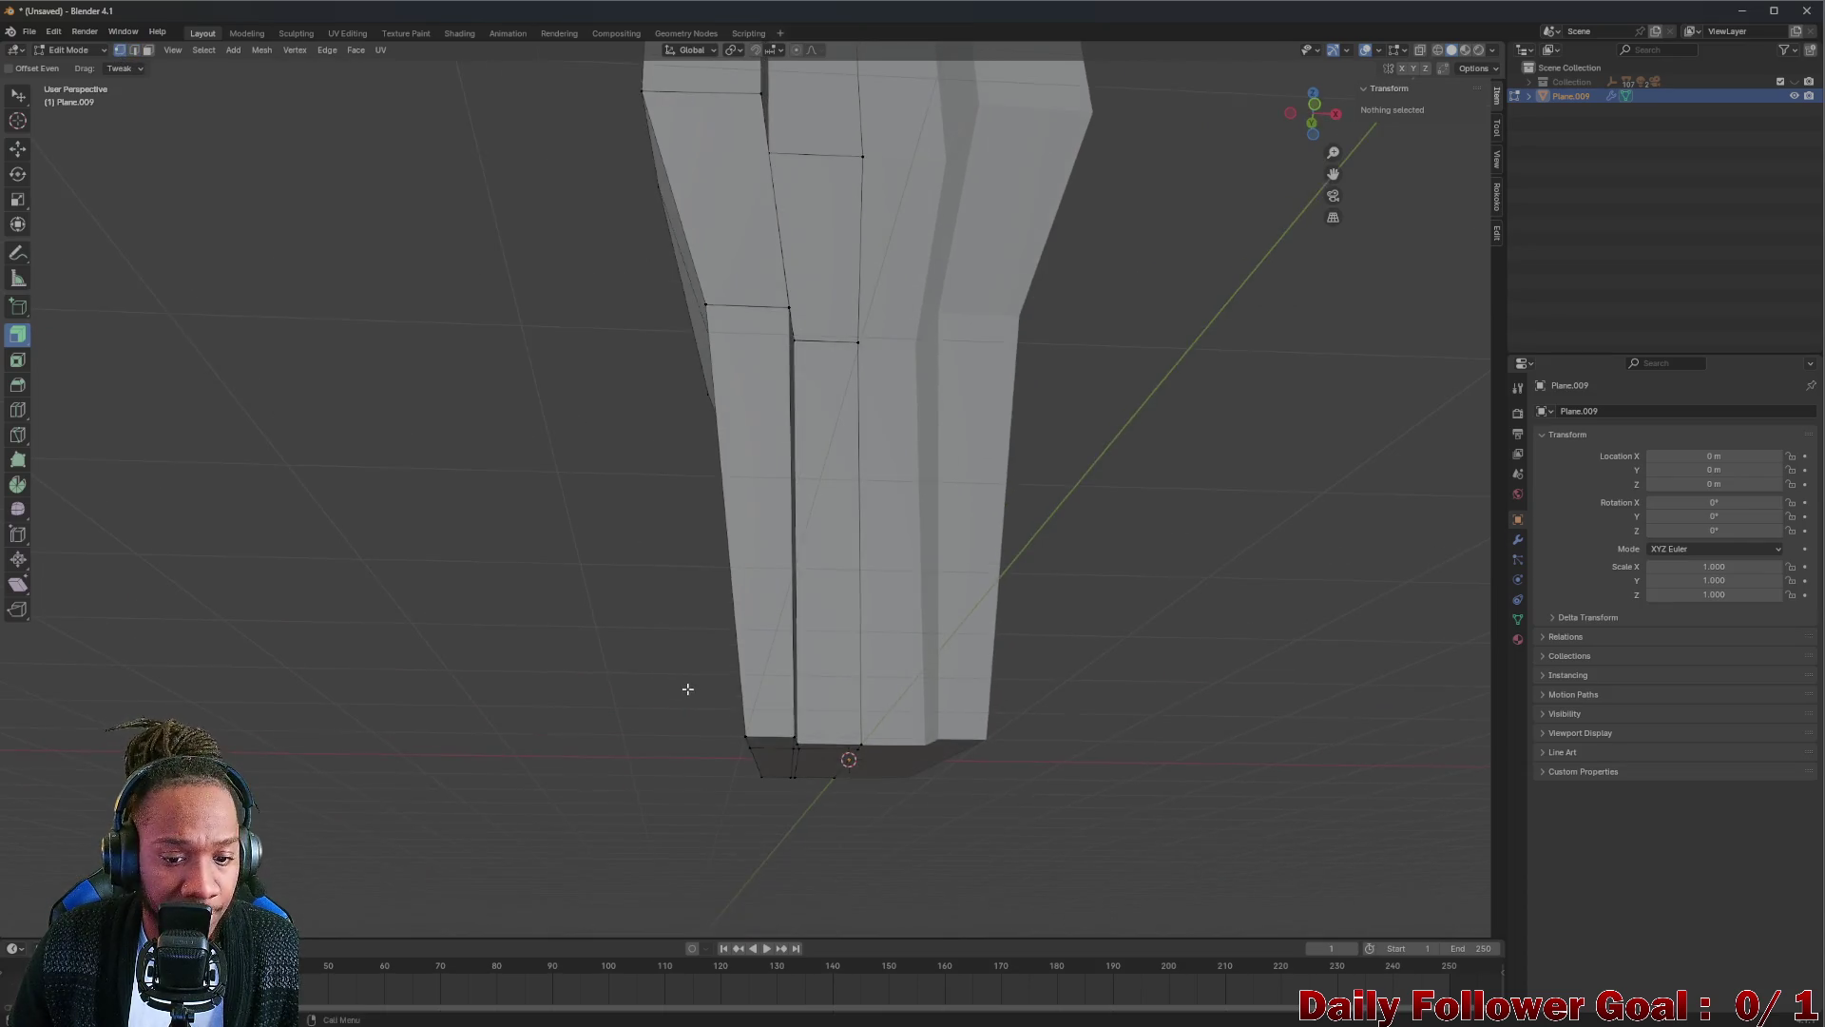
middle_click_drag(686, 679, 670, 688)
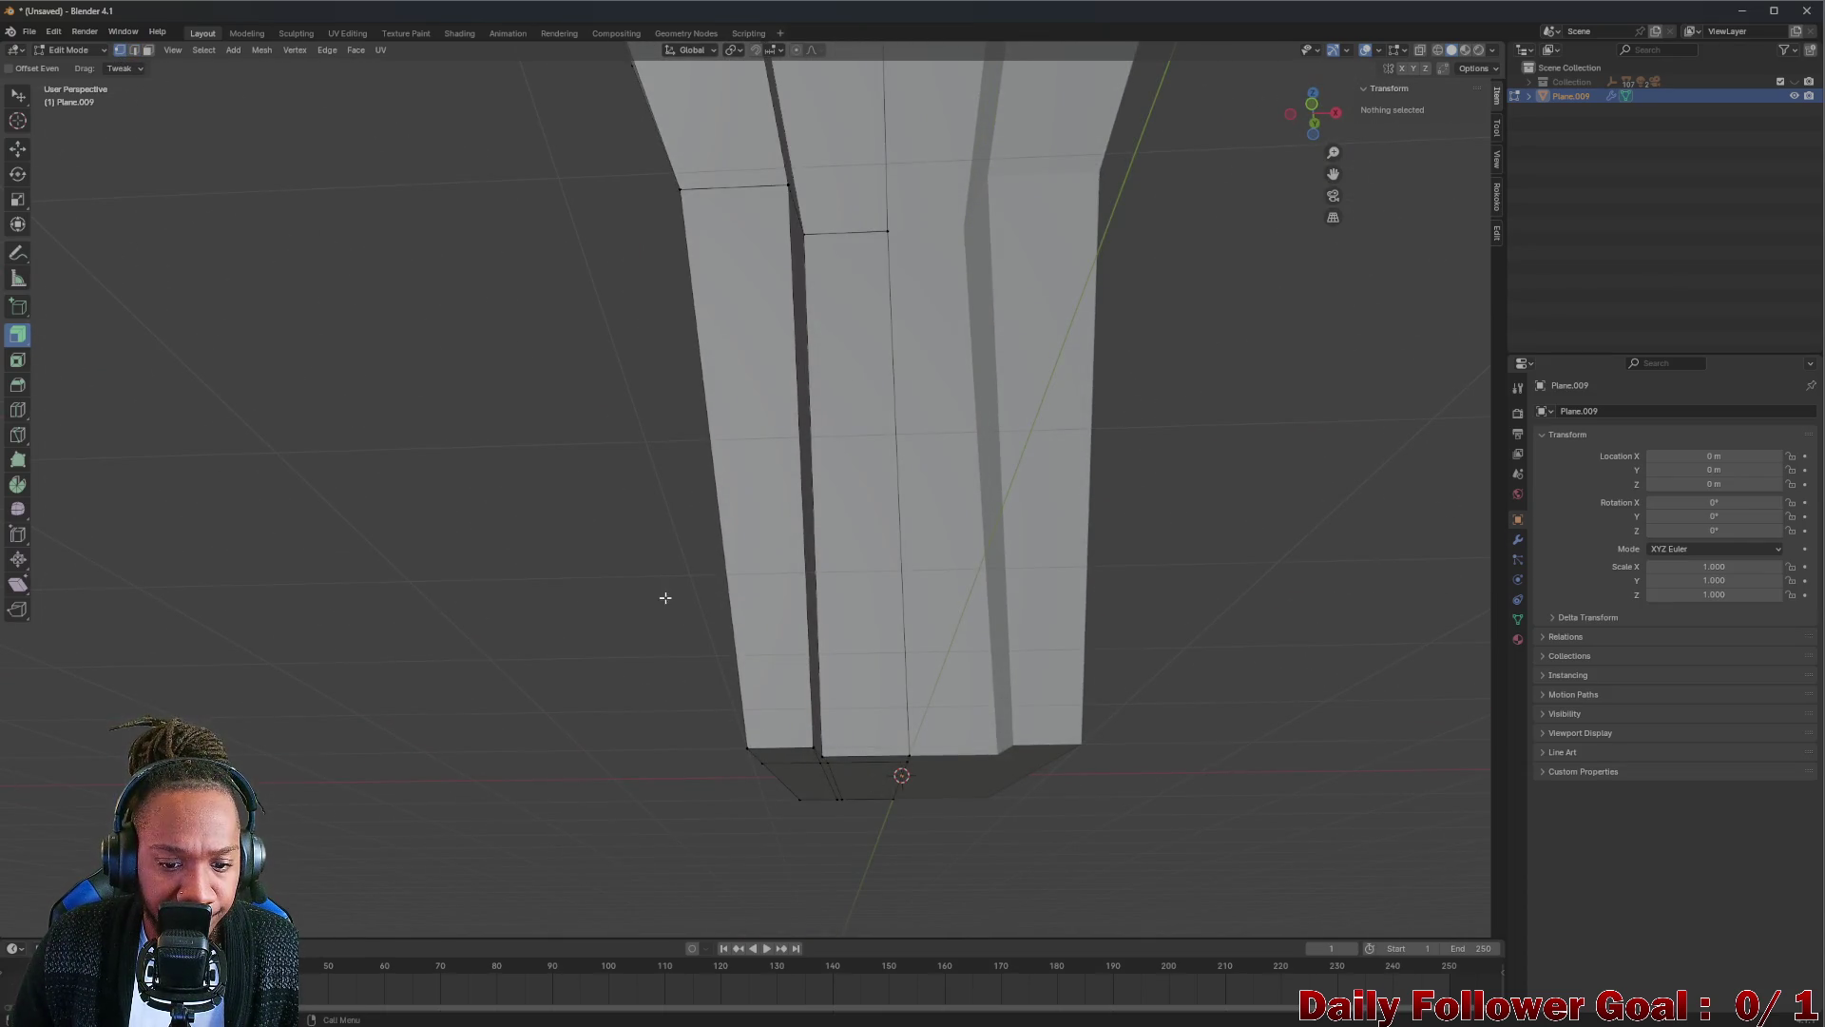
middle_click_drag(664, 598, 651, 649)
middle_click_drag(557, 472, 102, 255)
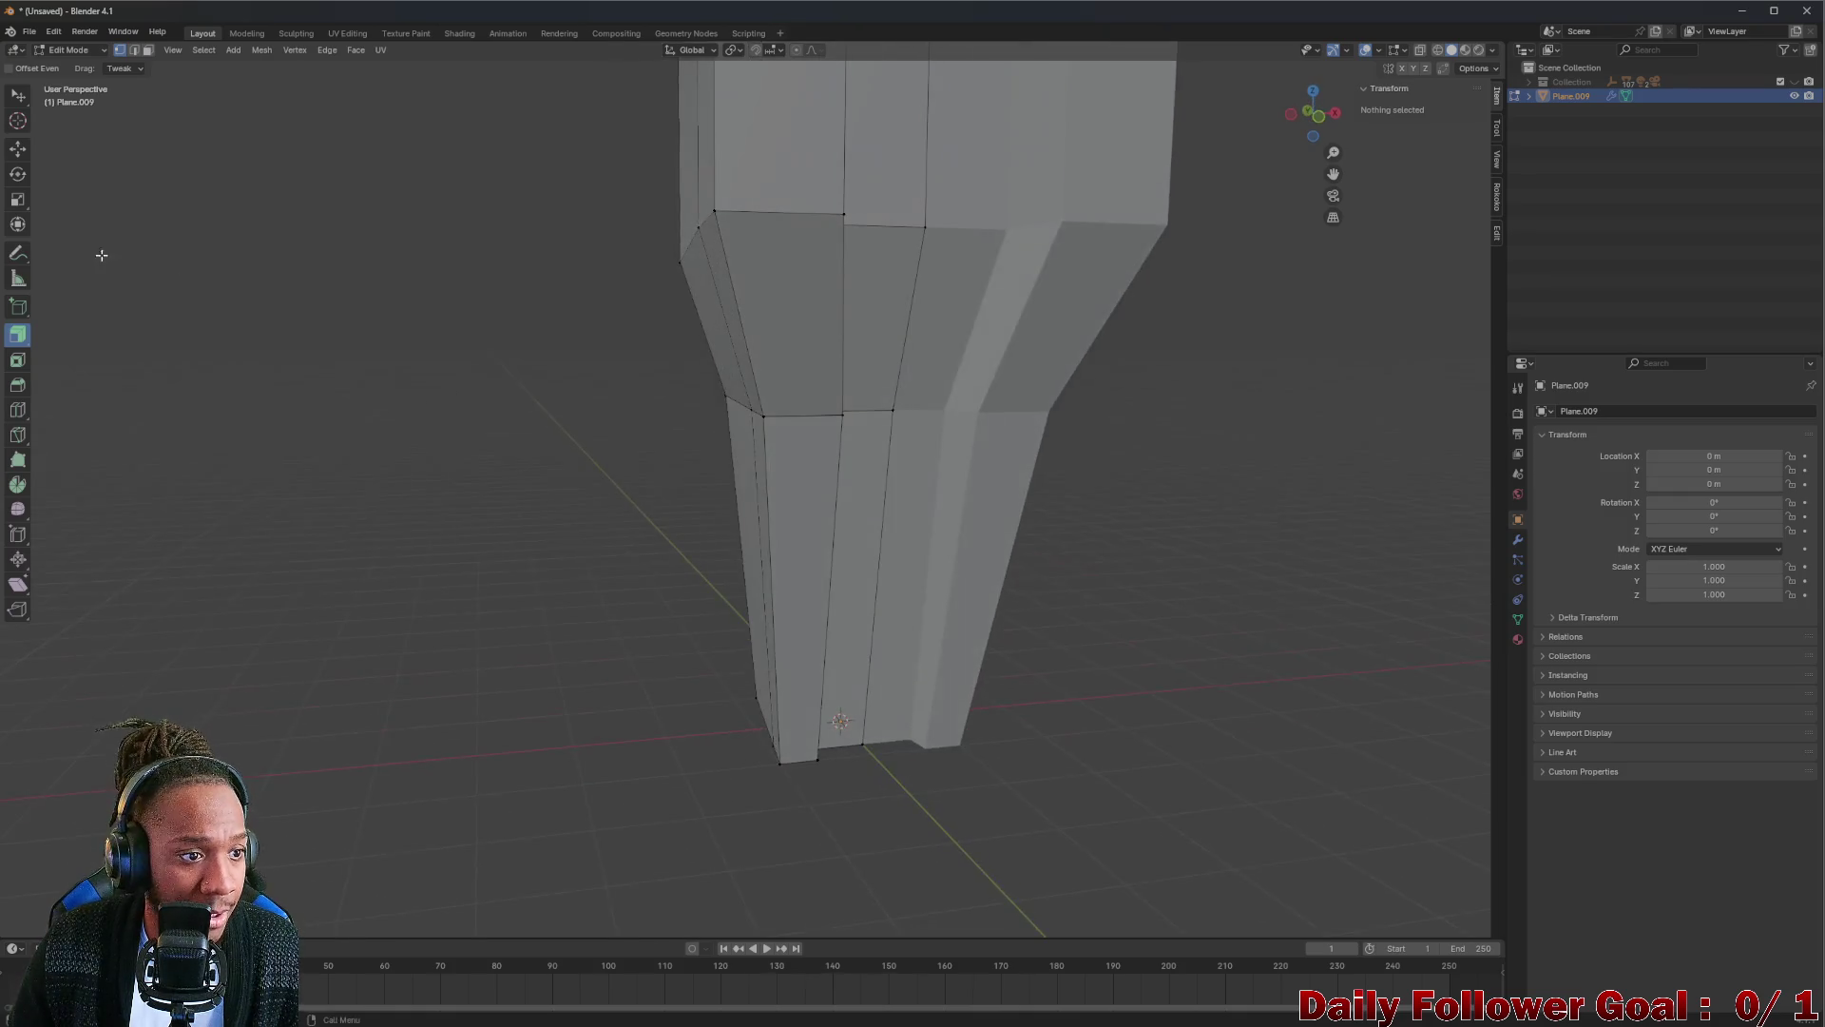
left_click_drag(21, 94, 85, 113)
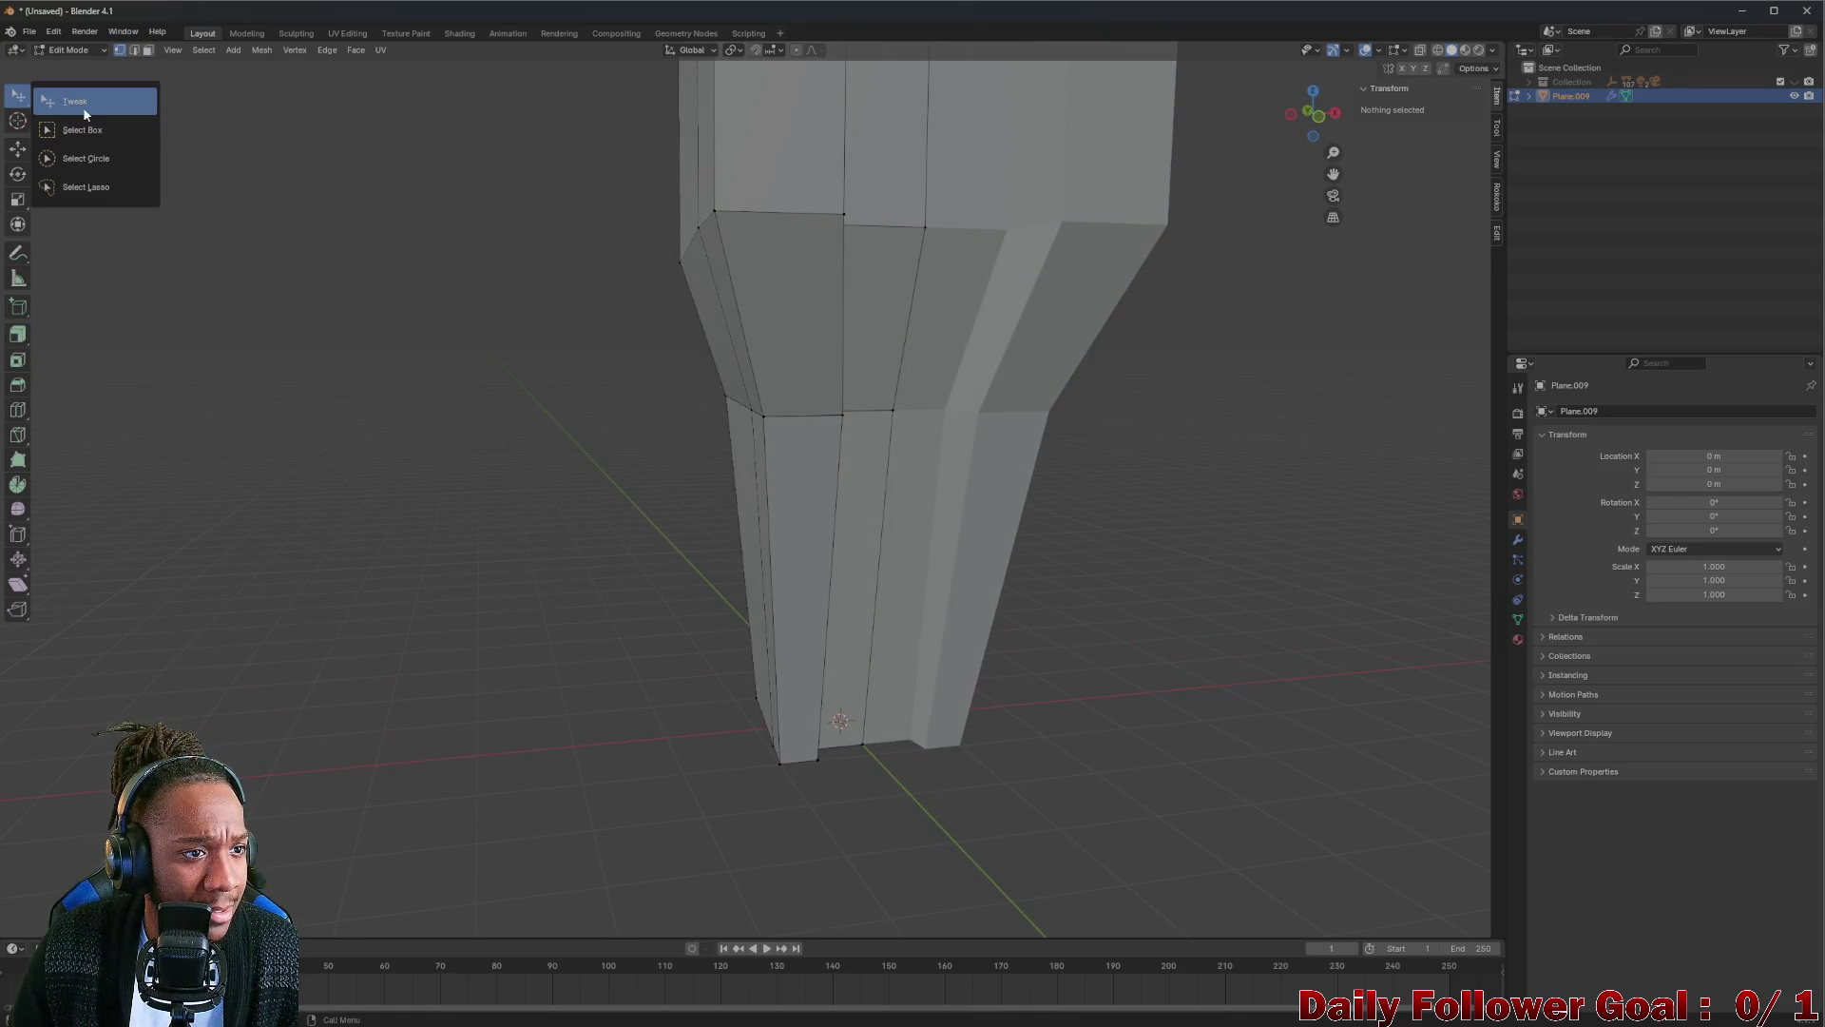
left_click(102, 133)
middle_click_drag(510, 476, 743, 675)
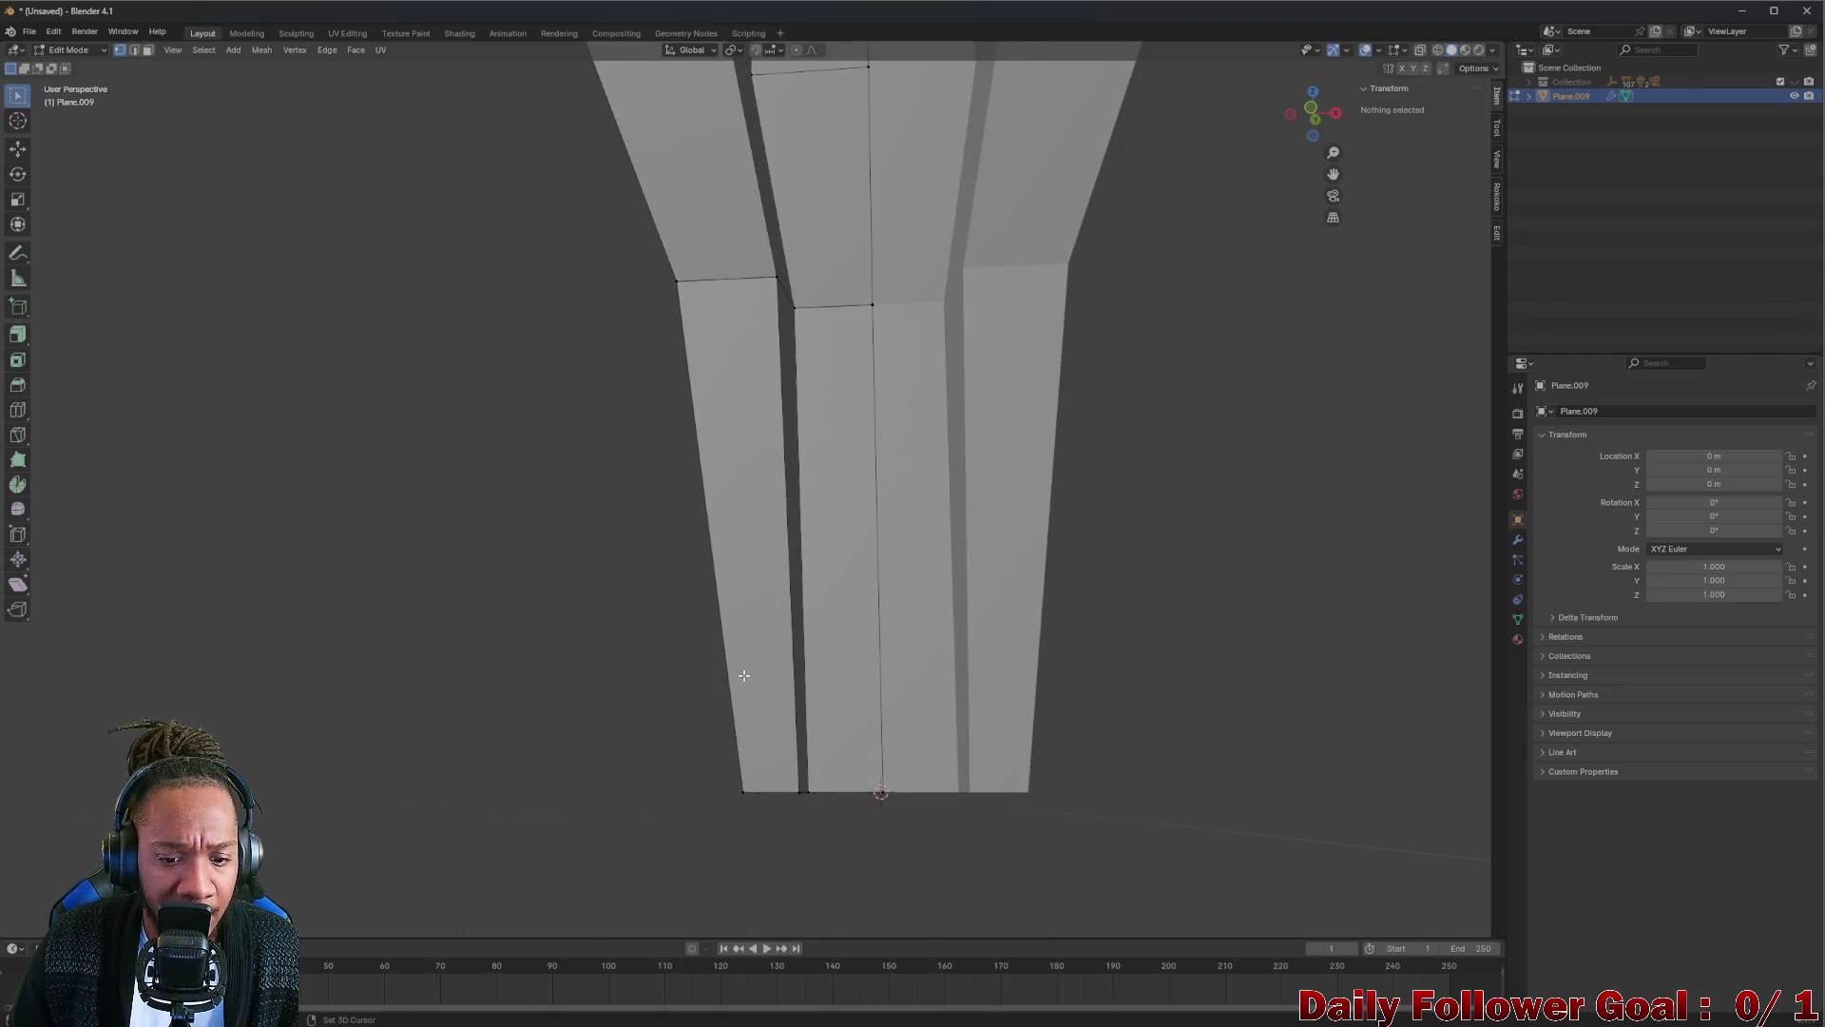
Box-select the lower-left corner edges with X-ray on to catch hidden ones, then turn X-ray off.
left_click_drag(613, 641, 860, 836)
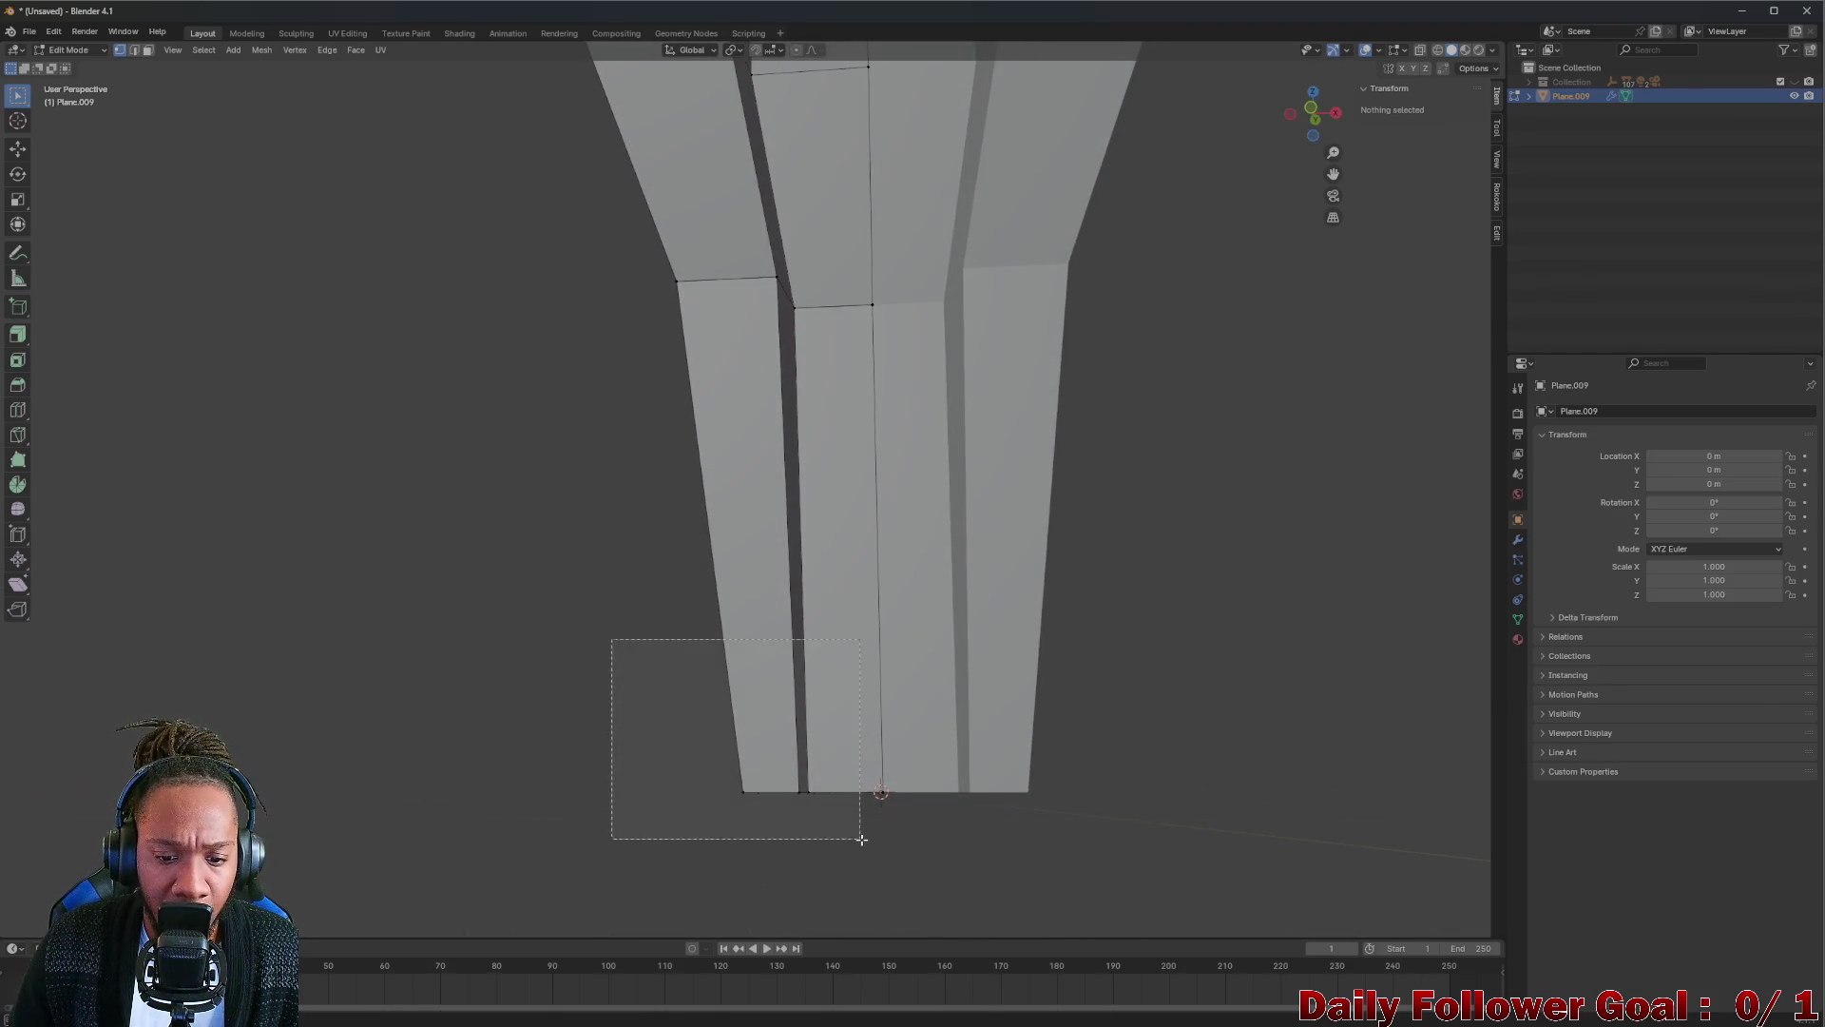
left_click(1420, 49)
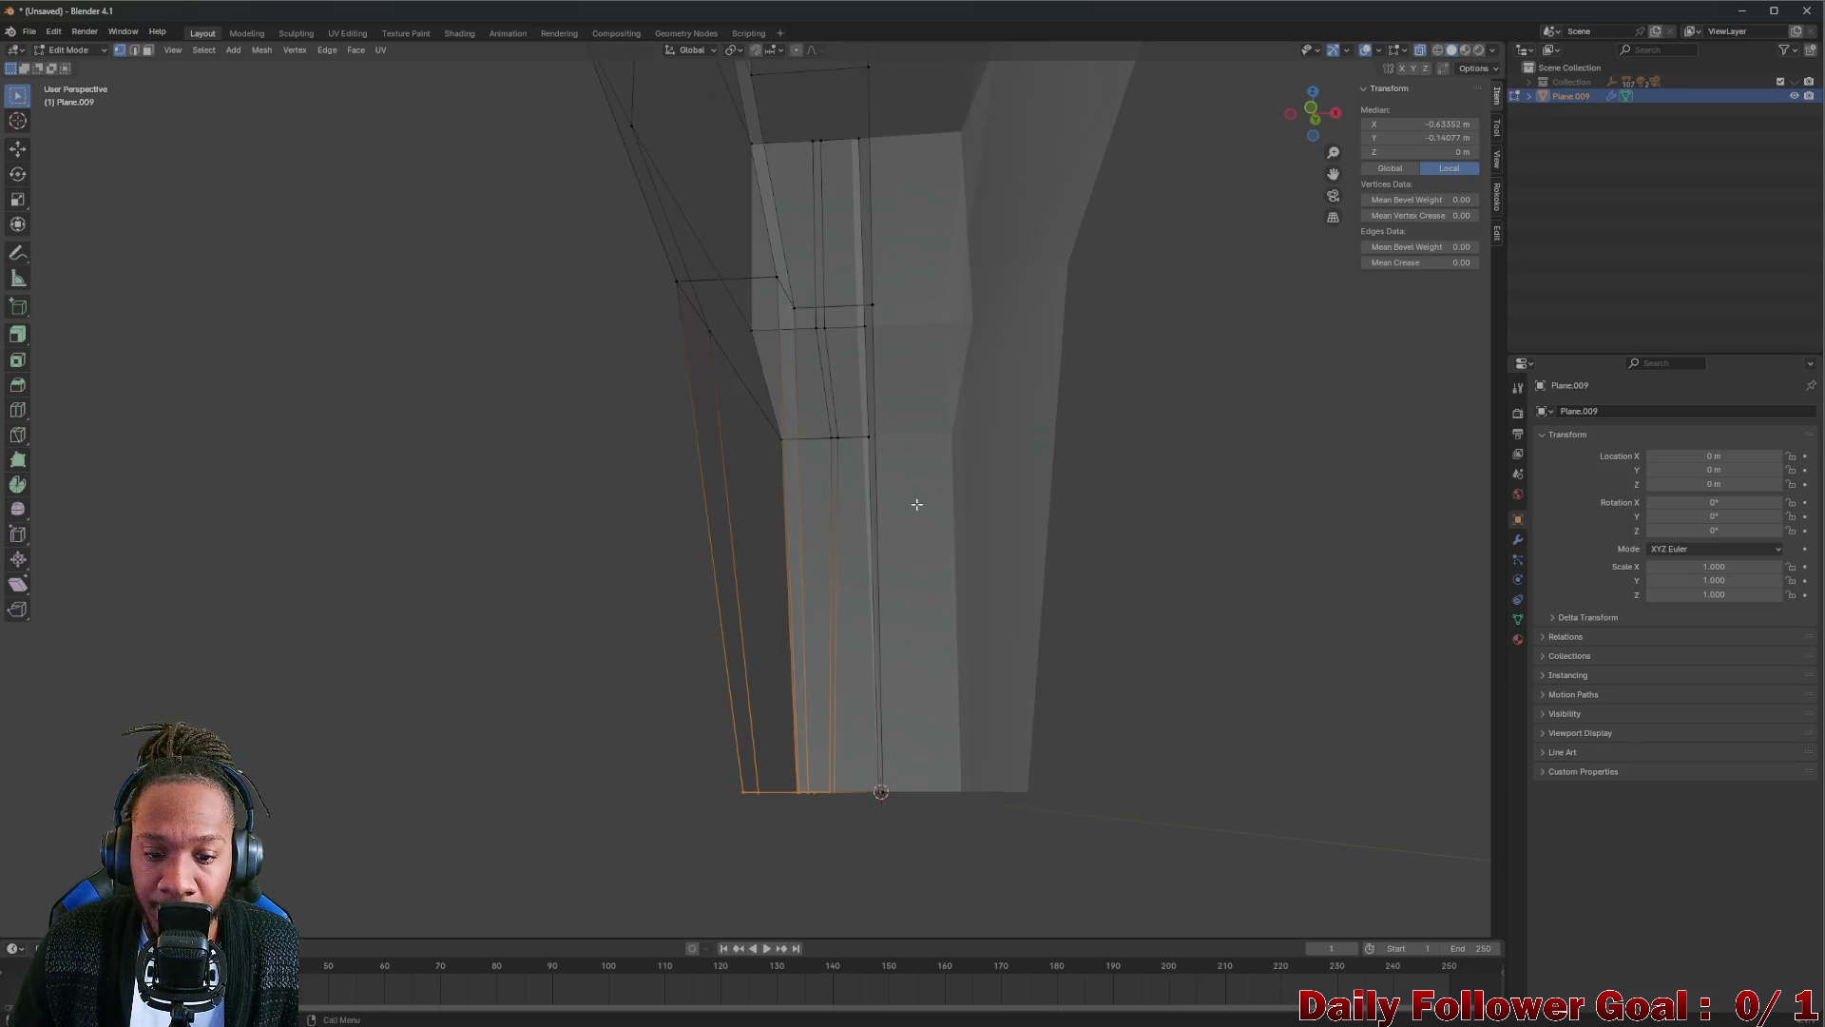
left_click_drag(608, 632, 864, 864)
mouse_move(815, 821)
middle_mouse_down()
mouse_move(884, 877)
mouse_move(827, 843)
middle_mouse_up()
left_click_drag(678, 642, 848, 852)
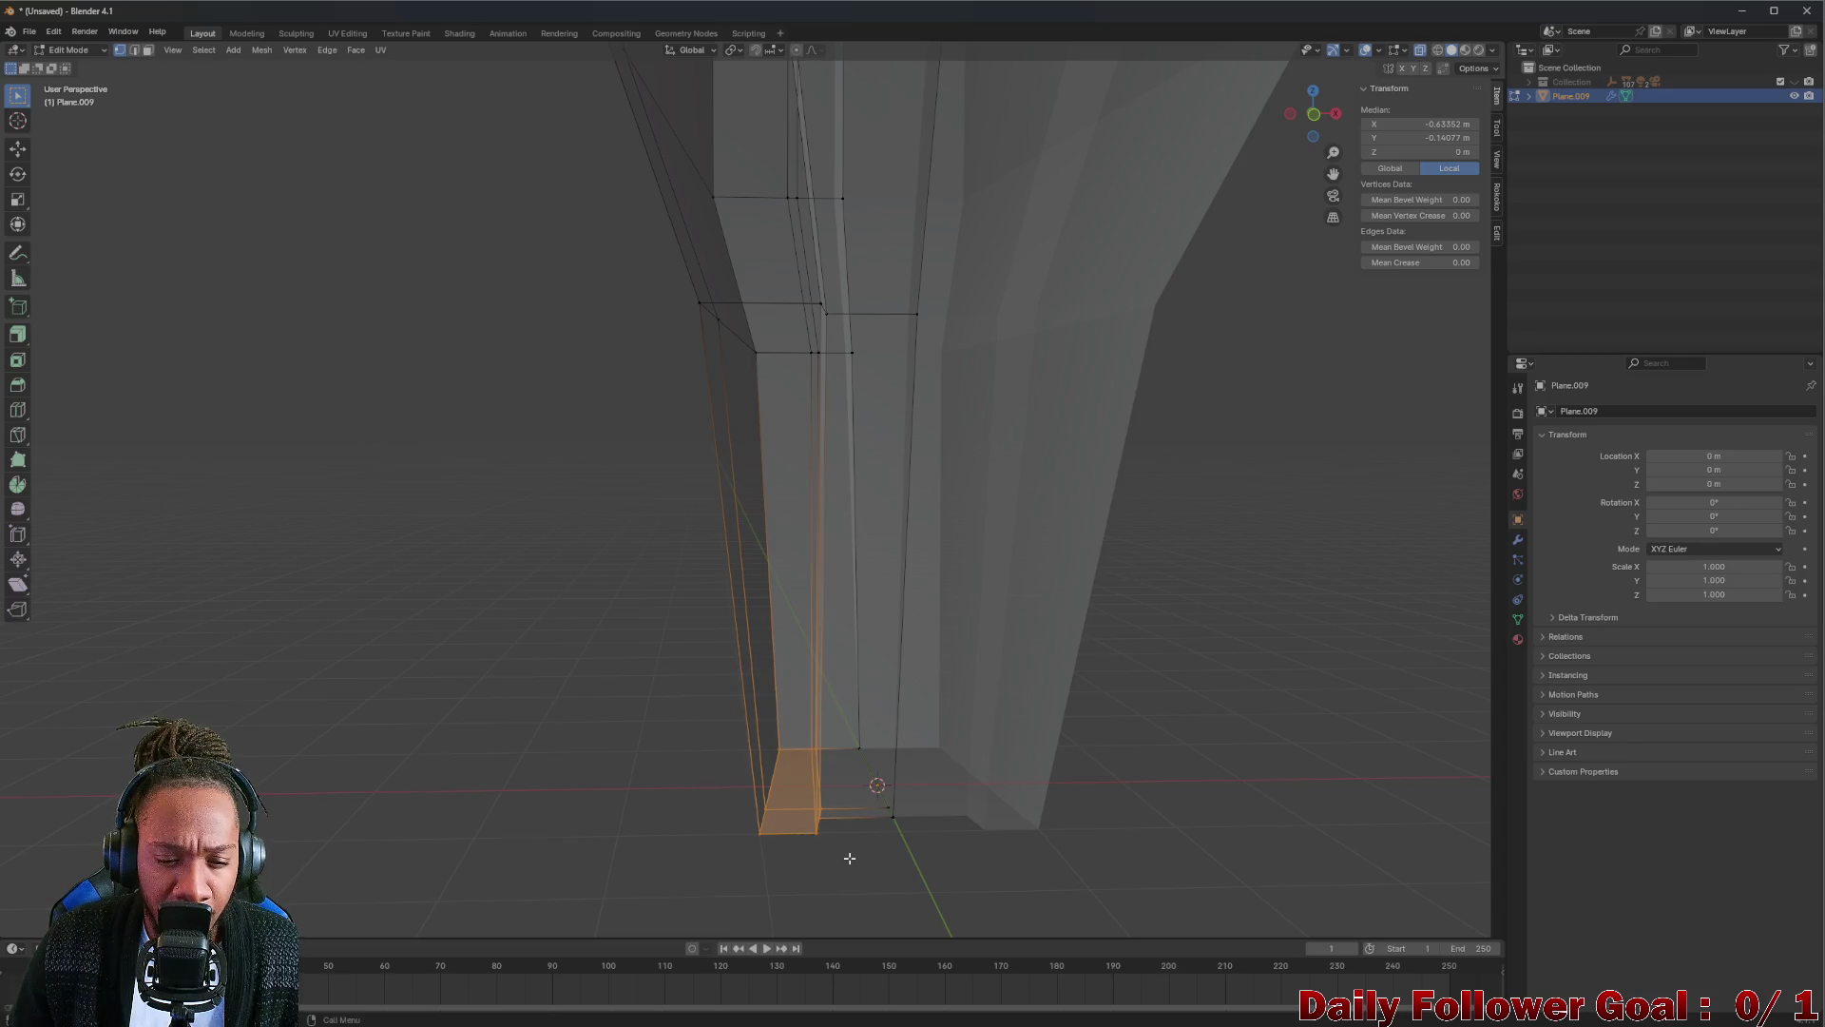
mouse_move(847, 851)
middle_mouse_down()
mouse_move(814, 794)
mouse_move(868, 804)
mouse_move(890, 779)
mouse_move(800, 665)
mouse_move(862, 523)
middle_mouse_up()
left_click(1419, 53)
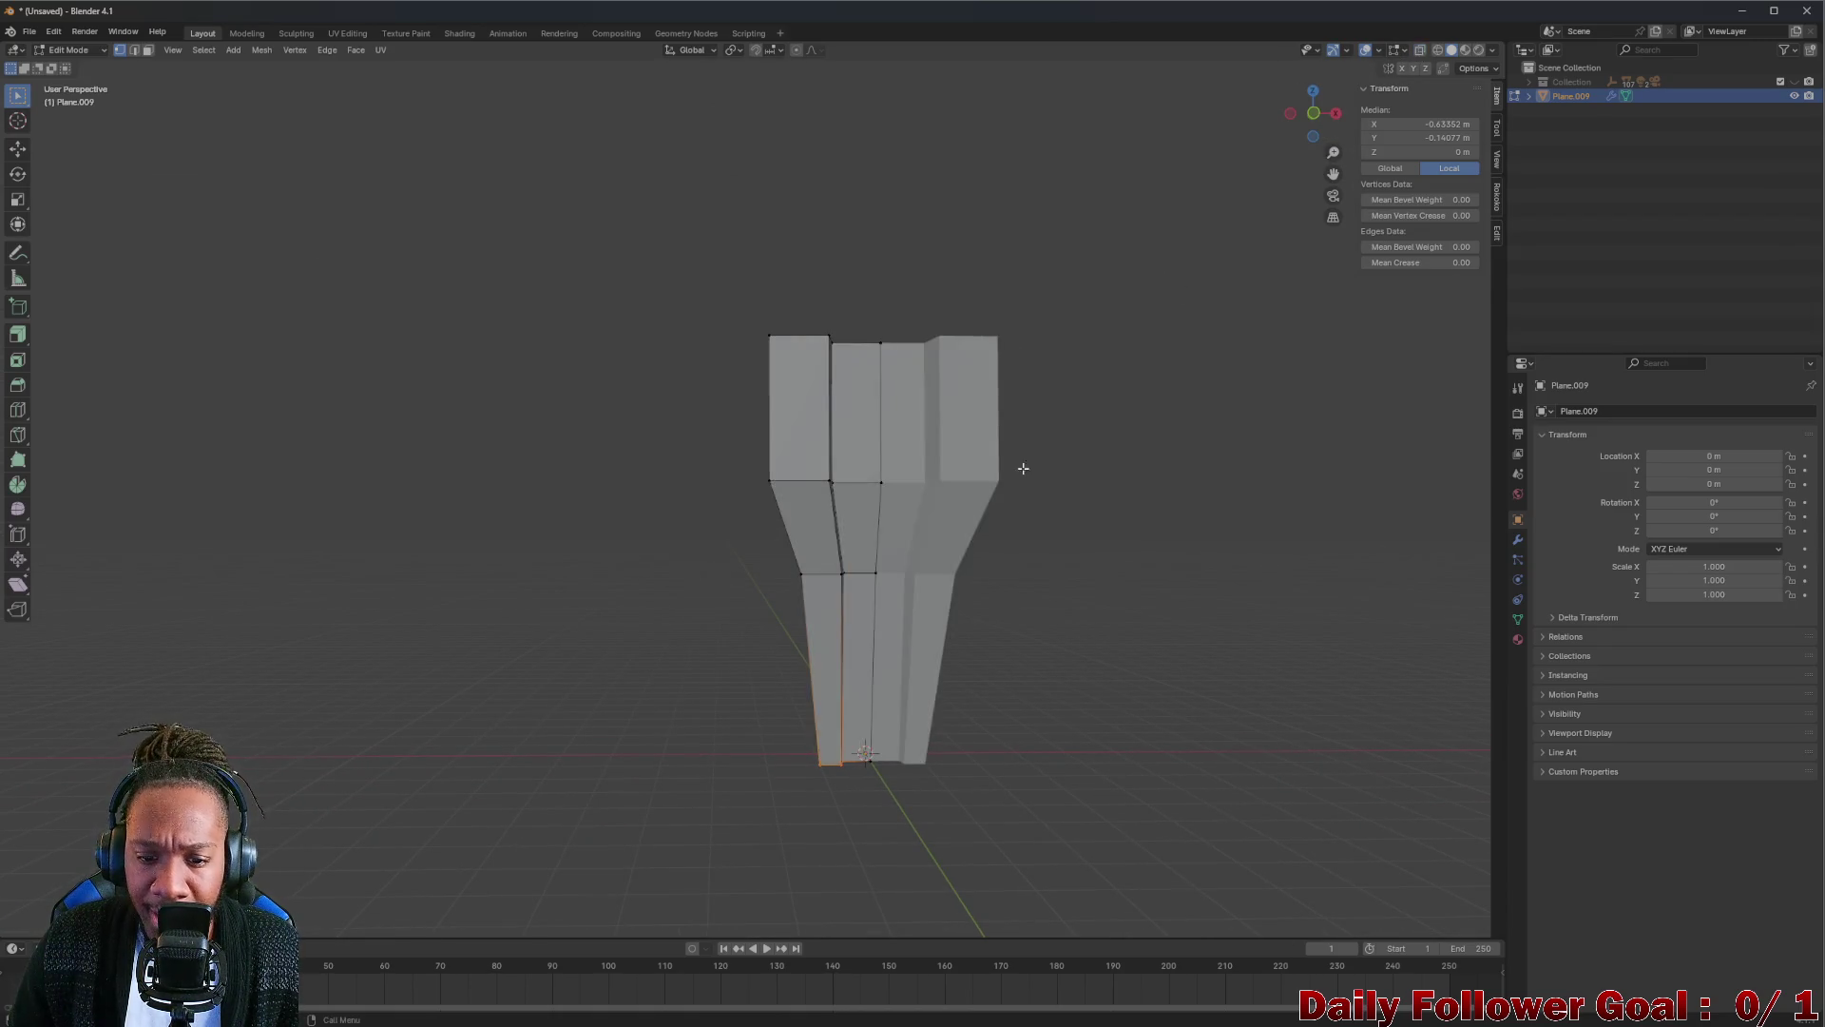
scroll(927, 485, "up", 2)
scroll(815, 510, "up", 2)
scroll(821, 501, "up", 1)
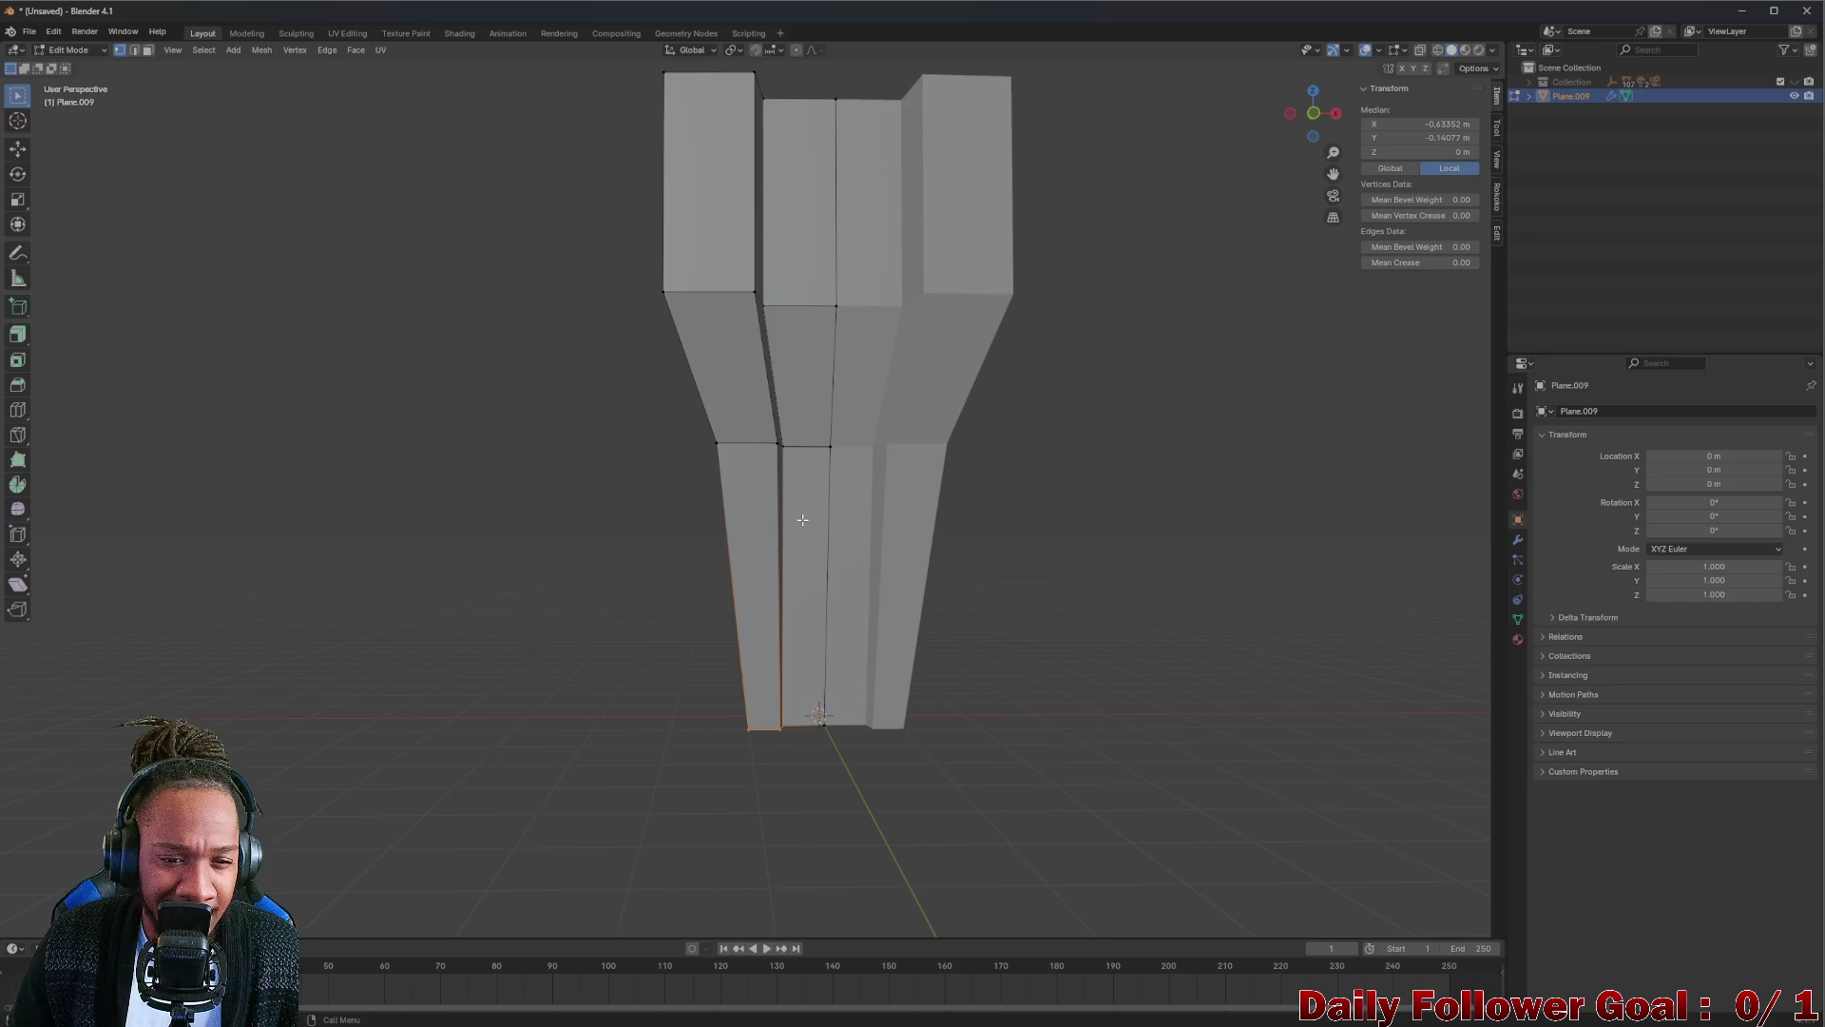
Start sliding the selected edges left along the X axis.
key("g")
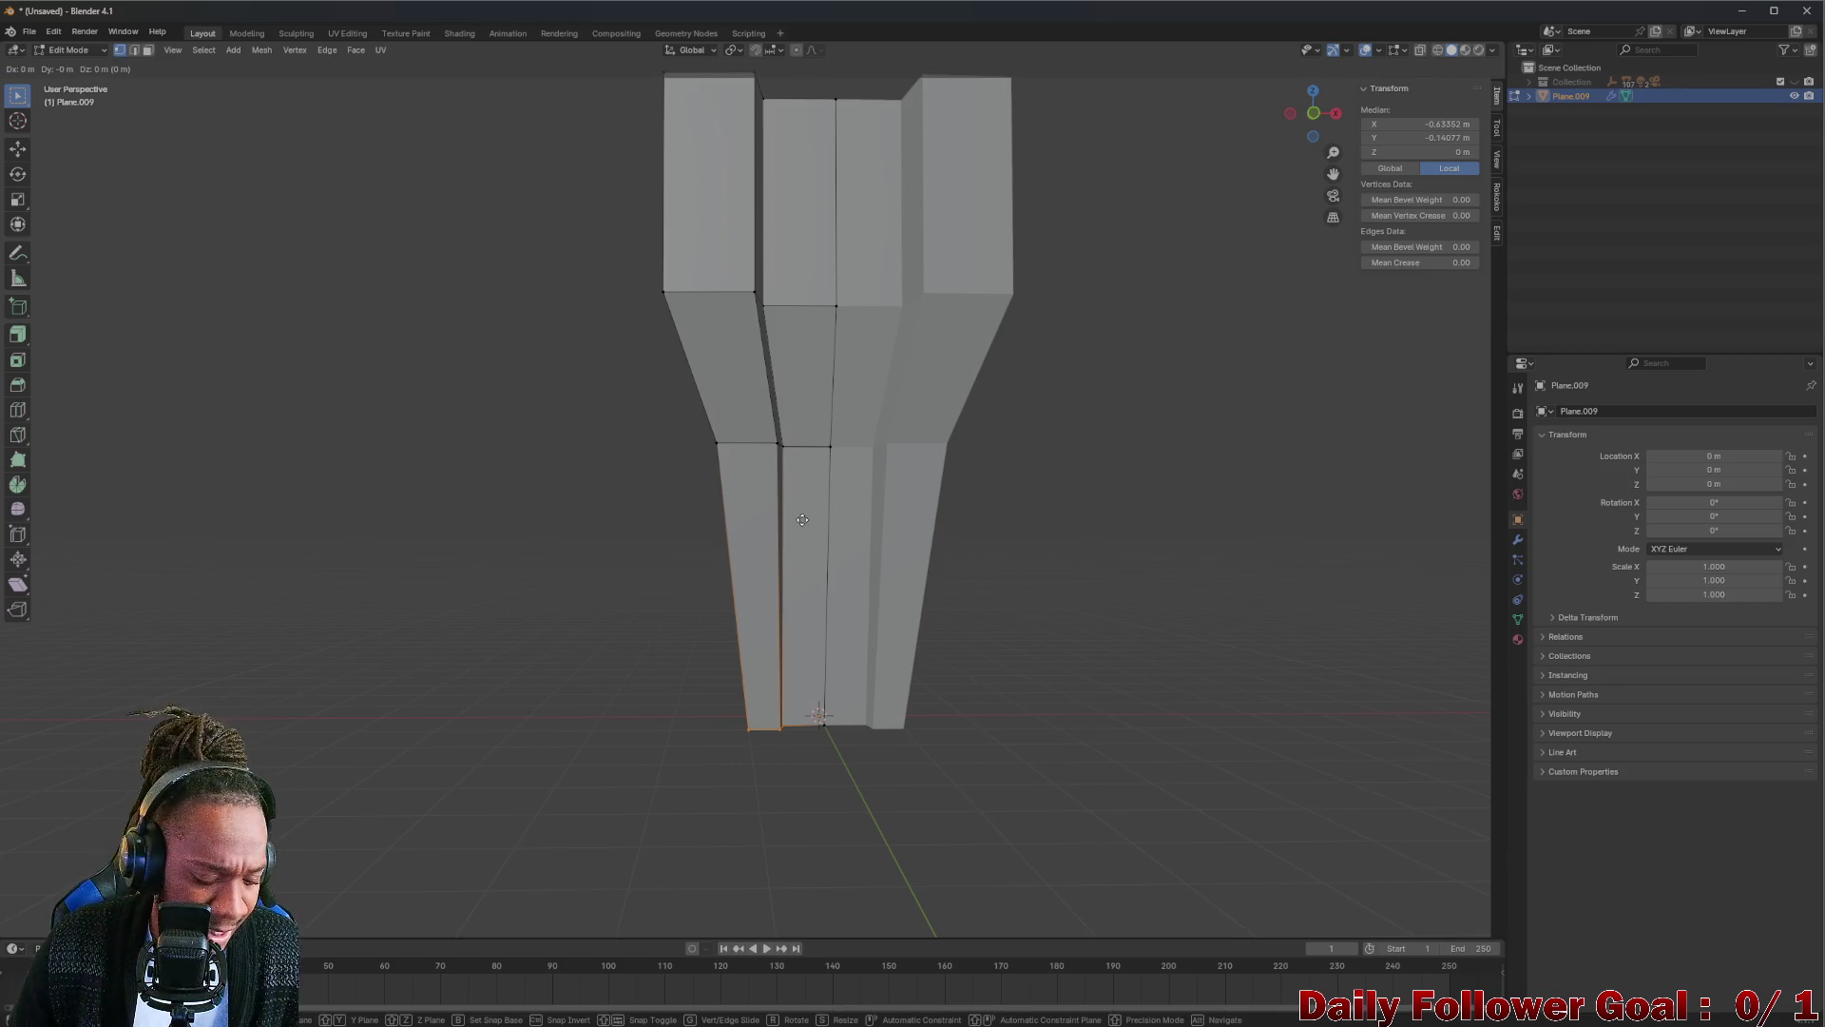
key("x")
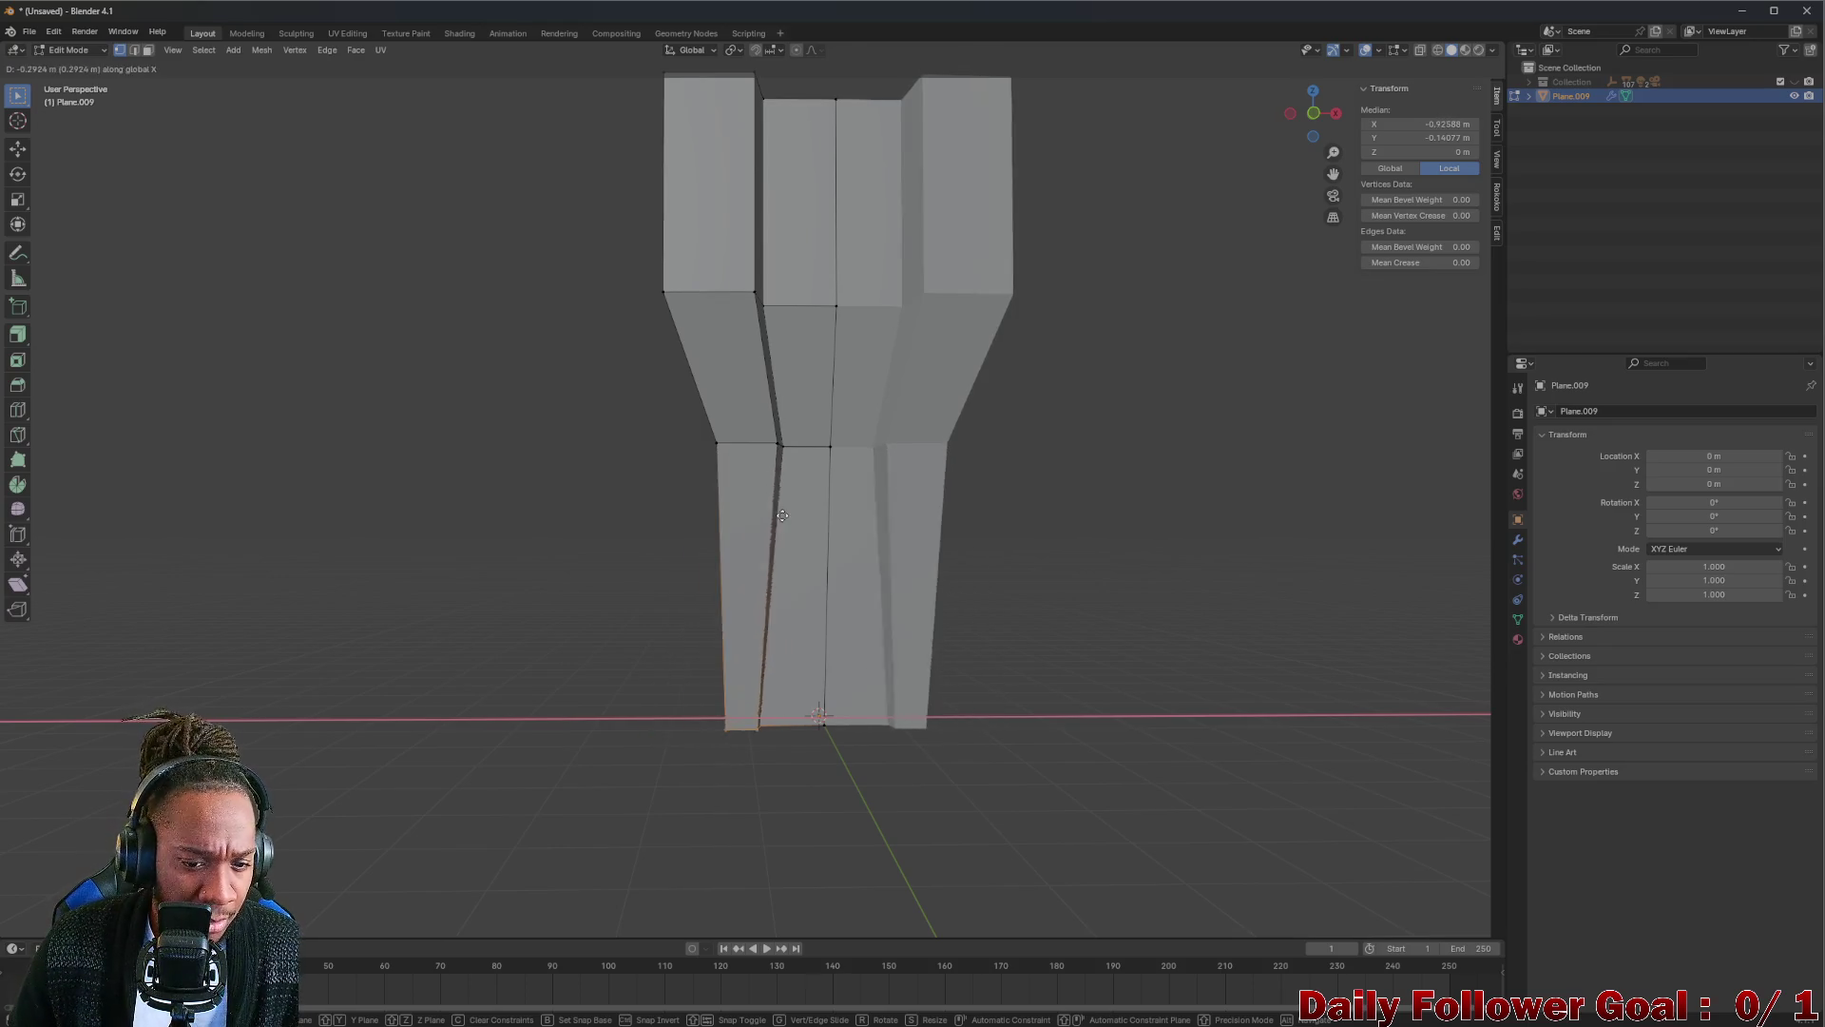
Select the left lower column through X-ray and move it outward along X.
left_click(716, 430)
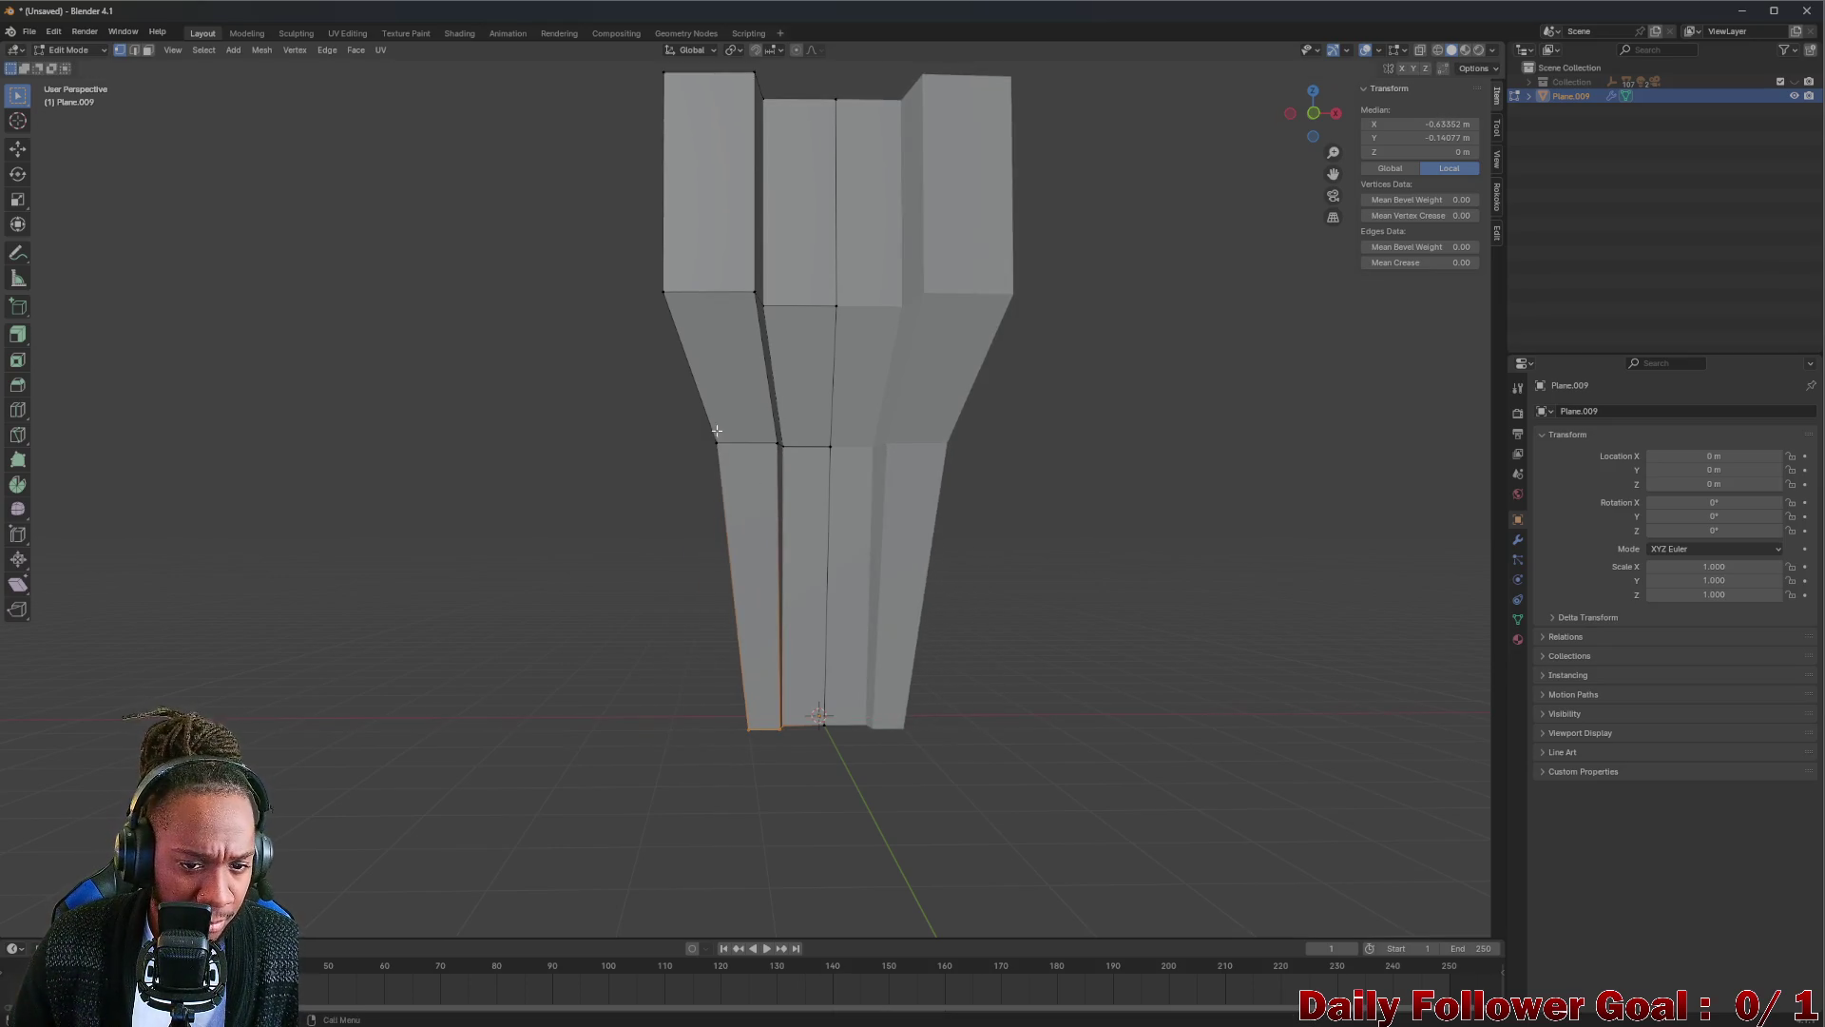
left_click(1418, 50)
left_click_drag(643, 397, 796, 483)
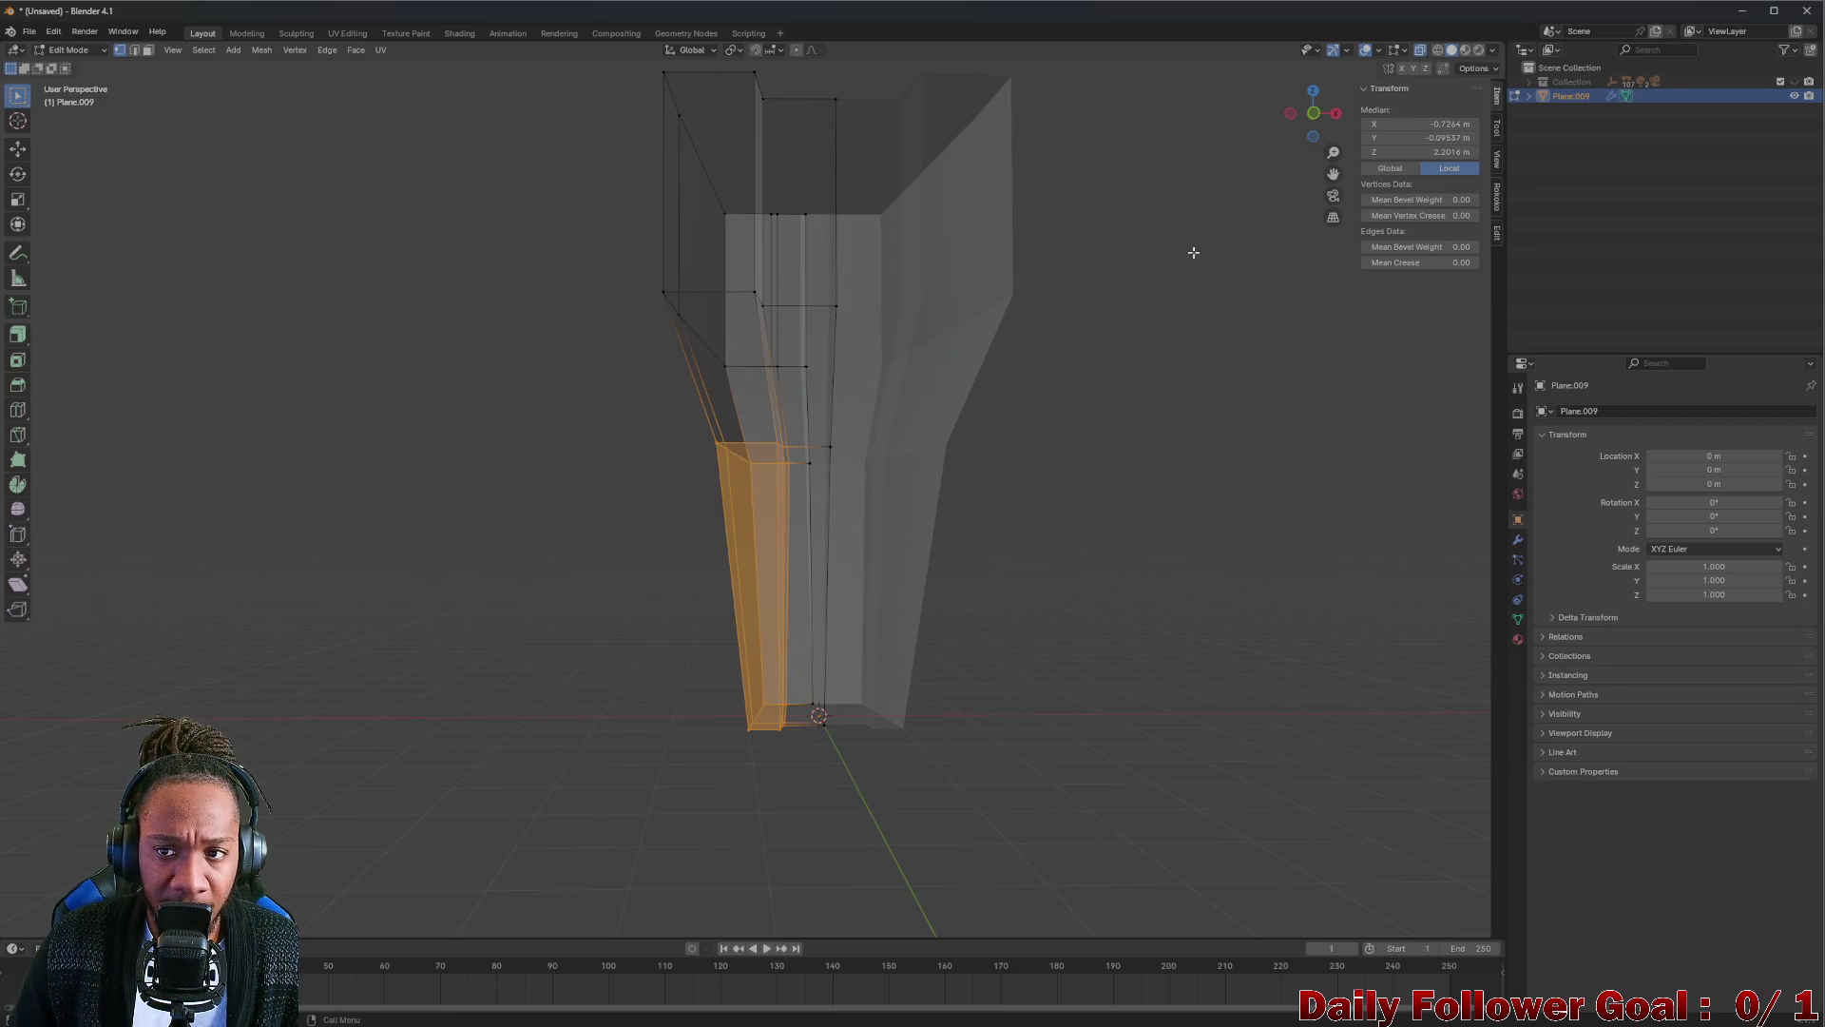
left_click(1418, 51)
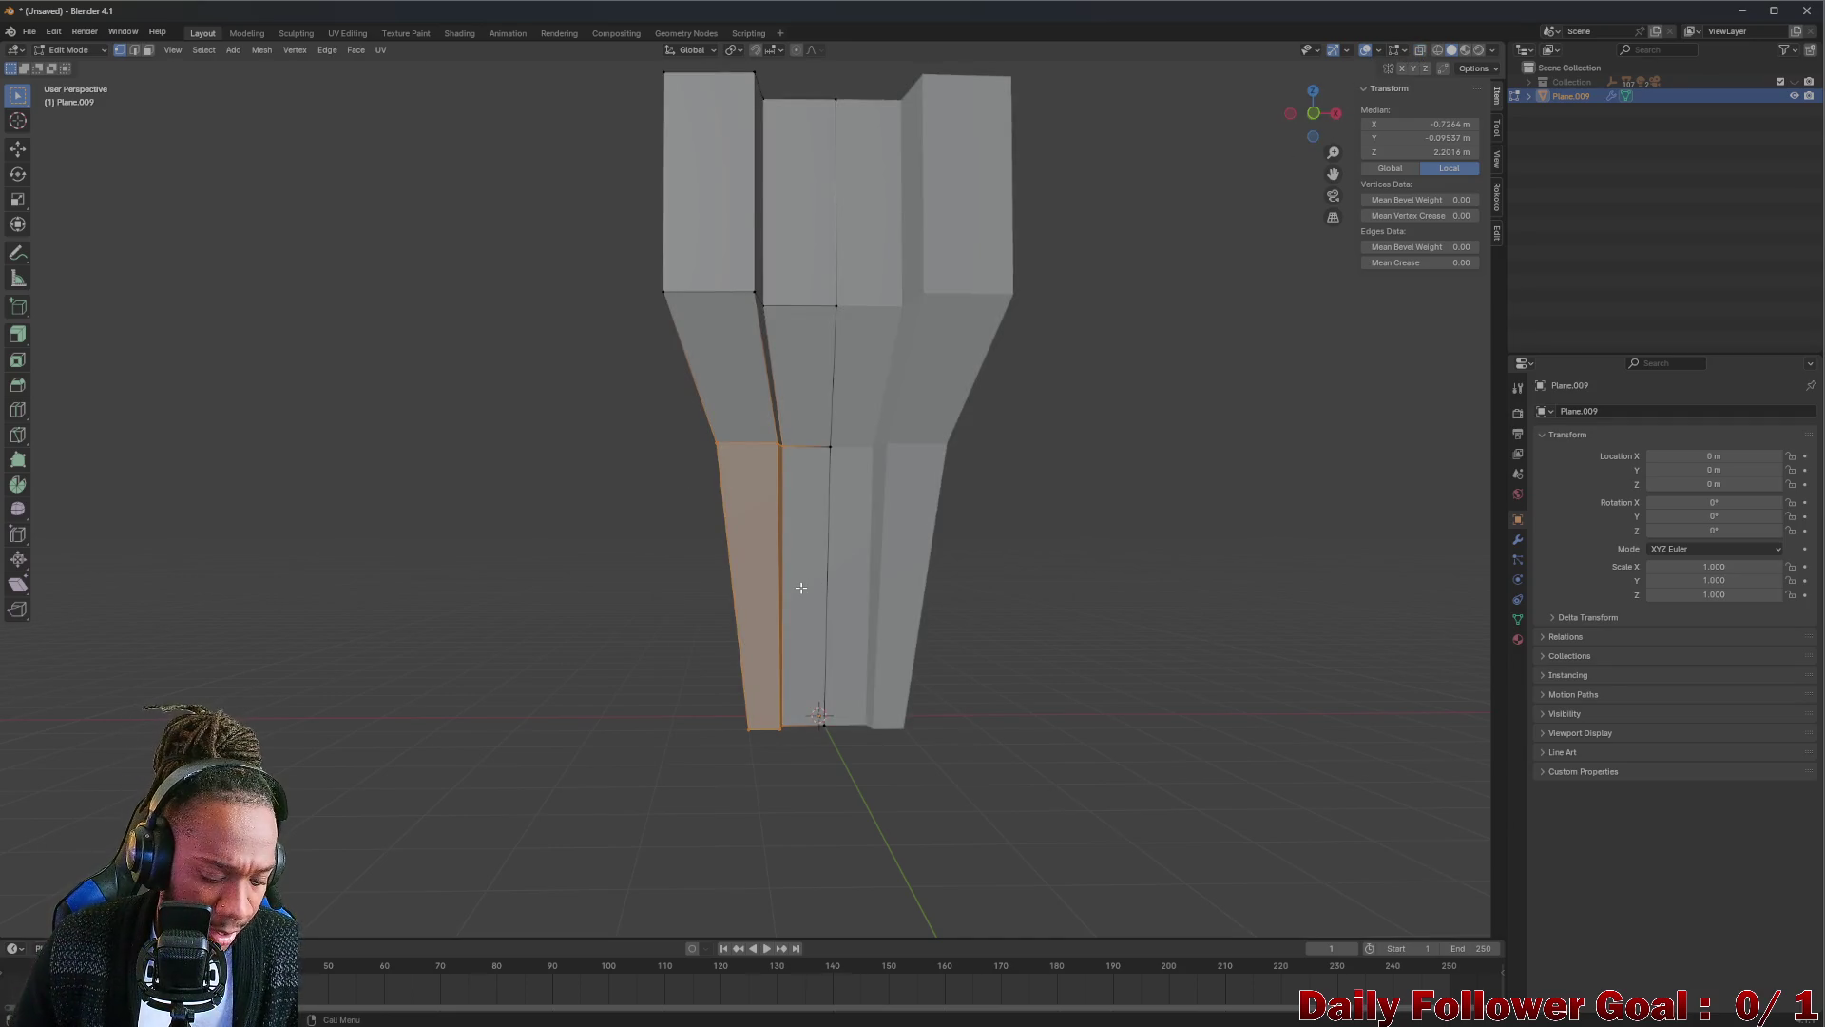
key("g")
key("x")
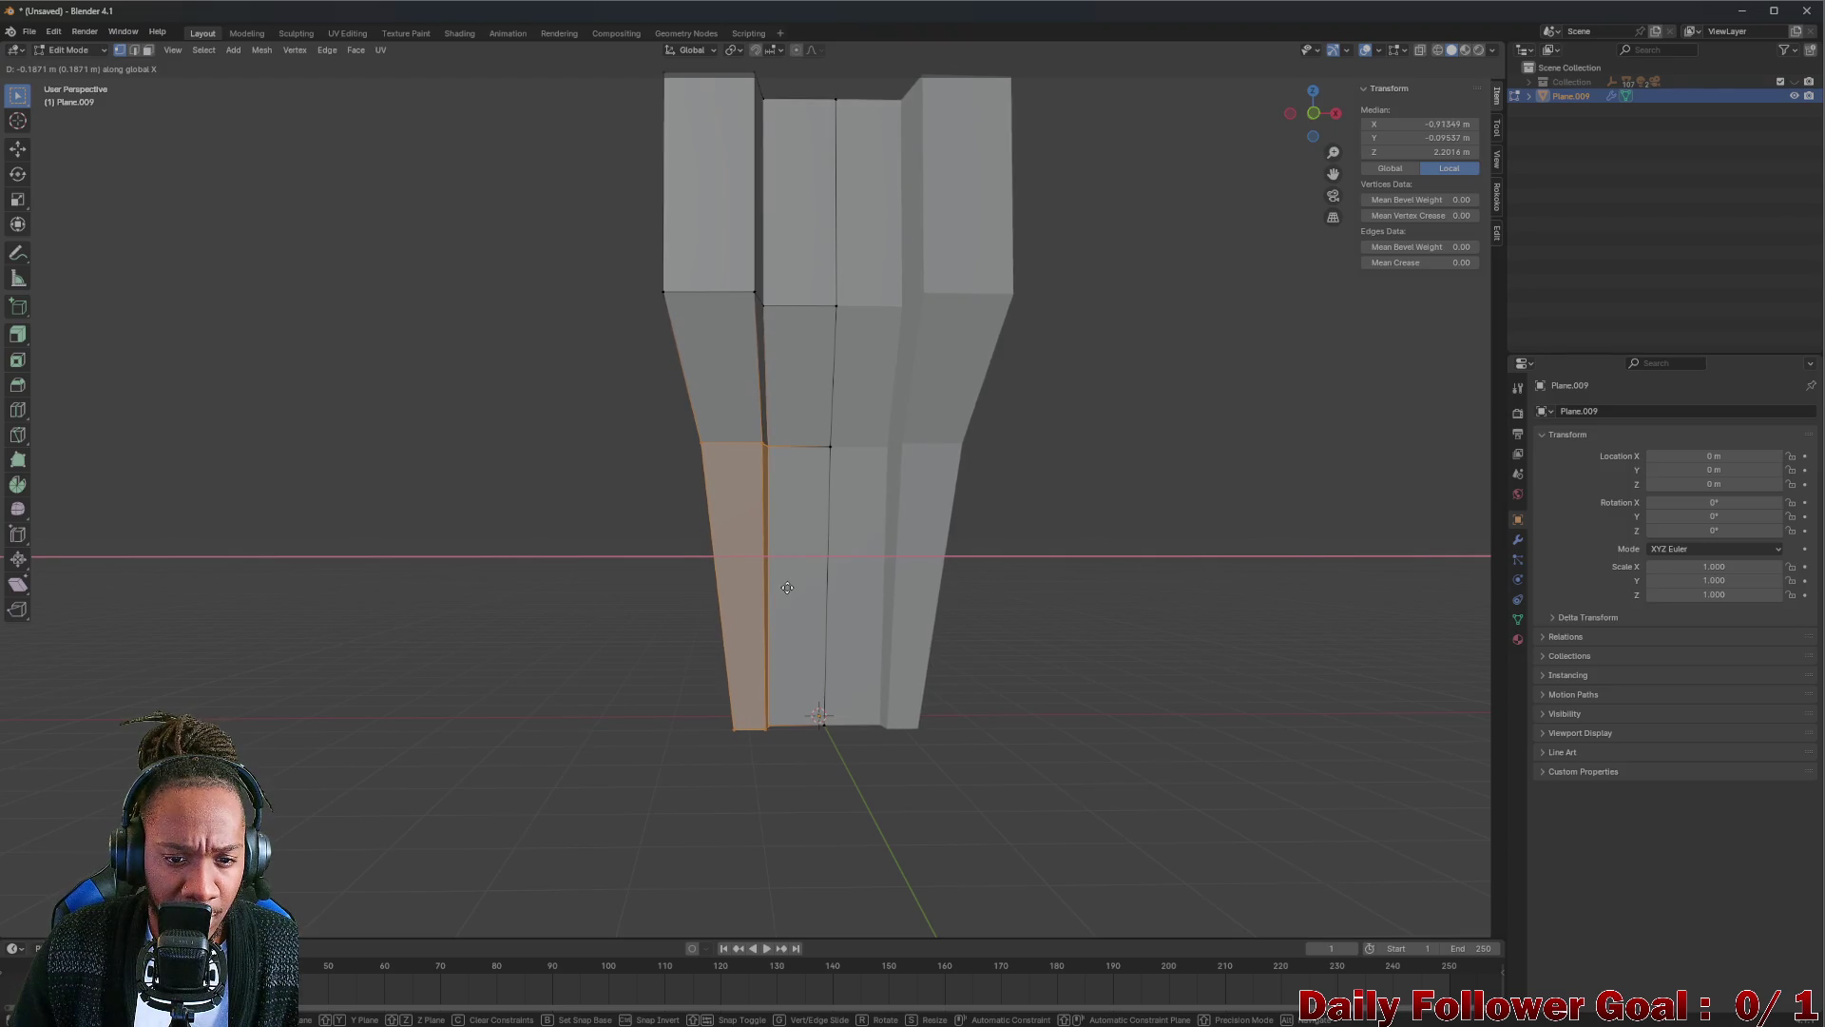
left_click(714, 497)
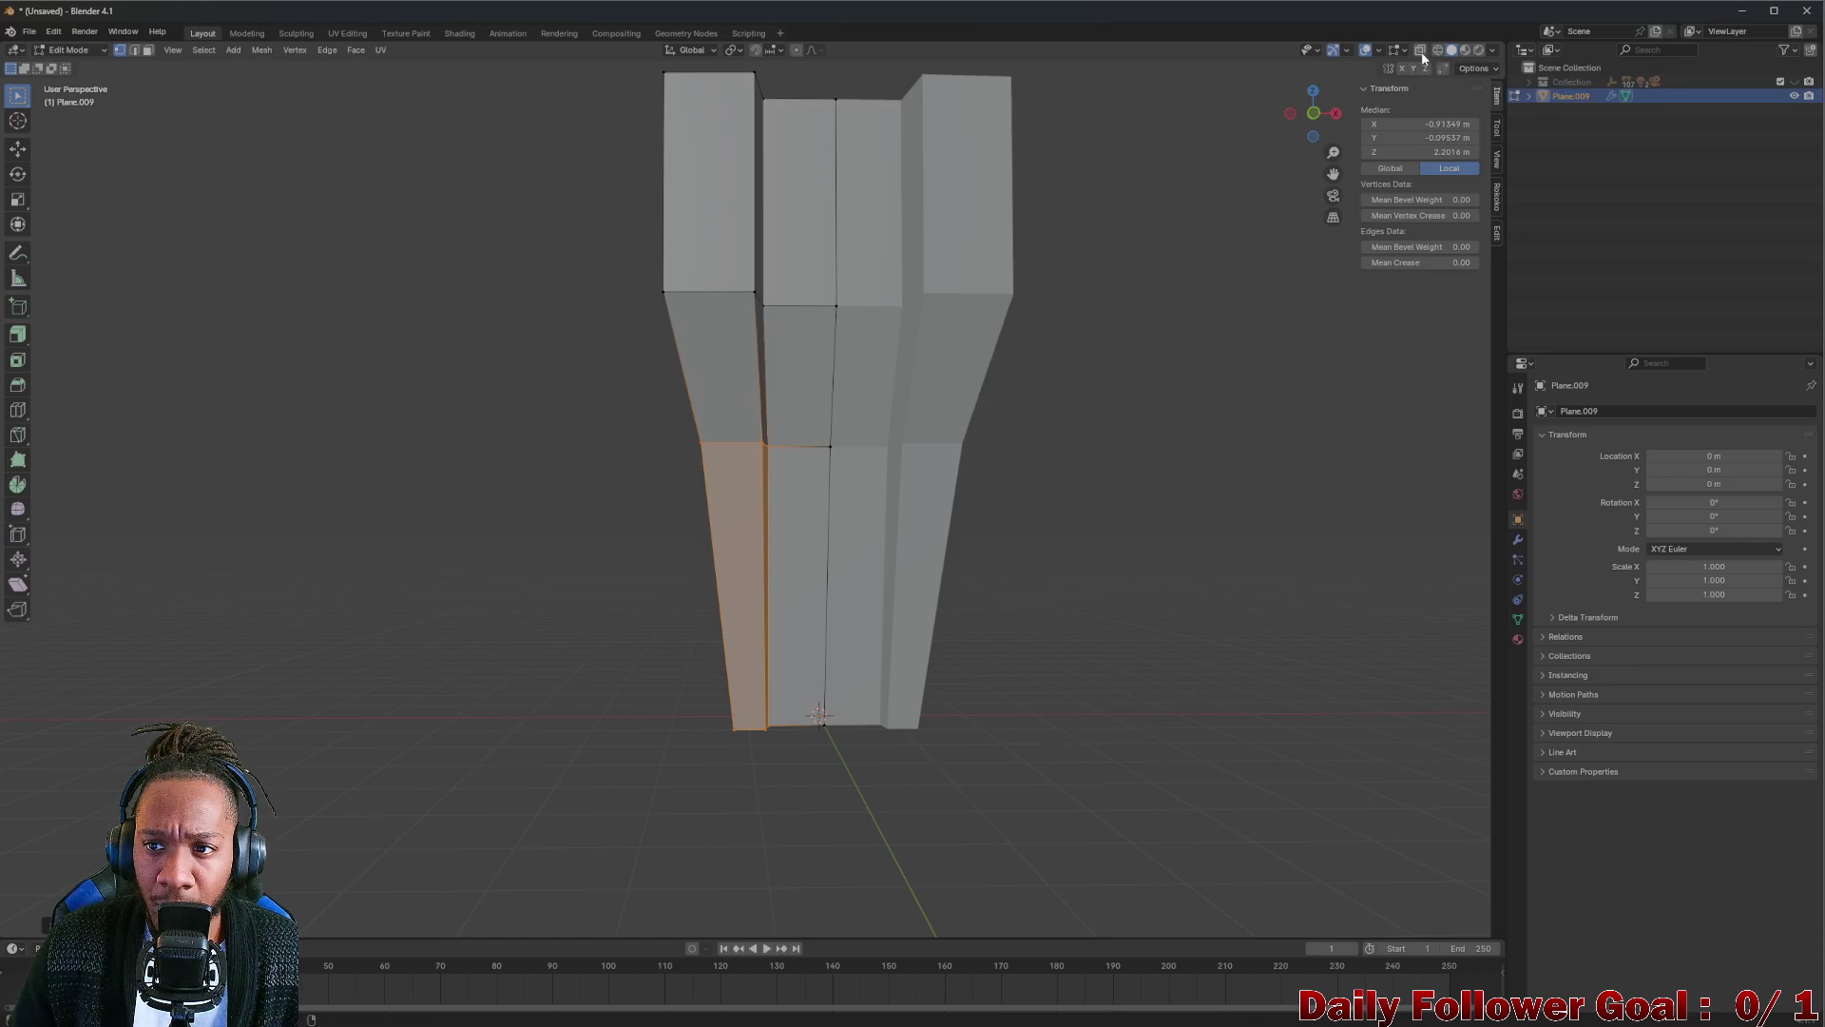
Select the upper-left vertices and shift them slightly right along X.
key("alt+z")
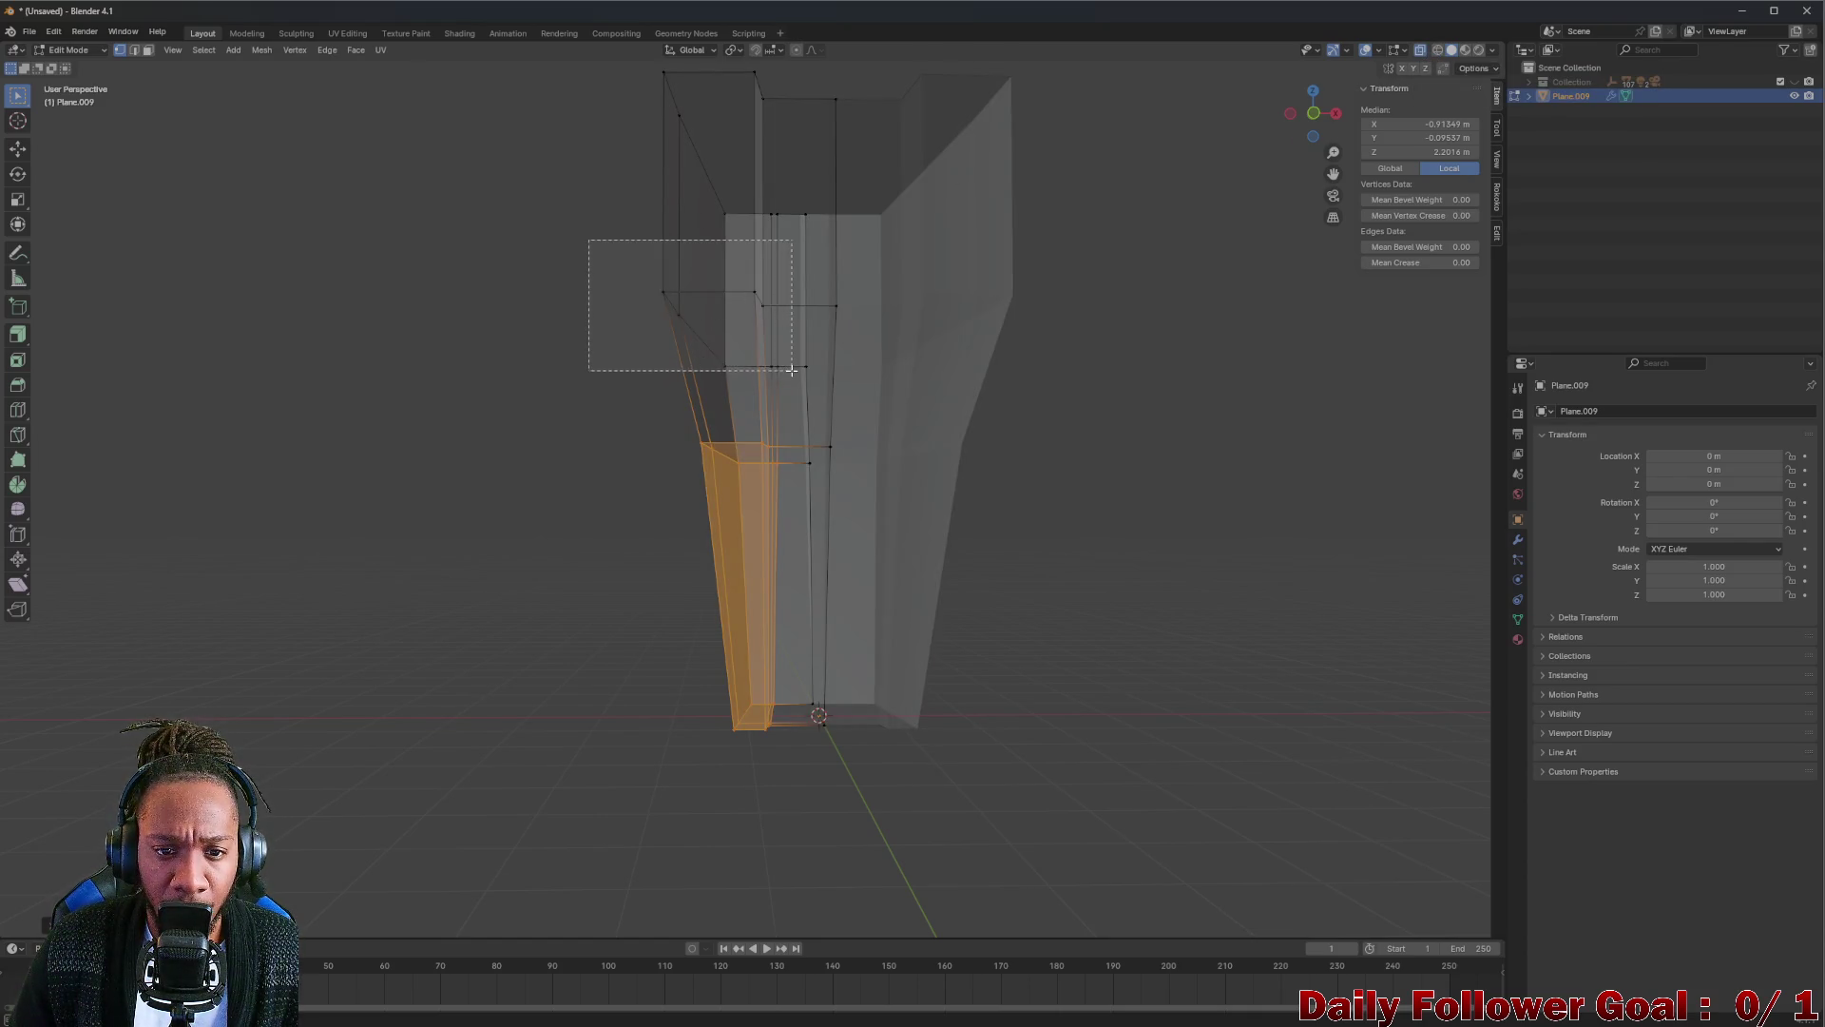
left_click_drag(790, 370, 792, 374)
left_click(1419, 50)
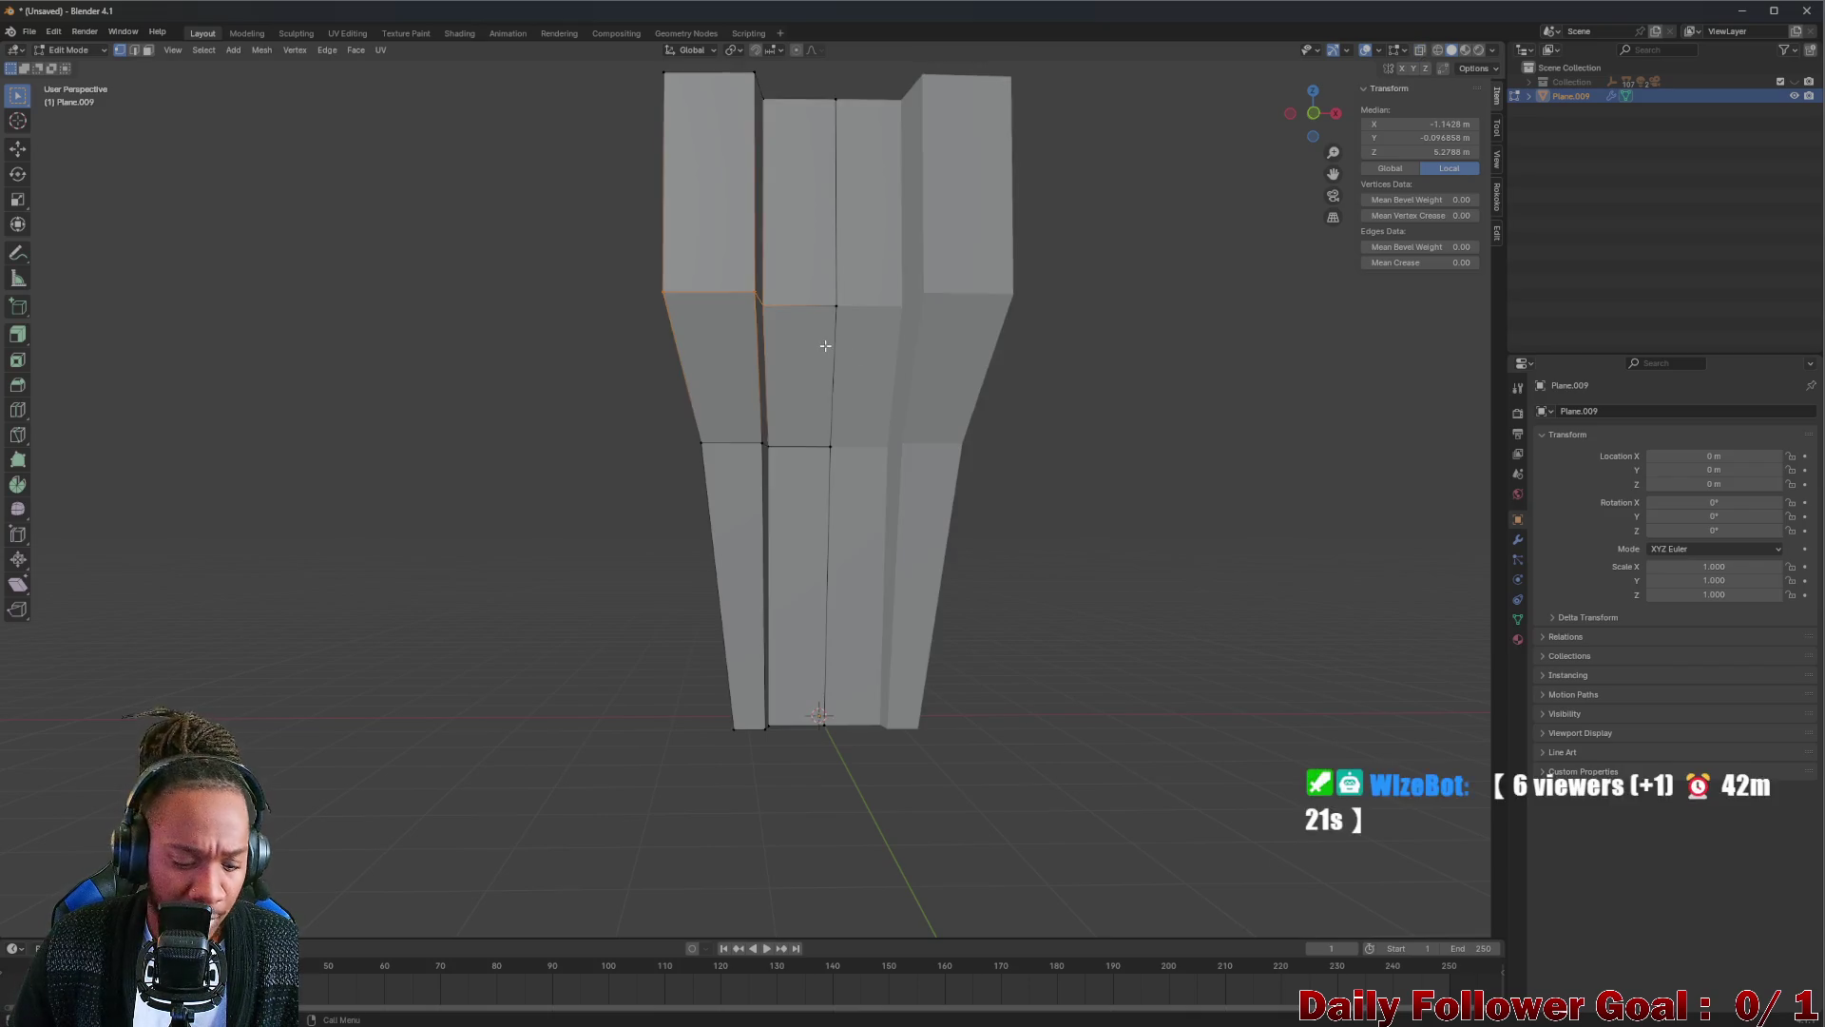
key("g")
key("x")
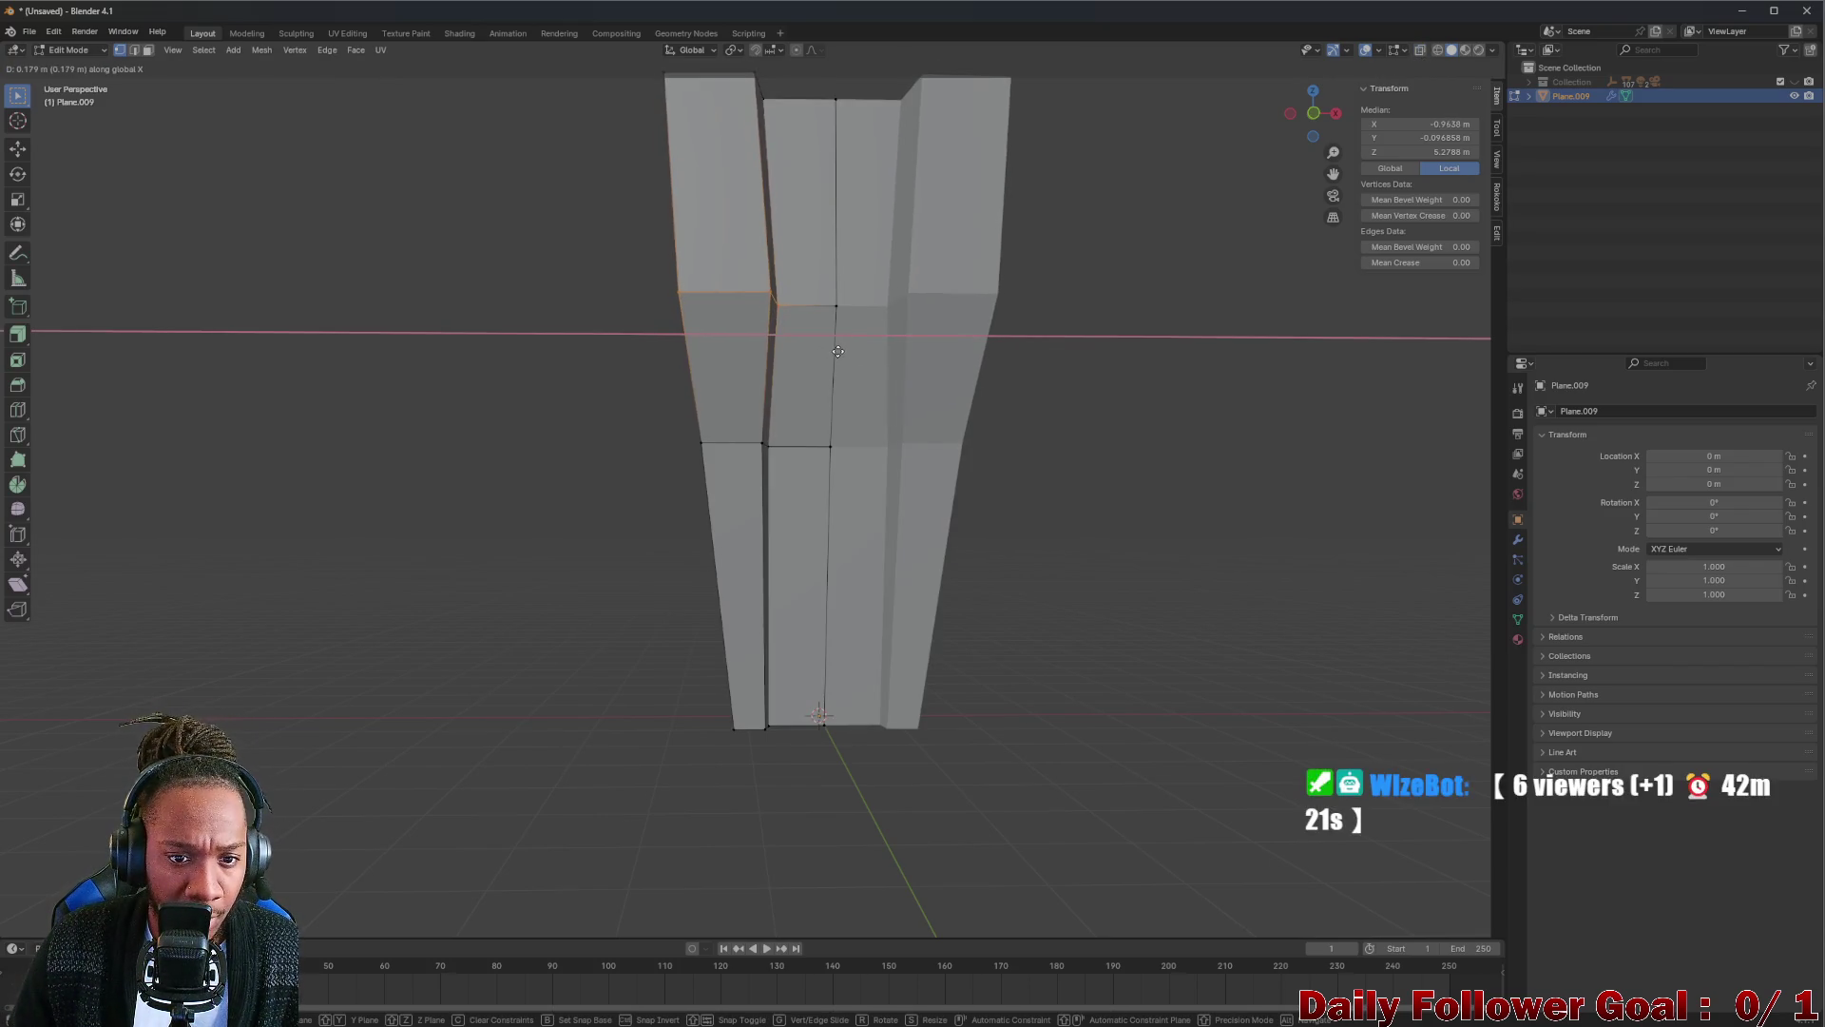
left_click(832, 350)
Switch to Left Orthographic view and attempt a Y move, then cancel it.
mouse_move(827, 351)
middle_mouse_down()
mouse_move(808, 375)
mouse_move(972, 378)
mouse_move(929, 408)
mouse_move(827, 409)
mouse_move(701, 318)
mouse_move(616, 204)
middle_mouse_up()
left_click(1312, 118)
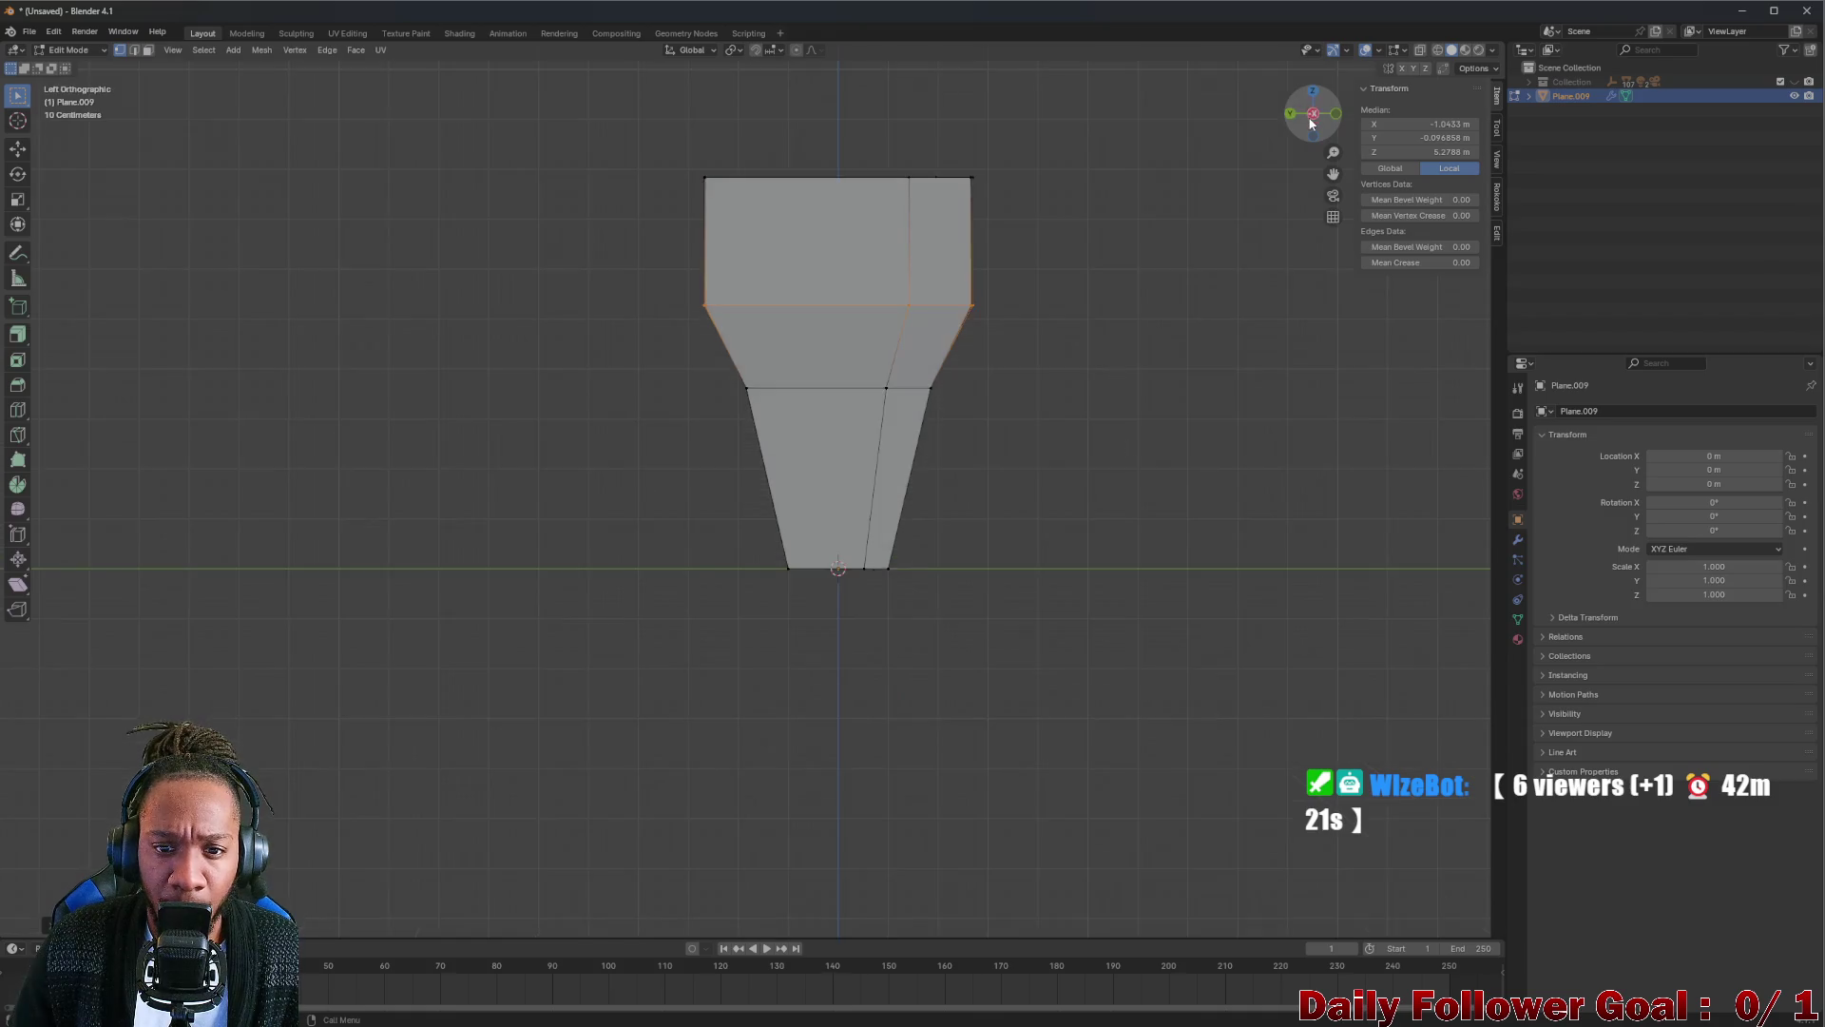
mouse_move(580, 124)
left_mouse_down()
mouse_move(819, 584)
mouse_move(788, 502)
left_mouse_up()
key("g")
key("y")
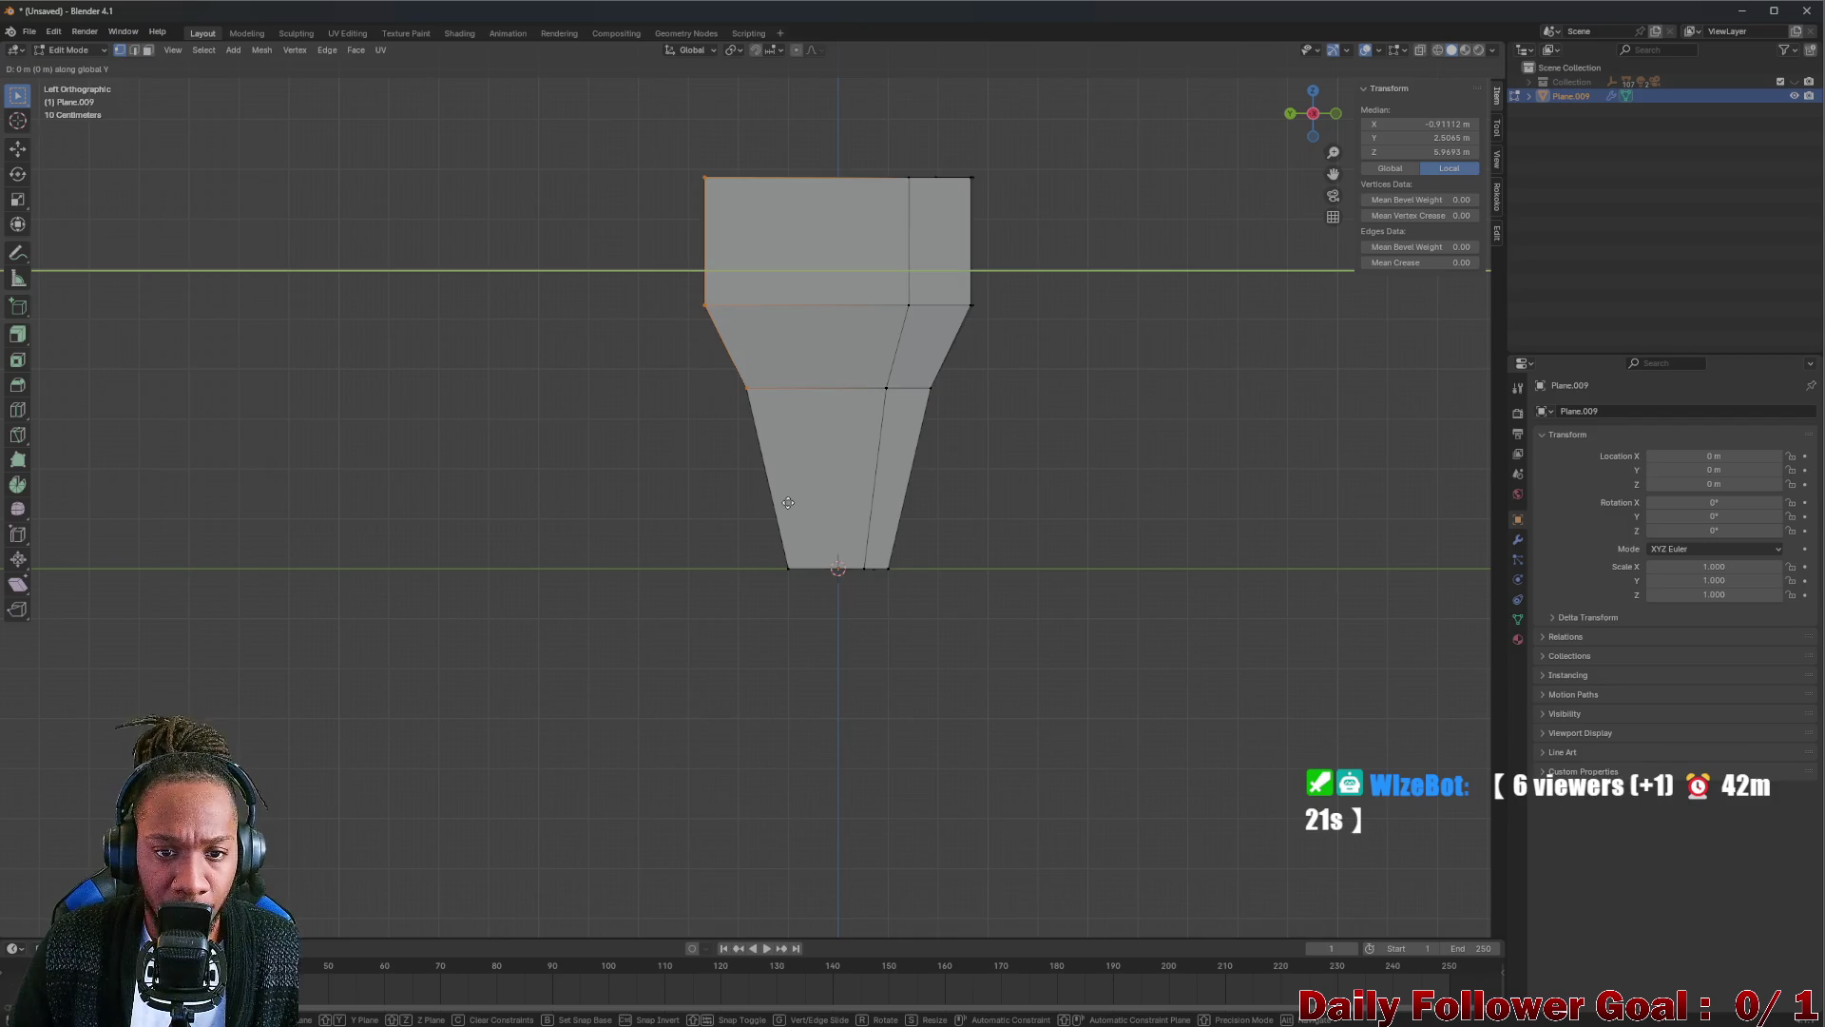
key("Escape")
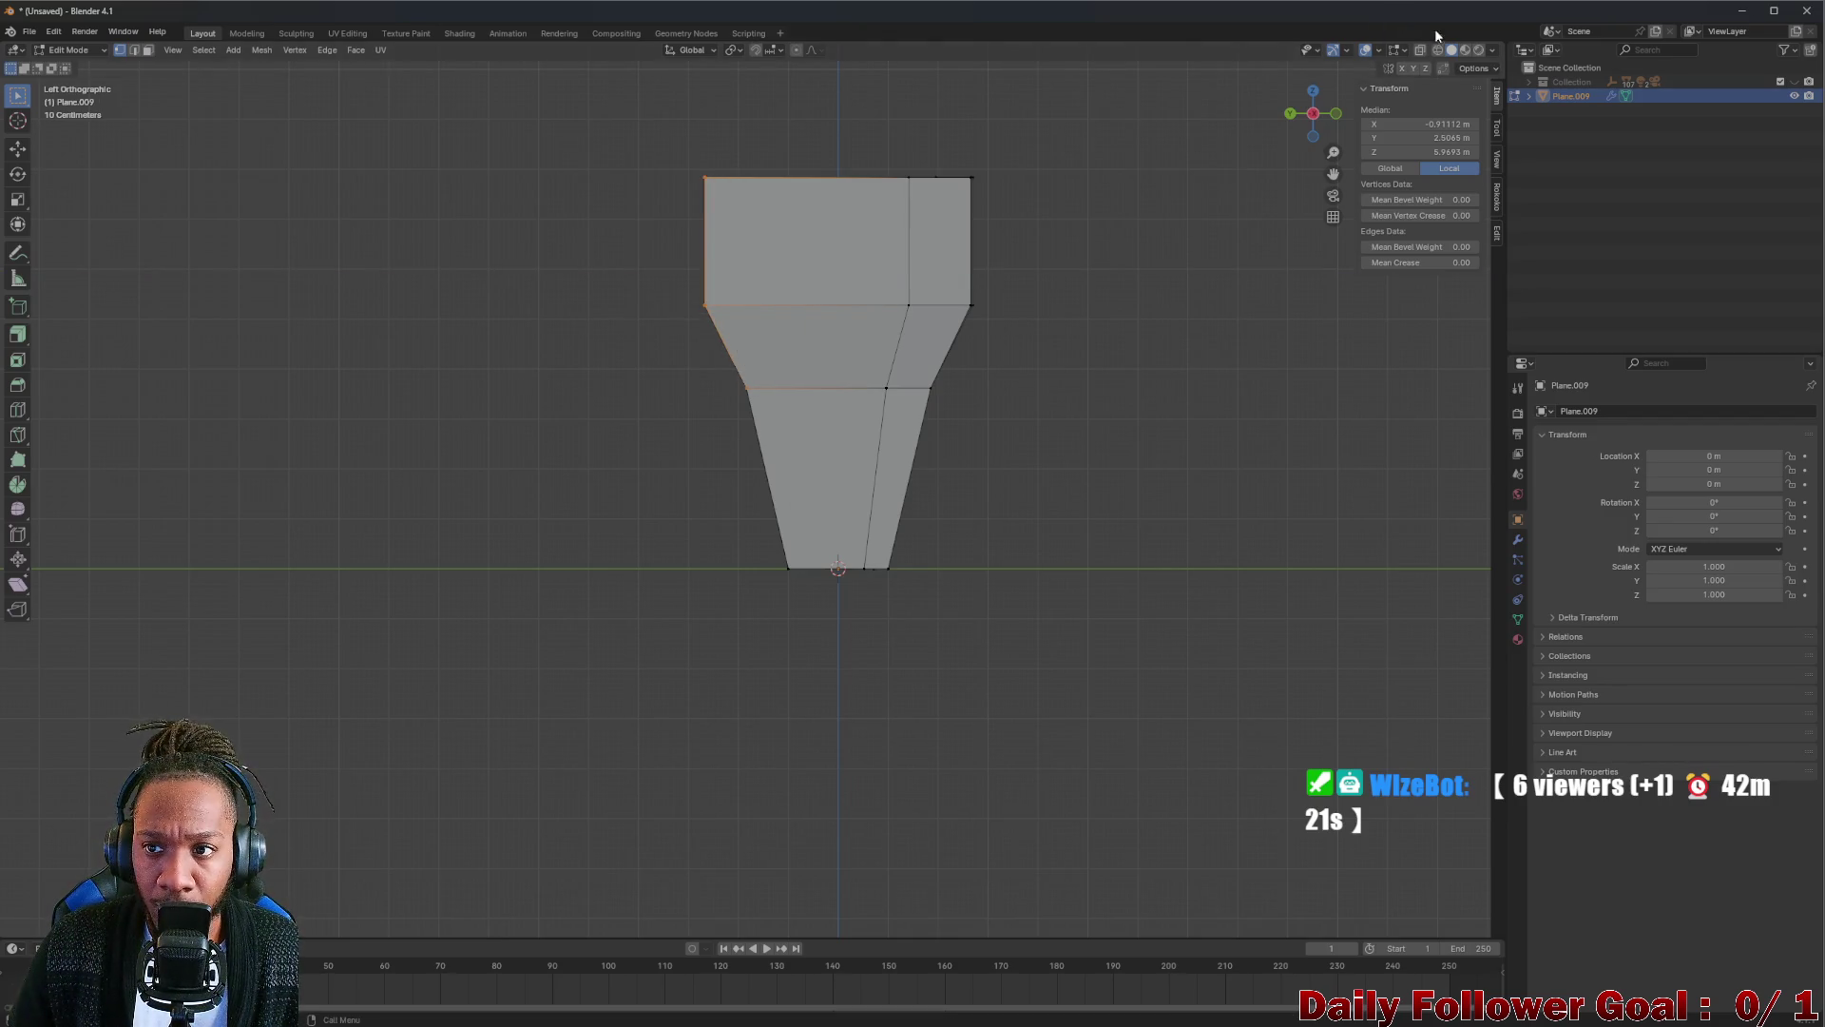
Reselect the left vertices with X-ray, pull them inward along Y, and orbit to inspect.
left_click(1421, 52)
left_click_drag(763, 128, 653, 494)
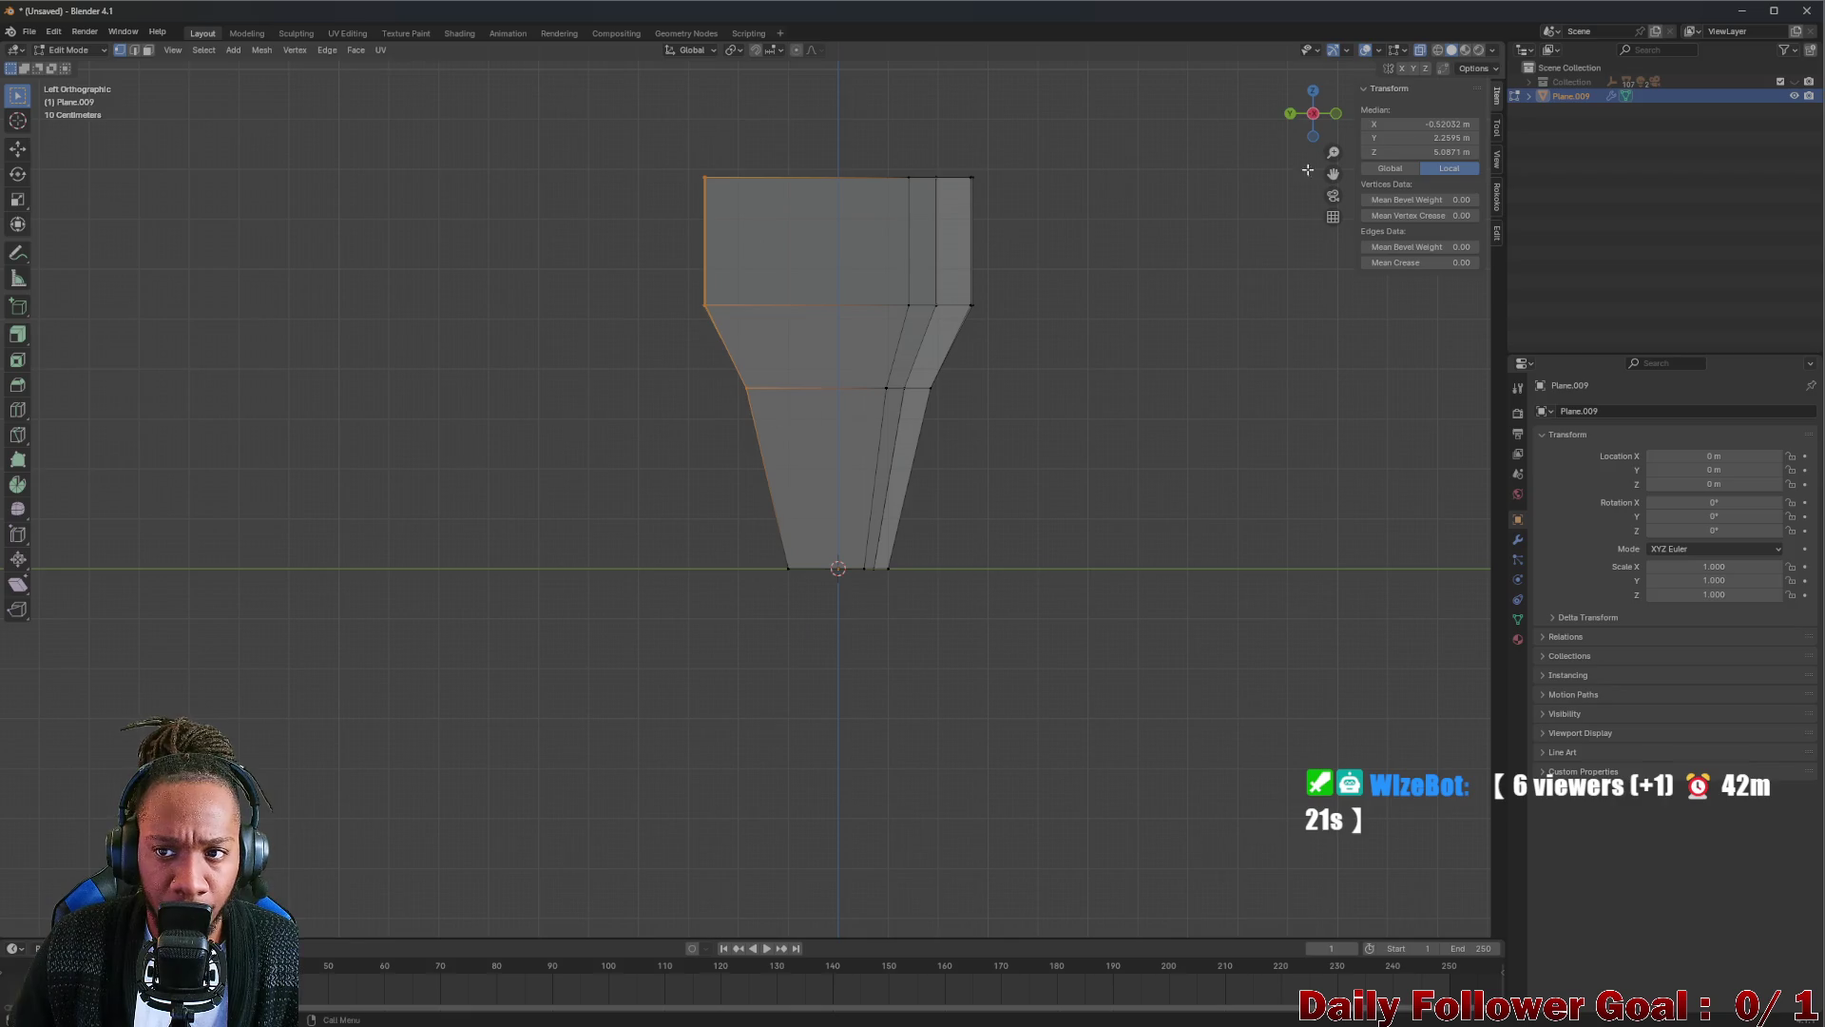
left_click(1423, 53)
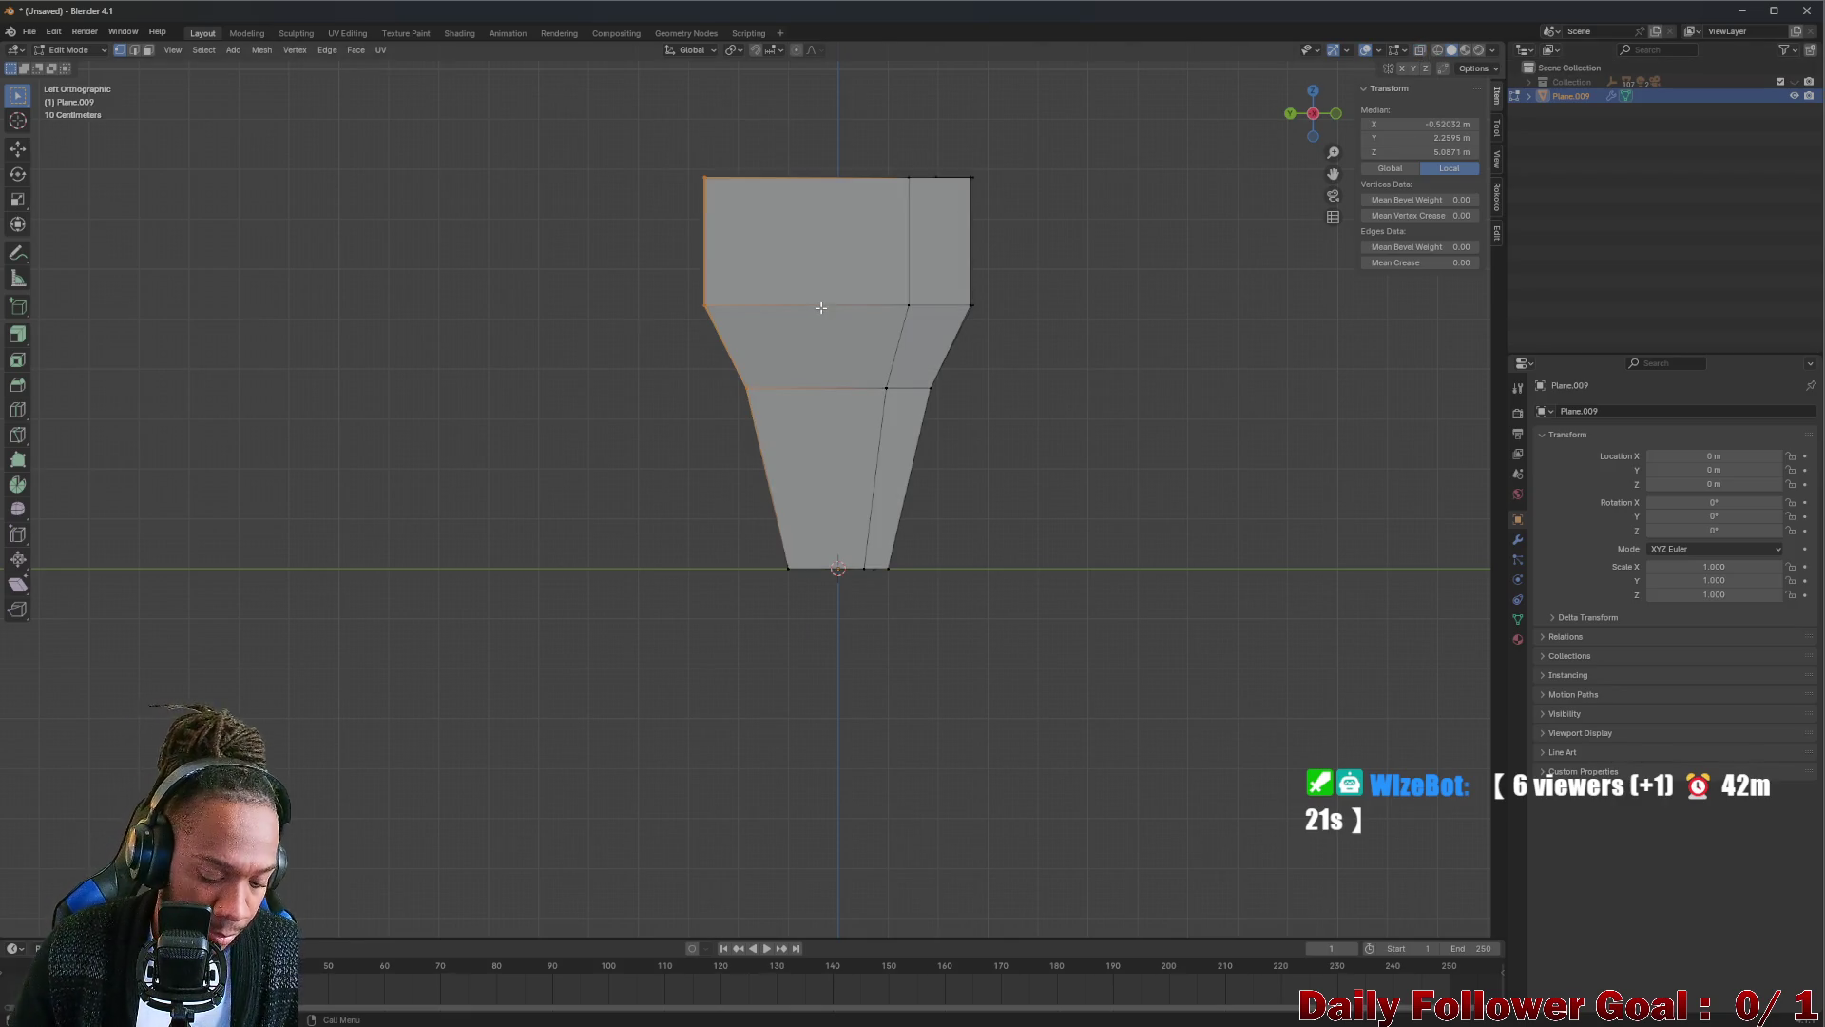
key("g")
key("y")
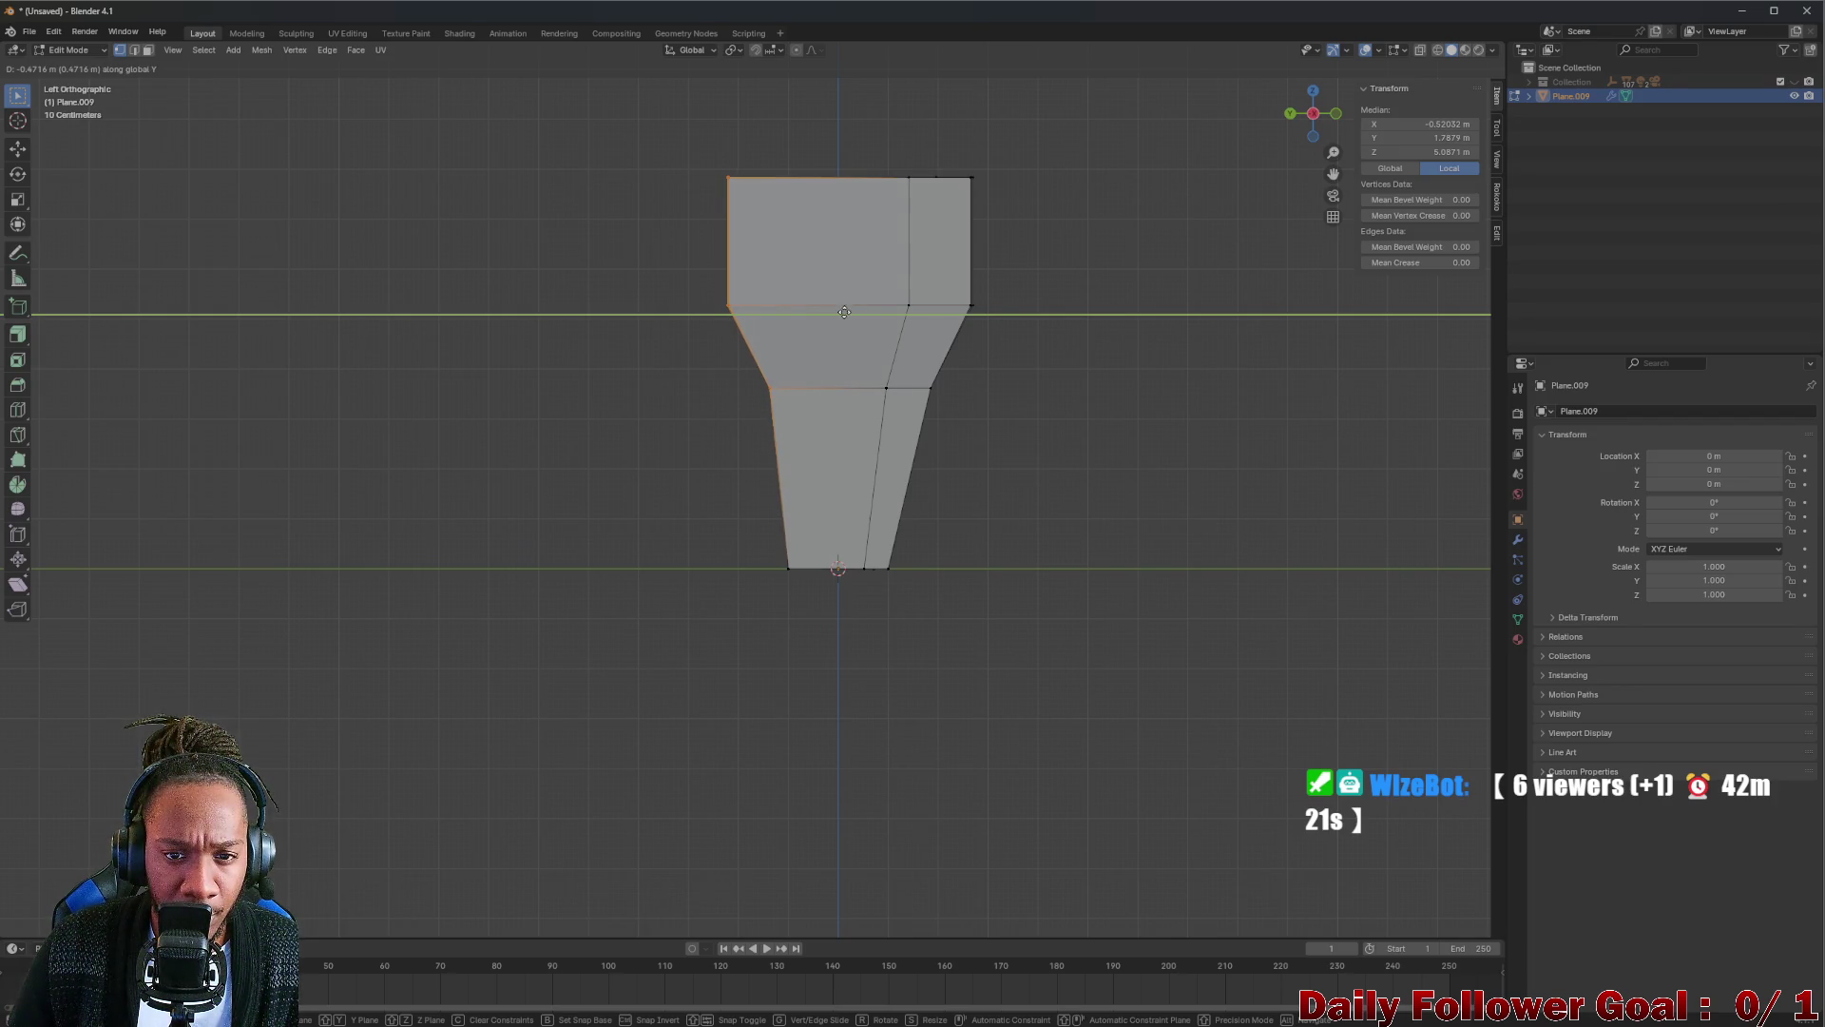
left_click(845, 311)
mouse_move(847, 305)
middle_mouse_down()
mouse_move(630, 419)
mouse_move(311, 386)
middle_mouse_up()
mouse_move(620, 390)
middle_mouse_down()
mouse_move(962, 410)
mouse_move(880, 421)
mouse_move(848, 347)
mouse_move(775, 337)
mouse_move(862, 461)
mouse_move(1130, 315)
mouse_move(869, 346)
mouse_move(628, 306)
mouse_move(416, 415)
mouse_move(951, 428)
mouse_move(913, 342)
mouse_move(856, 357)
mouse_move(740, 197)
mouse_move(721, 404)
mouse_move(860, 442)
mouse_move(949, 376)
mouse_move(989, 452)
middle_mouse_up()
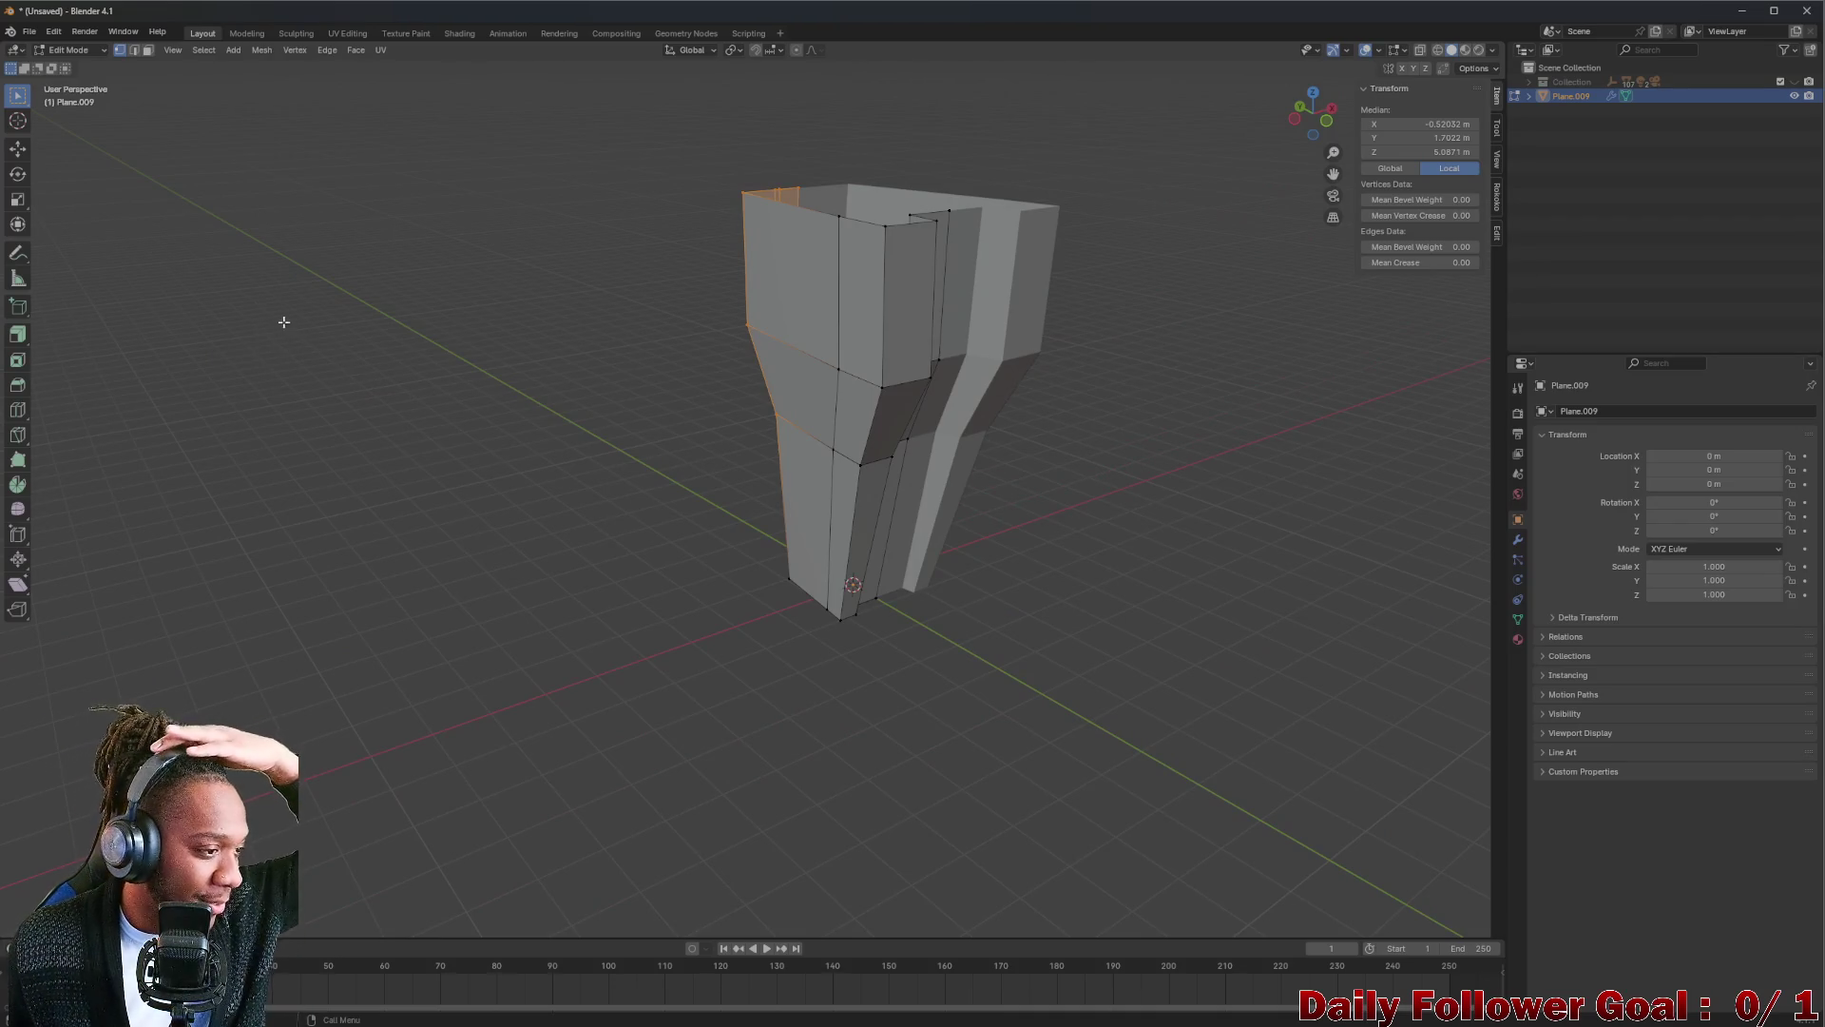
View the mesh from a low front angle, then bring the Chrome browser forward.
mouse_move(1212, 257)
middle_mouse_down()
mouse_move(839, 371)
mouse_move(960, 342)
mouse_move(828, 448)
middle_mouse_up()
scroll(841, 429, "up", 2)
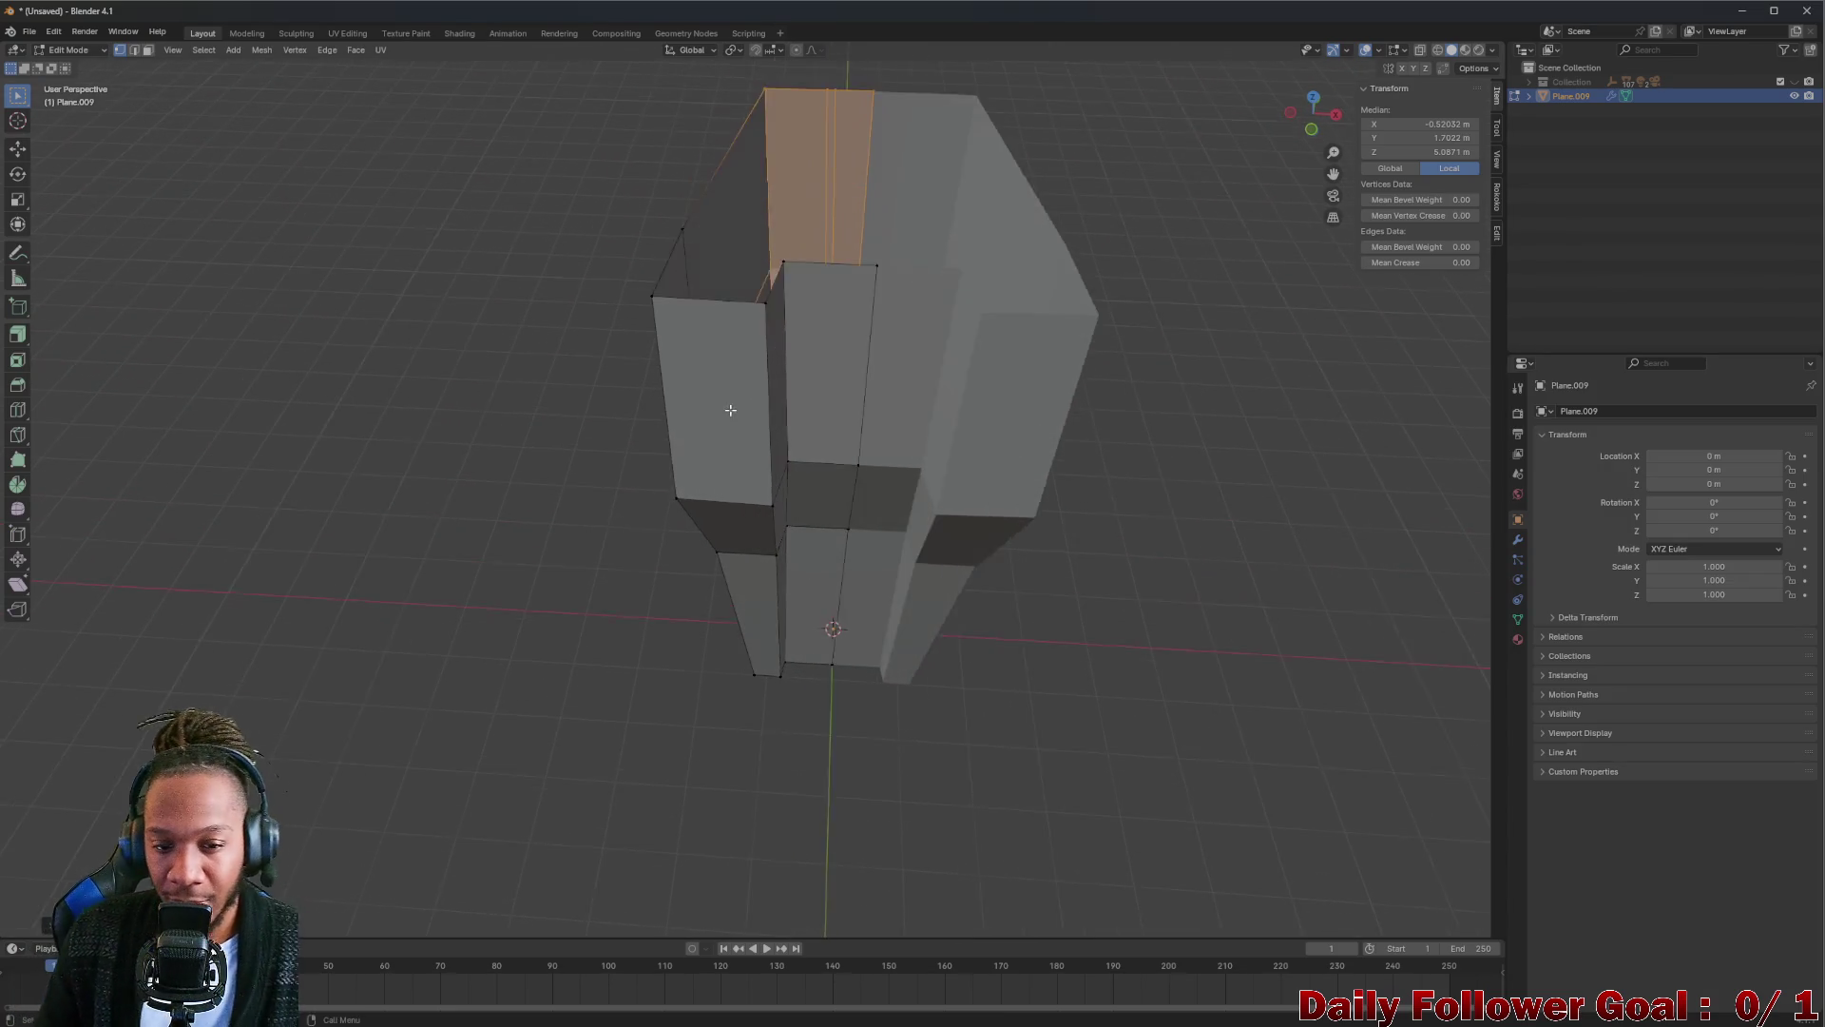
scroll(840, 385, "up", 4)
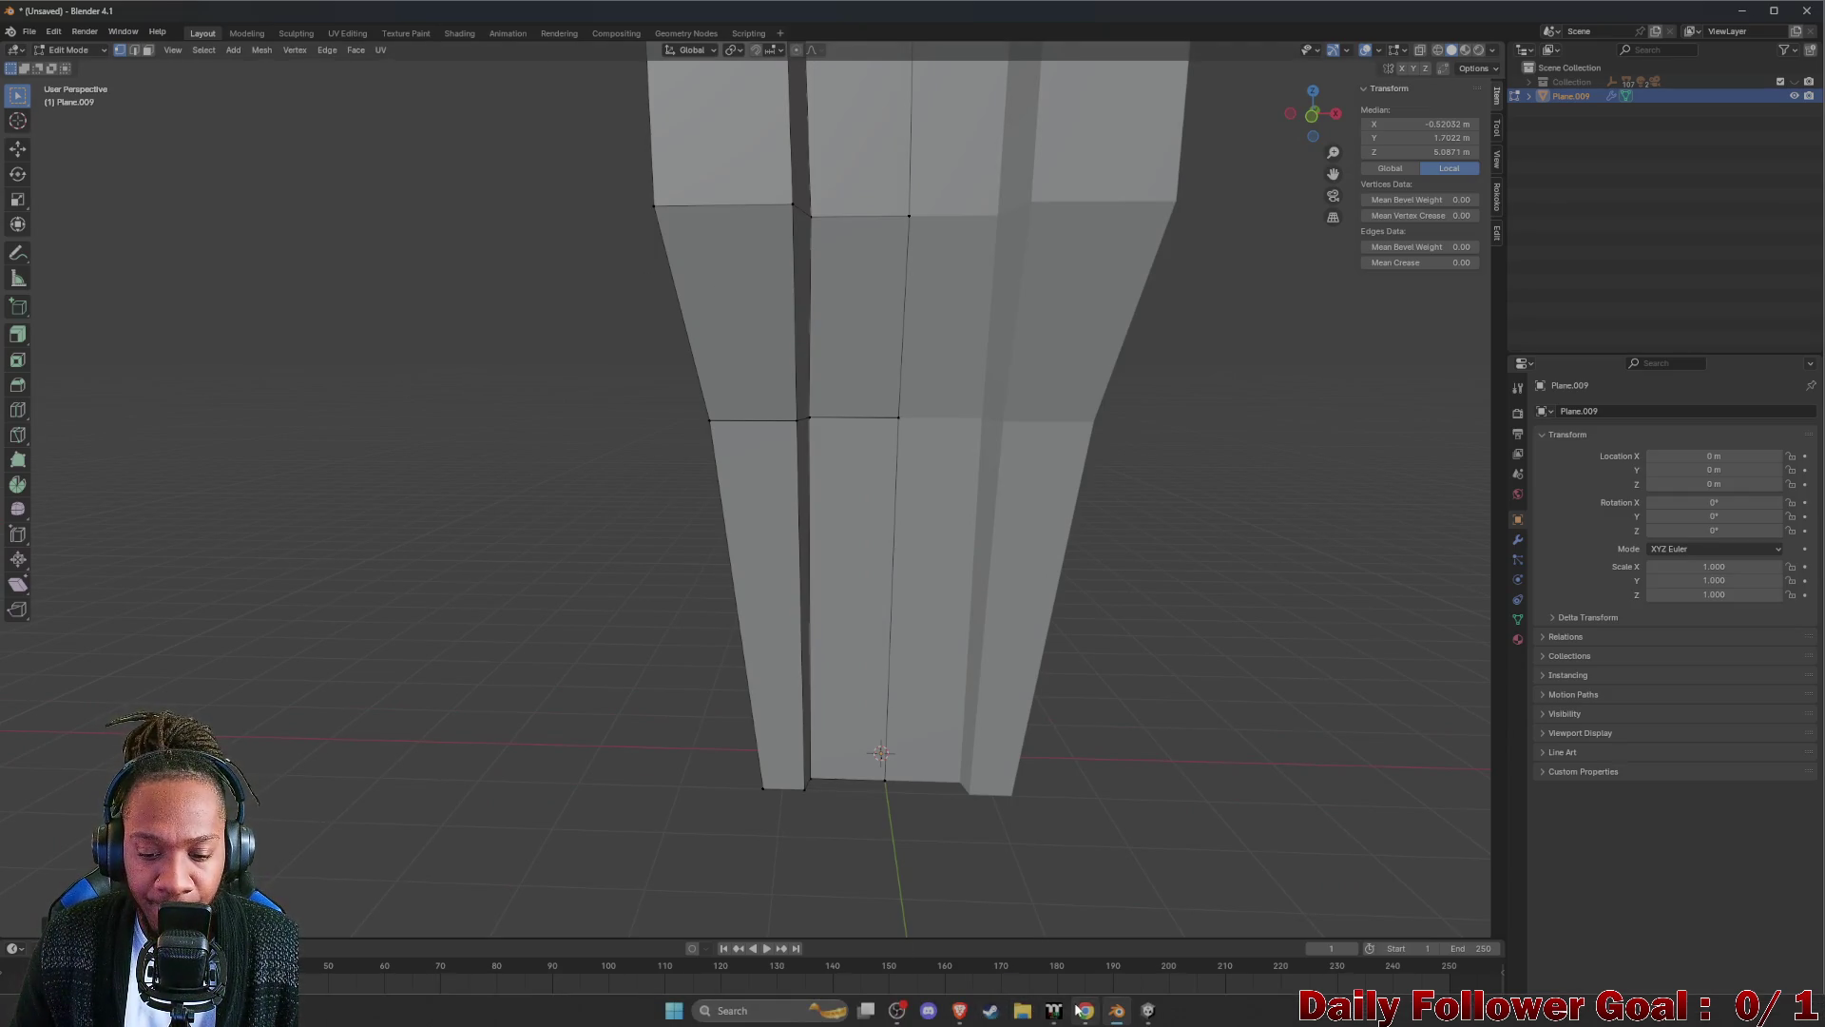
left_click(1084, 1010)
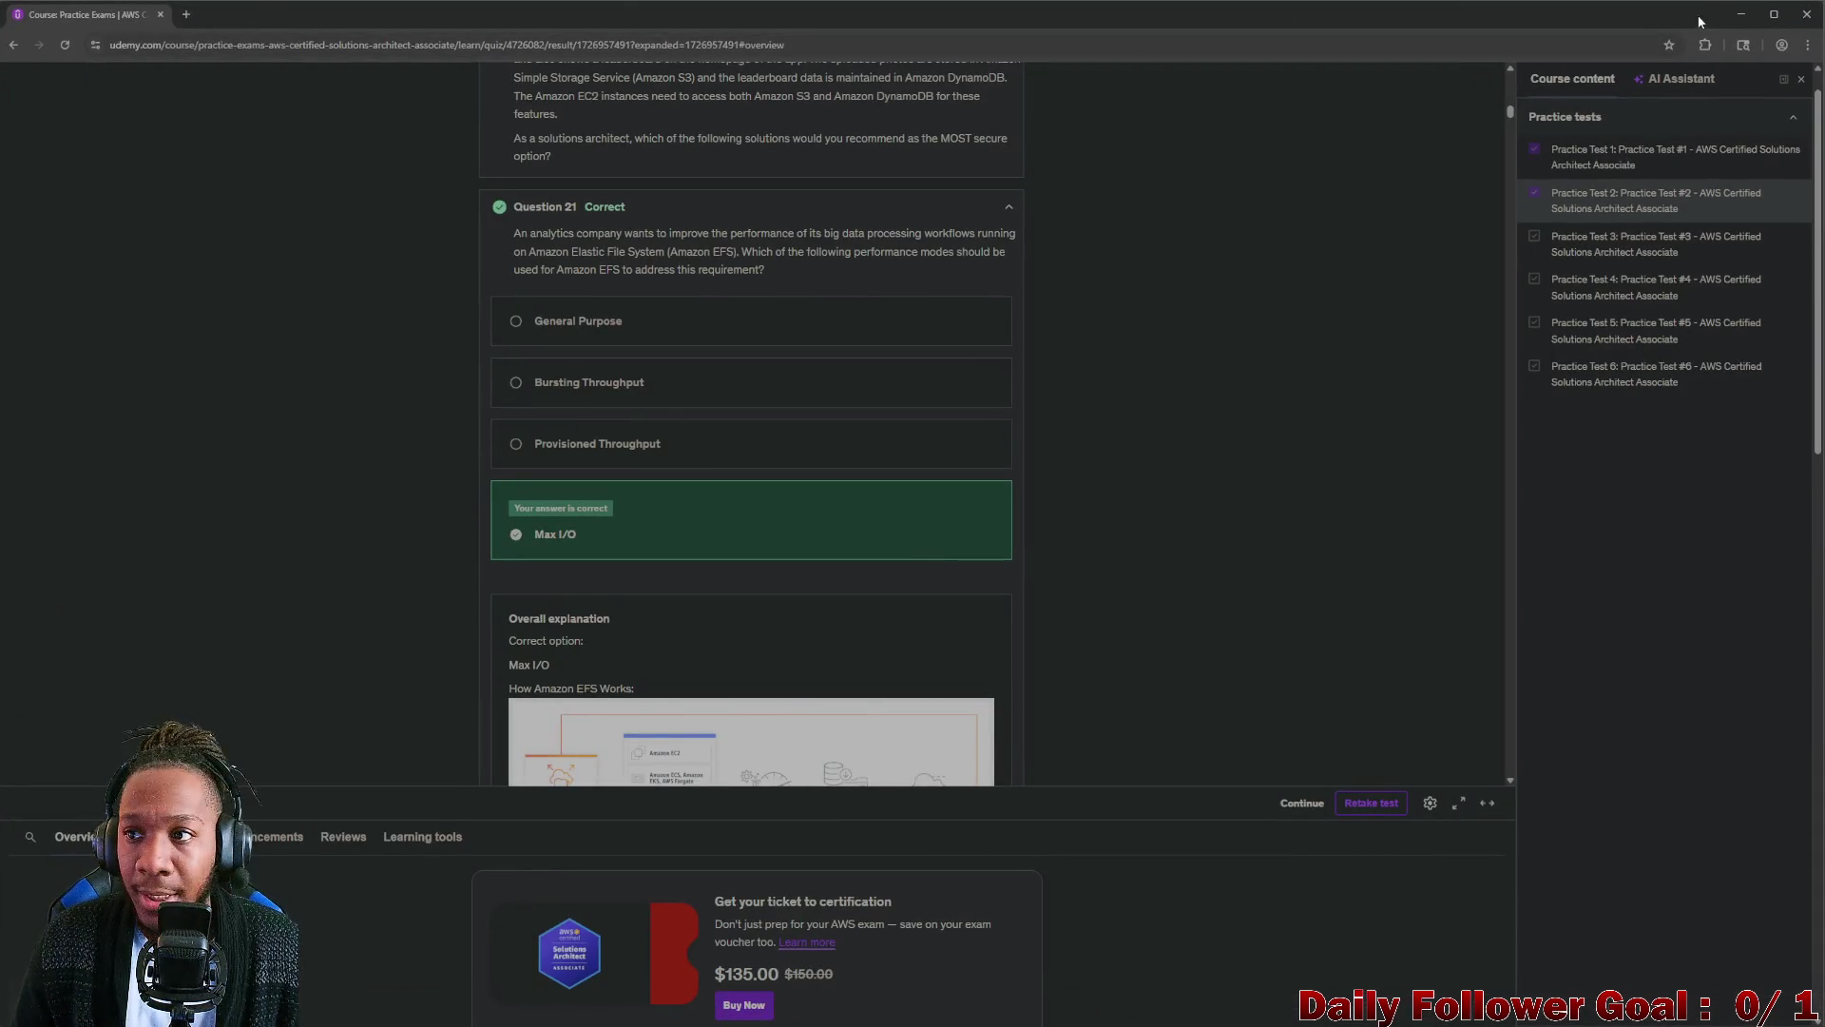
Minimize the practice-exam window and enlarge the Uline 65-gallon trash-can photo.
left_click(1740, 14)
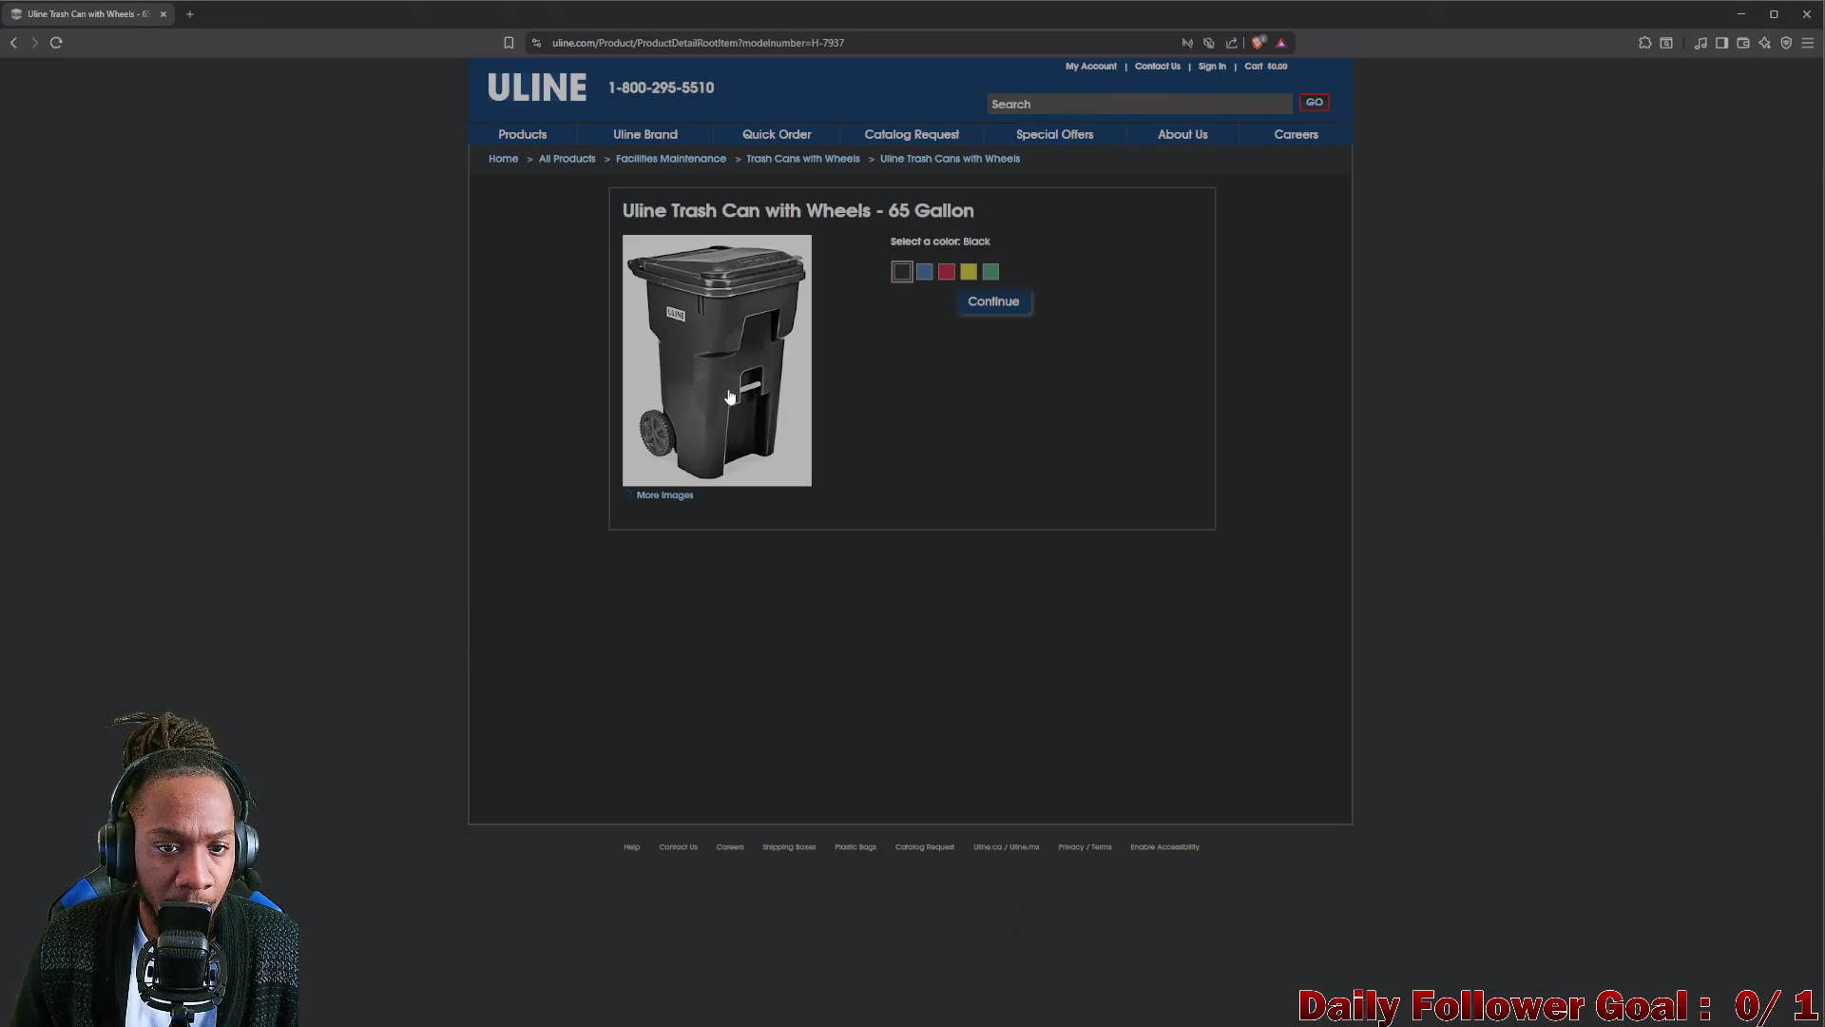
left_click(713, 310)
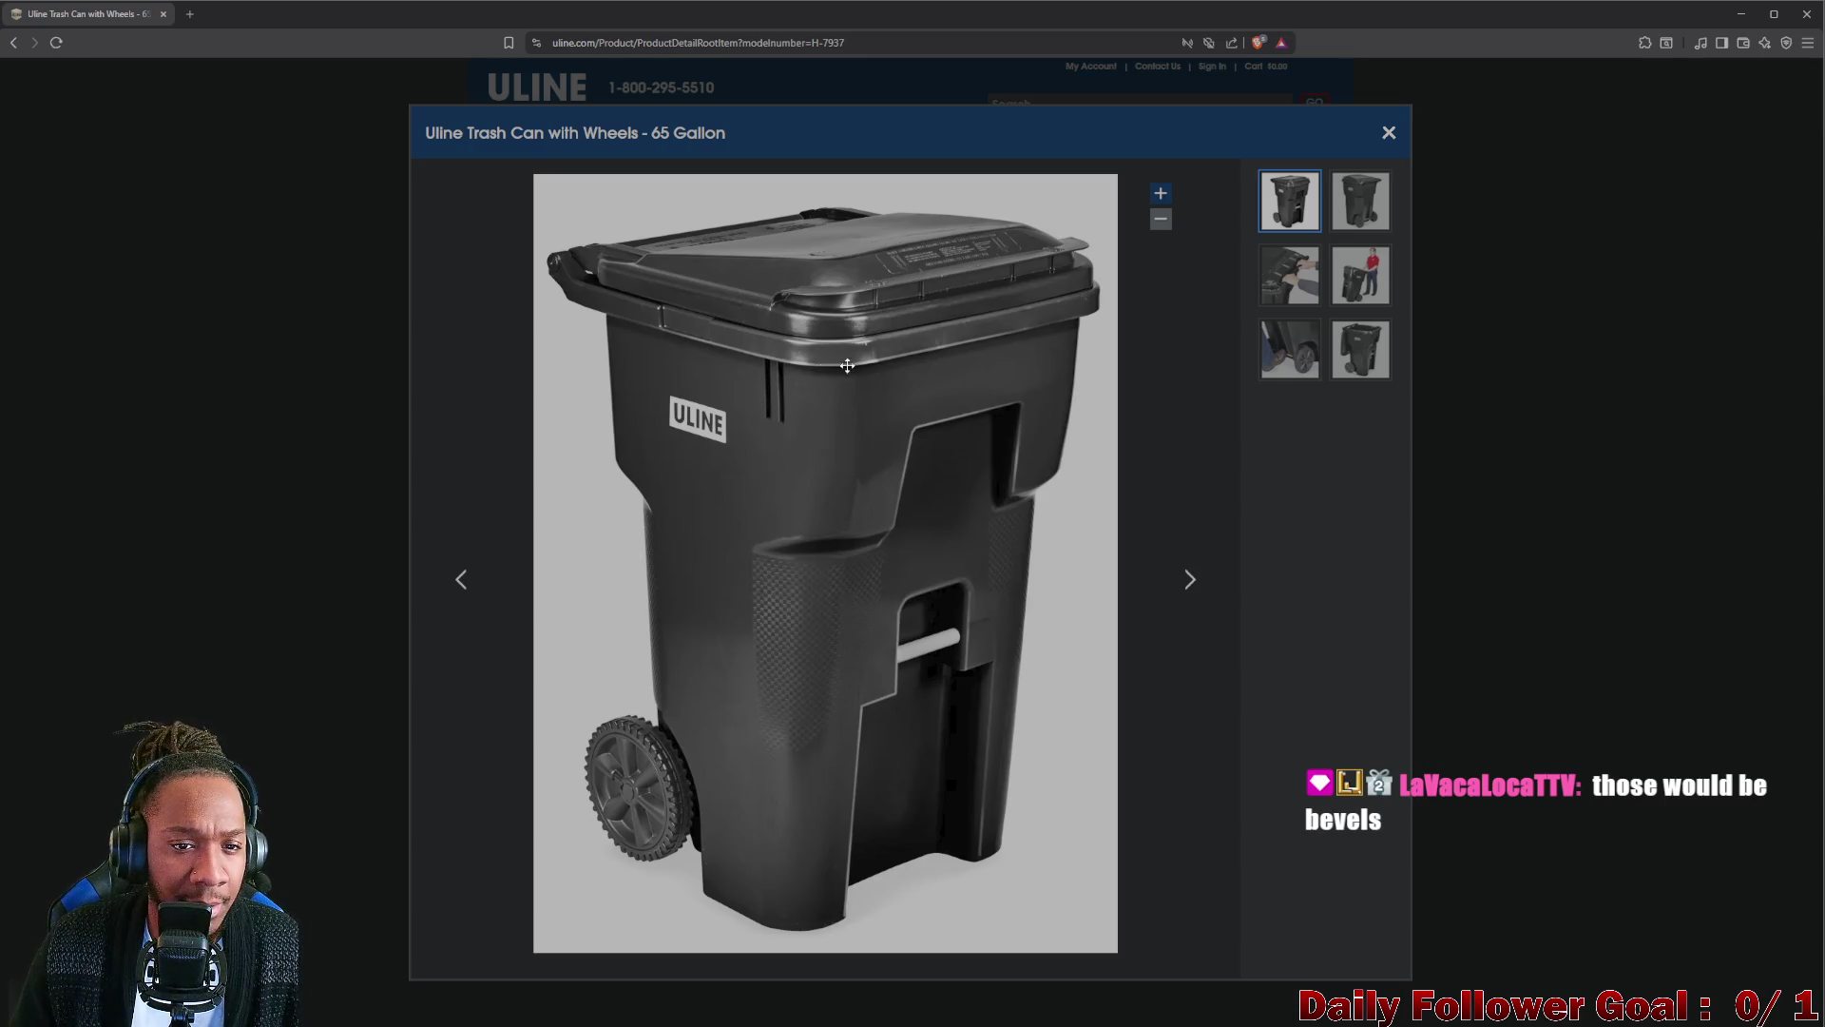
Save the enlarged trash-can image as TrashCan1.png, then minimize the browser.
right_click(865, 445)
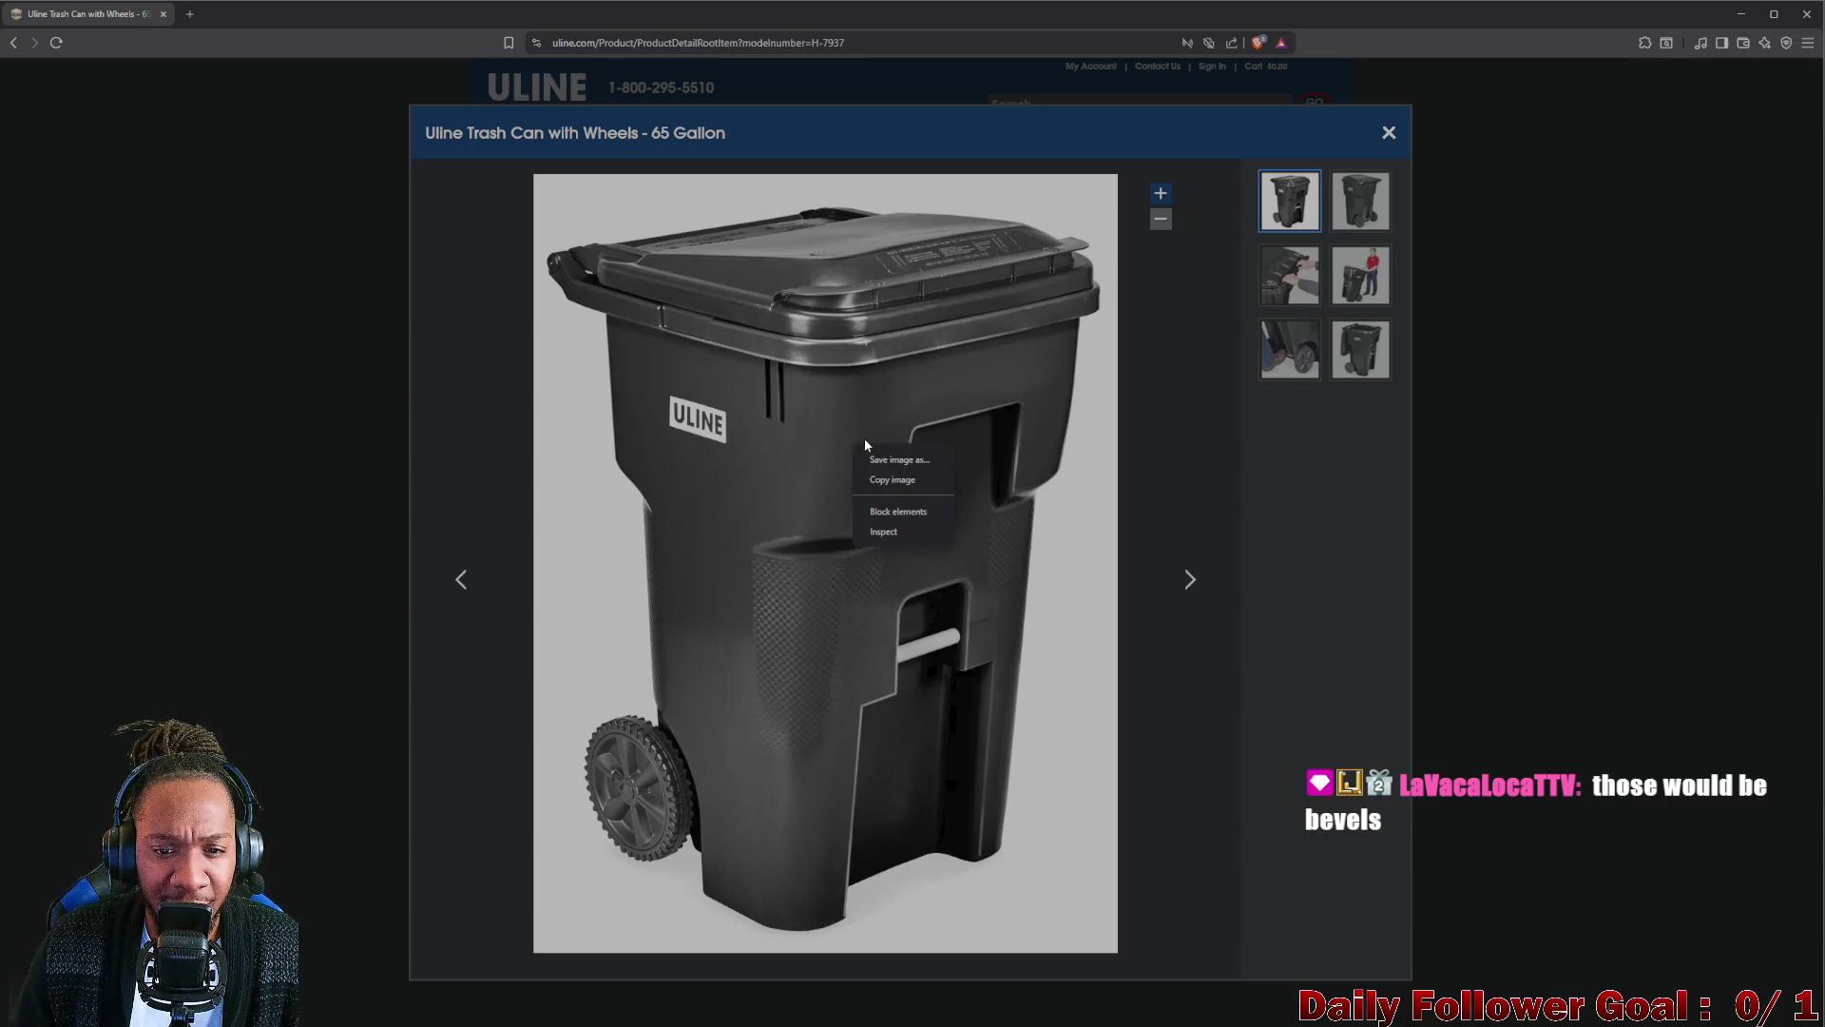
left_click(913, 462)
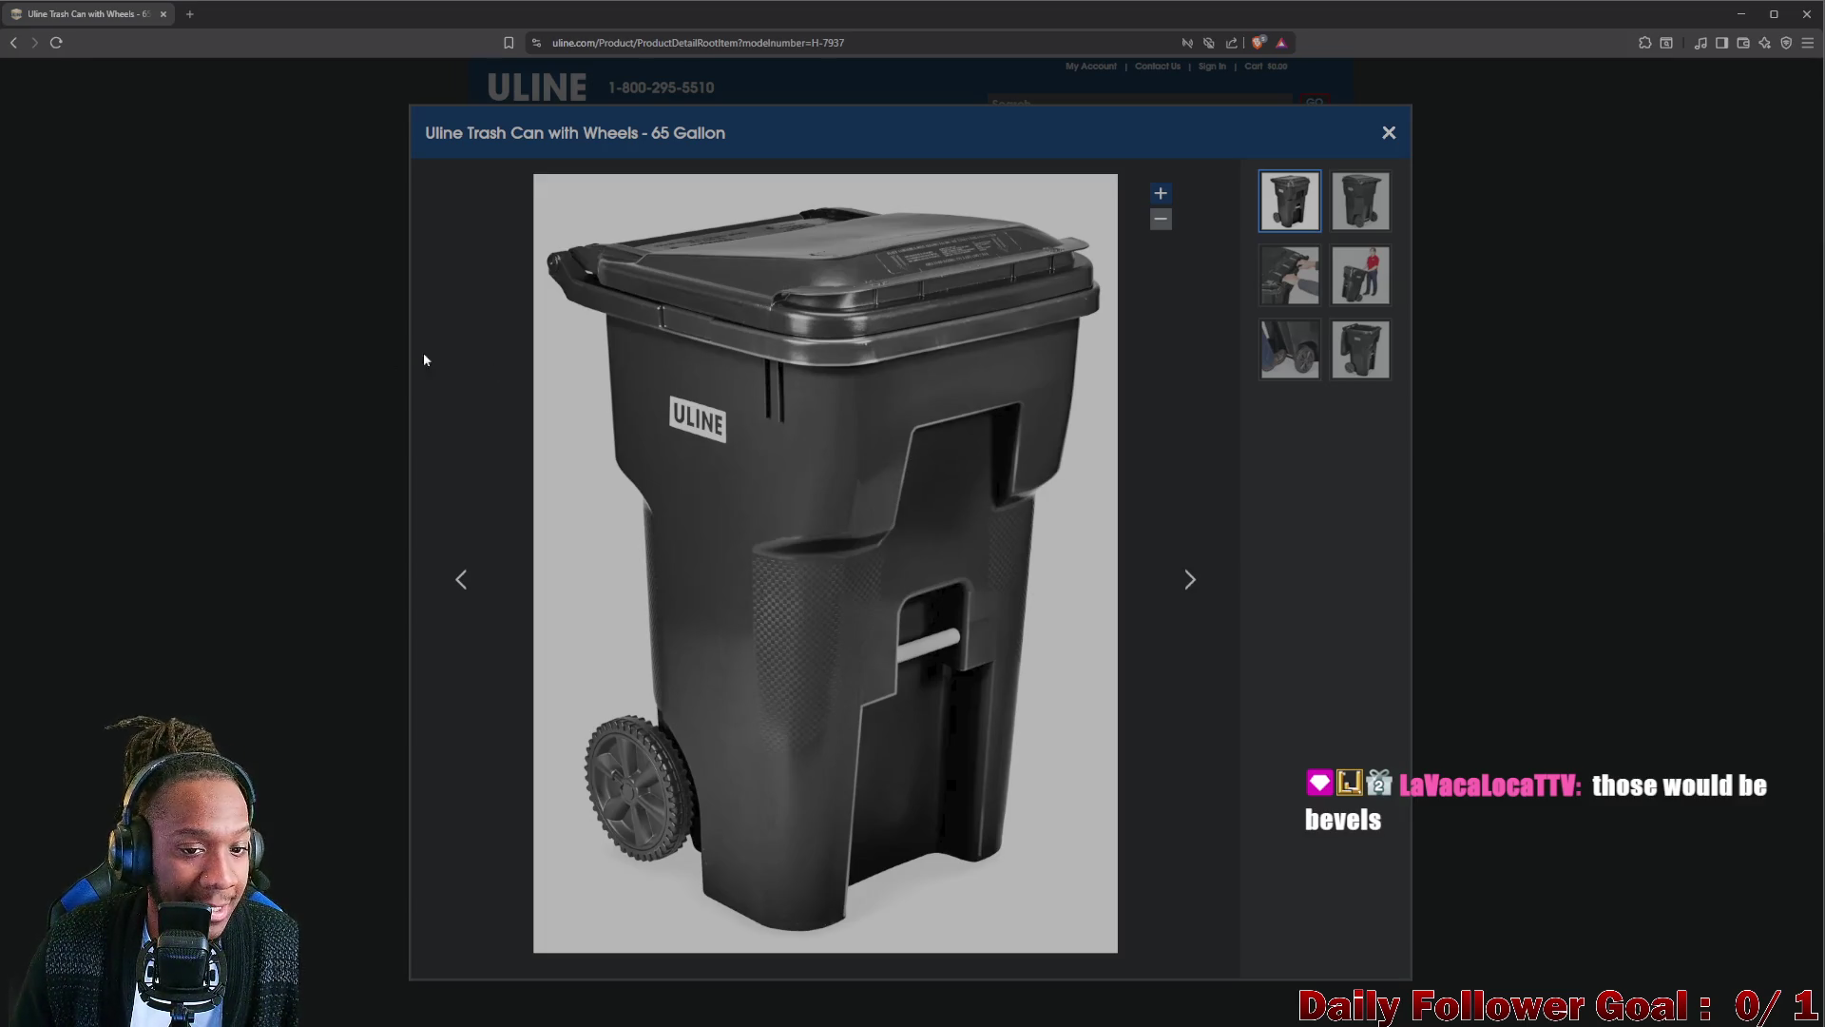
key("Return")
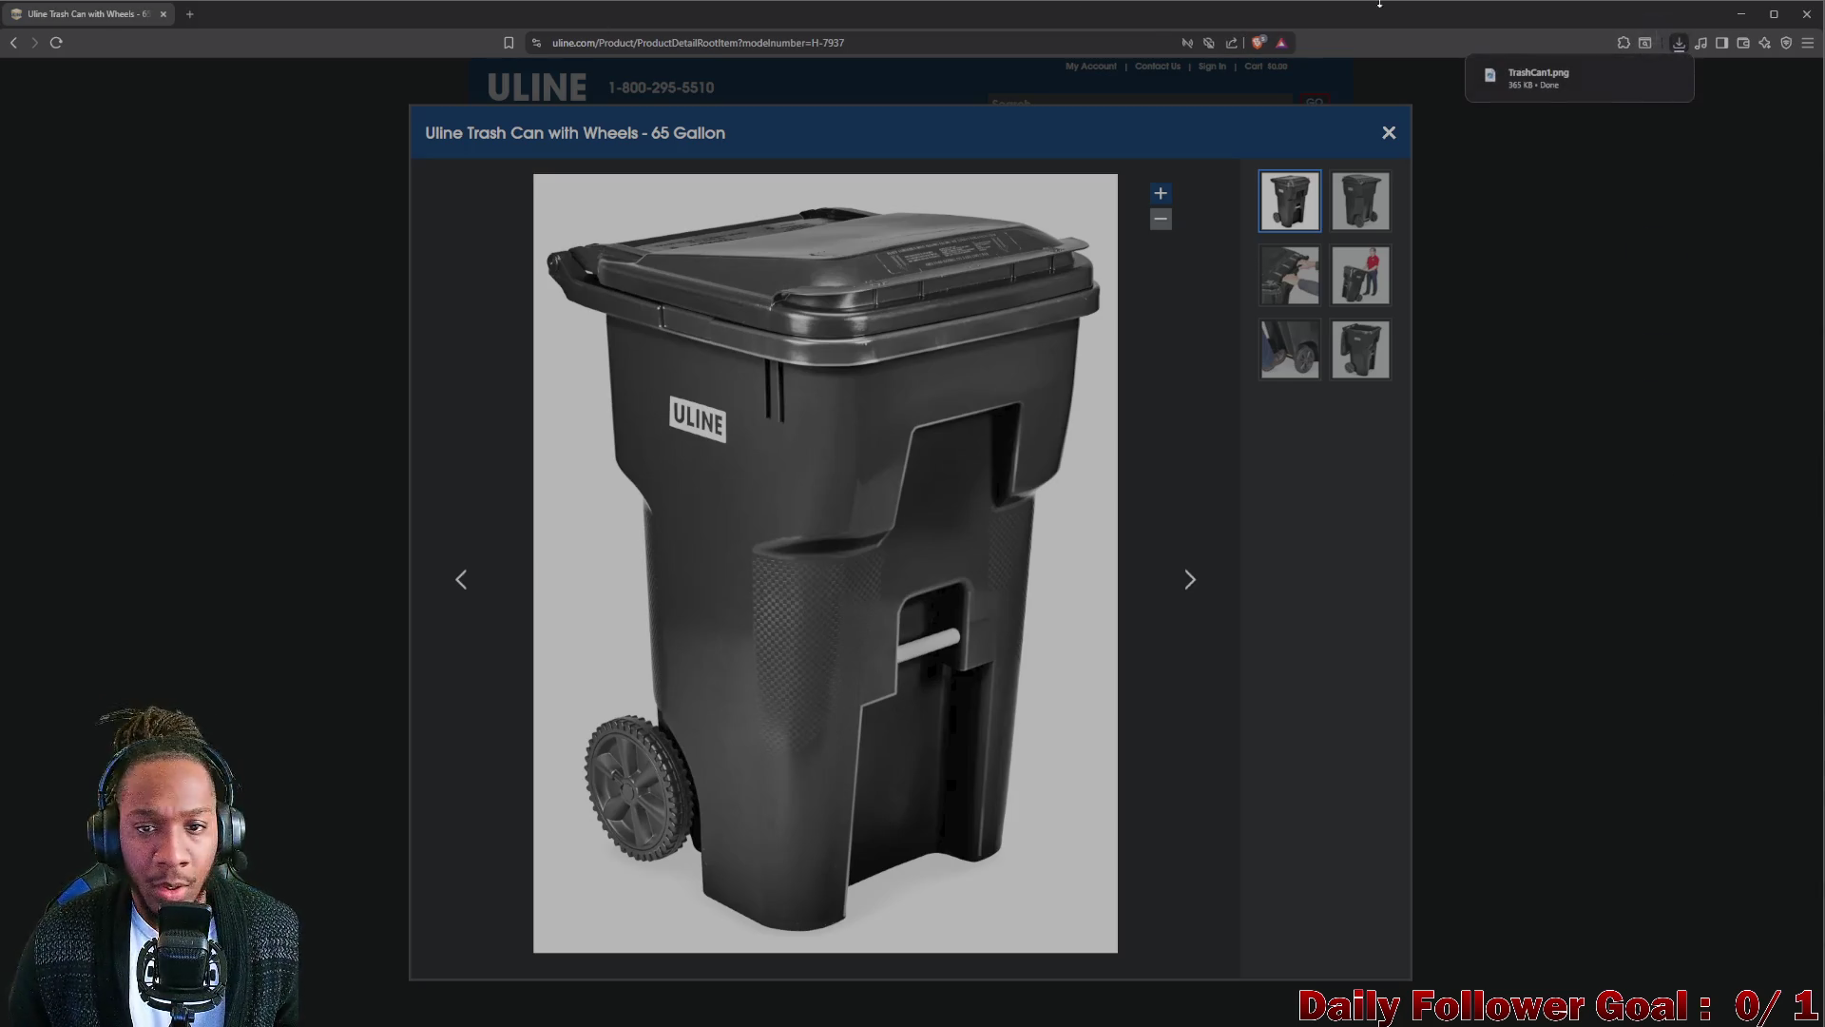
left_click(1742, 12)
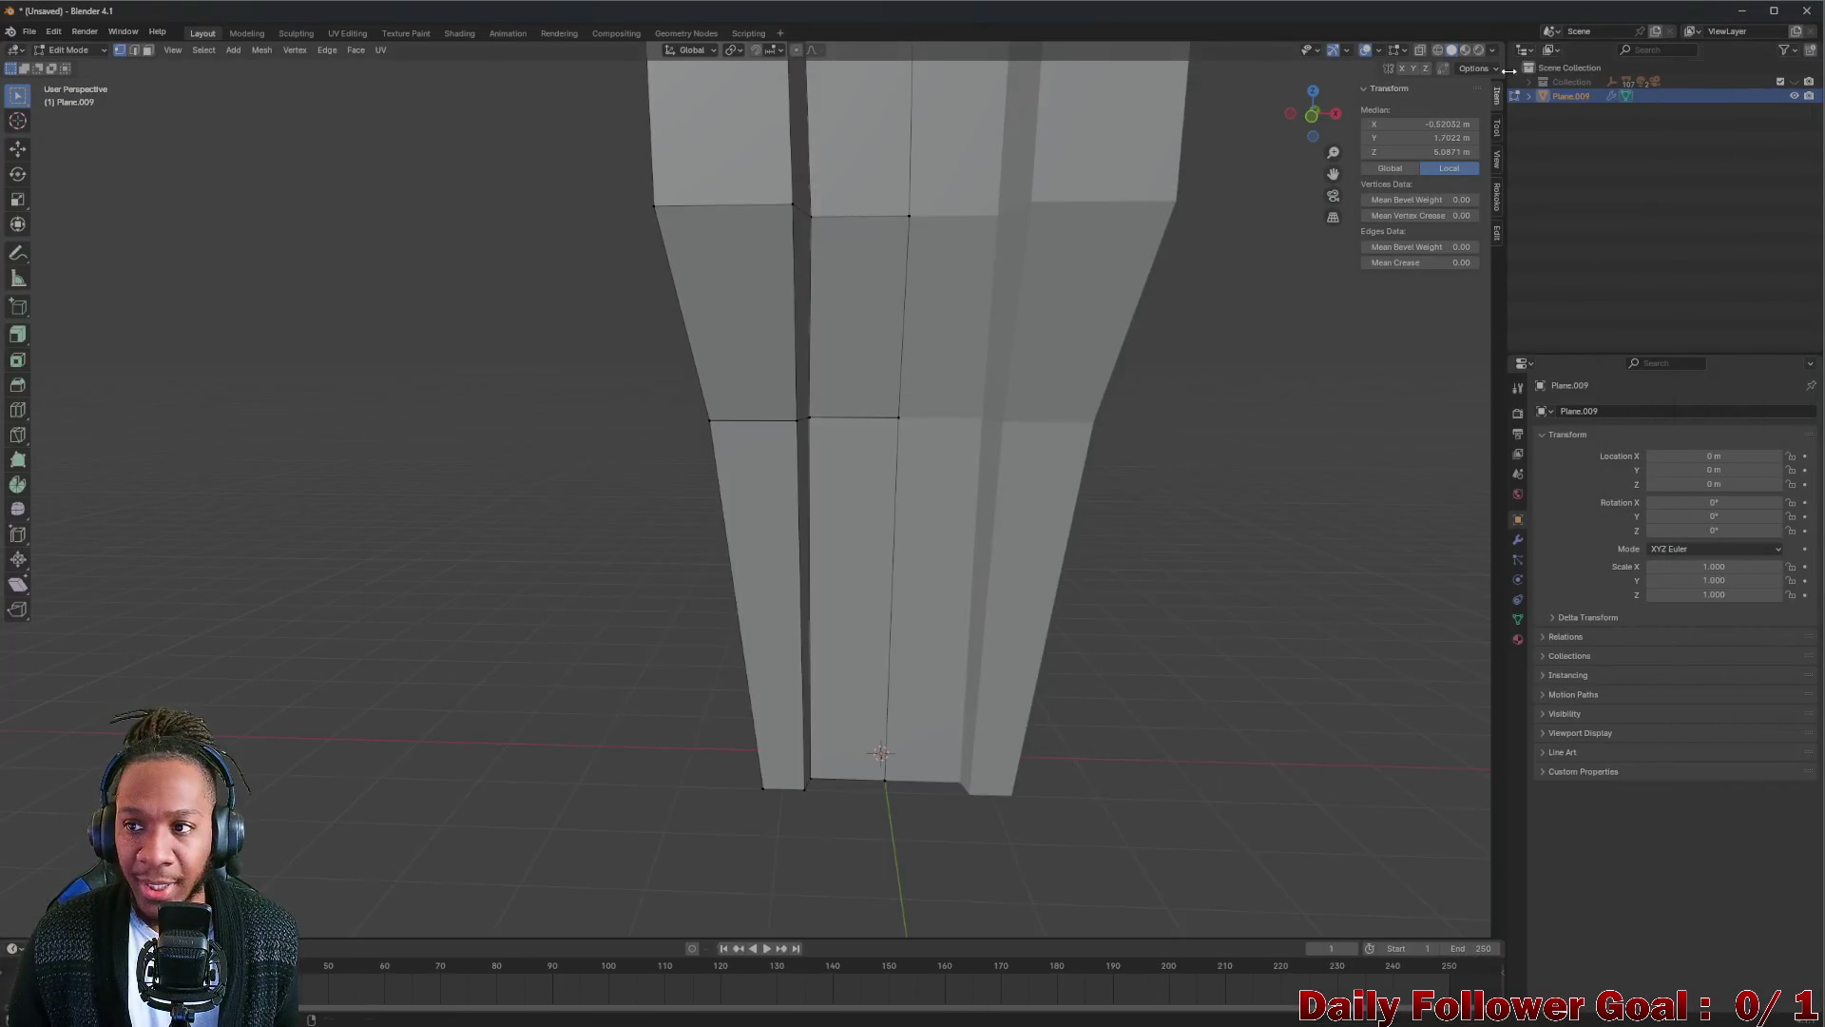
Minimize open windows and launch GIMP from the Start menu search.
left_click(1754, 17)
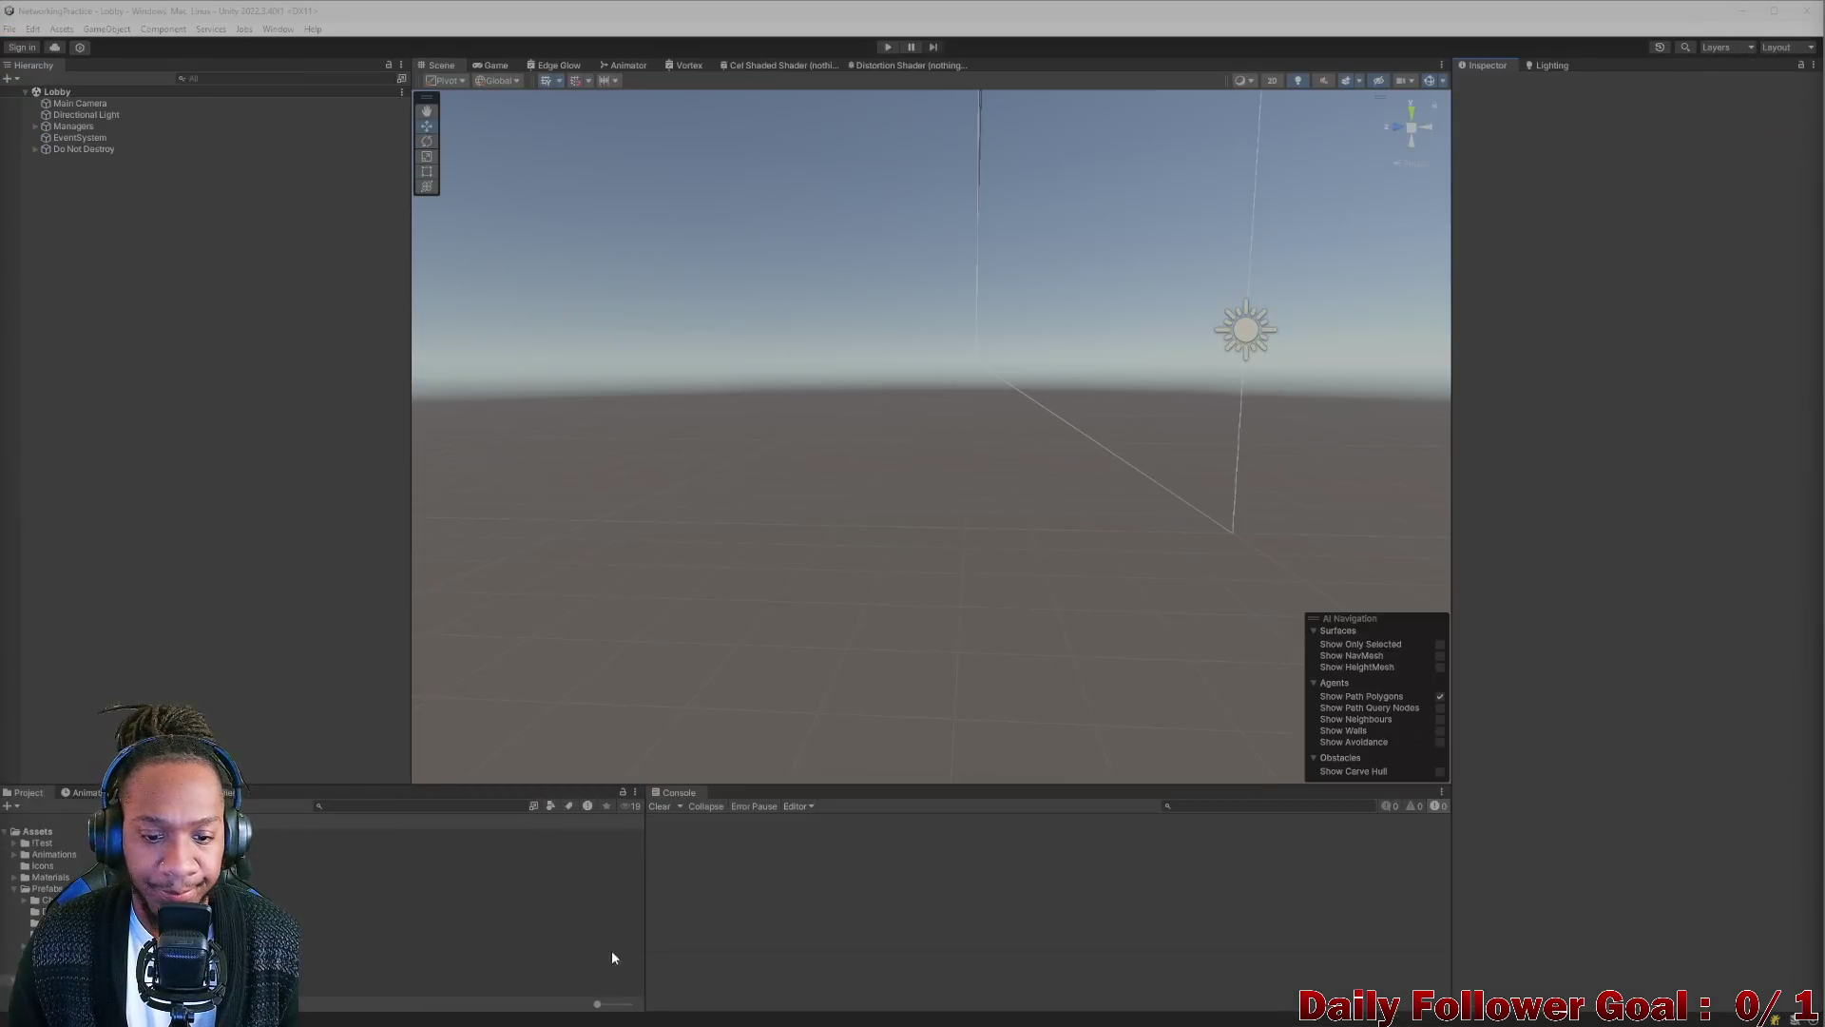
left_click(1743, 11)
left_click(674, 1010)
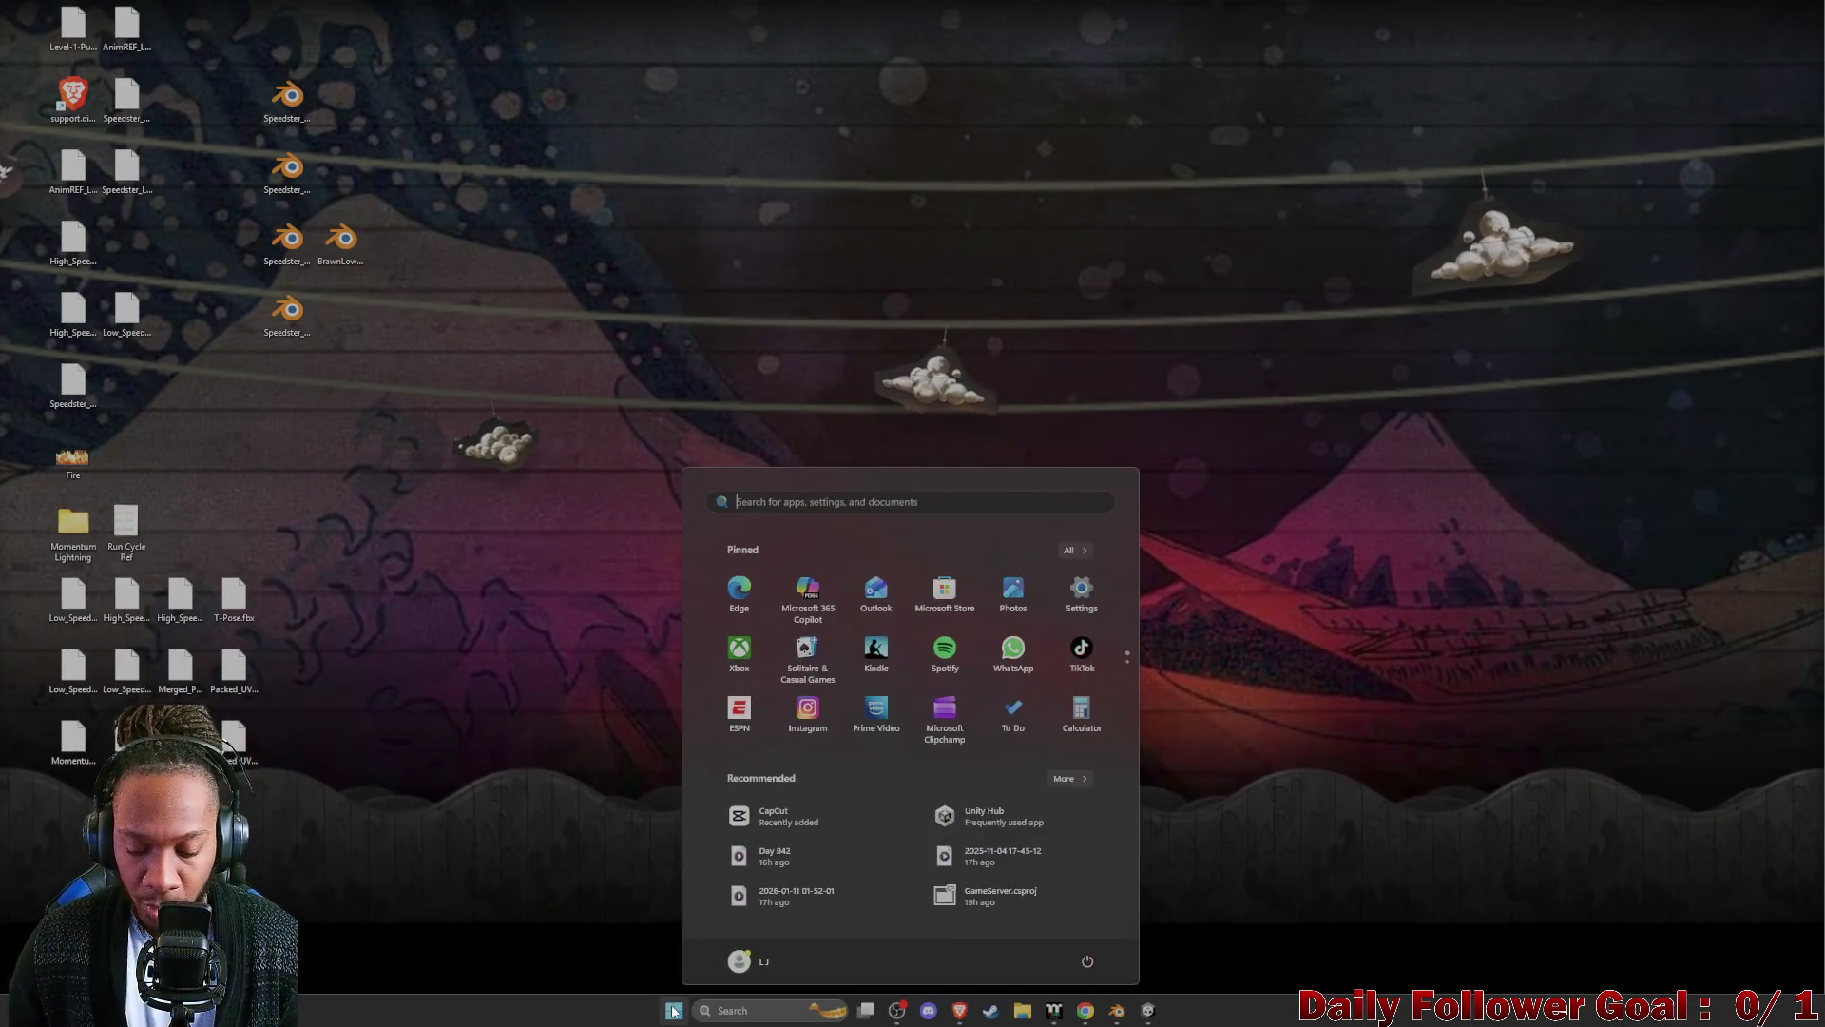
type("godot")
key("Return")
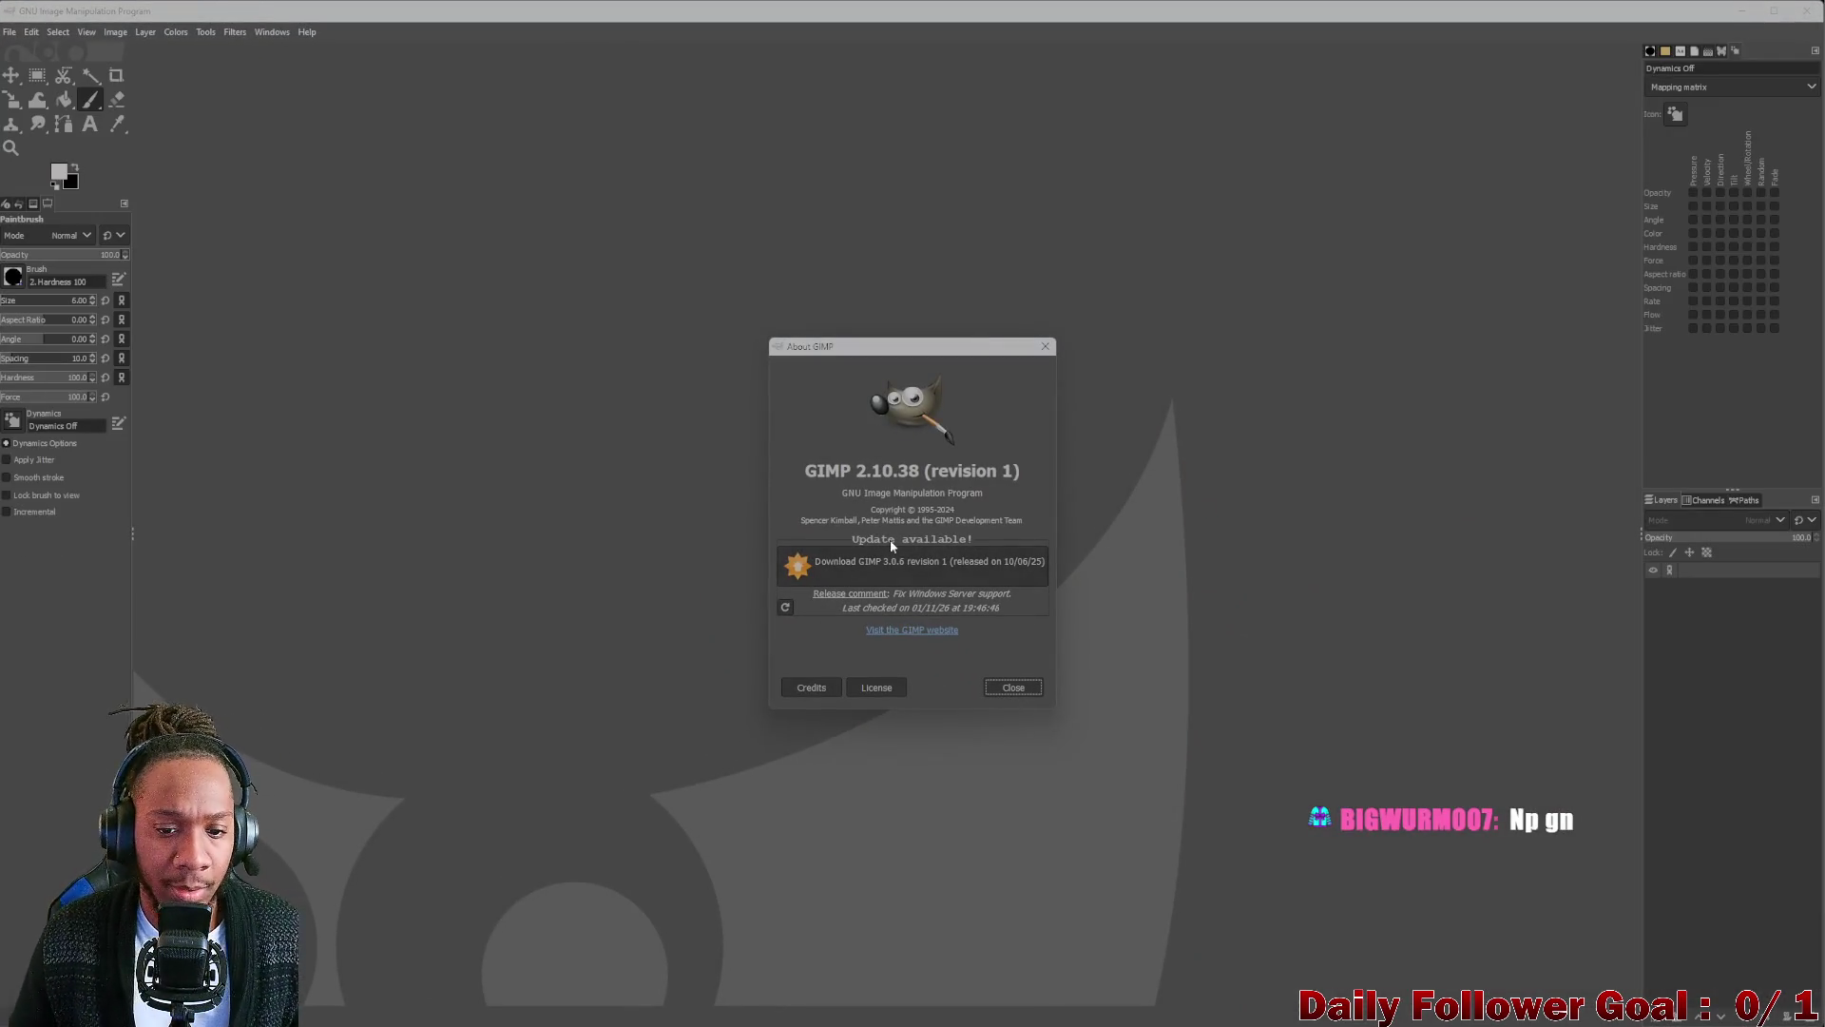
Dismiss the About GIMP box and start File > Open for the reference photo.
left_click(1013, 690)
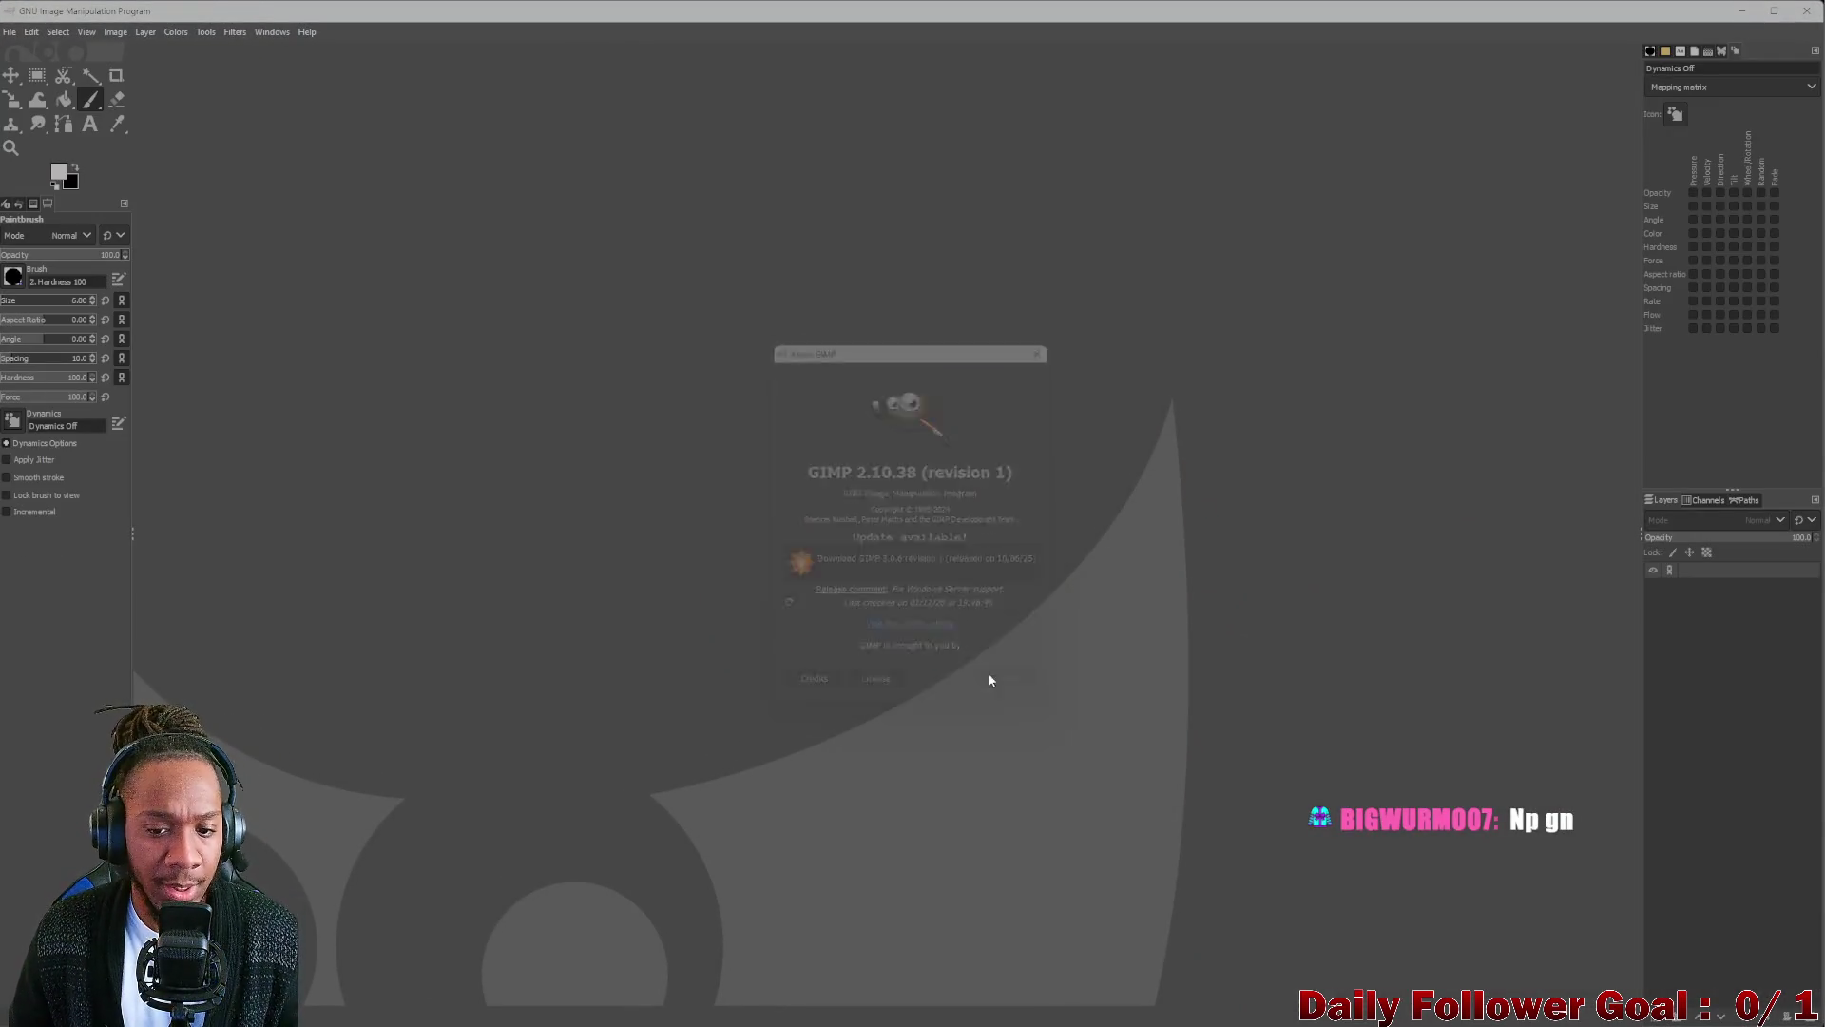
left_click(15, 31)
left_click(47, 81)
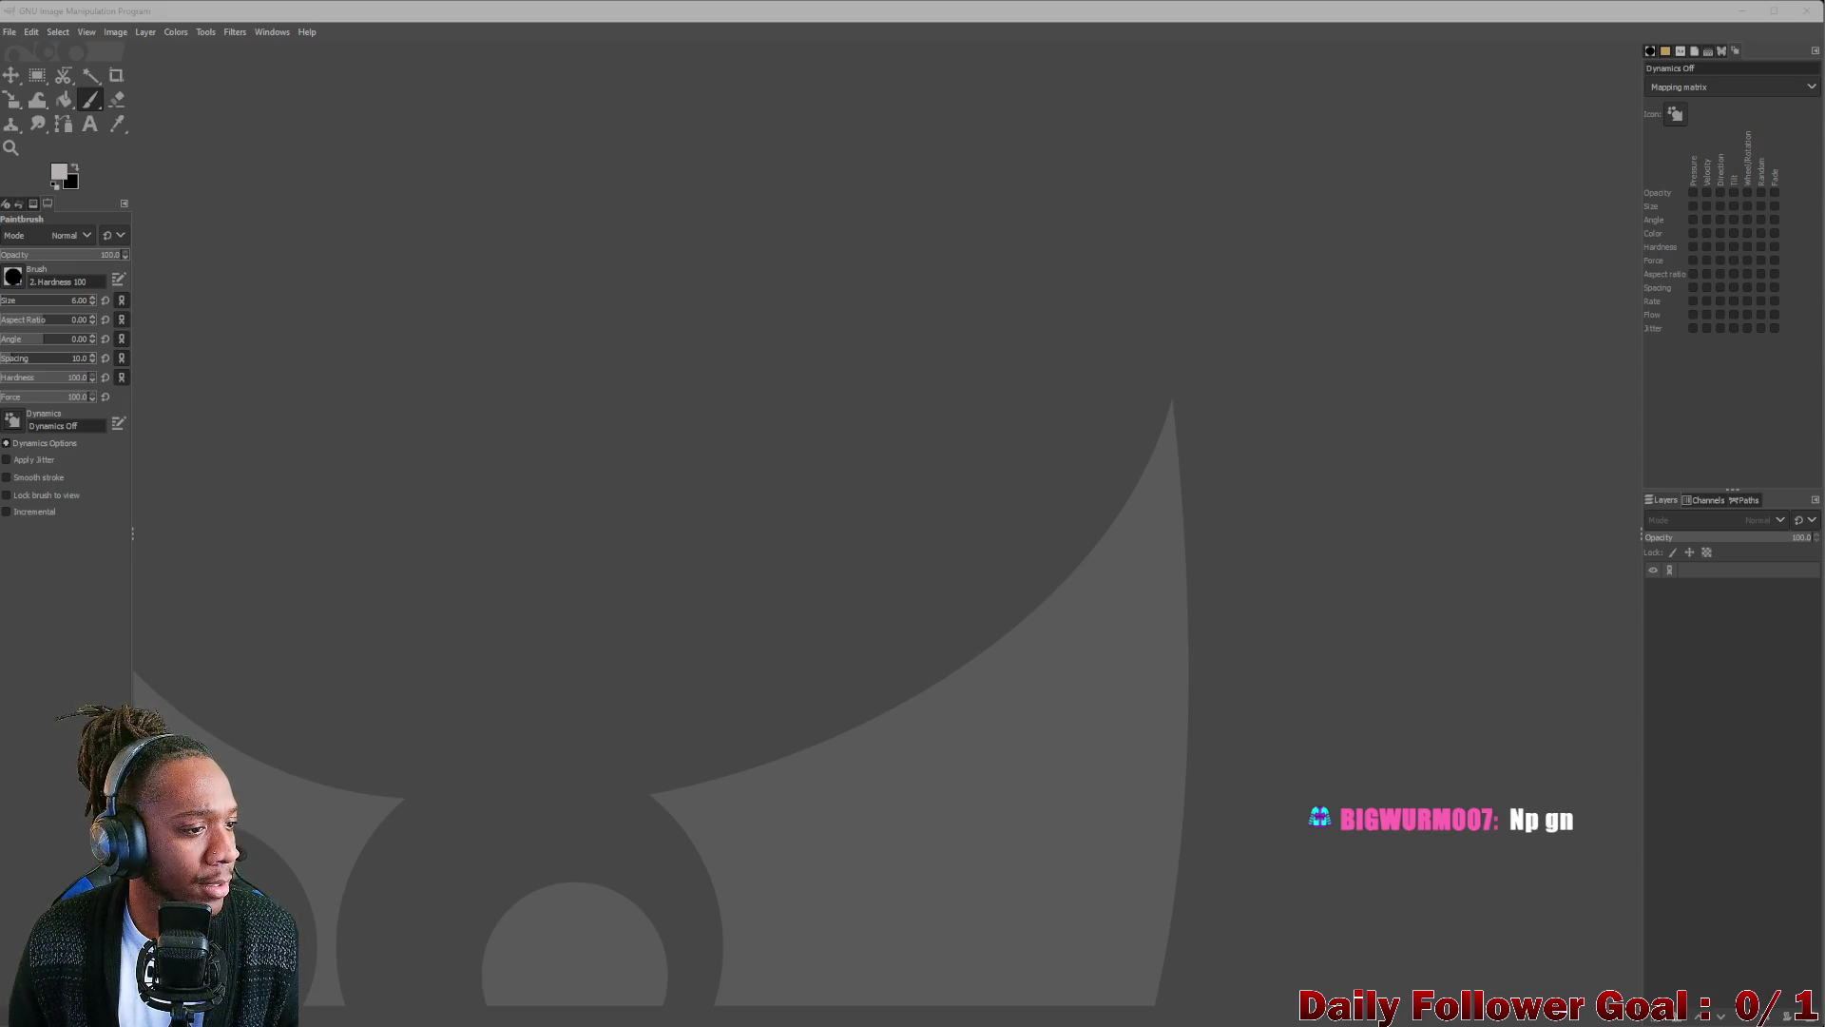
scroll(857, 542, "up", 2, "ctrl")
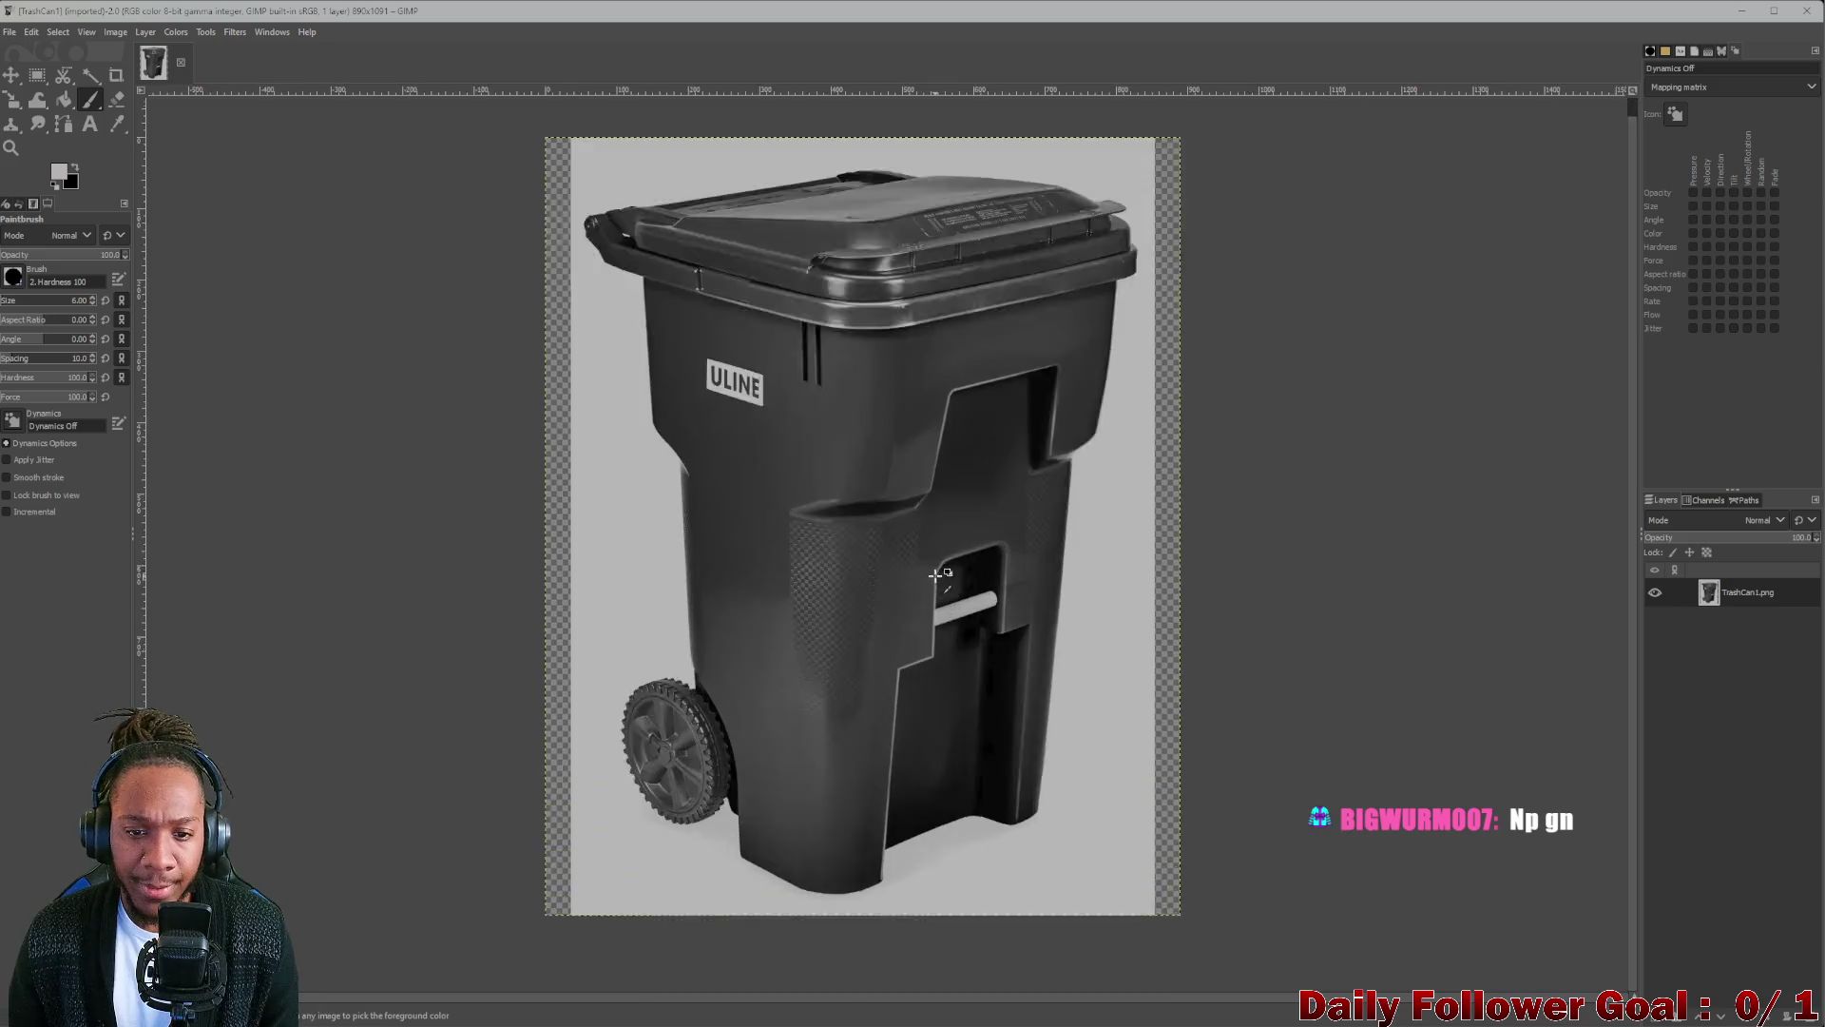
scroll(833, 484, "up", 2, "ctrl")
scroll(833, 483, "down", 2, "ctrl")
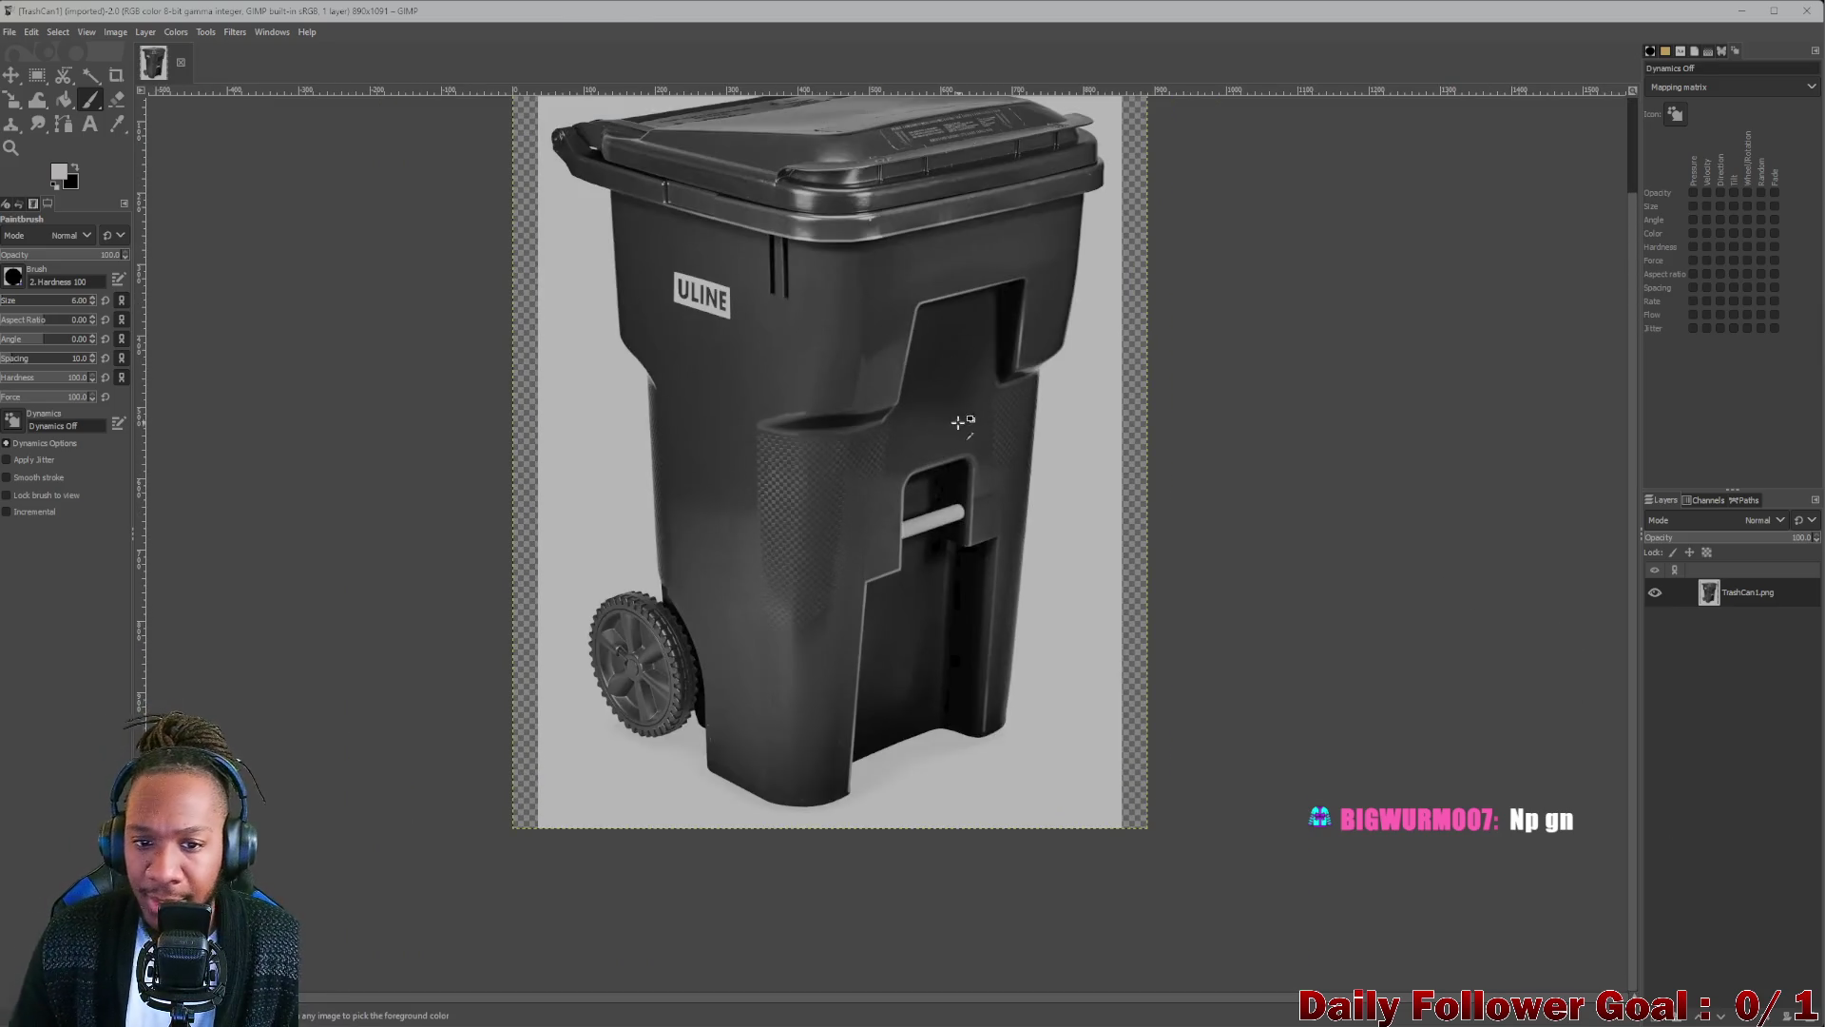
scroll(833, 478, "up", 1, "ctrl")
scroll(834, 459, "up", 1, "ctrl")
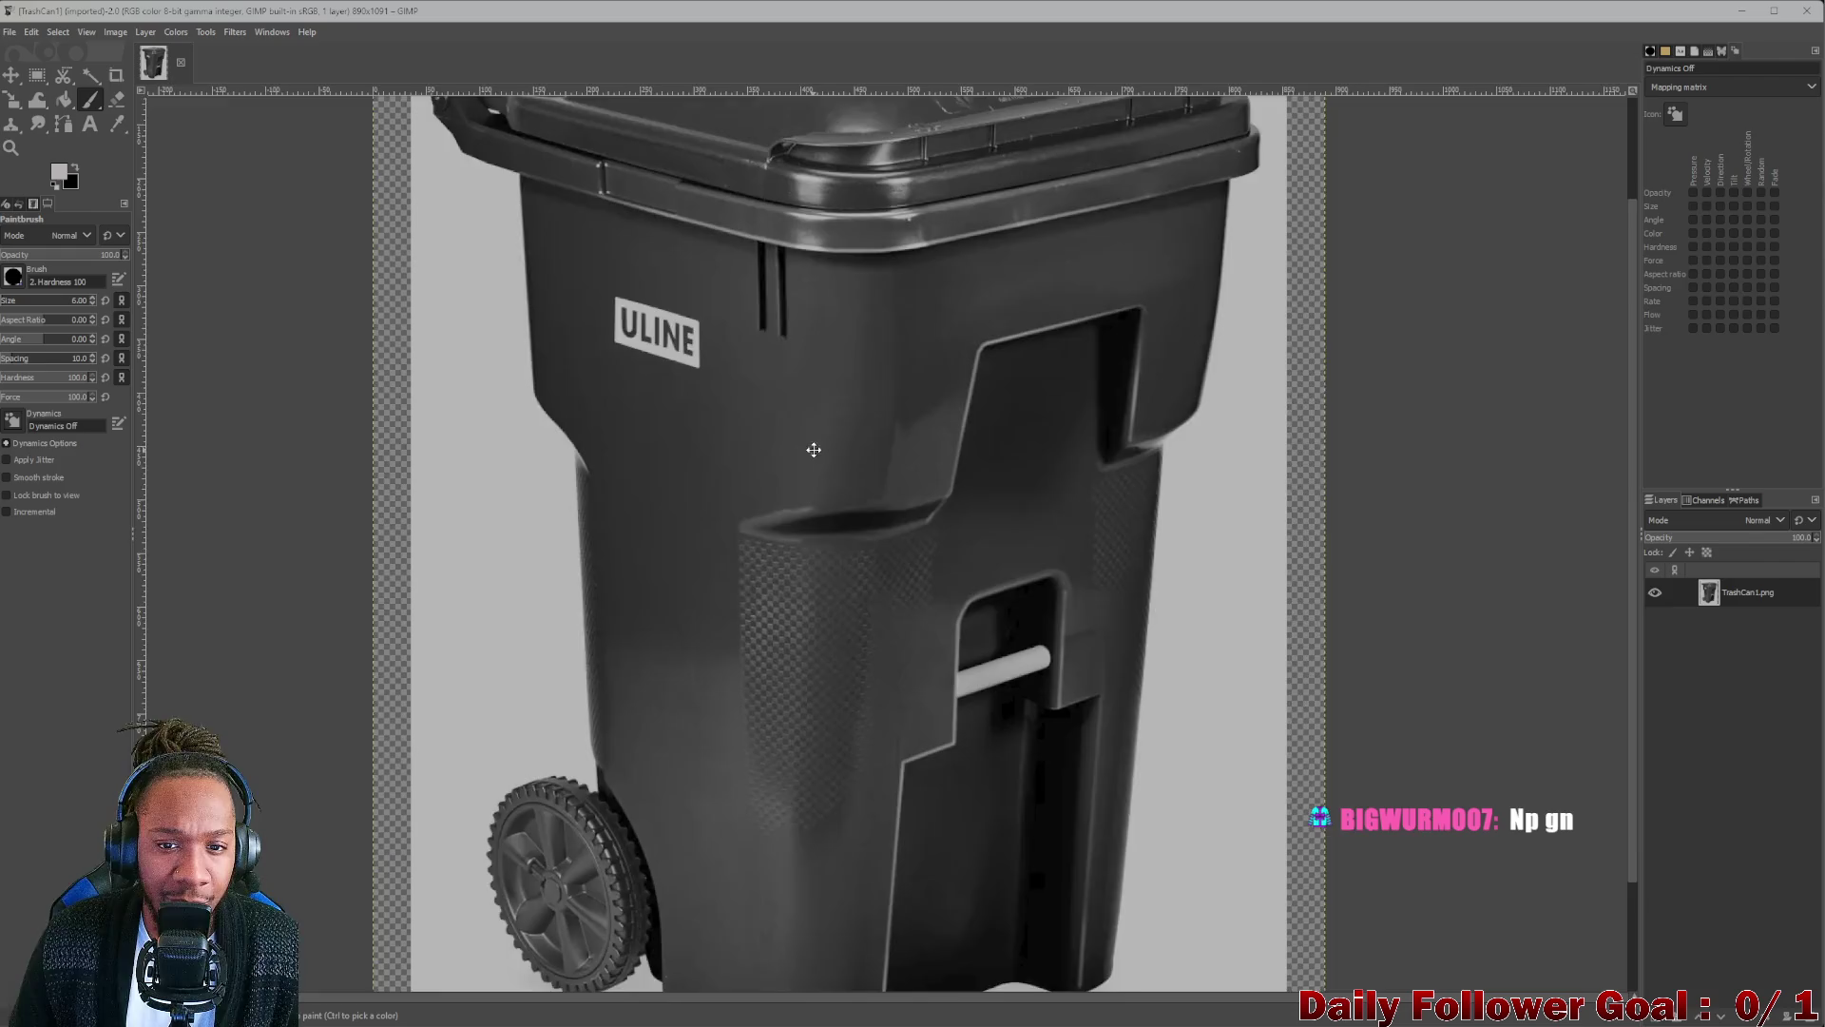
scroll(856, 452, "down", 2)
scroll(864, 445, "down", 1, "ctrl")
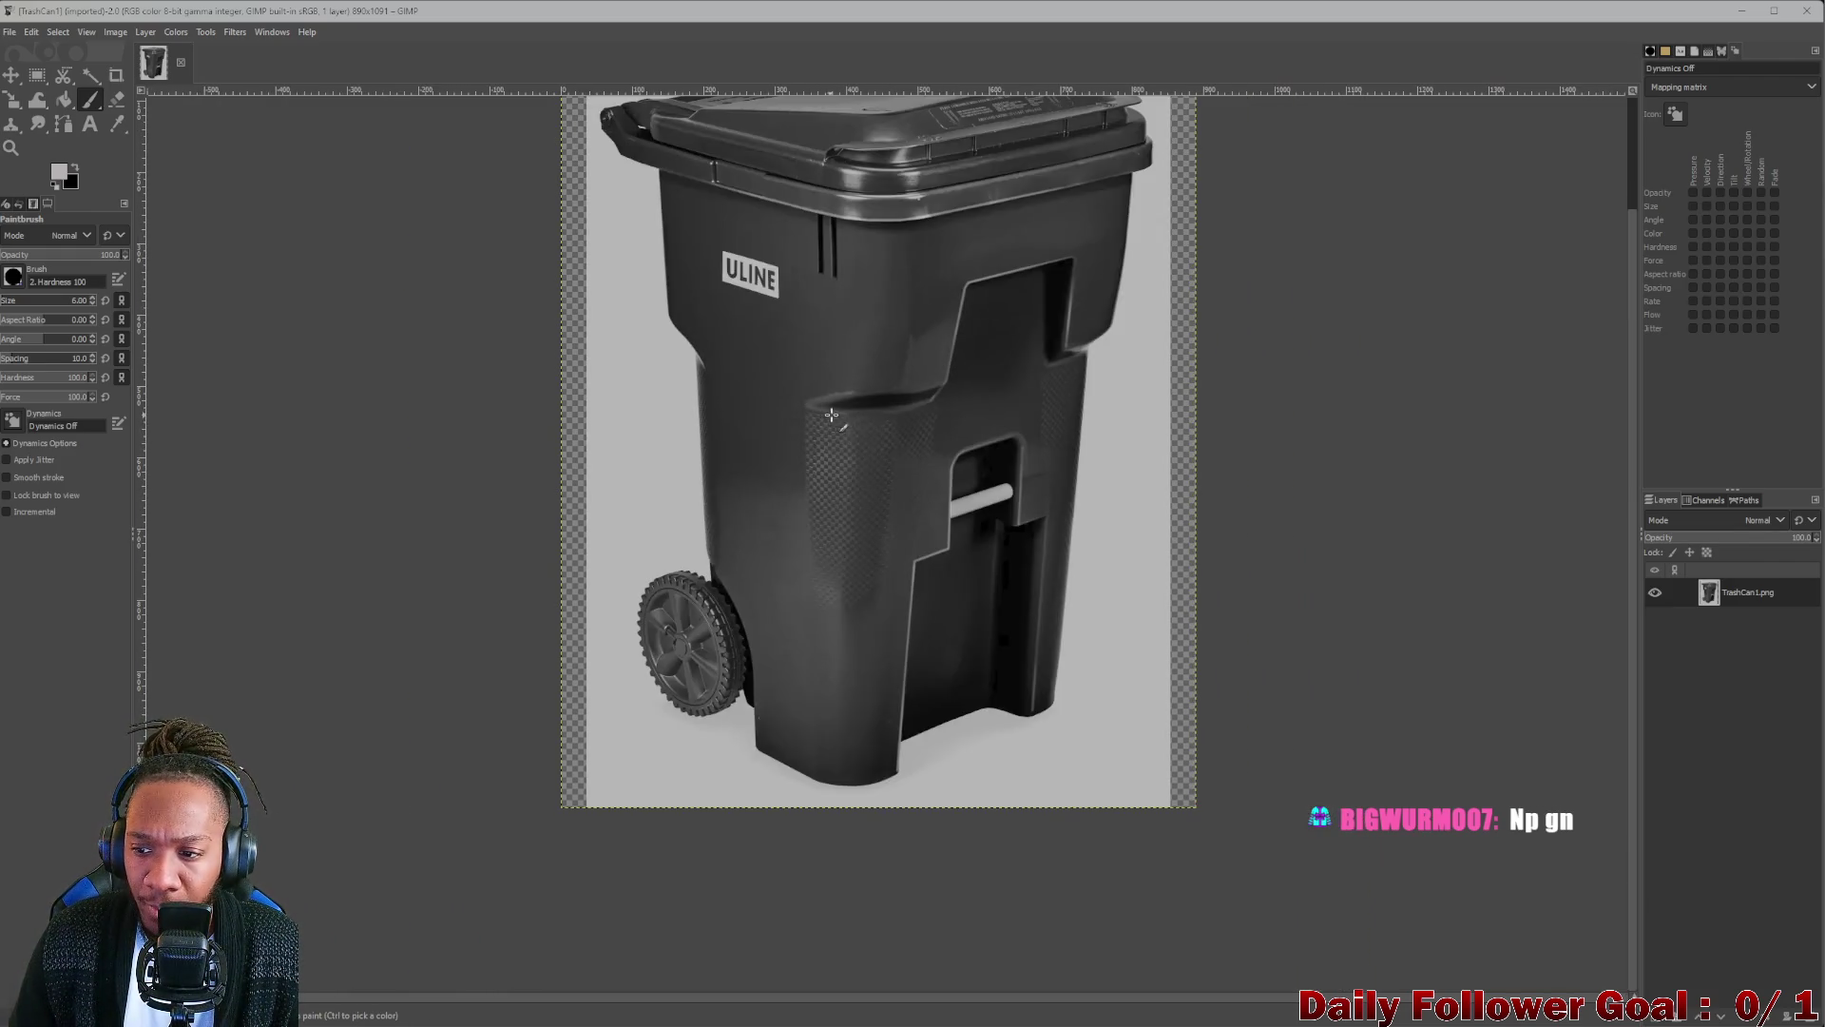
Add a new transparent layer and set the foreground colour to red.
key("ctrl+shift+n")
key("Return")
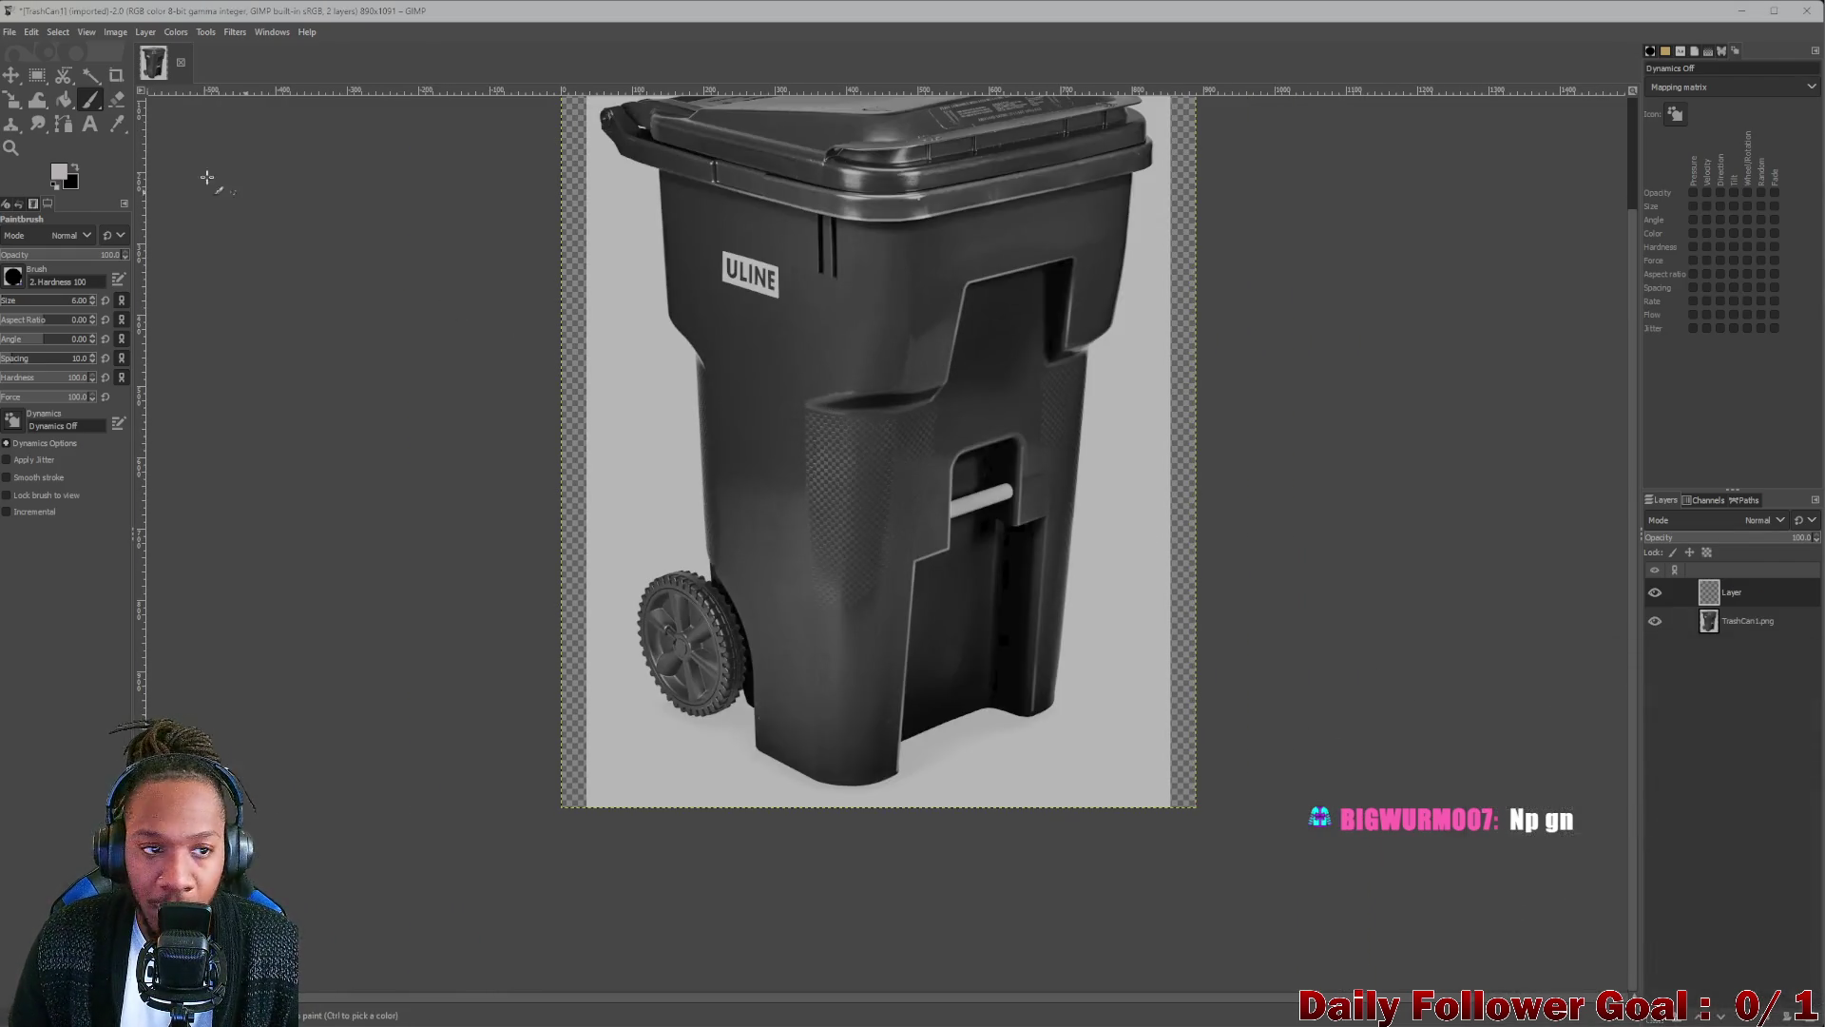
left_click(58, 172)
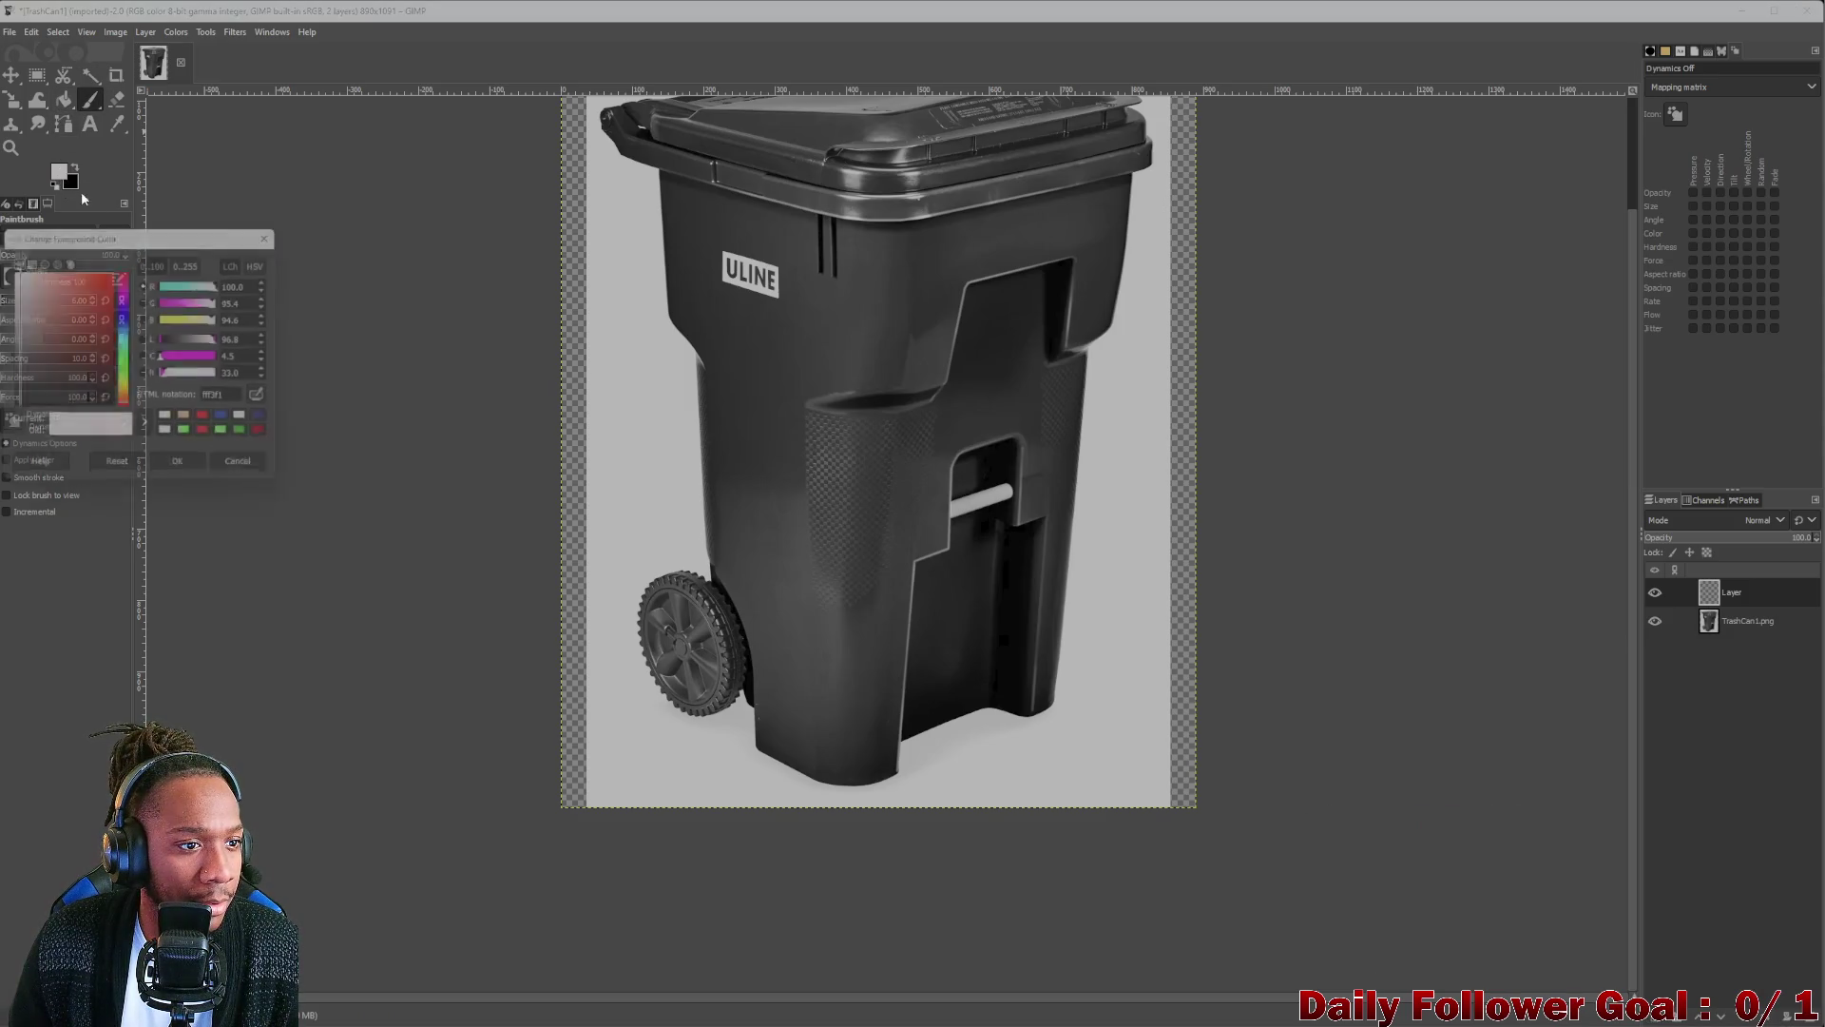
left_click(107, 264)
left_click(182, 468)
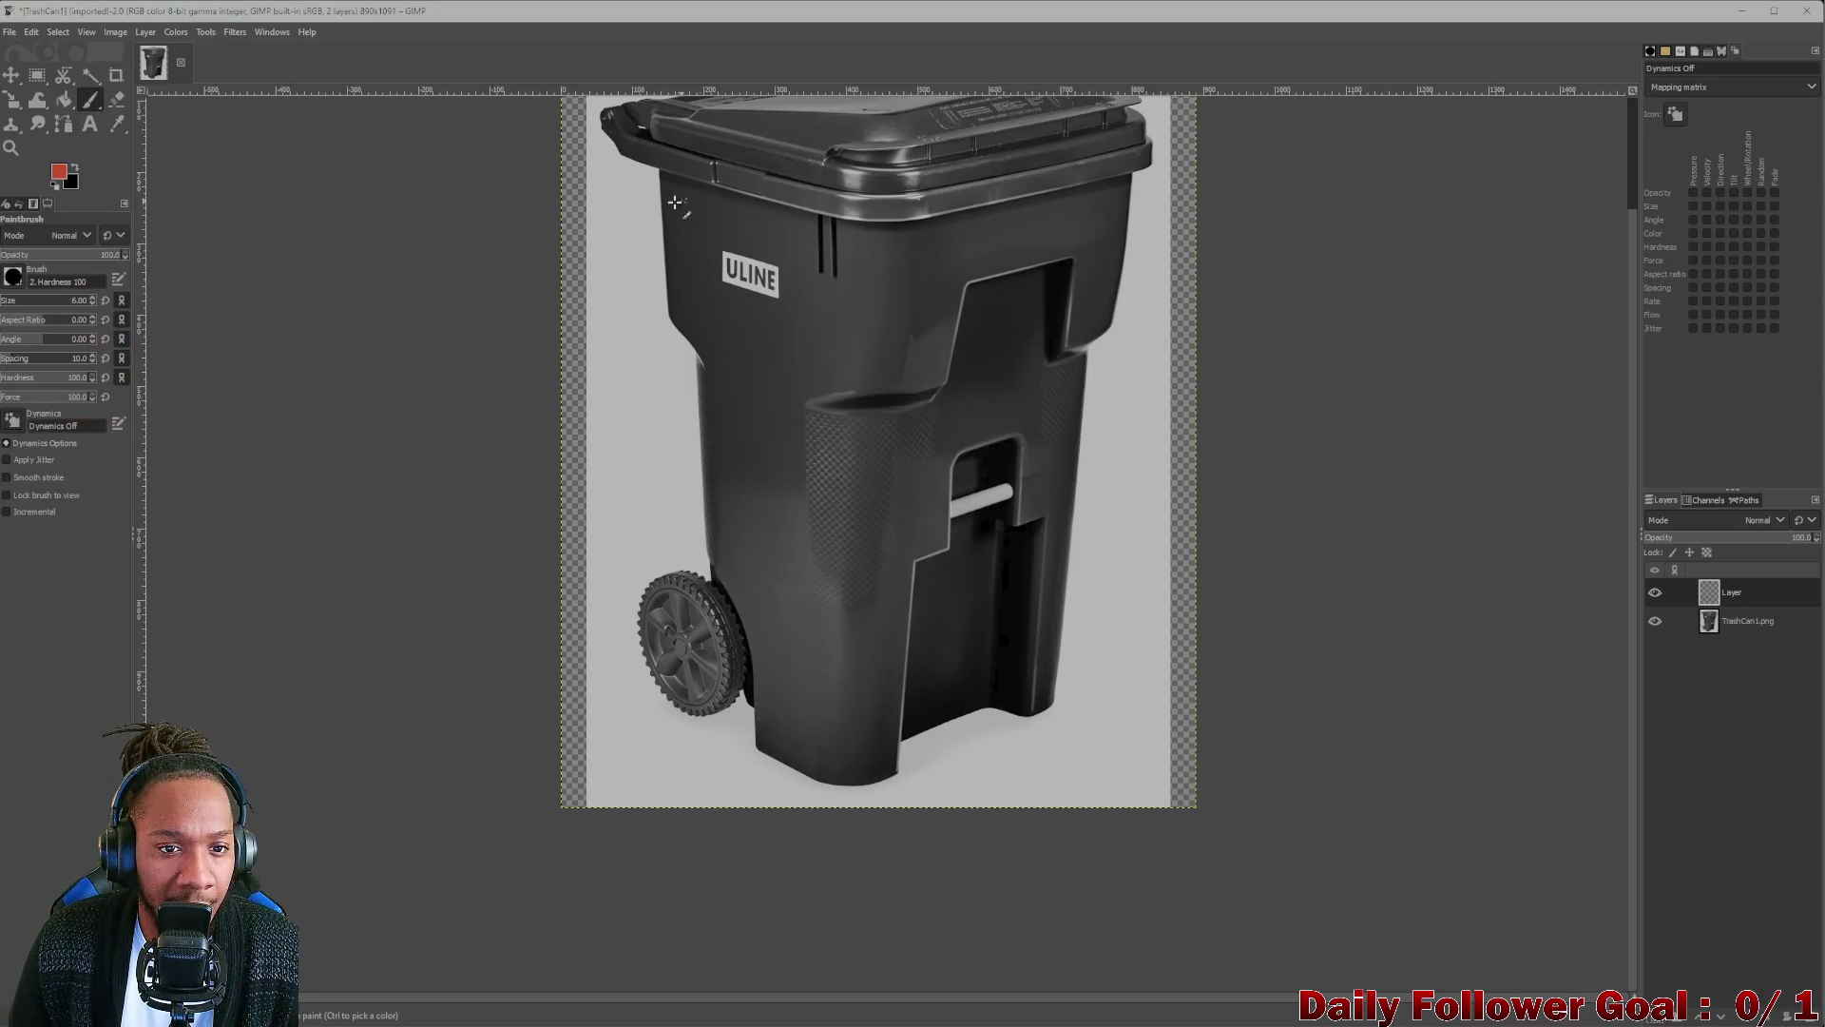
Trace a red outline around the bin's upper body: left edge, top rim, side and front.
left_click_drag(664, 179, 669, 326)
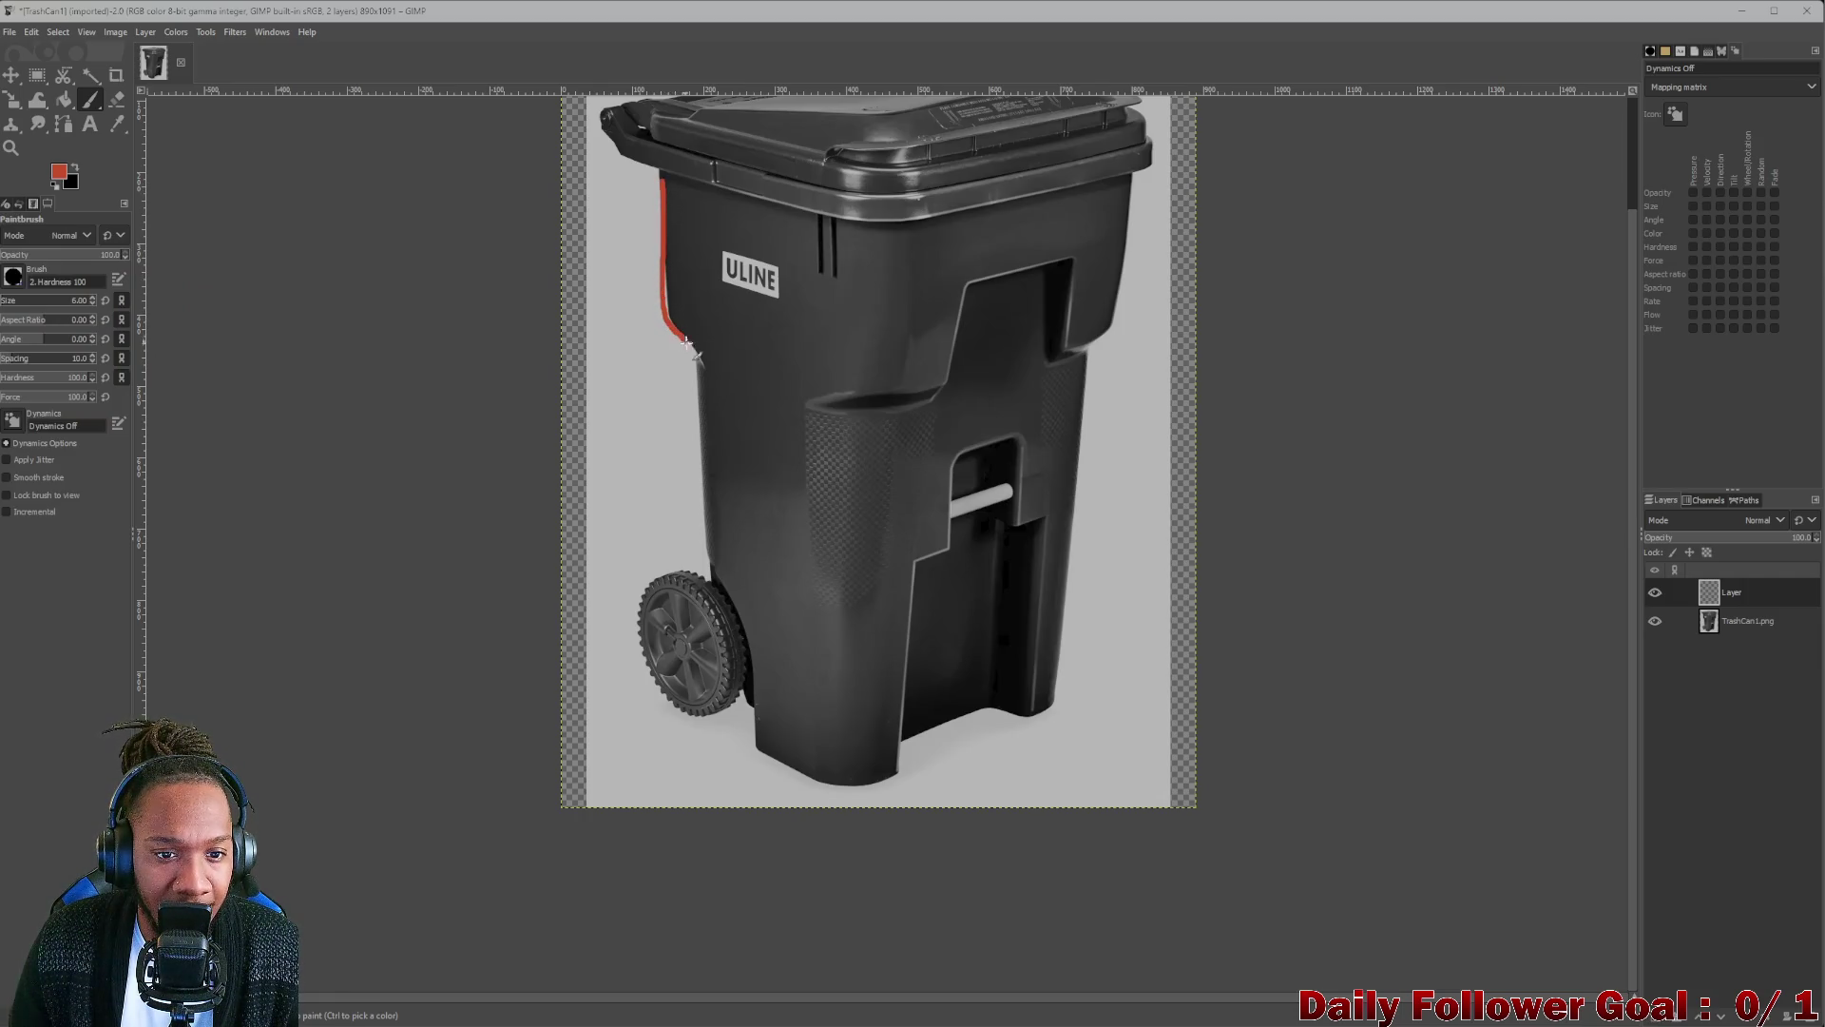
left_click_drag(664, 181, 893, 225)
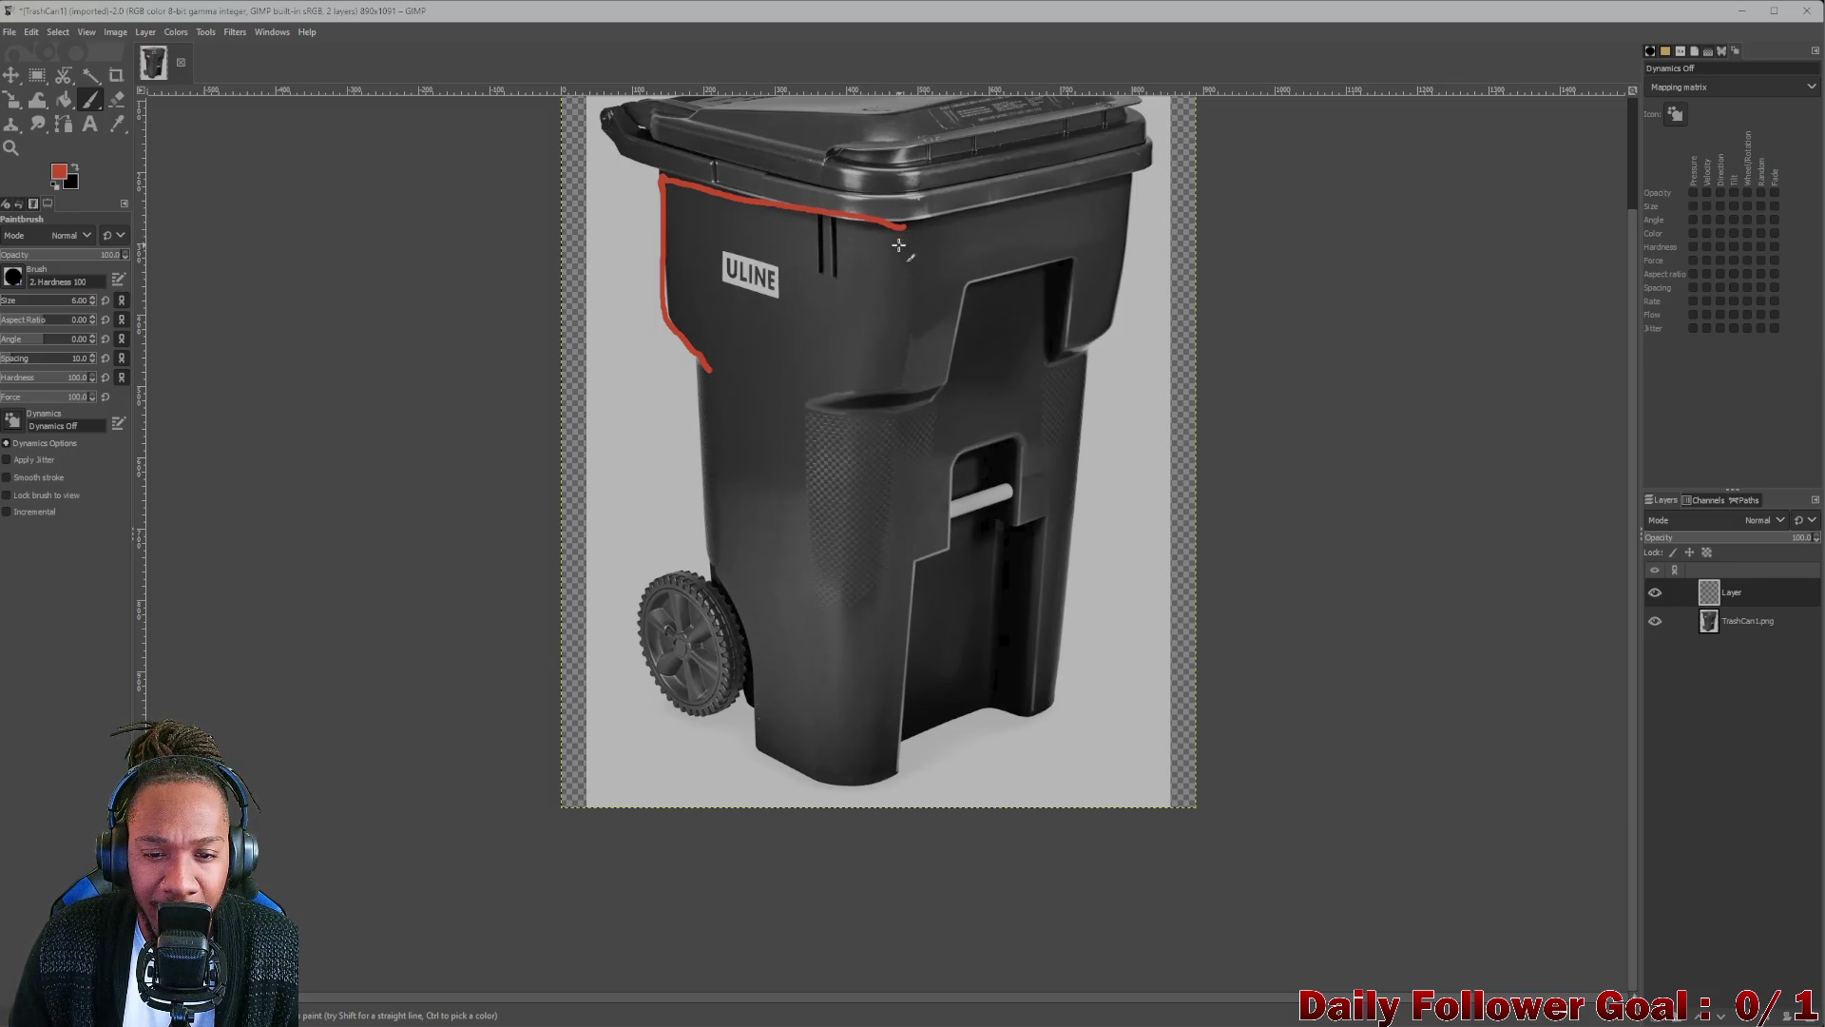
mouse_move(899, 229)
left_mouse_down()
mouse_move(912, 388)
mouse_move(815, 541)
left_mouse_up()
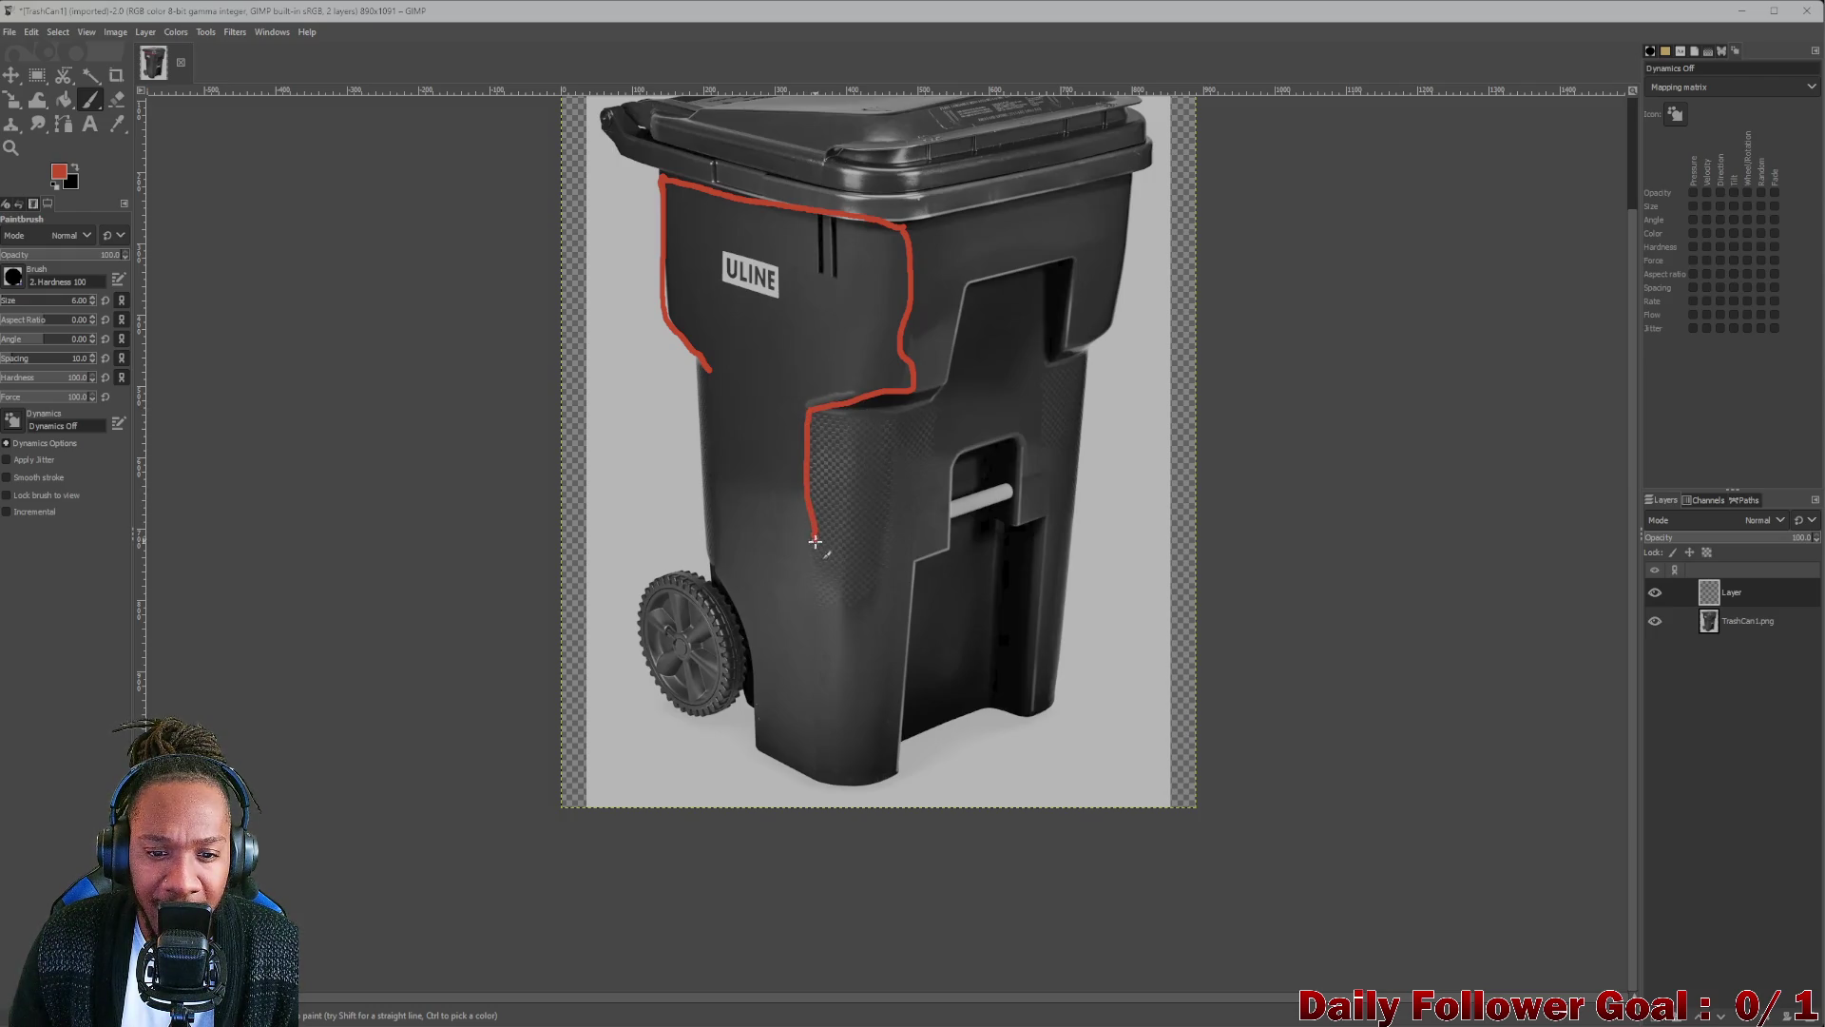
mouse_move(815, 539)
left_mouse_down()
mouse_move(849, 784)
mouse_move(702, 574)
left_mouse_up()
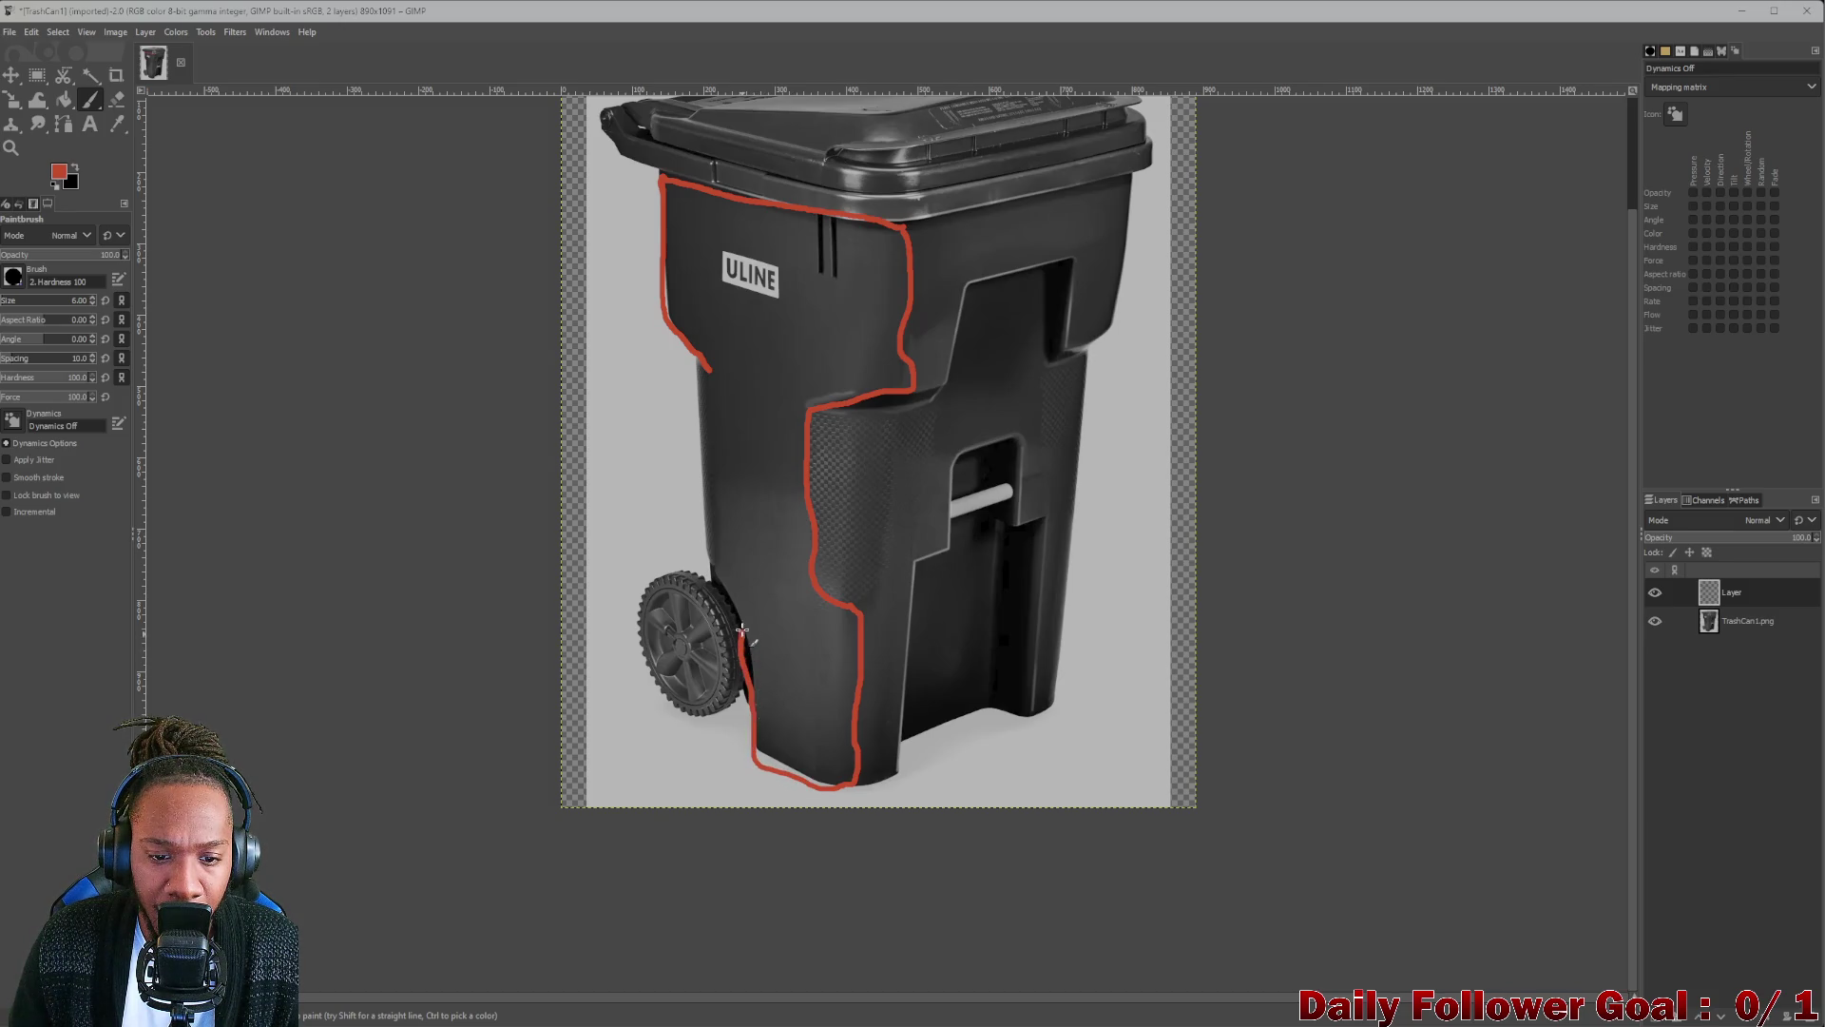
left_click_drag(706, 570, 708, 374)
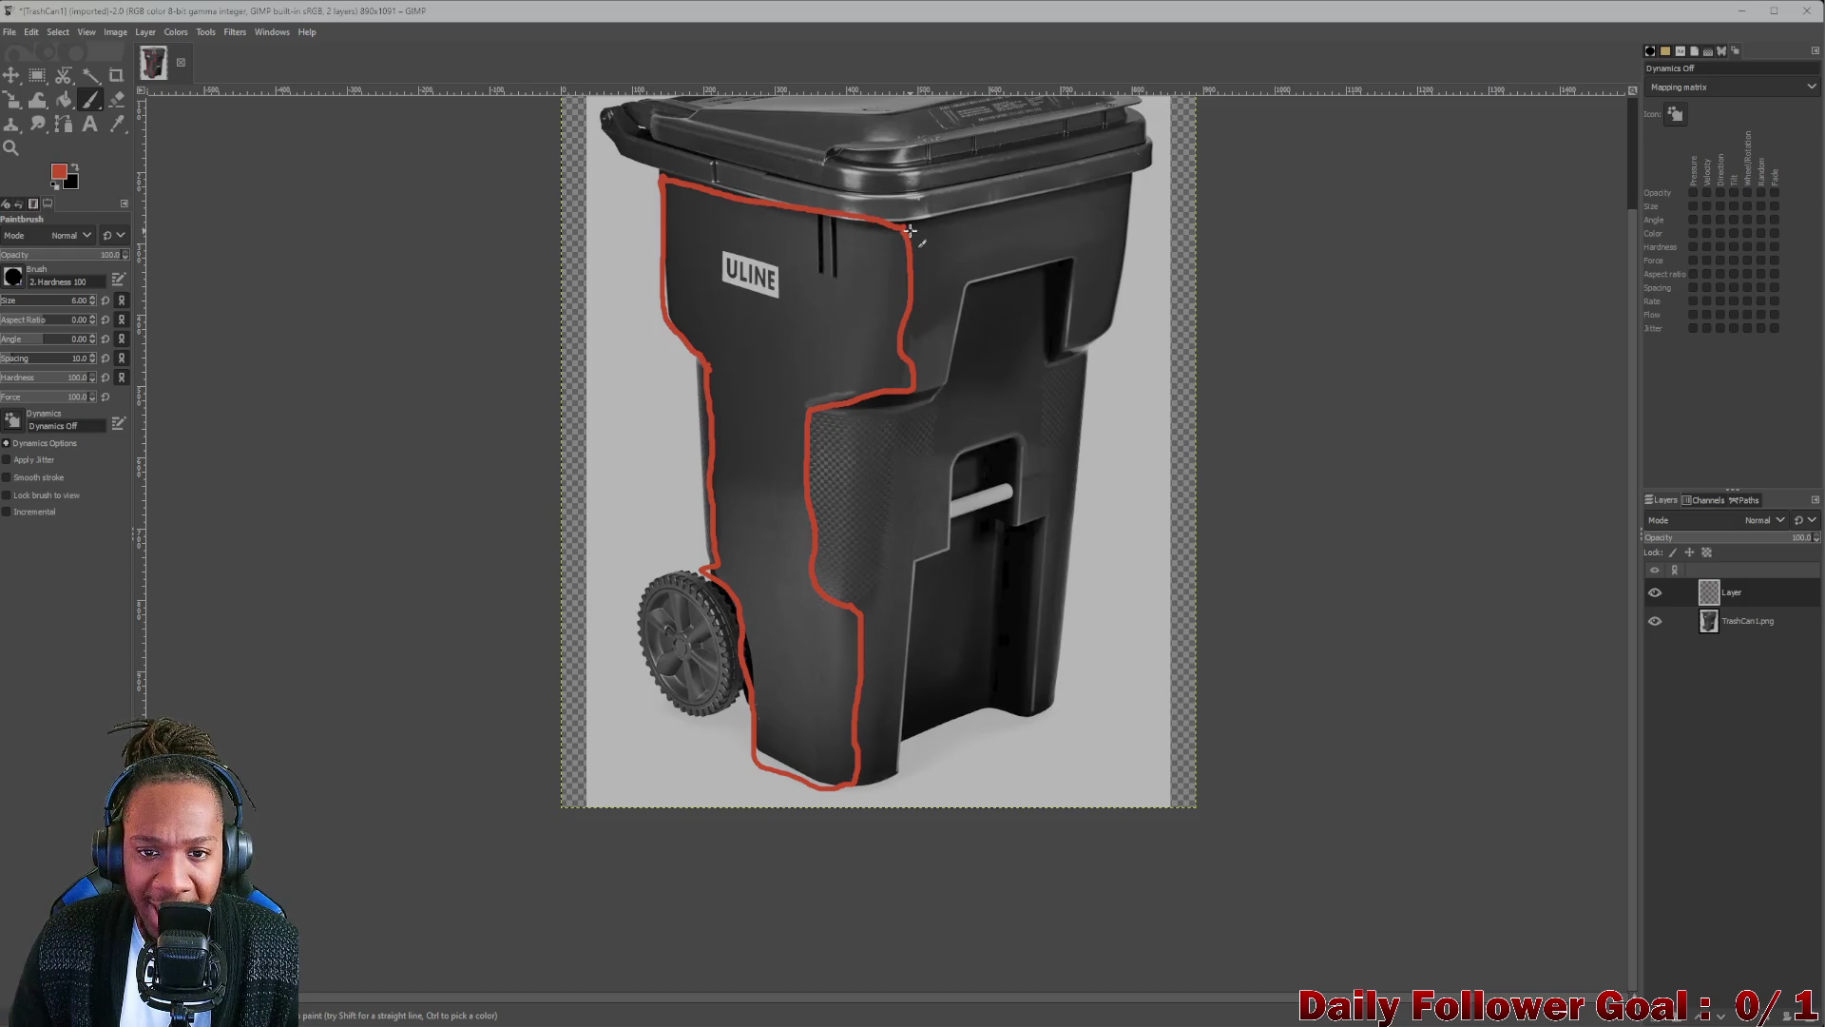
Outline the right upper rim, the ledge, and the lower front panel and bottom edge.
left_click_drag(924, 228, 1110, 191)
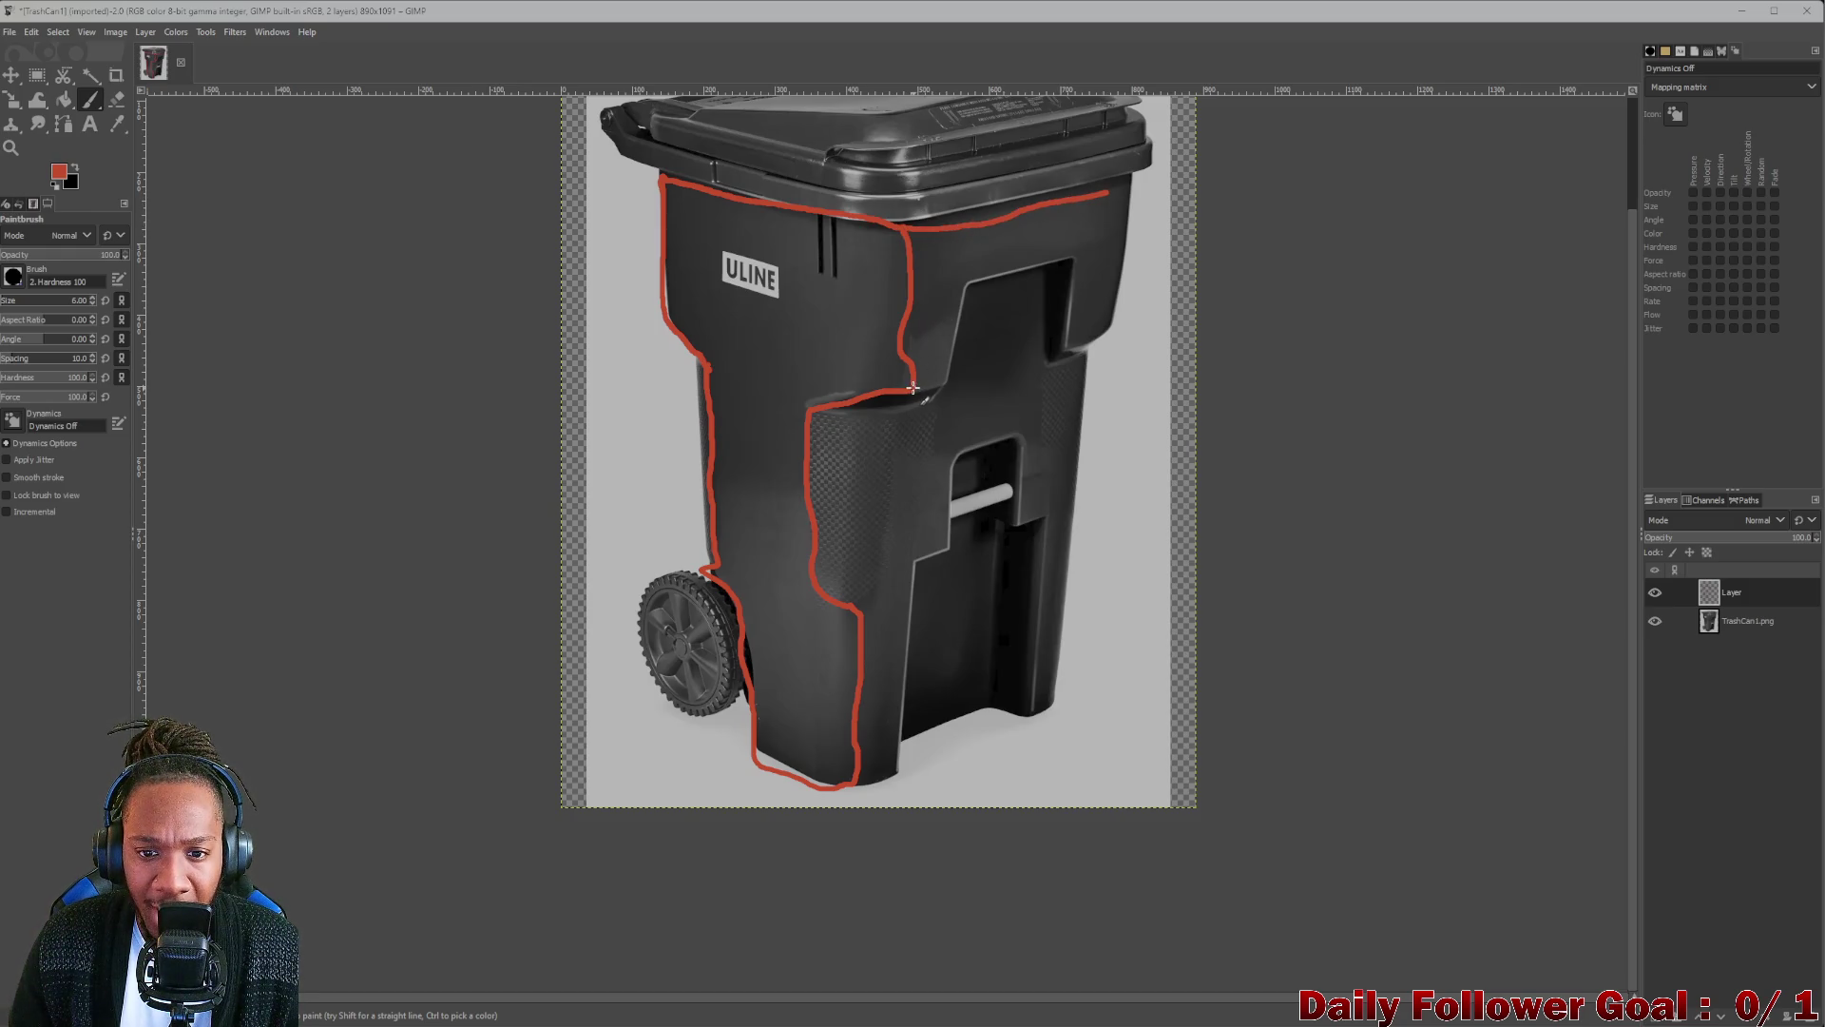
left_click_drag(912, 388, 949, 386)
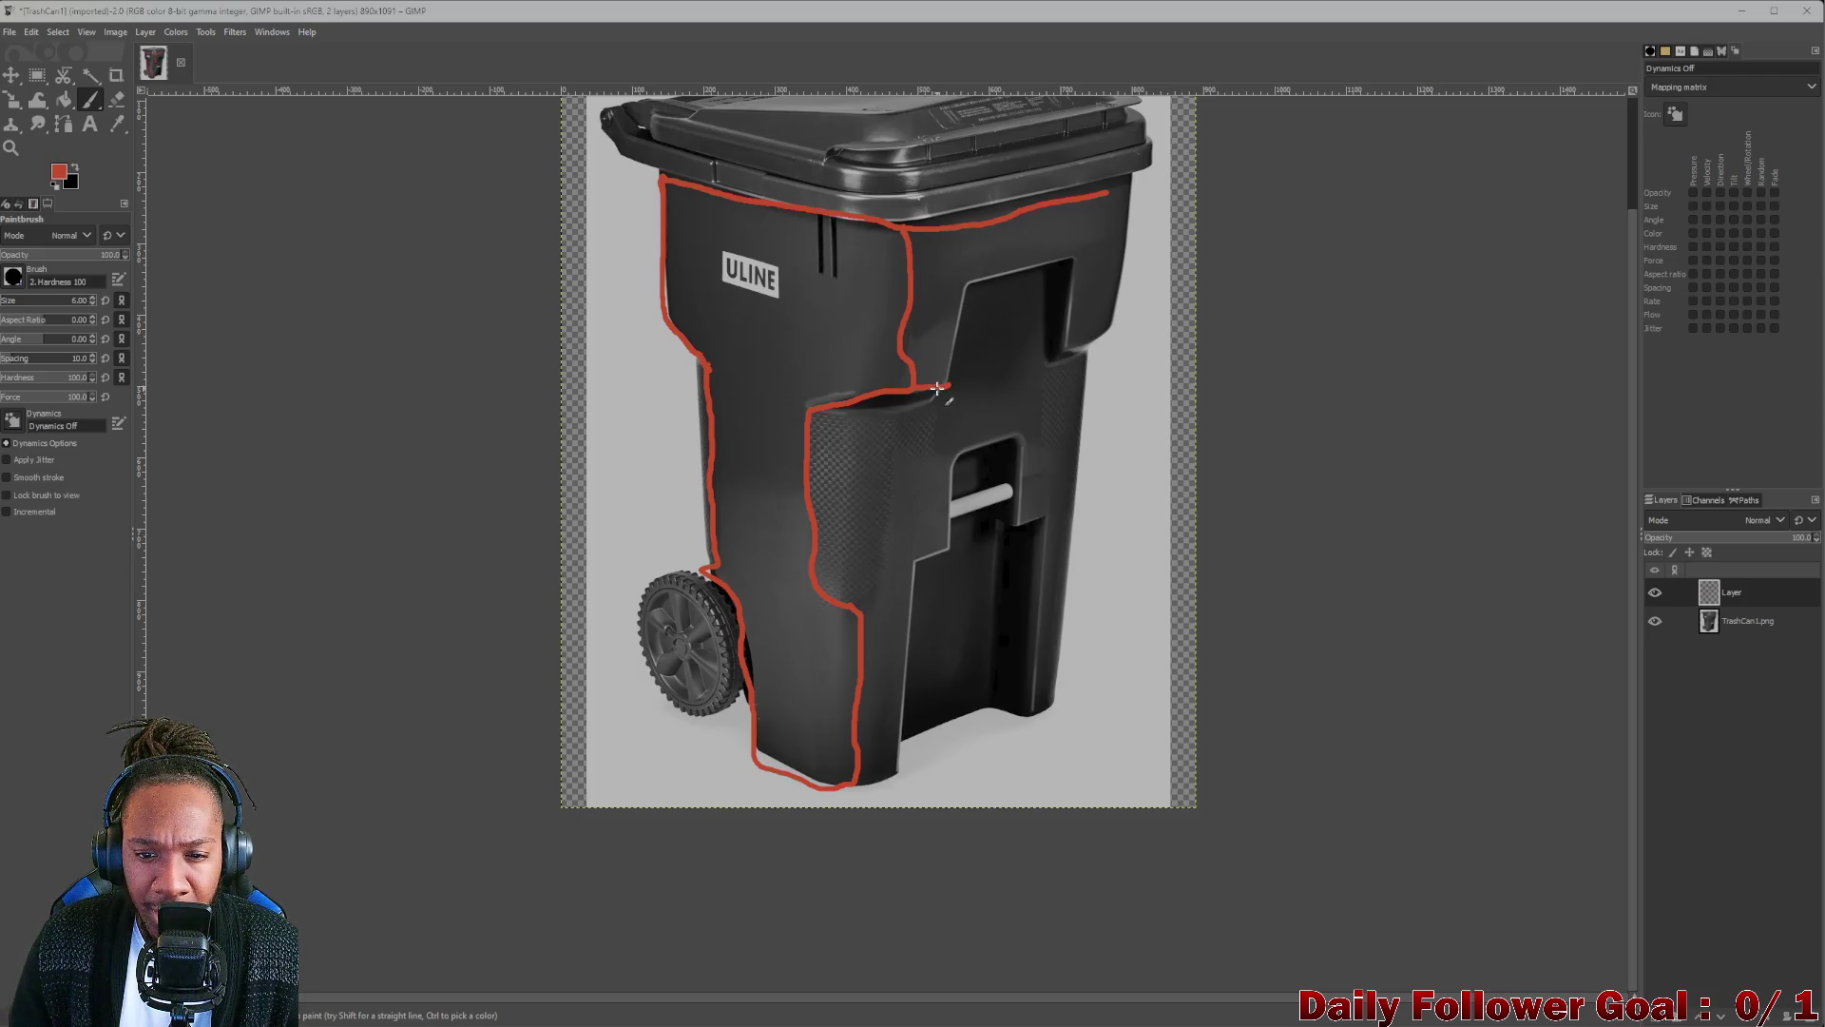
mouse_move(941, 388)
left_mouse_down()
mouse_move(1109, 349)
mouse_move(1070, 210)
left_mouse_up()
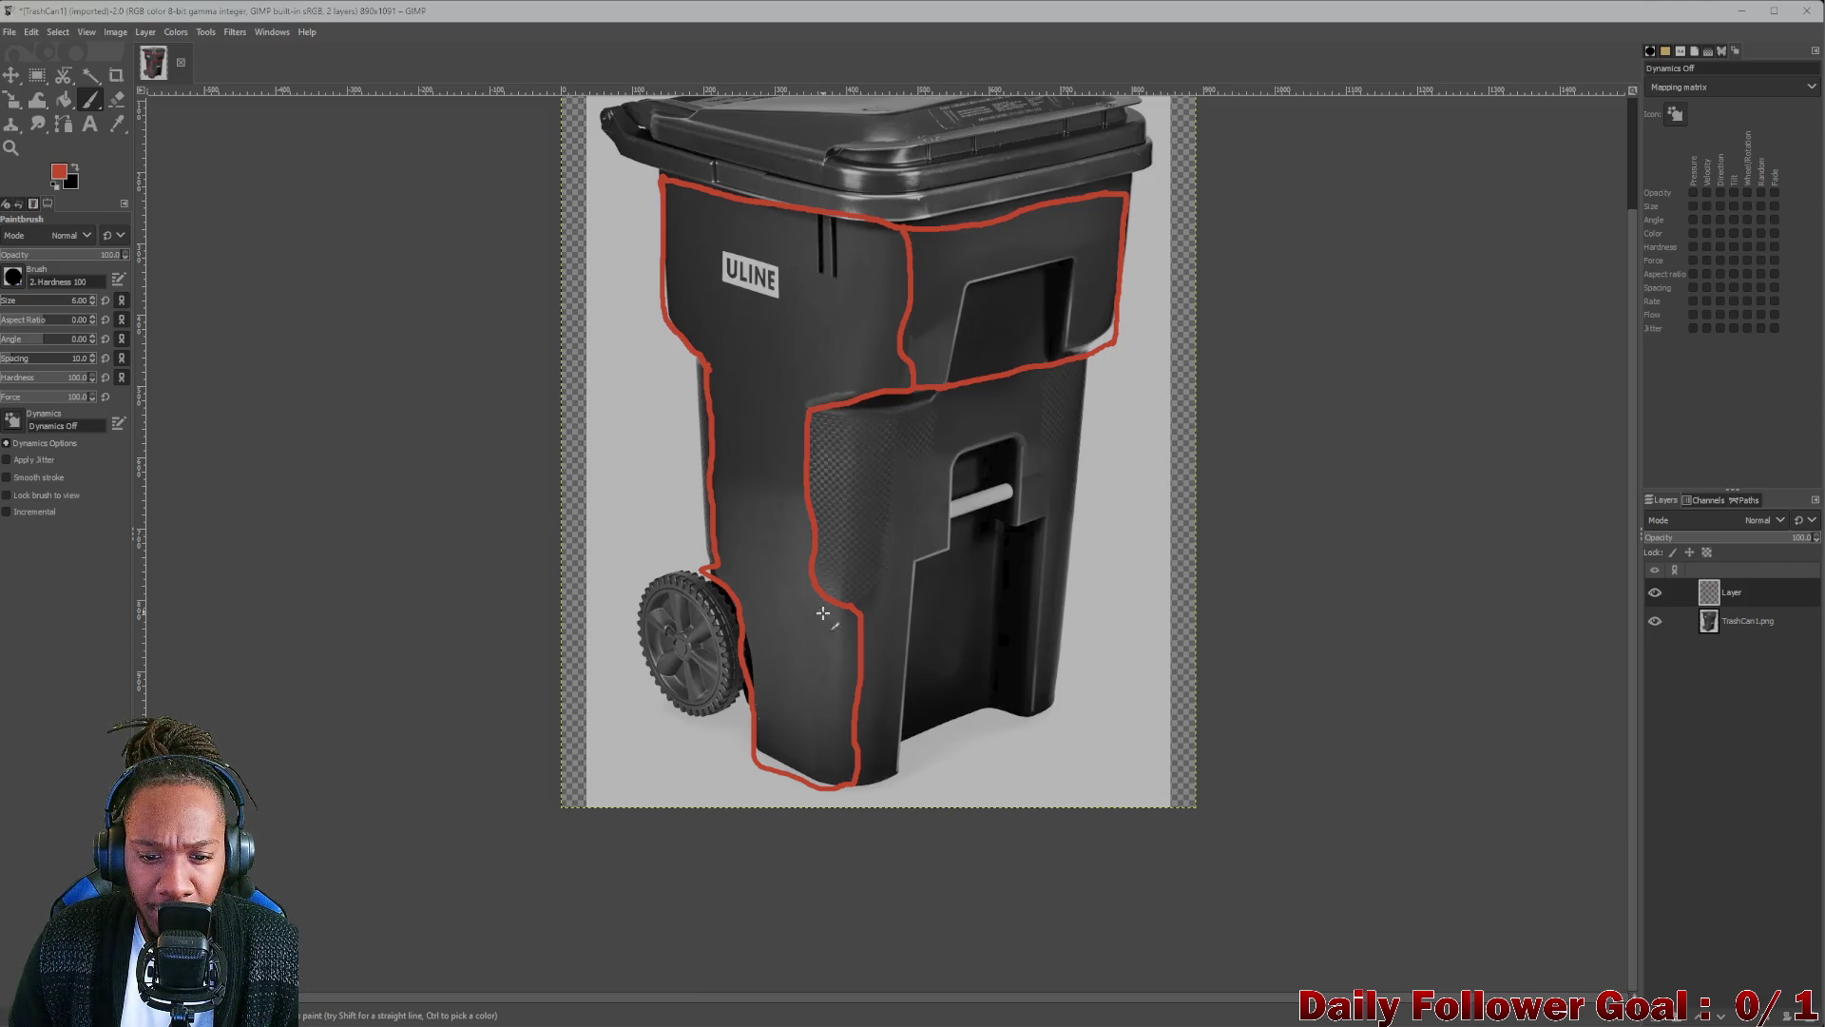
left_click_drag(852, 612, 1045, 542)
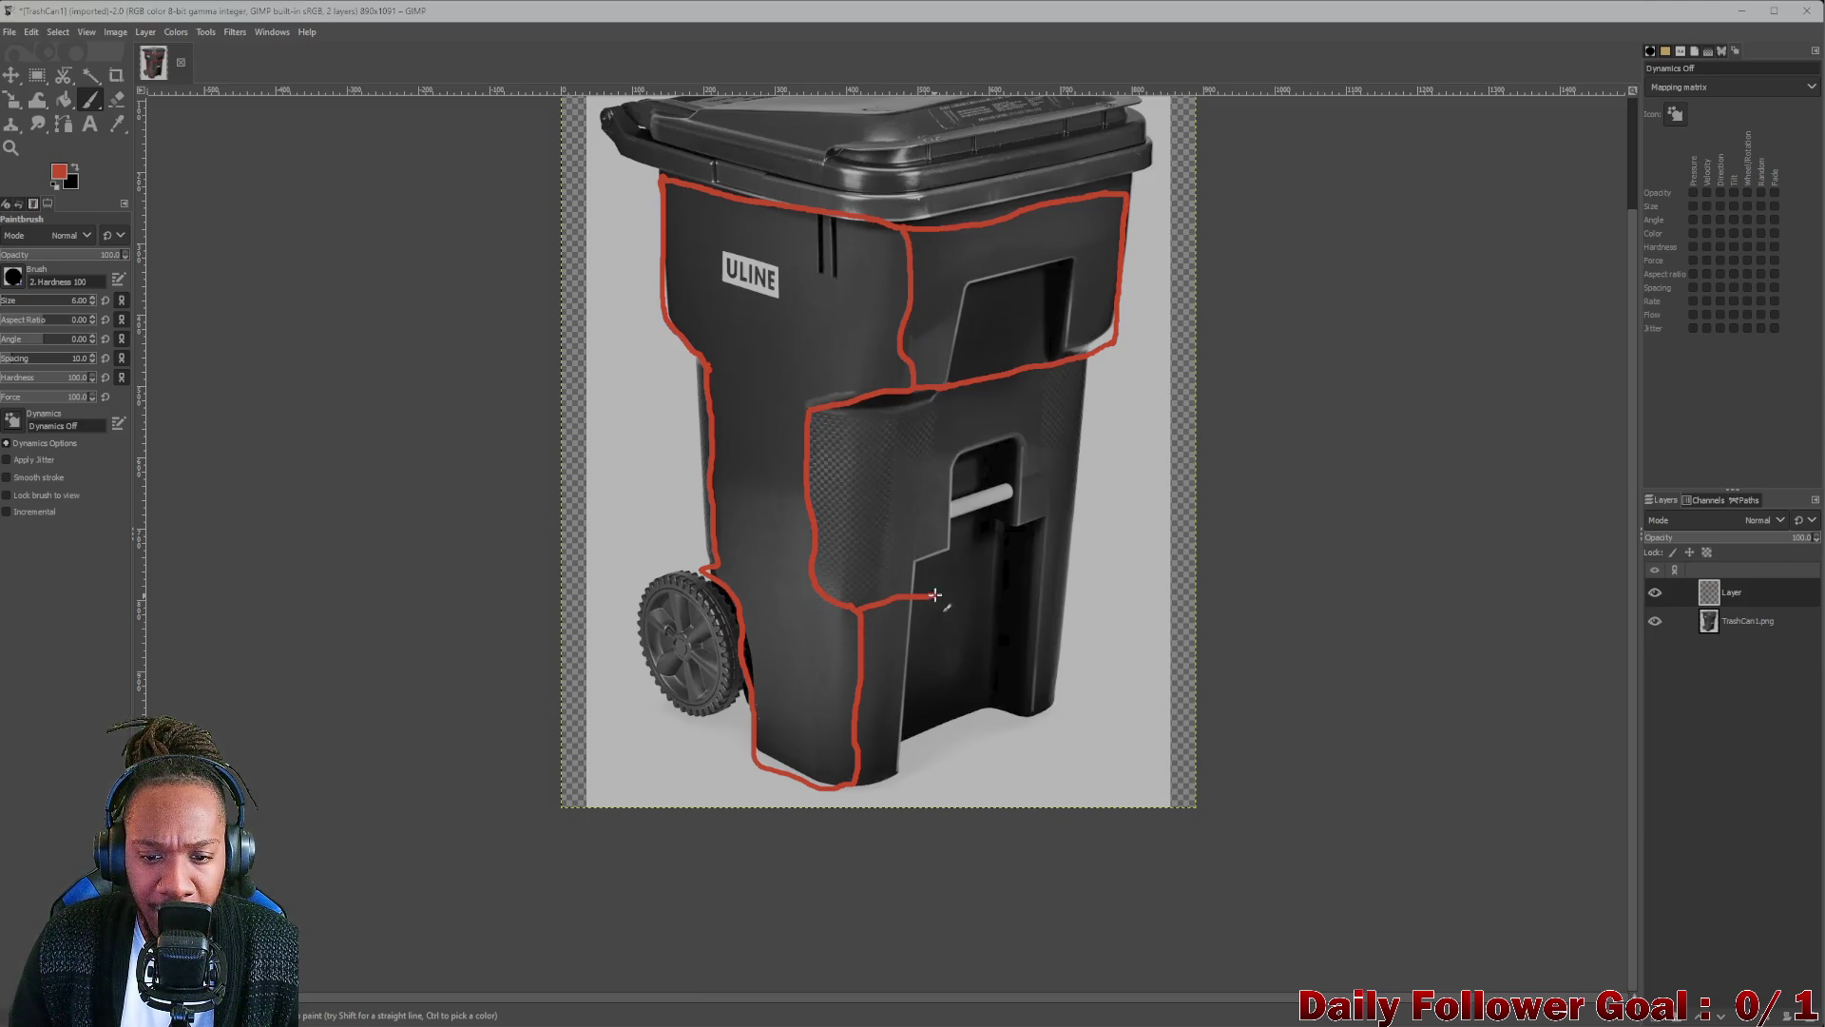
mouse_move(854, 775)
left_mouse_down()
mouse_move(1059, 709)
mouse_move(1062, 542)
left_mouse_up()
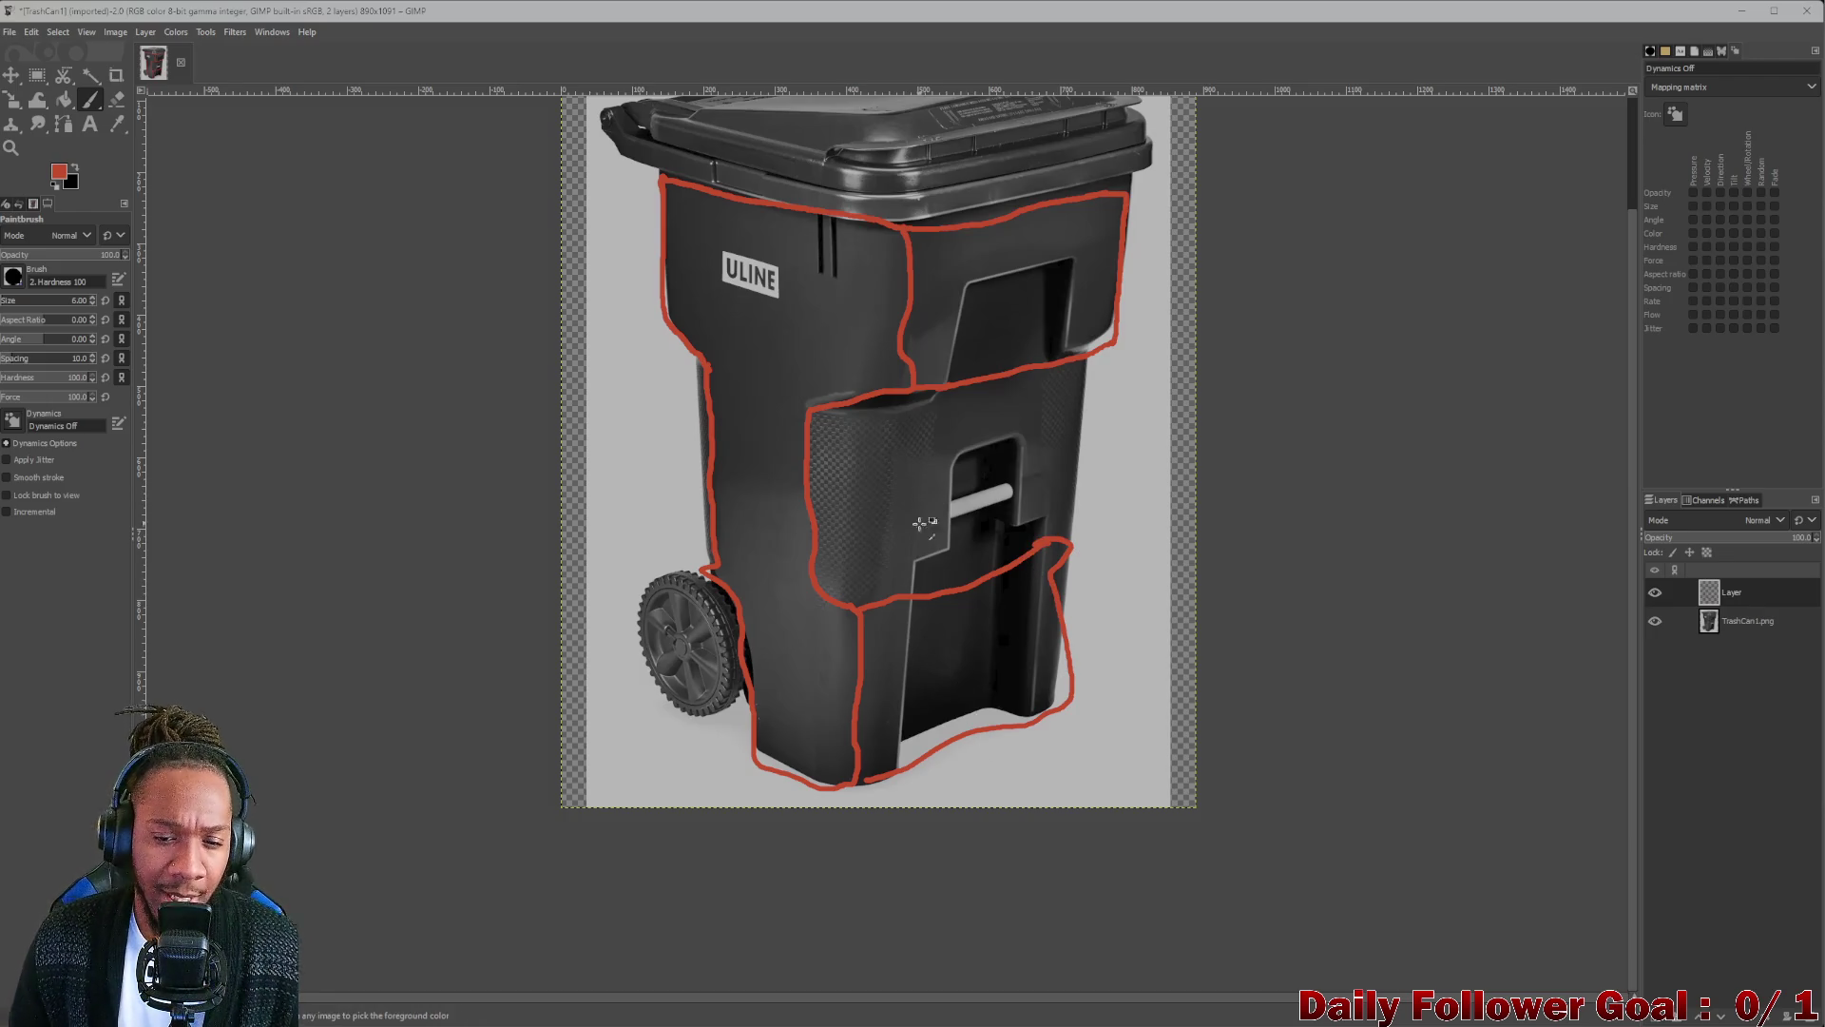
Undo the last stroke and paint red lines down the upper and lower front corner.
key("ctrl+z")
key("ctrl+z")
key("ctrl+z")
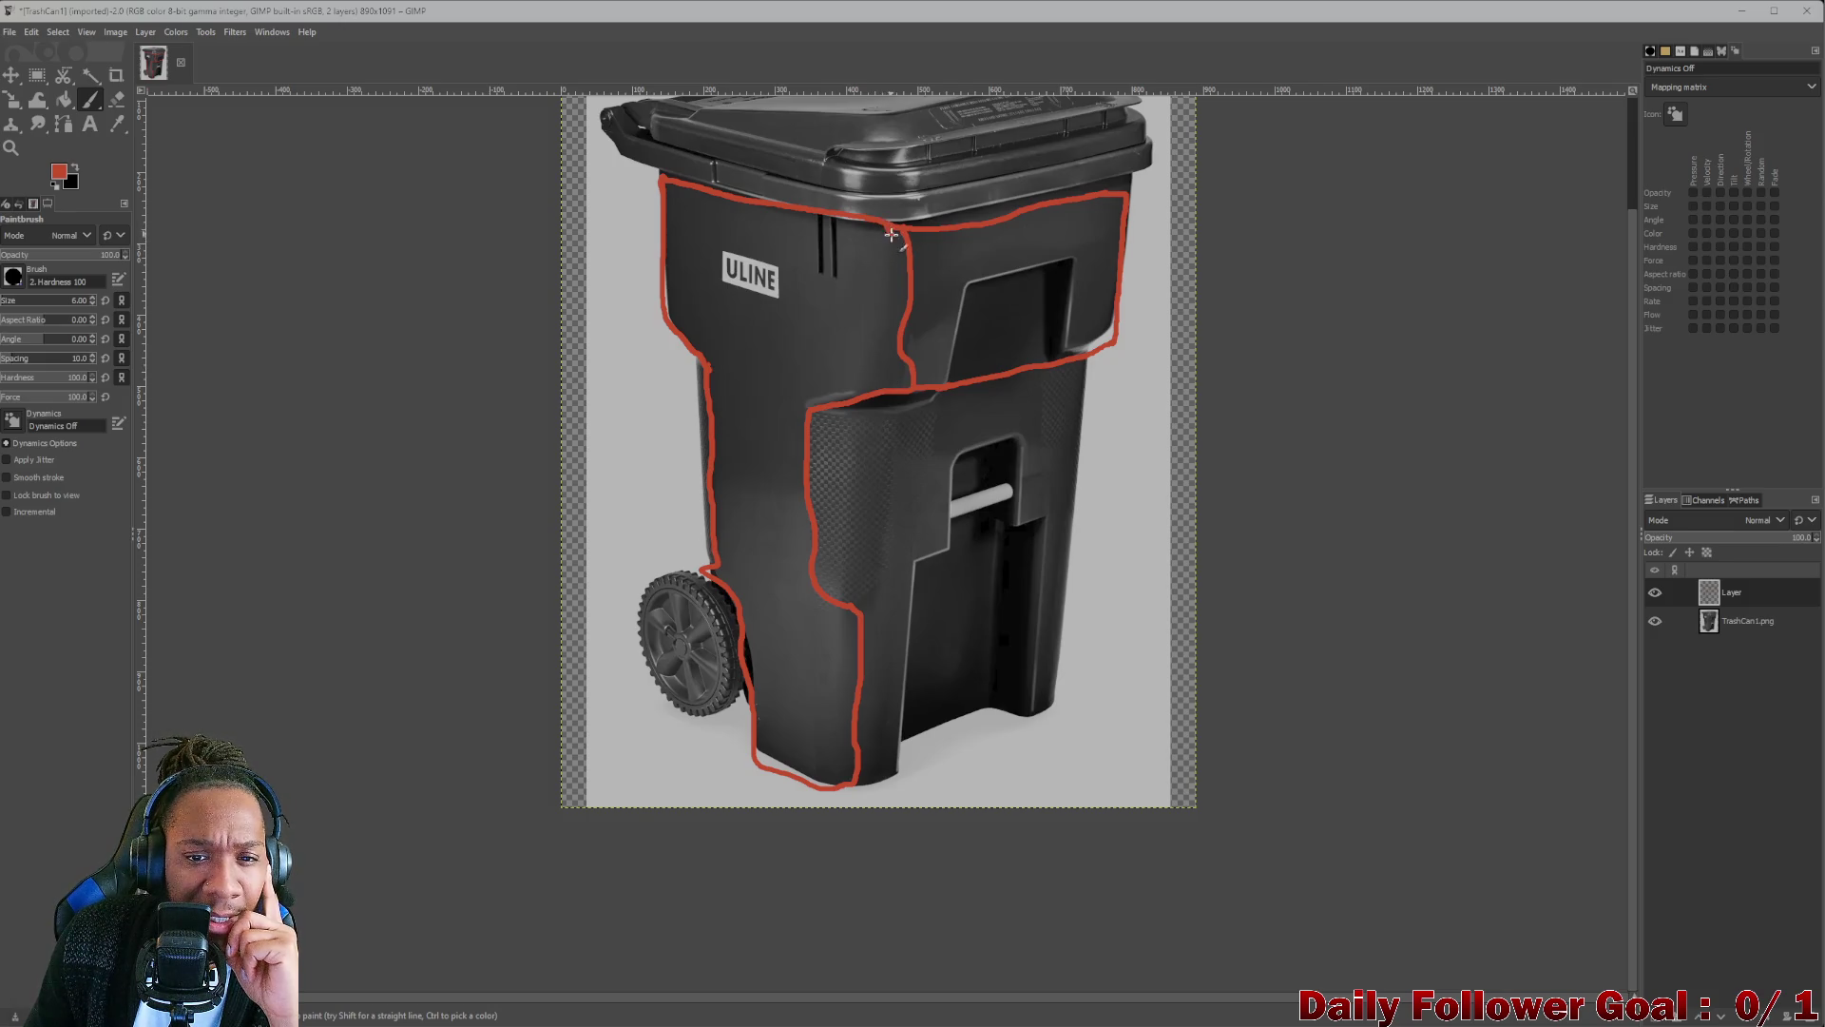
left_click_drag(889, 275, 885, 389)
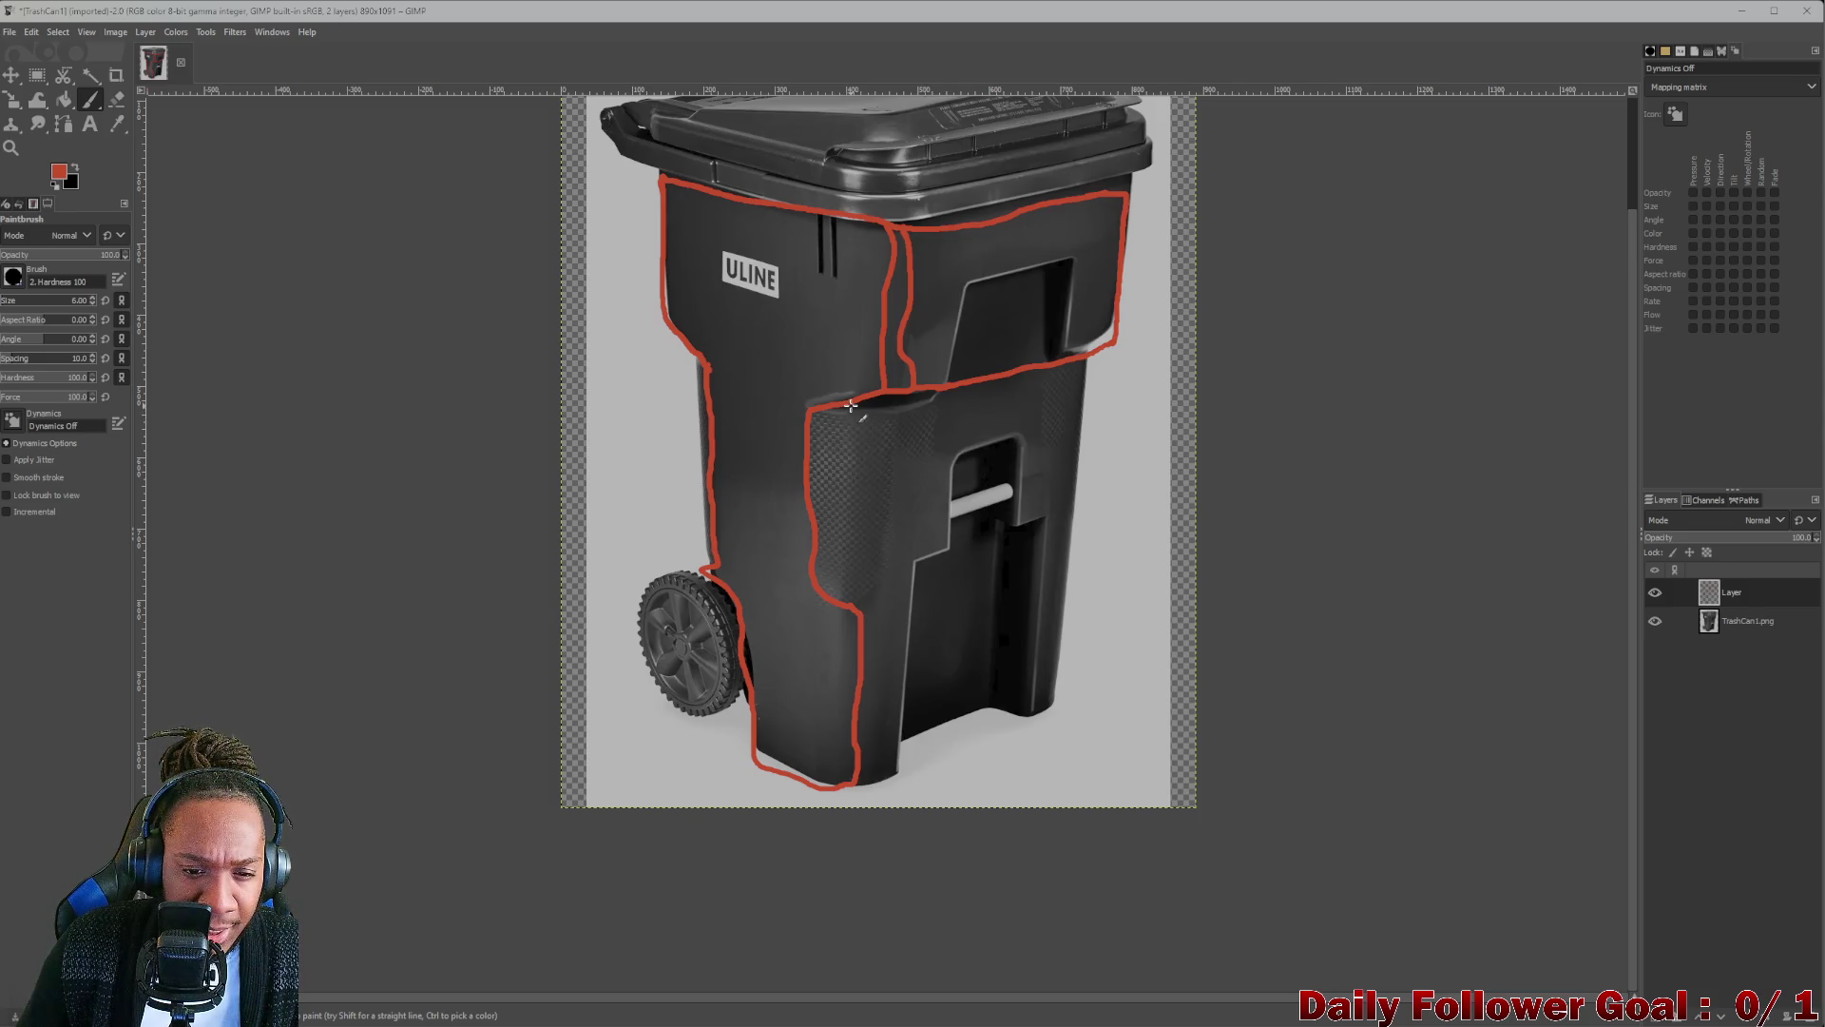
left_click_drag(850, 425, 841, 587)
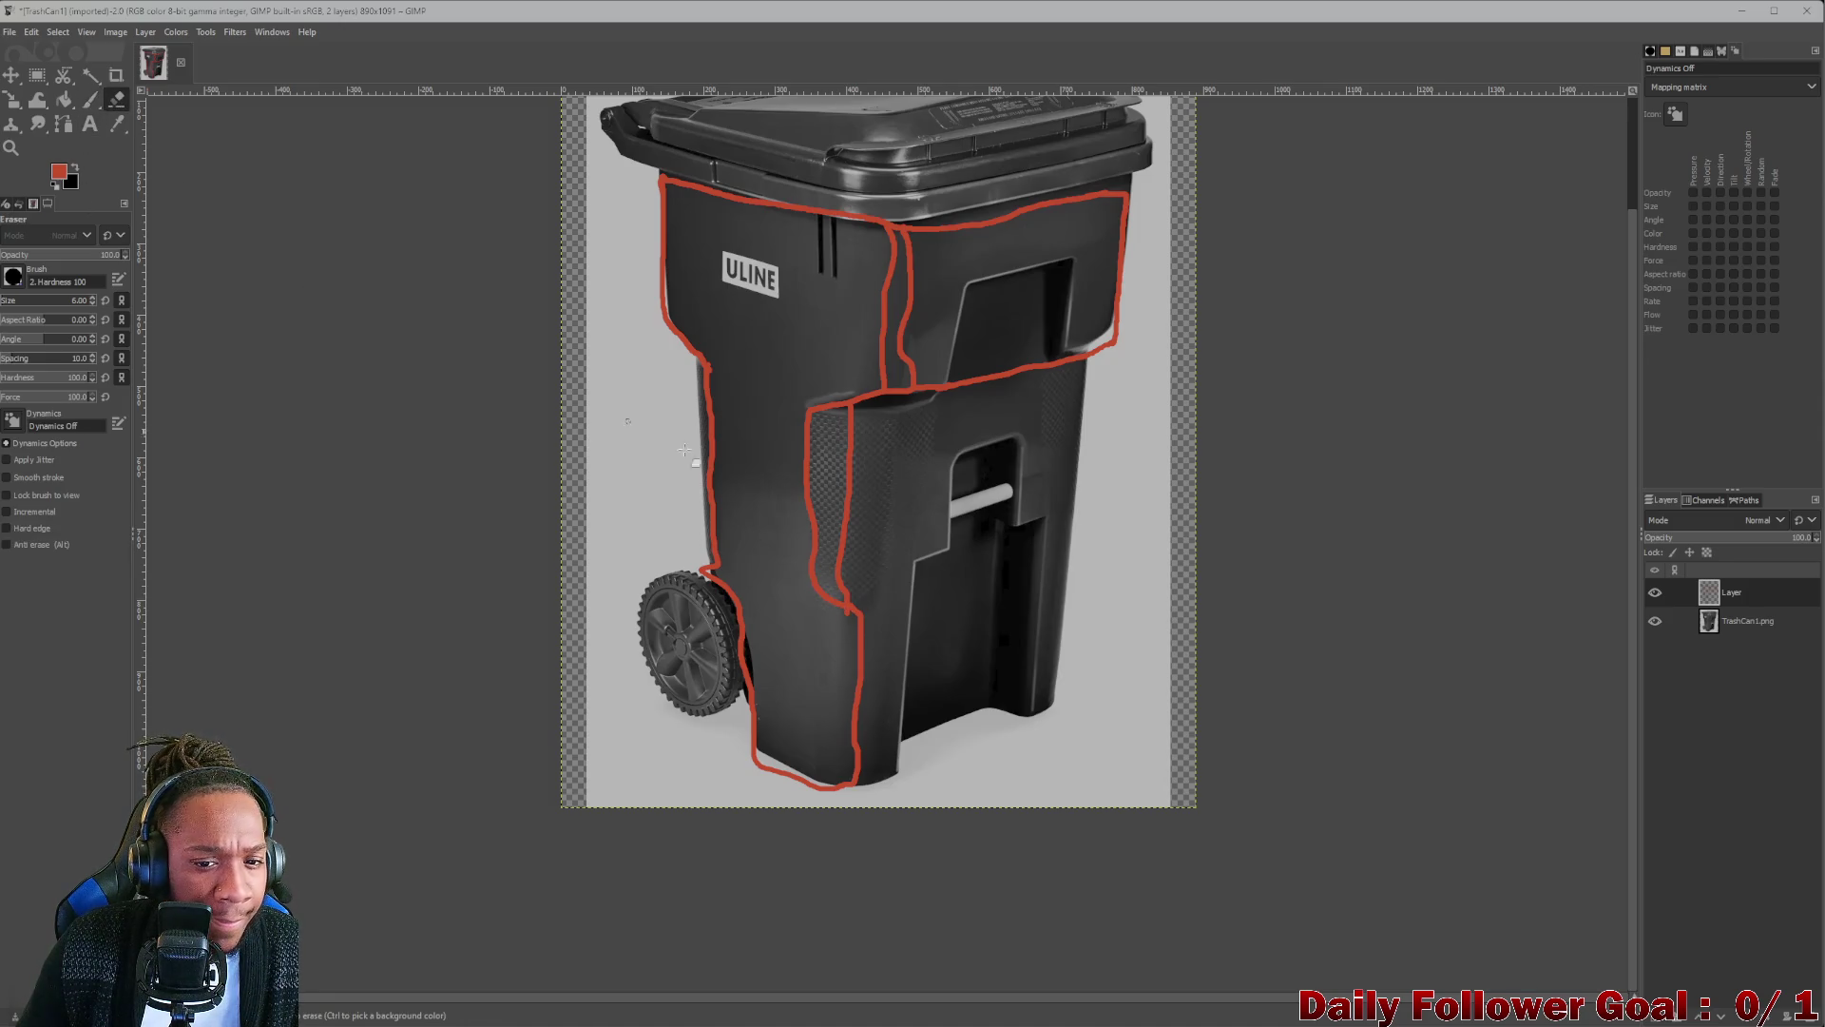
Erase the extra red stroke on the lower front panel with an enlarged eraser, then return to the Paintbrush.
key("shift+e")
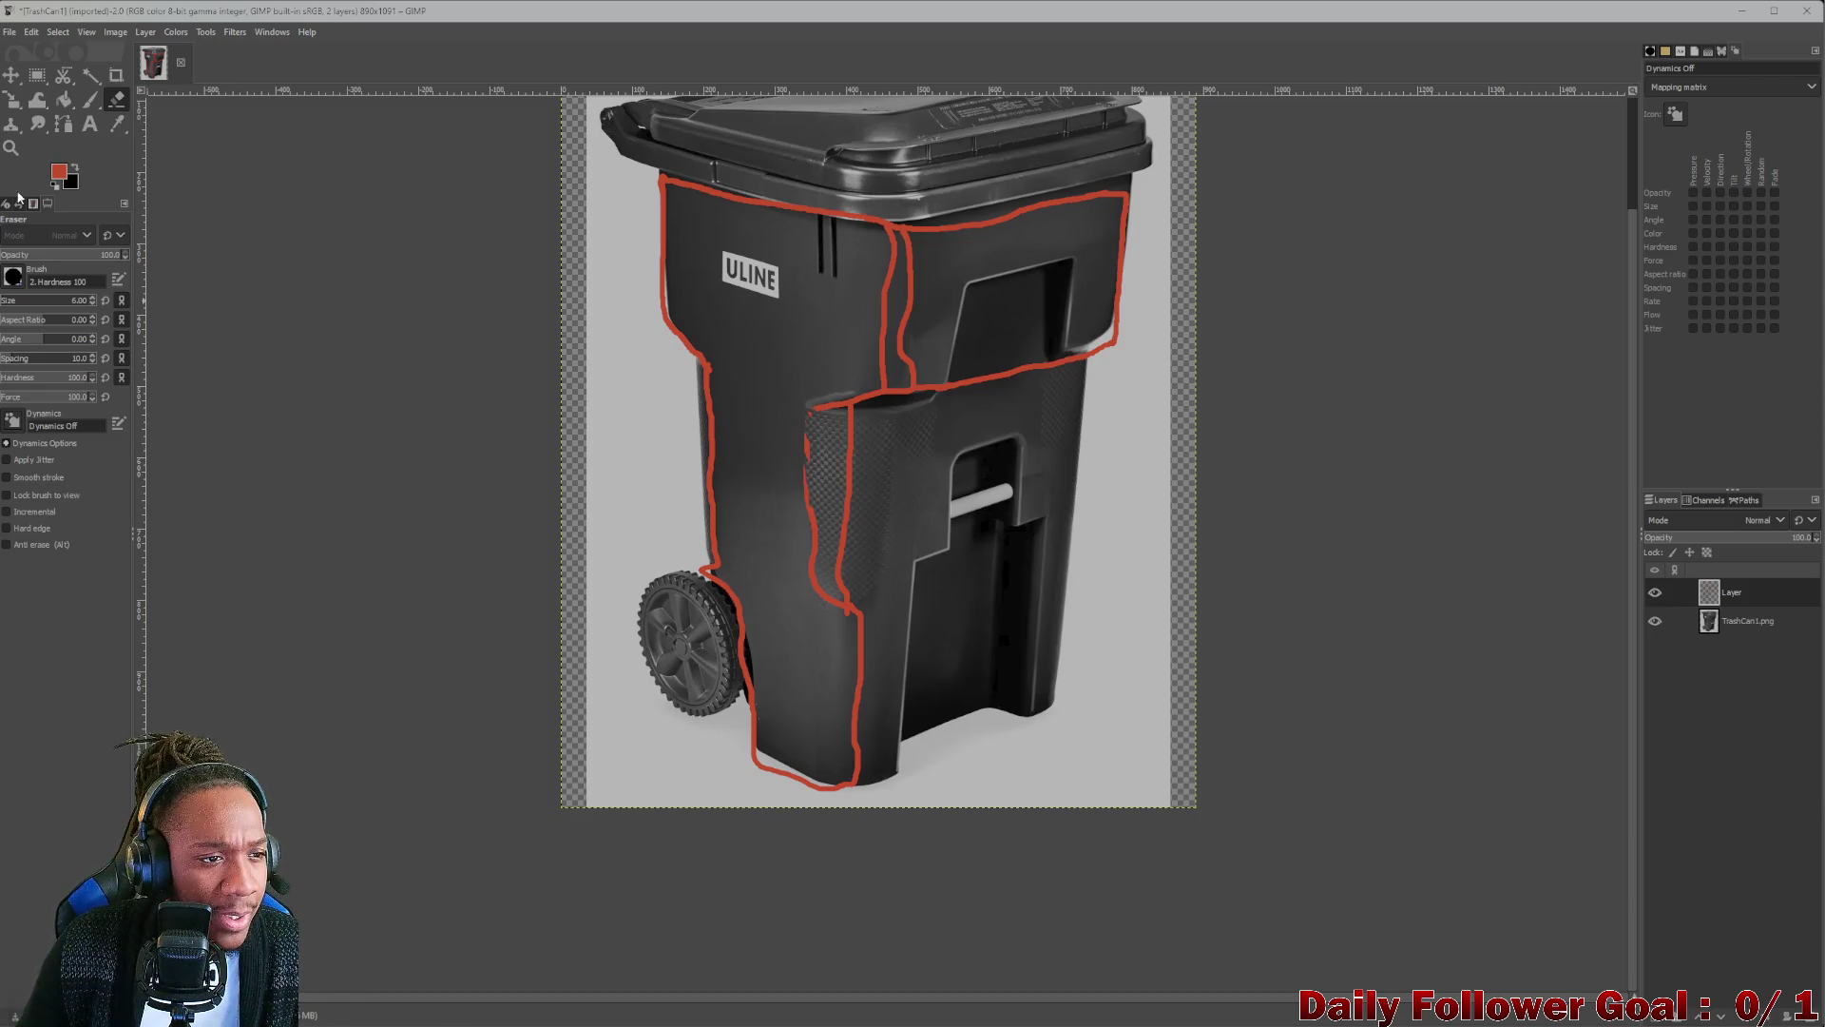
left_click_drag(34, 301, 18, 303)
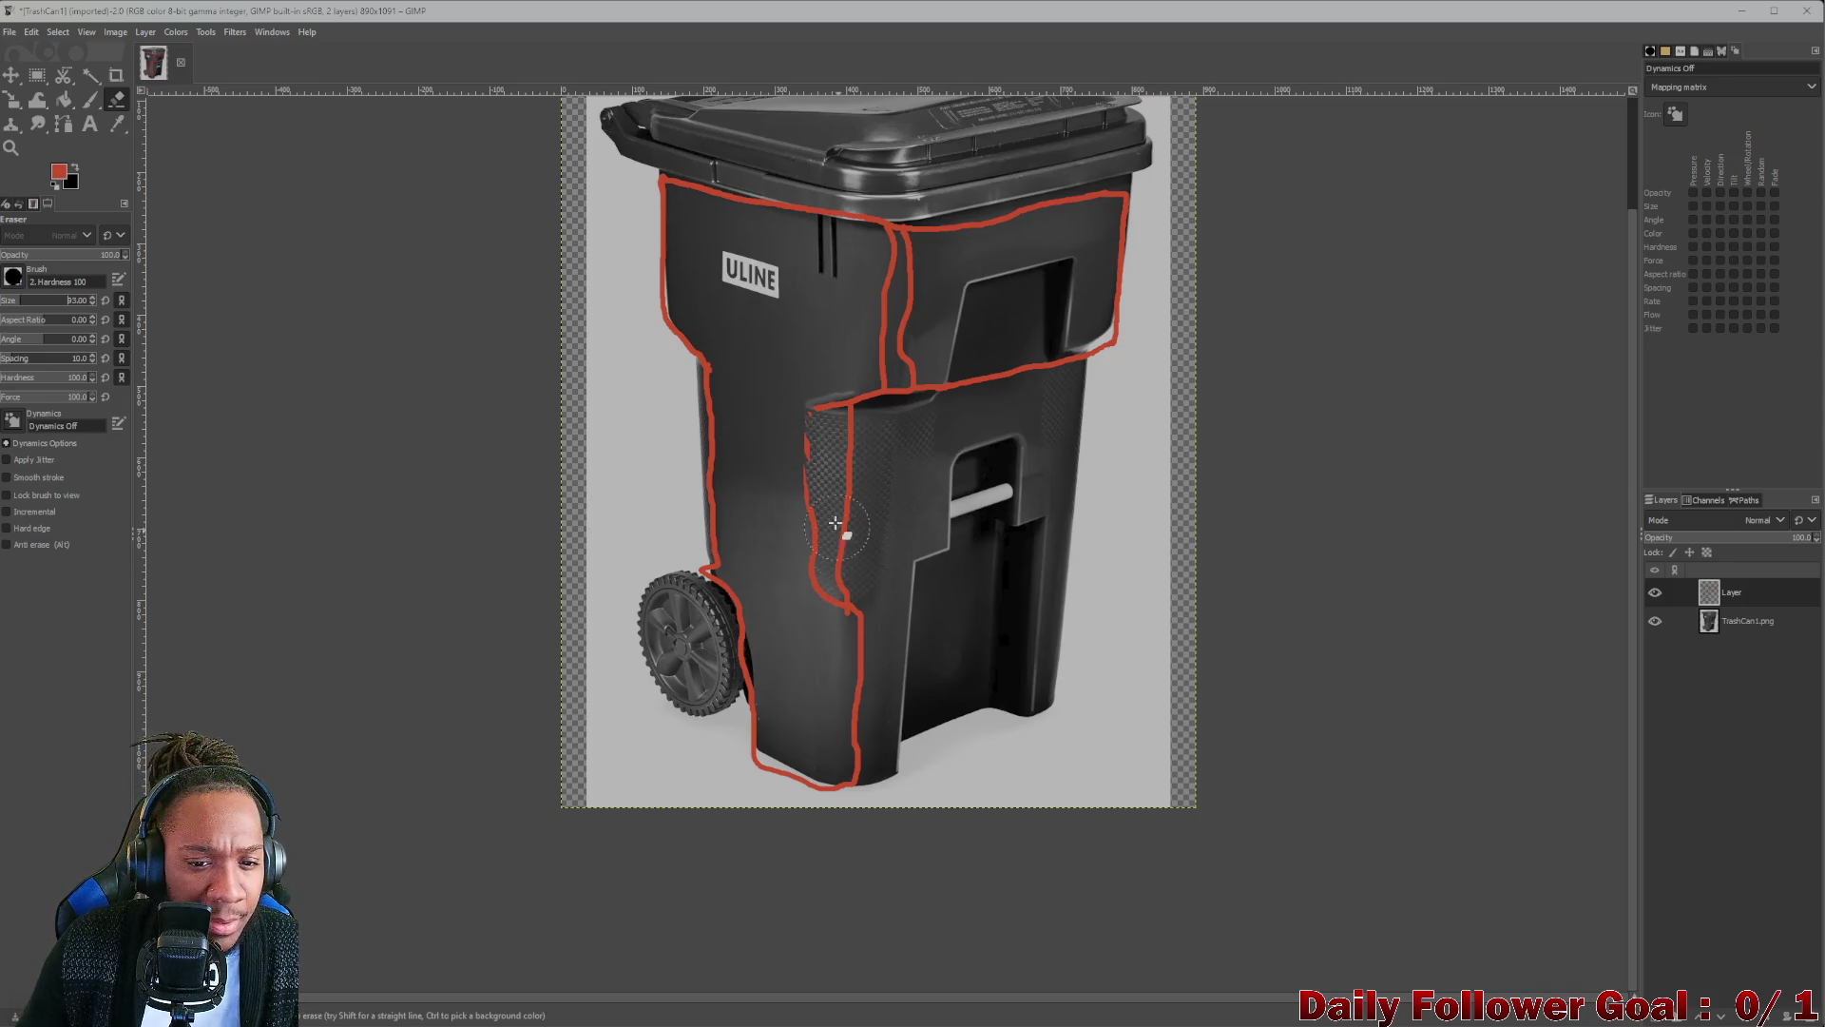
mouse_move(836, 524)
left_mouse_down()
mouse_move(810, 408)
mouse_move(814, 633)
left_mouse_up()
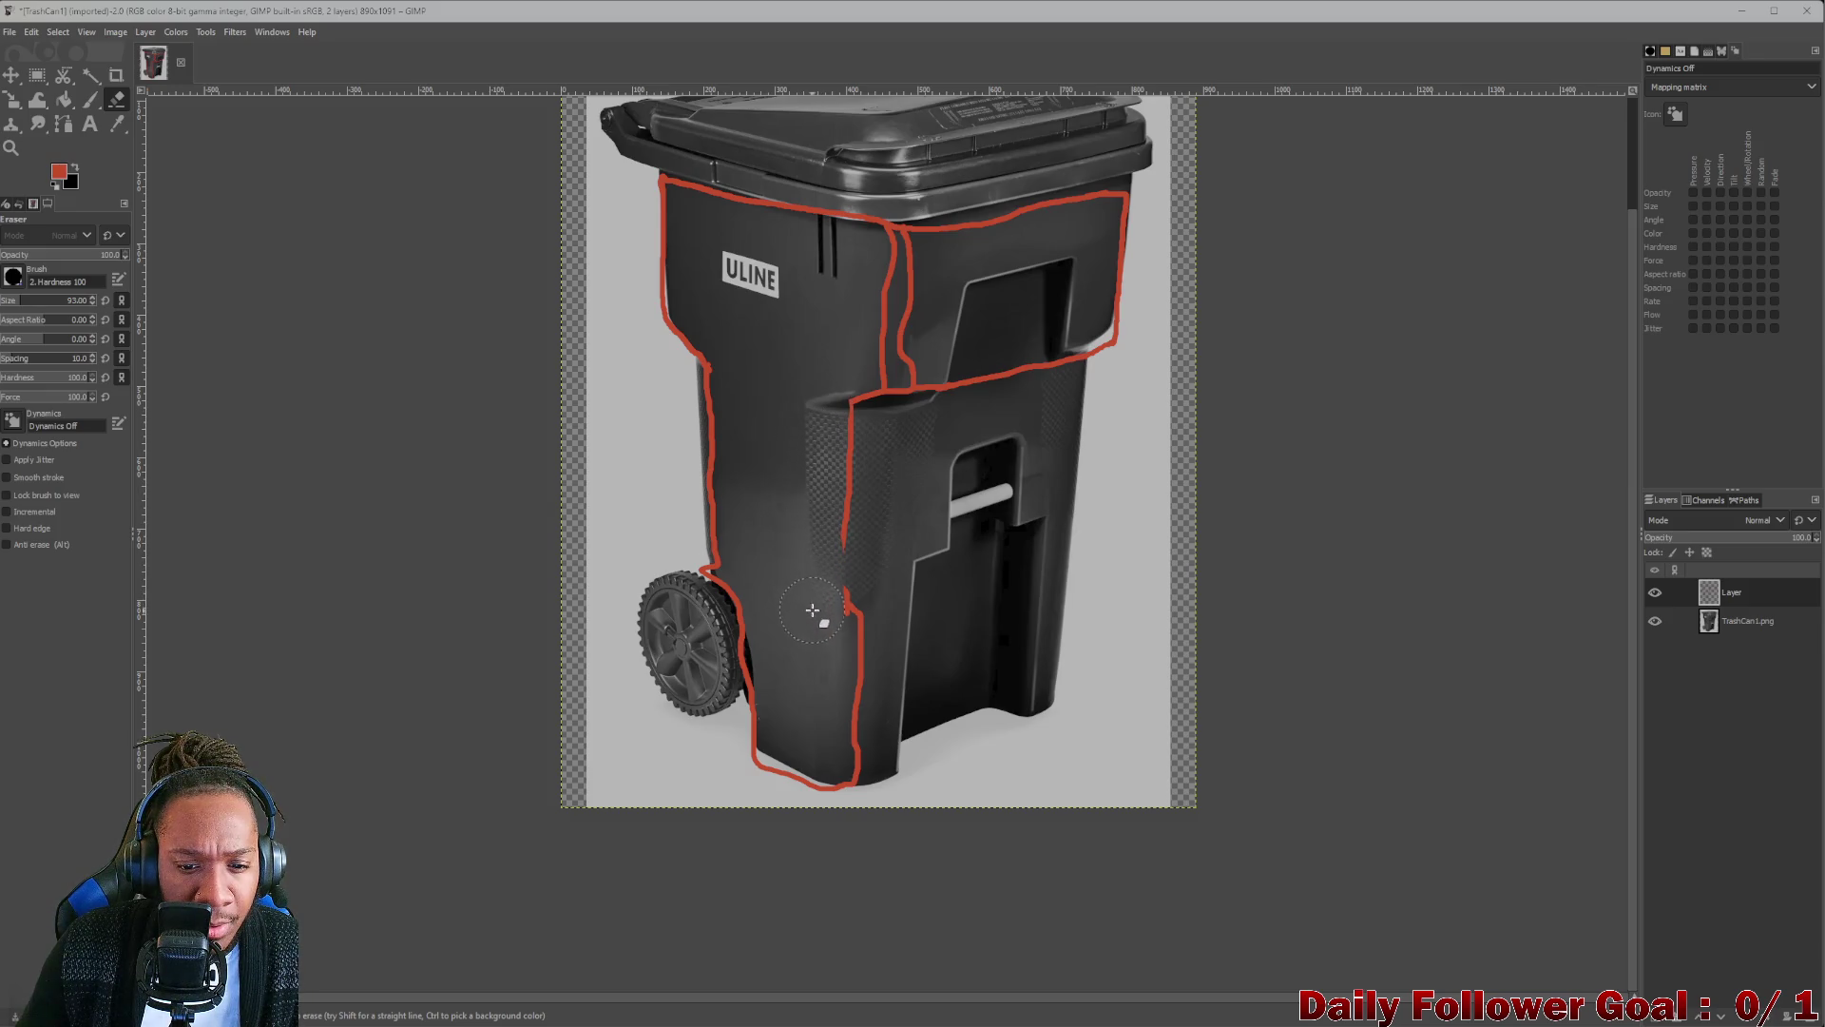
left_click(91, 99)
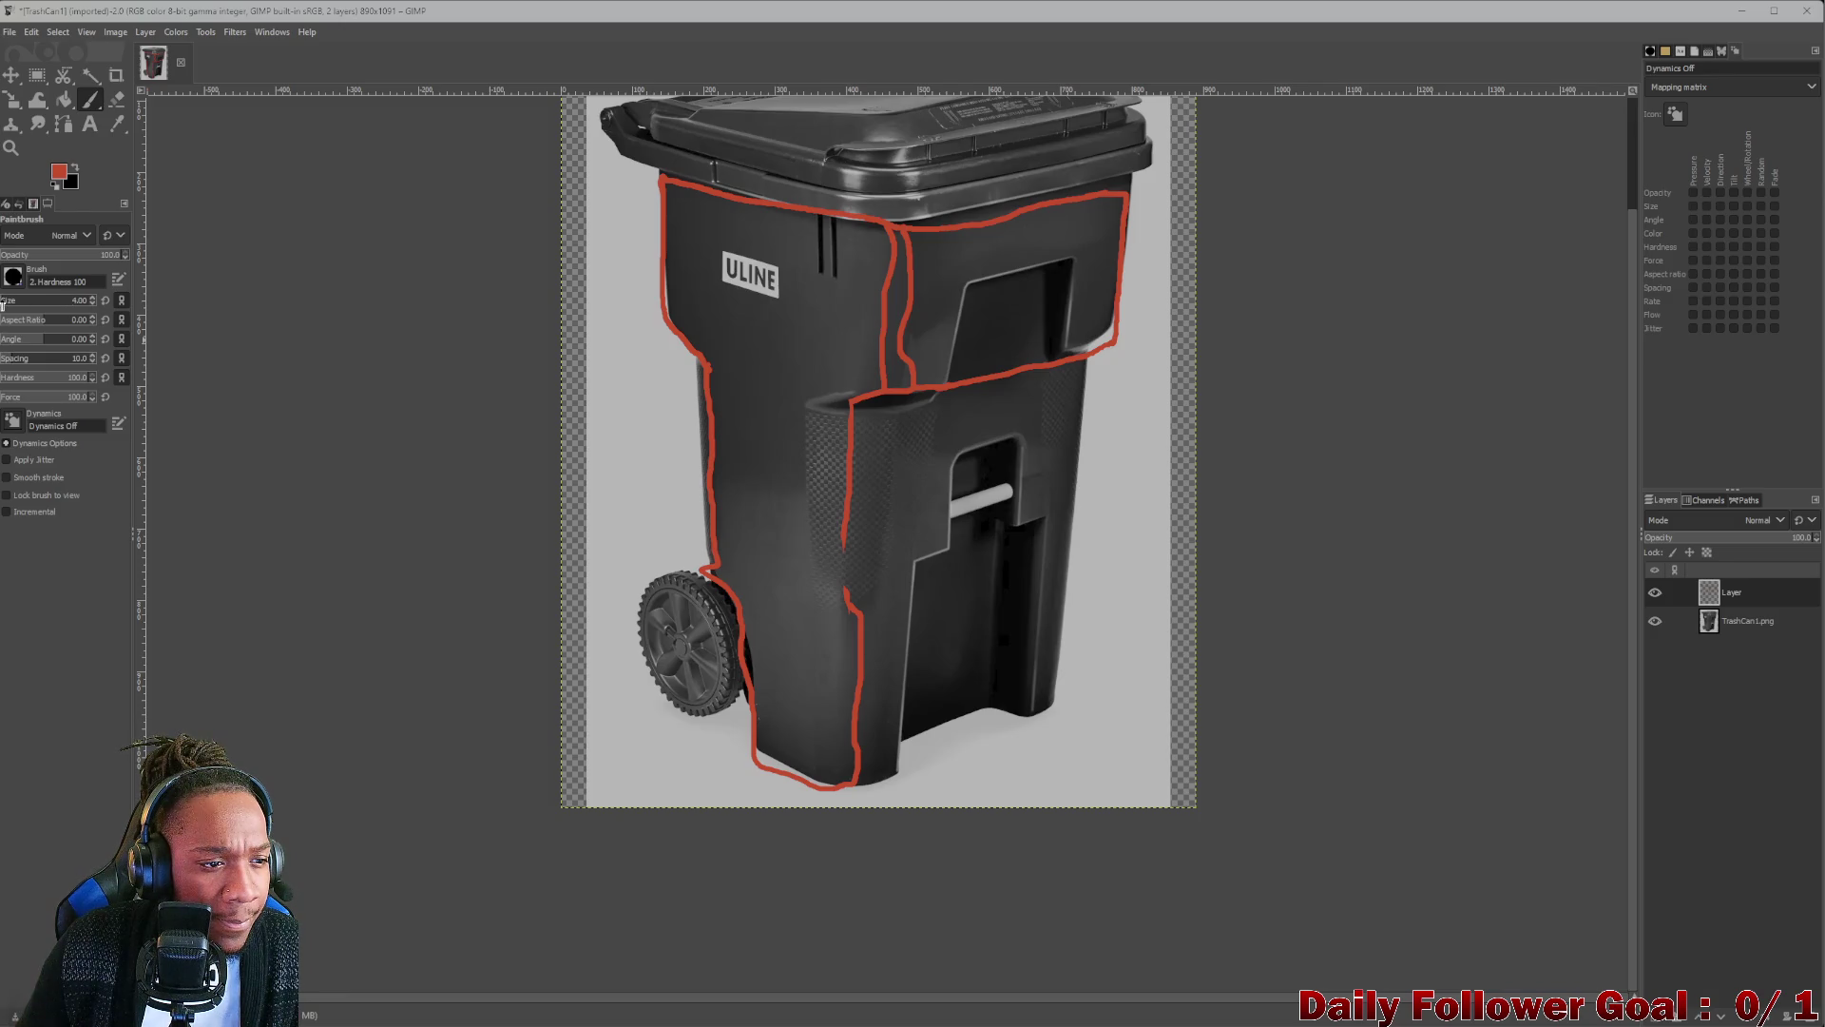
Add a new layer, hide the old outline layer, and paint a thin red line up the bin's rear.
left_click(7, 303)
left_click(853, 599)
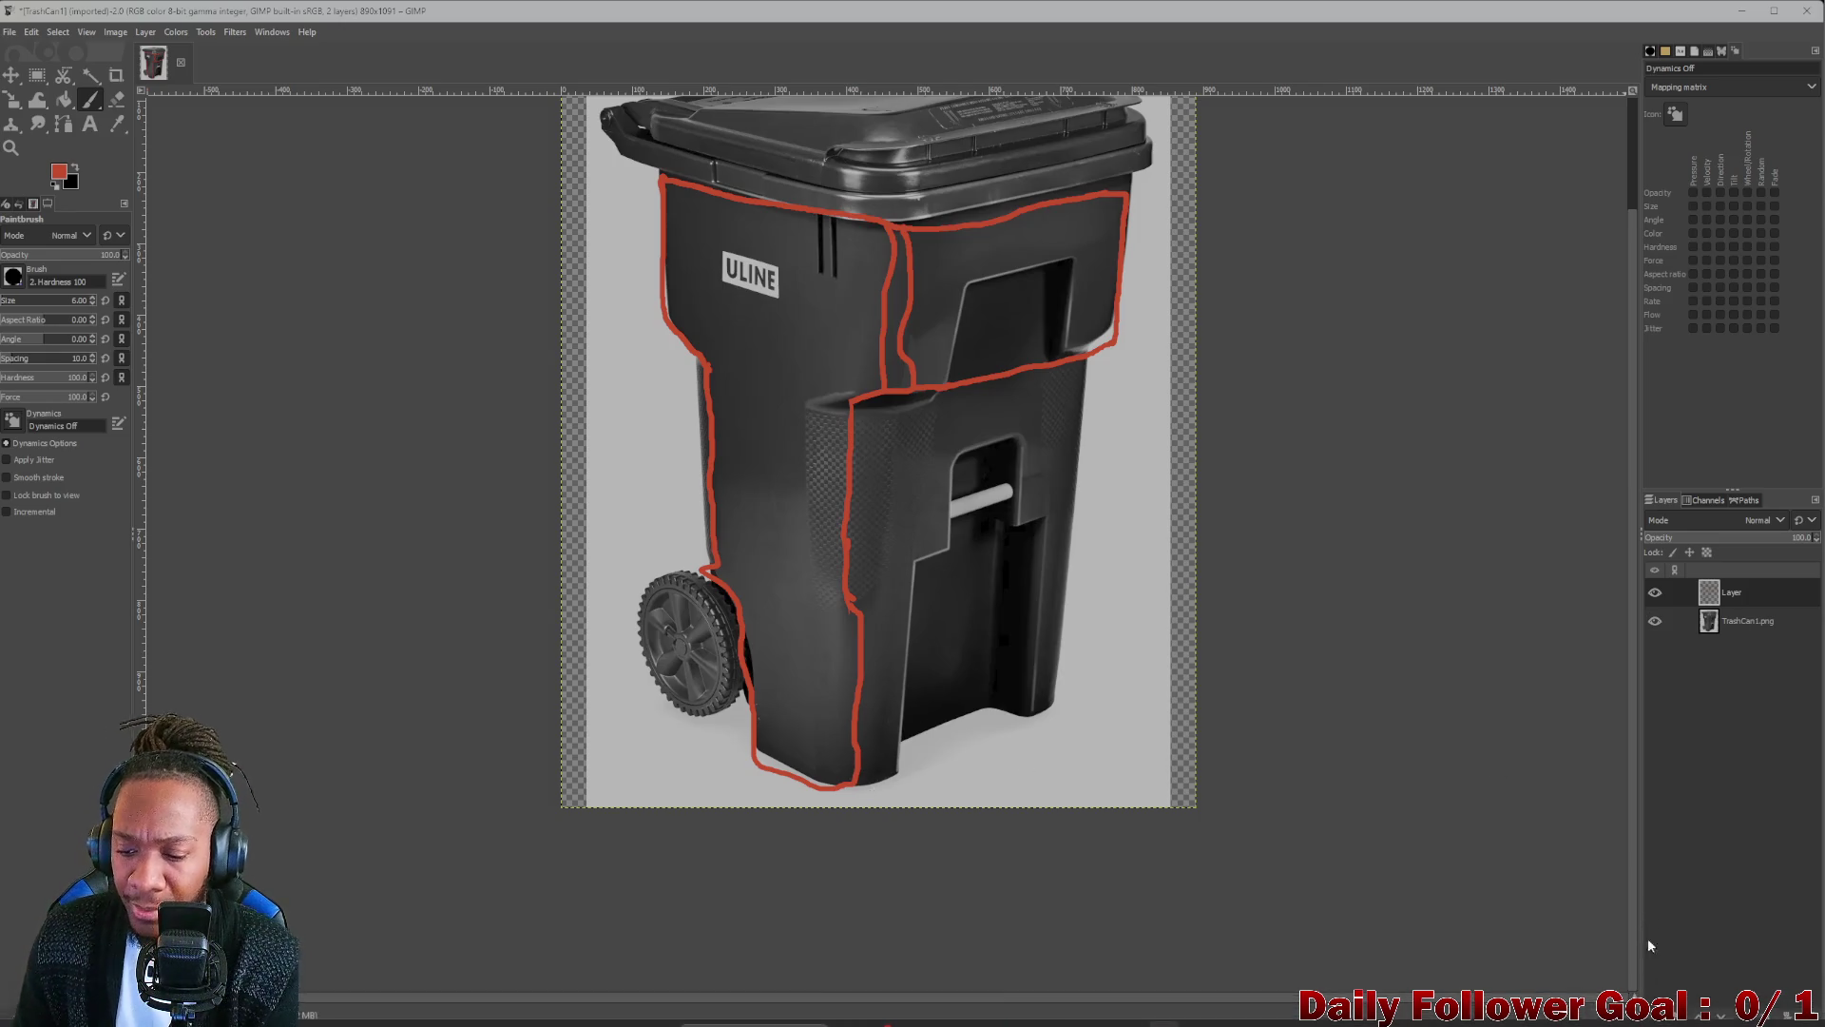
left_click(1651, 982)
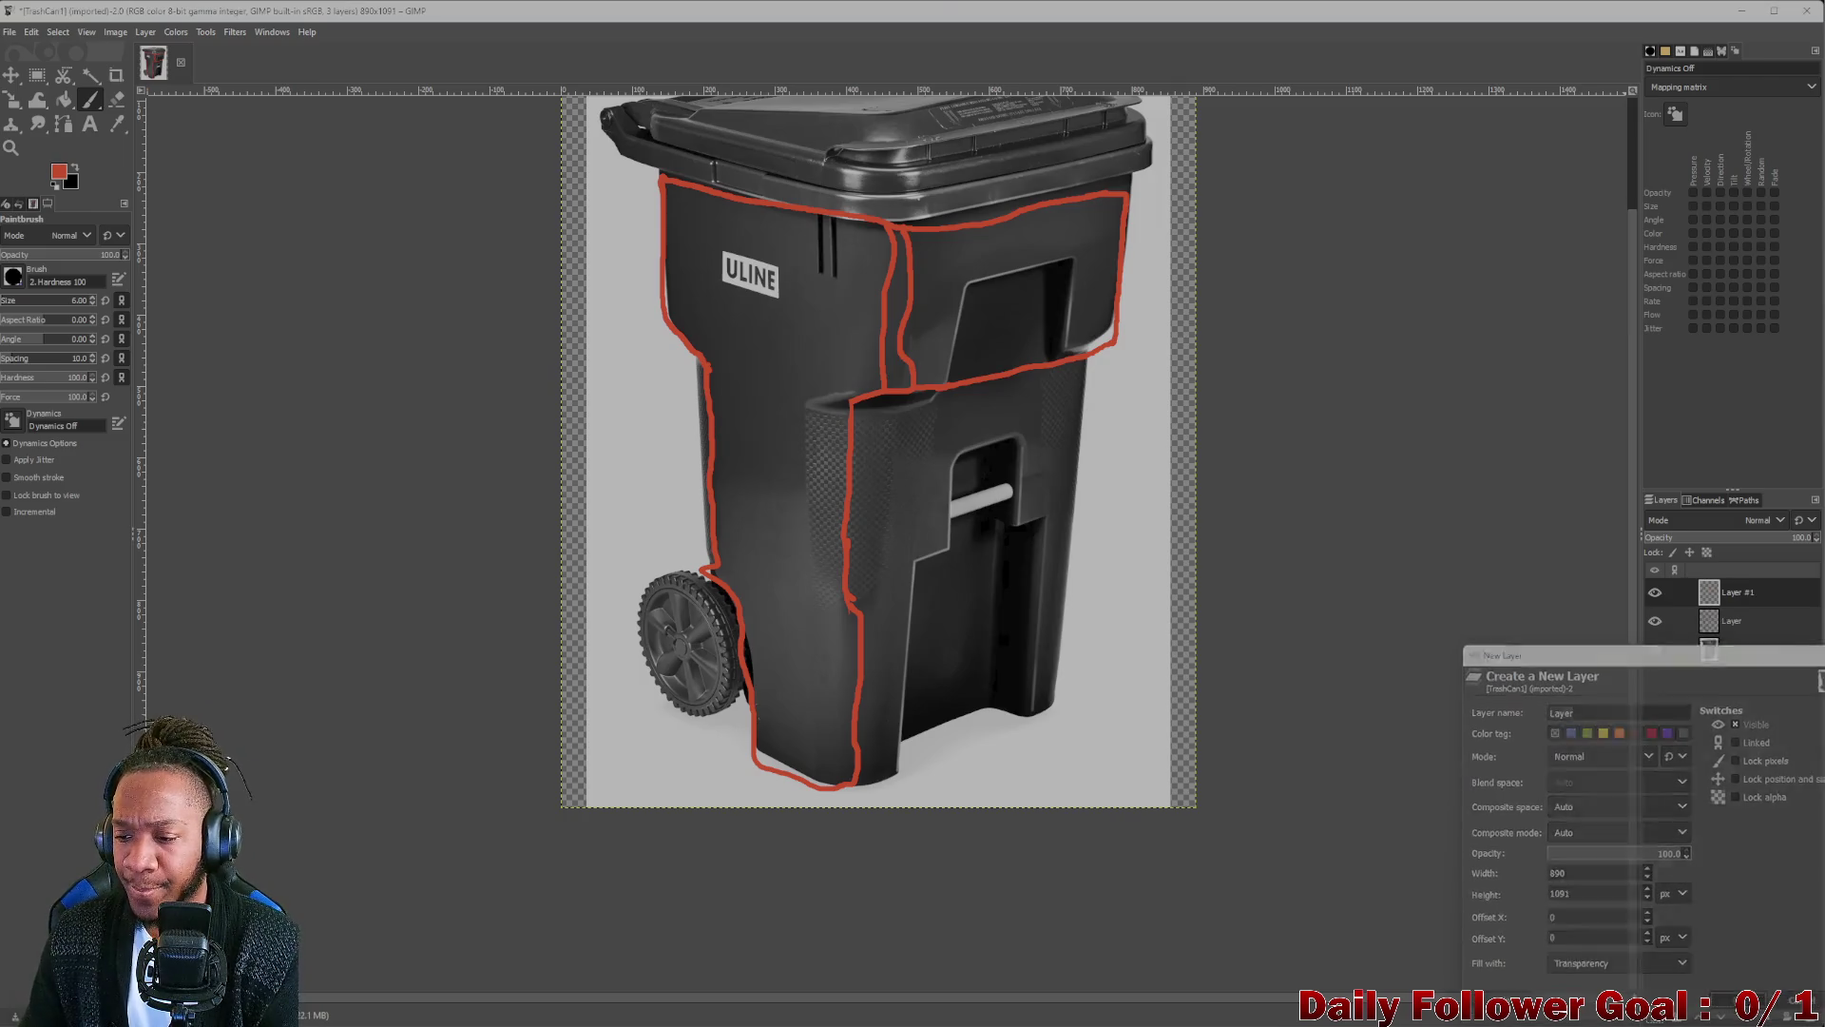
key("Return")
left_click(1655, 619)
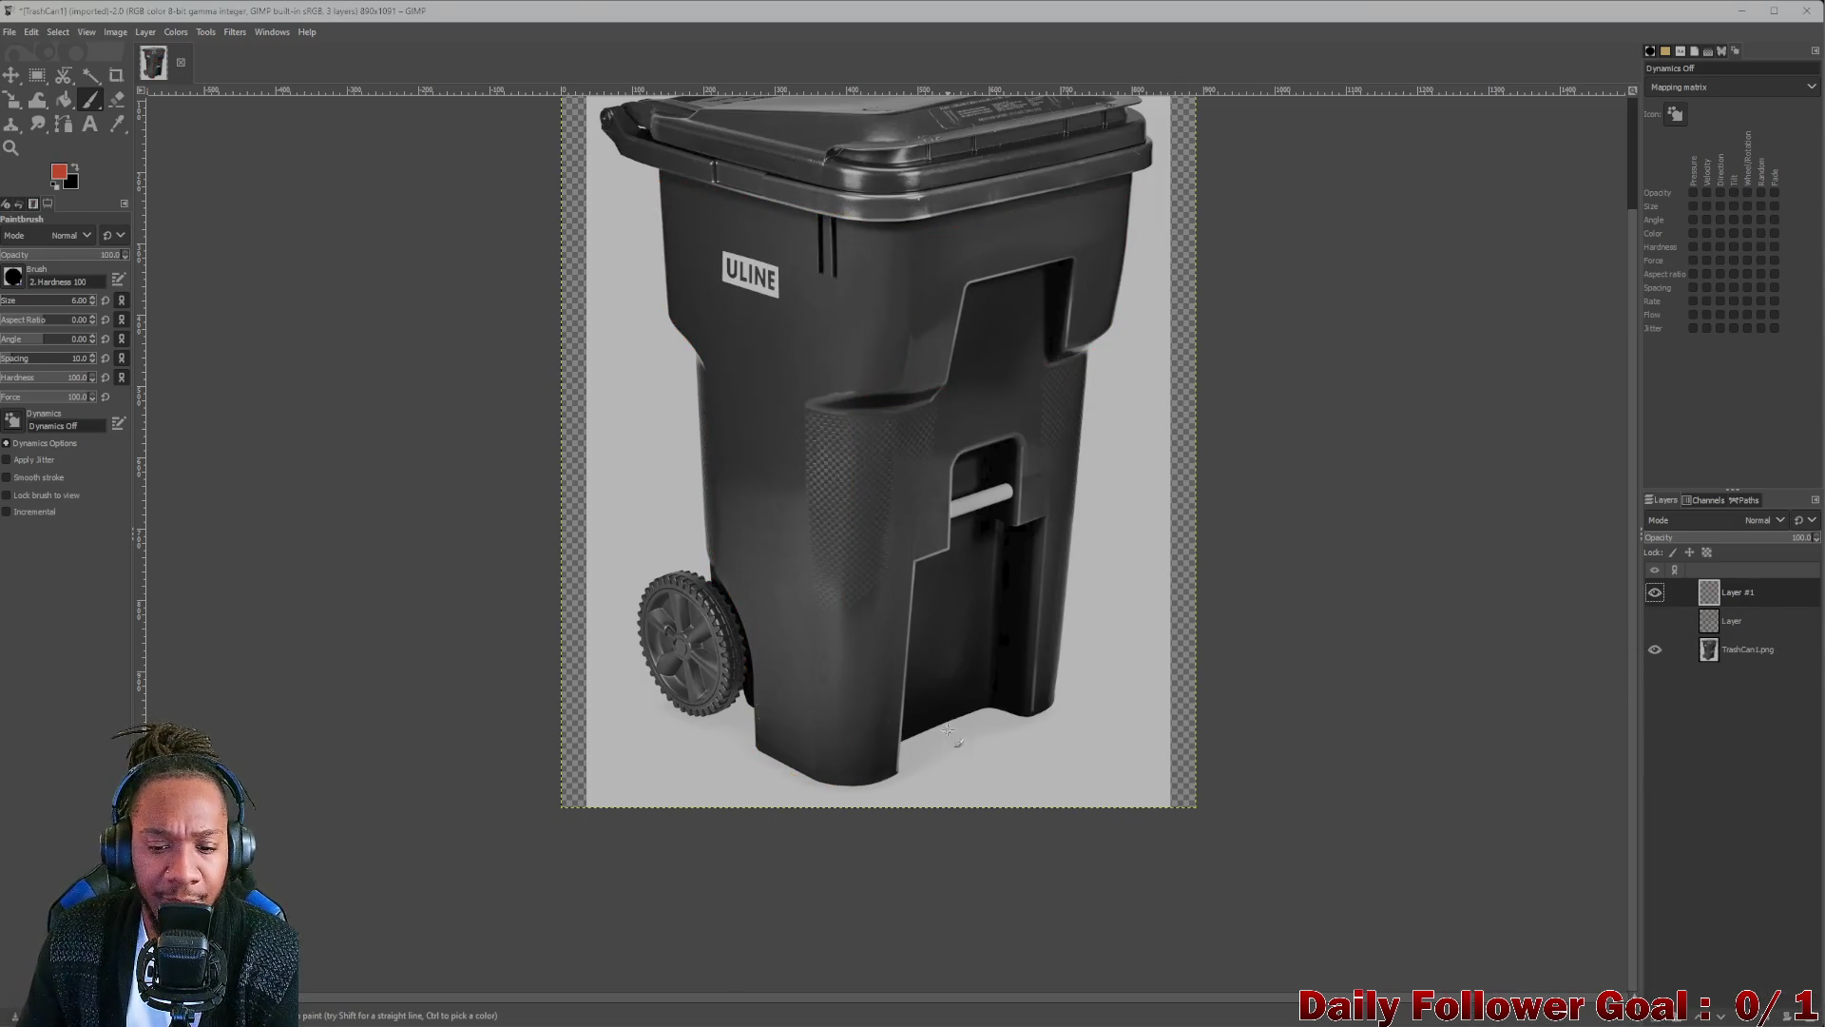
left_click_drag(950, 723, 979, 418)
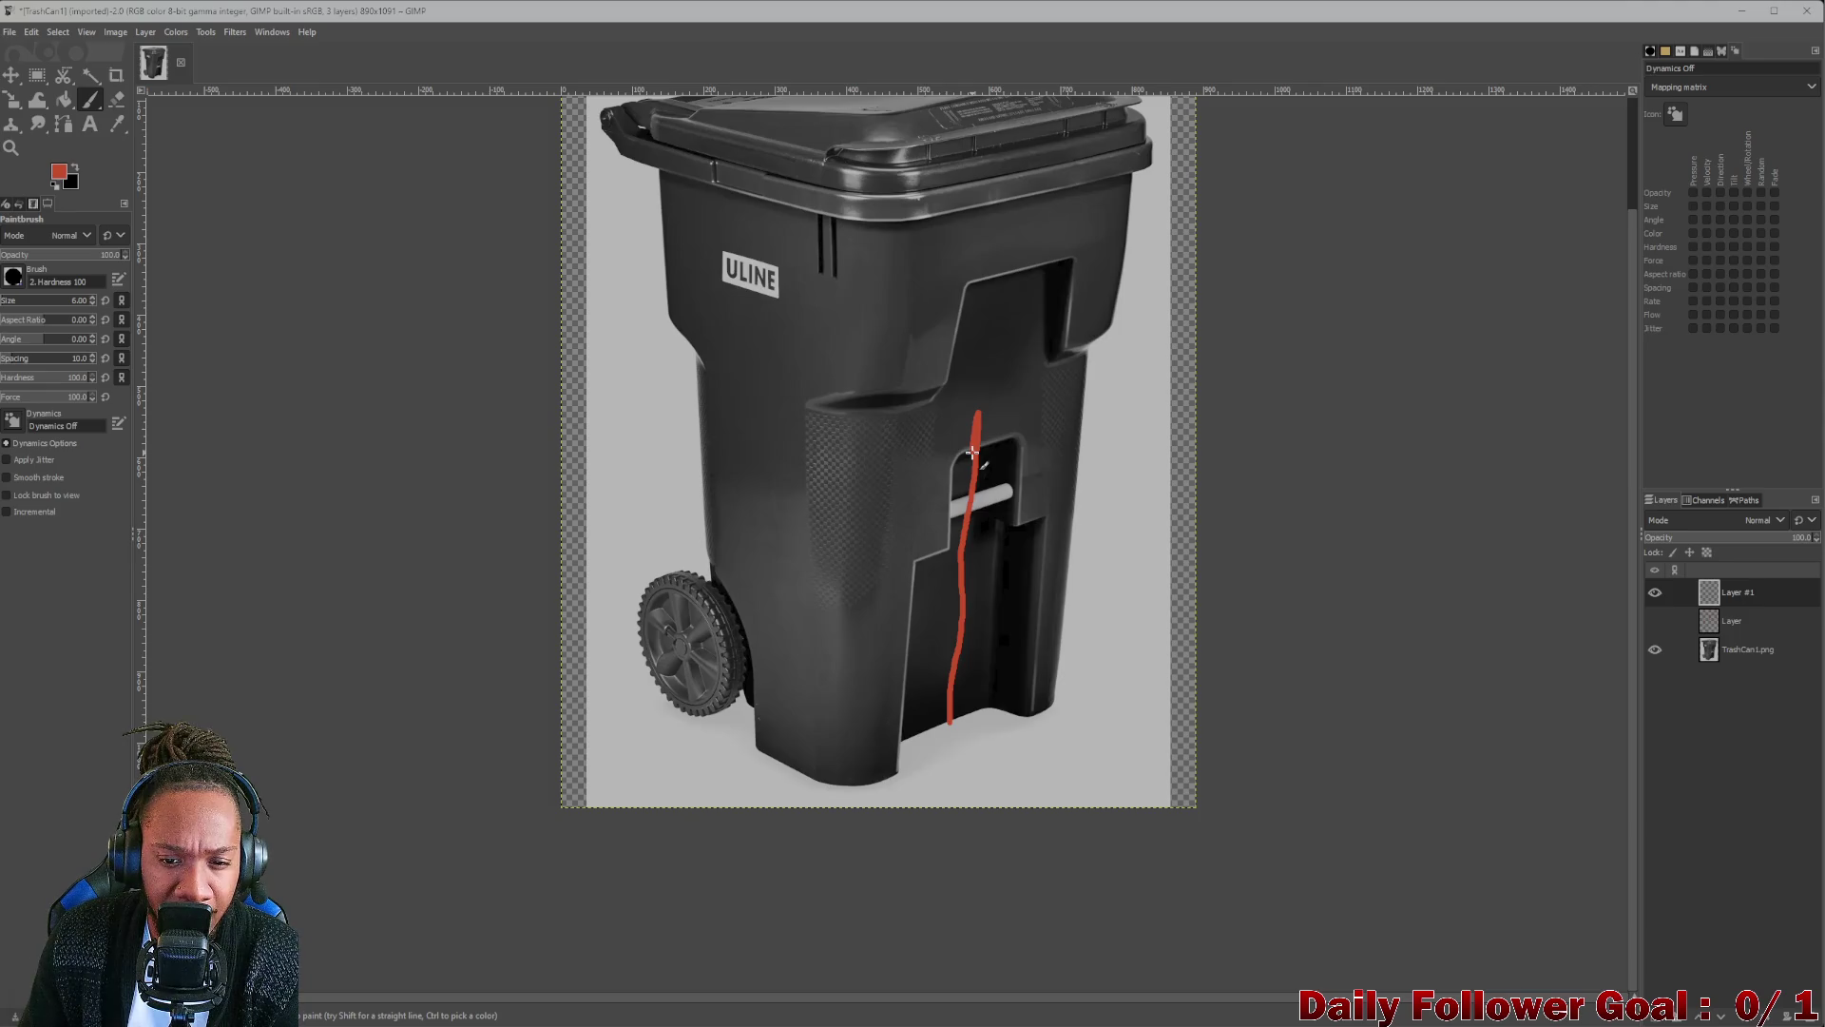
Redo the red line higher up the bin's middle, then continue it straight down and along the base.
key("ctrl")
key("ctrl+z")
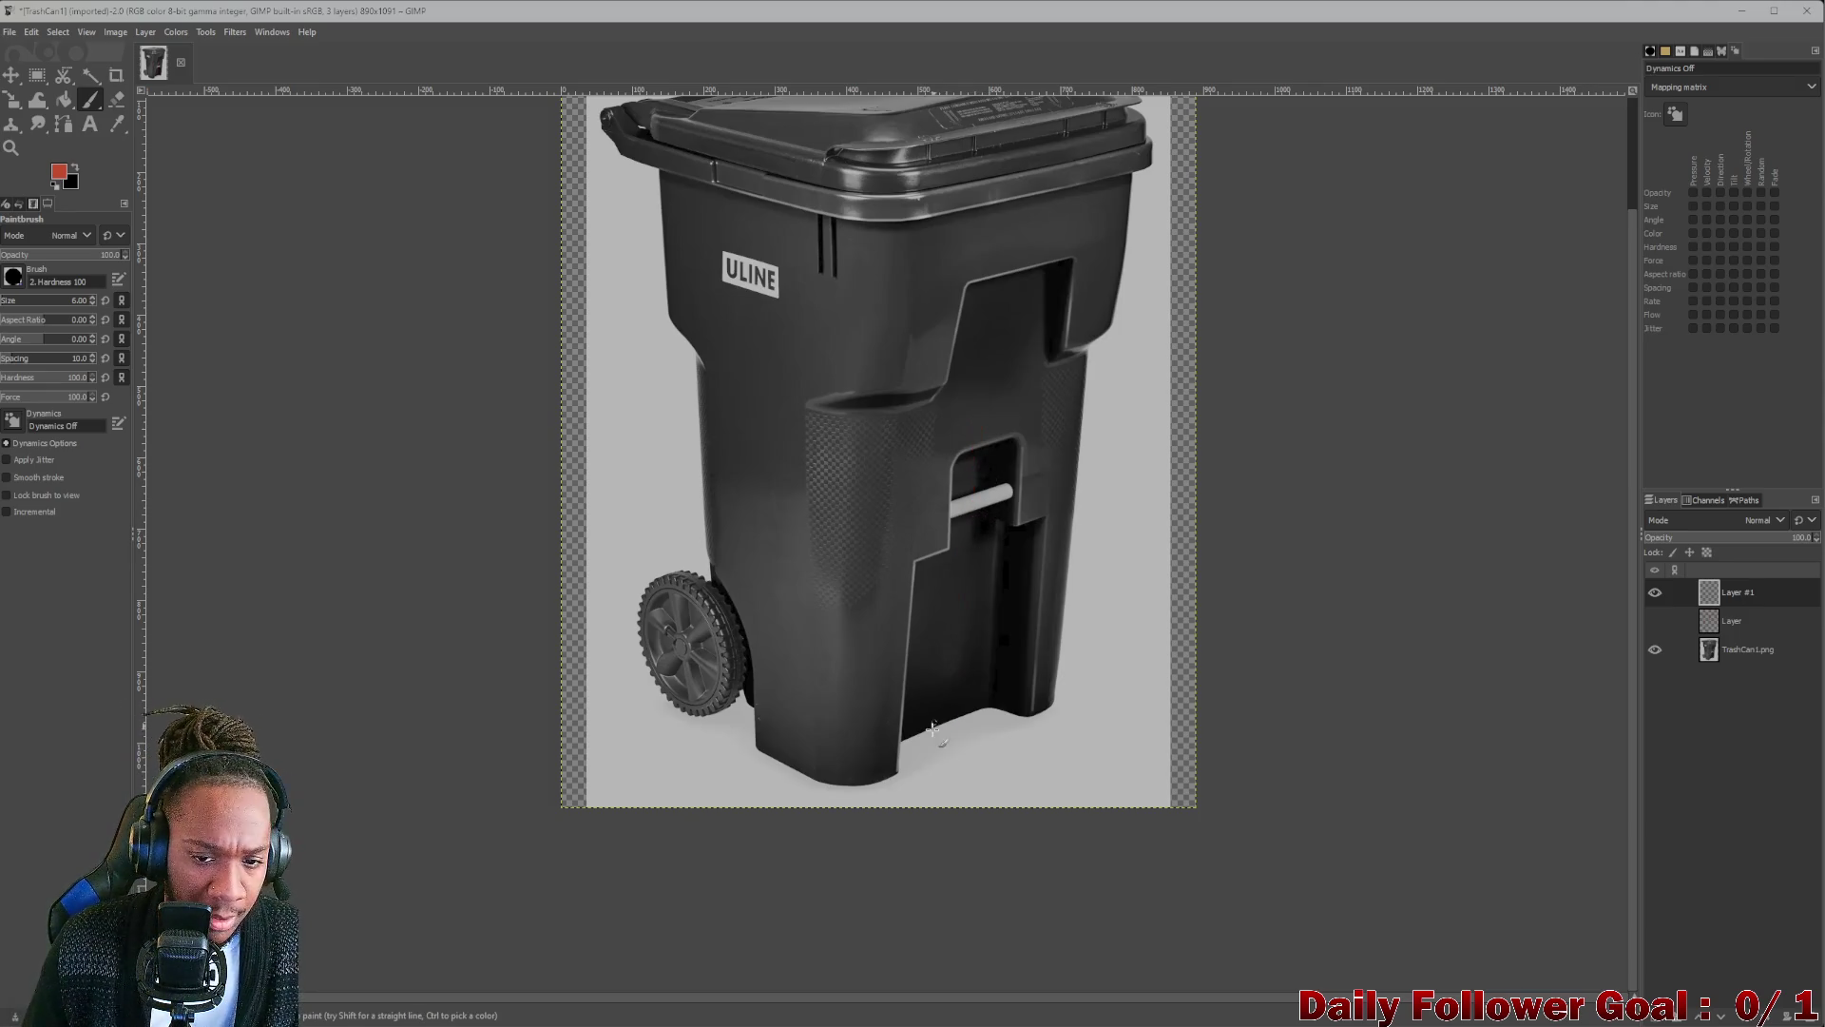
mouse_move(951, 720)
left_mouse_down()
mouse_move(981, 332)
mouse_move(1019, 274)
mouse_move(1015, 210)
left_mouse_up()
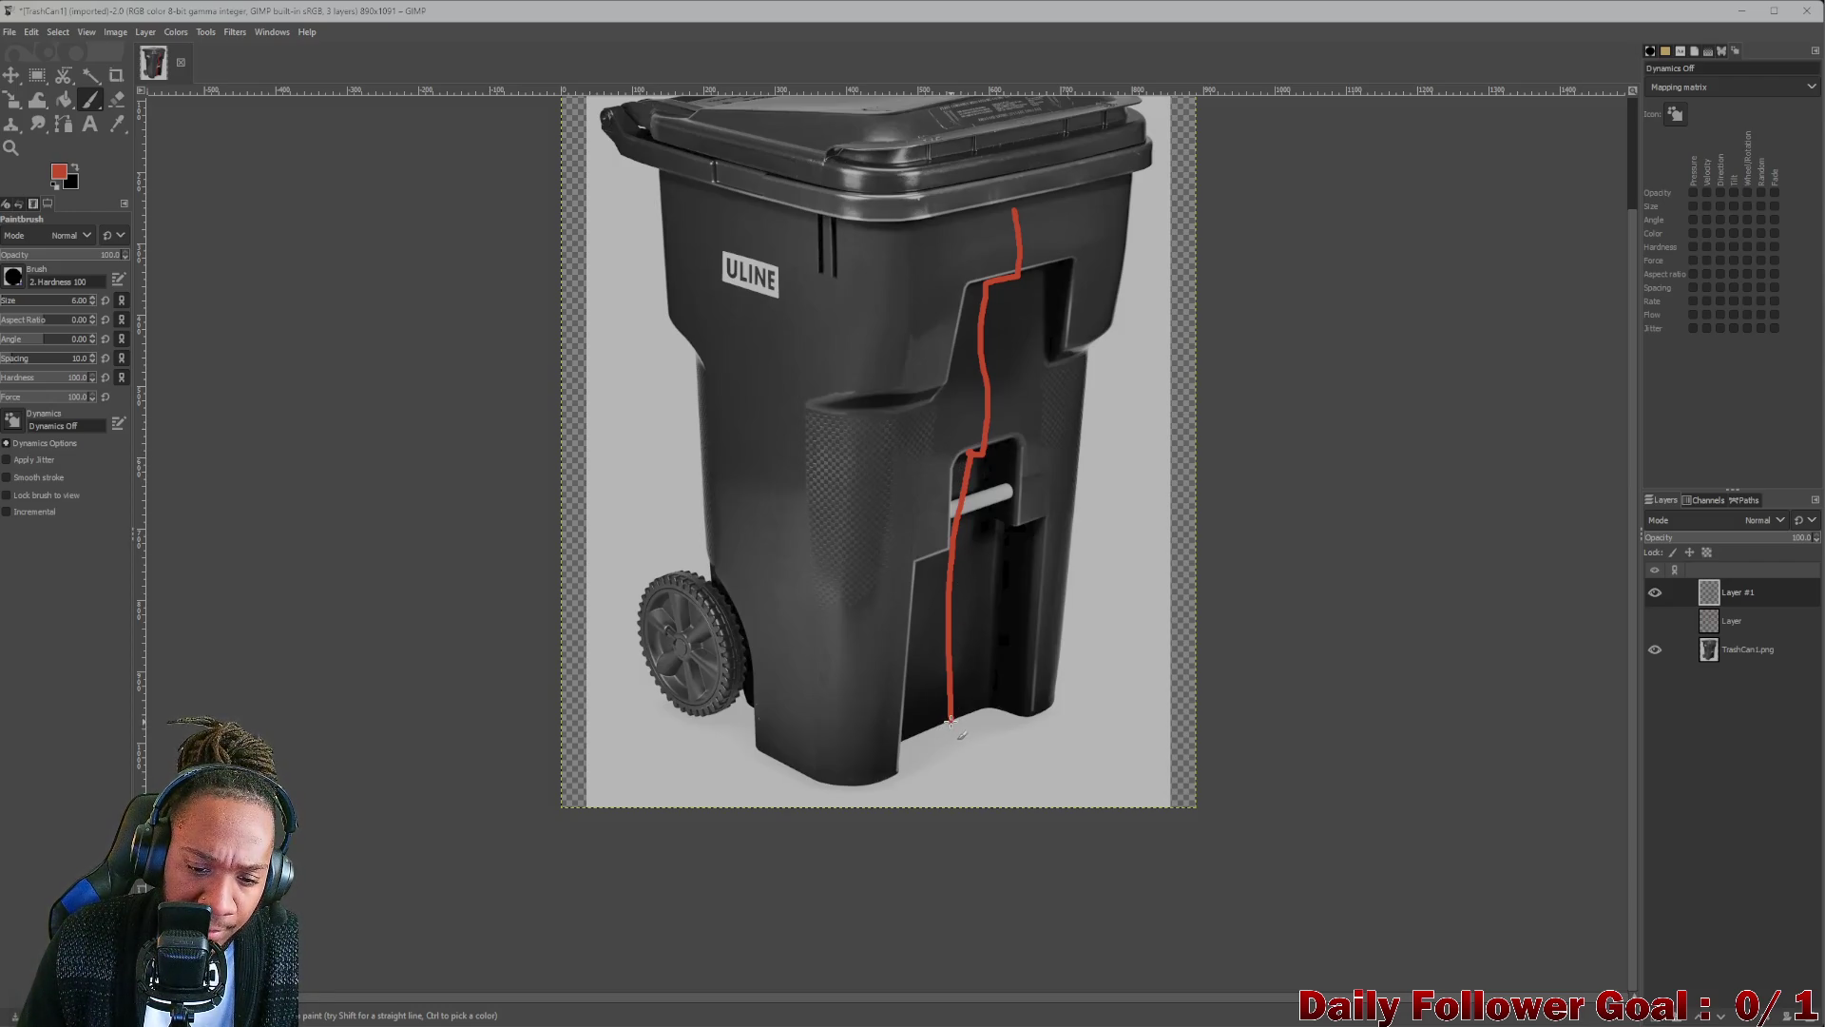
left_click(912, 736, "shift")
left_click_drag(904, 781, 784, 780)
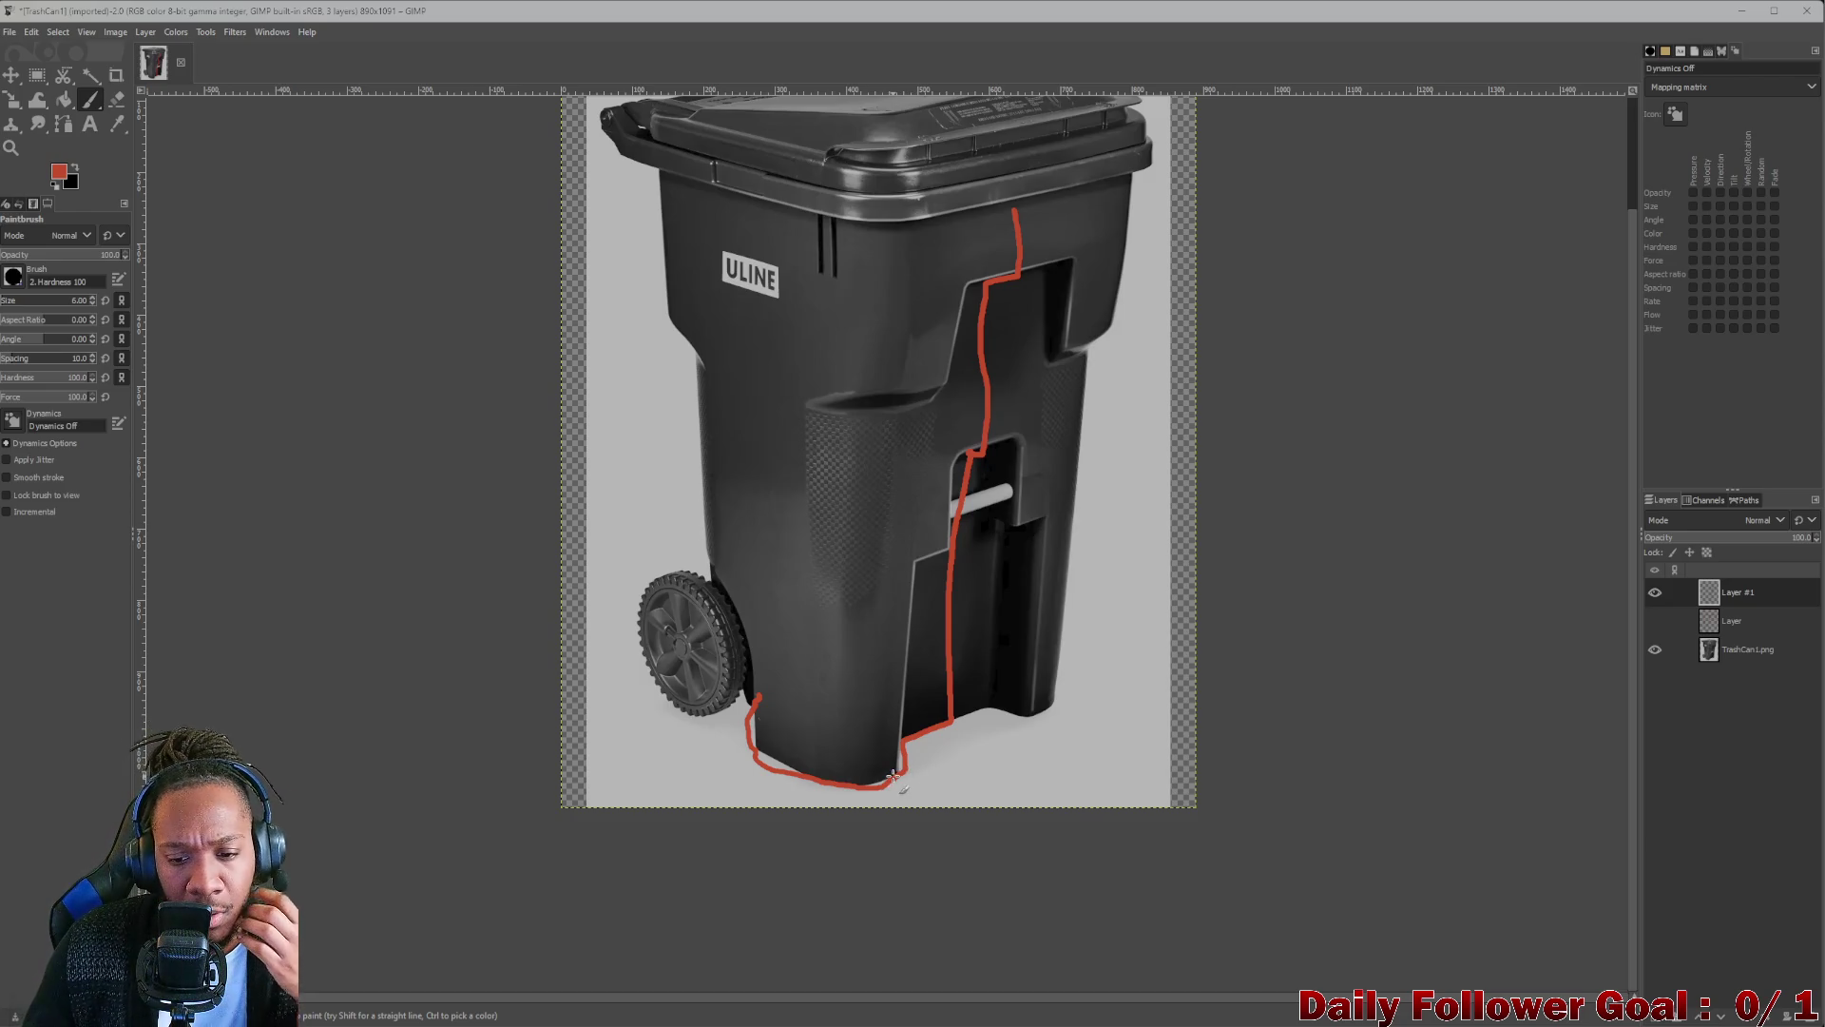
Minimize GIMP and other windows and start a new tab in the Uline browser window.
left_click(1743, 12)
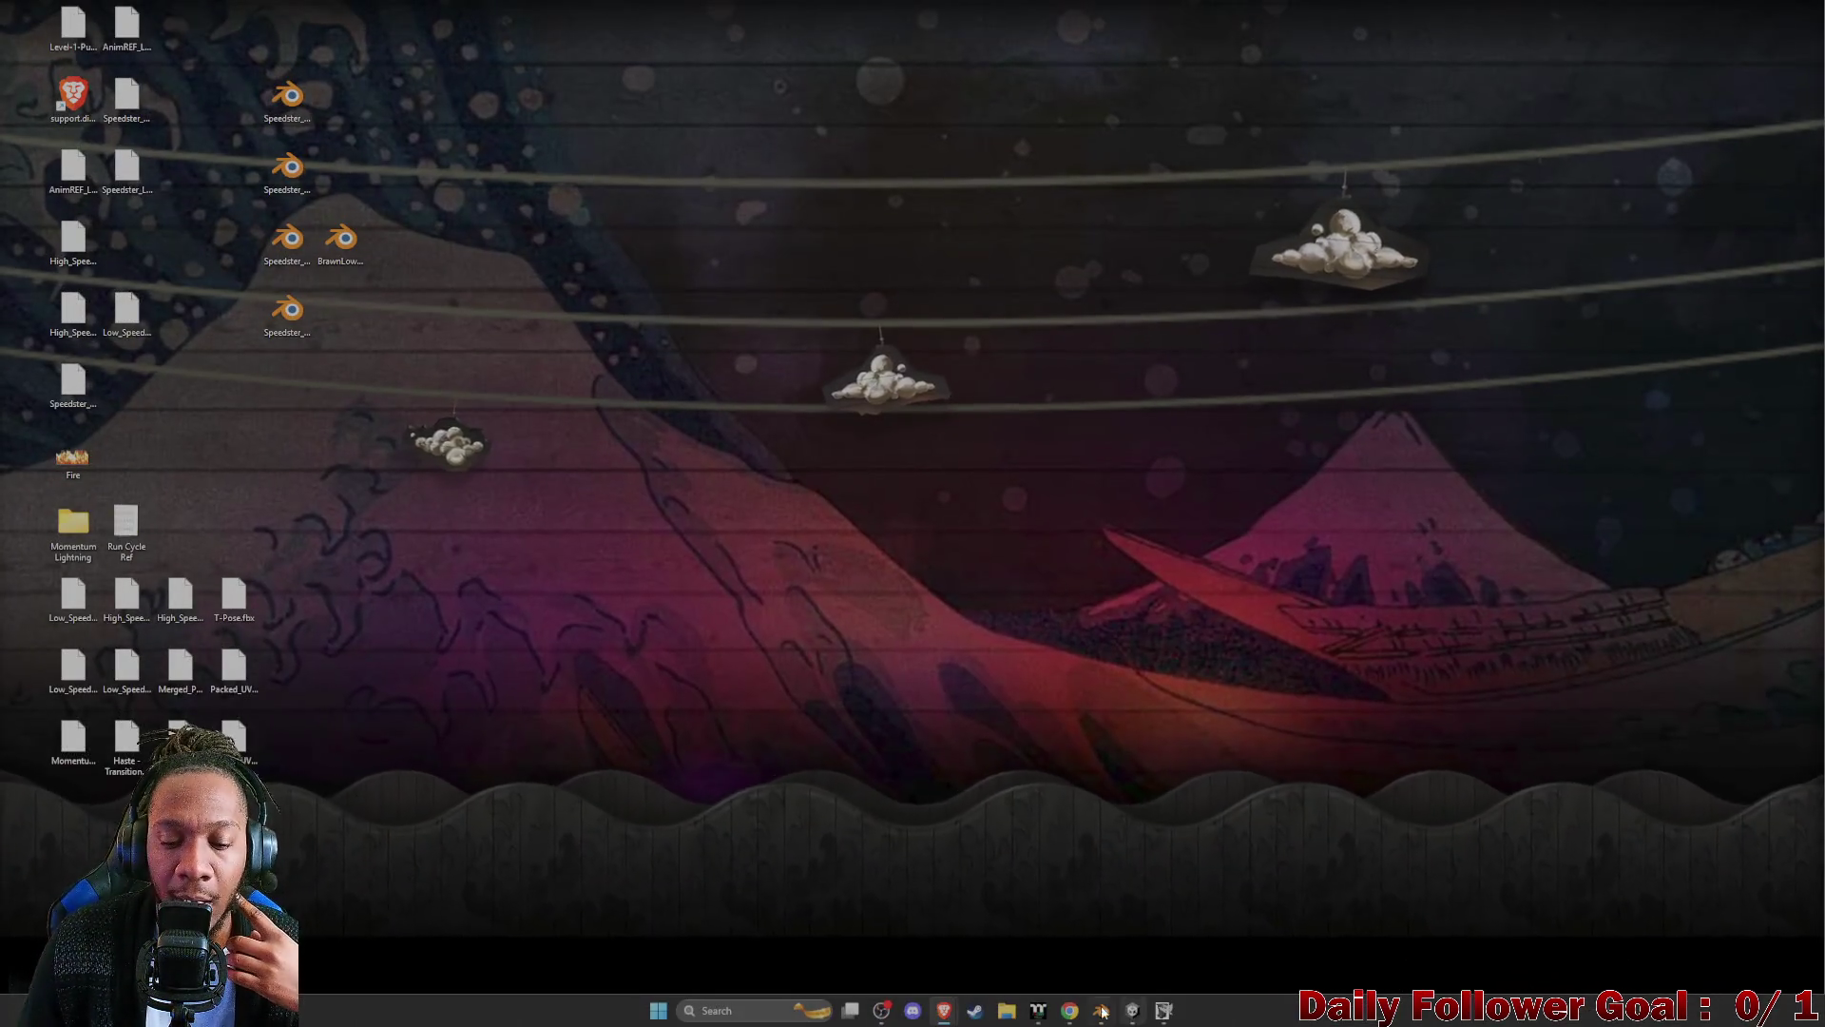
left_click(856, 1007)
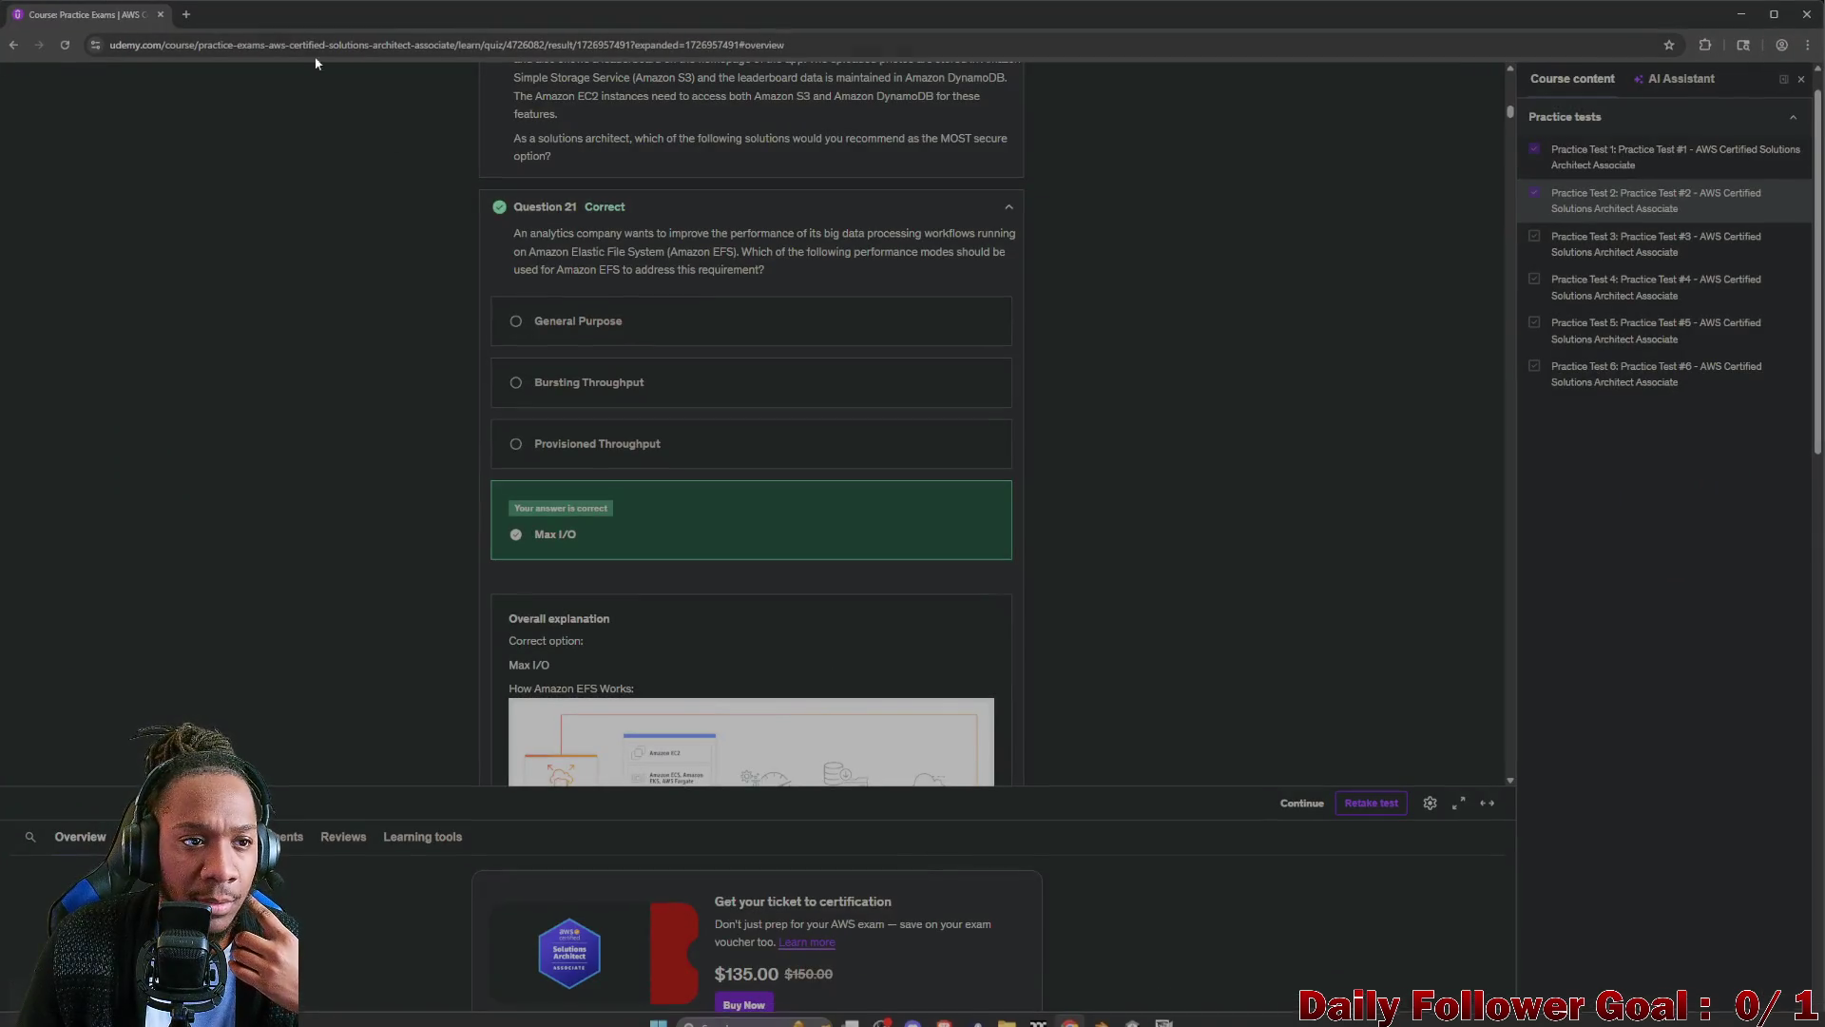
left_click(1743, 14)
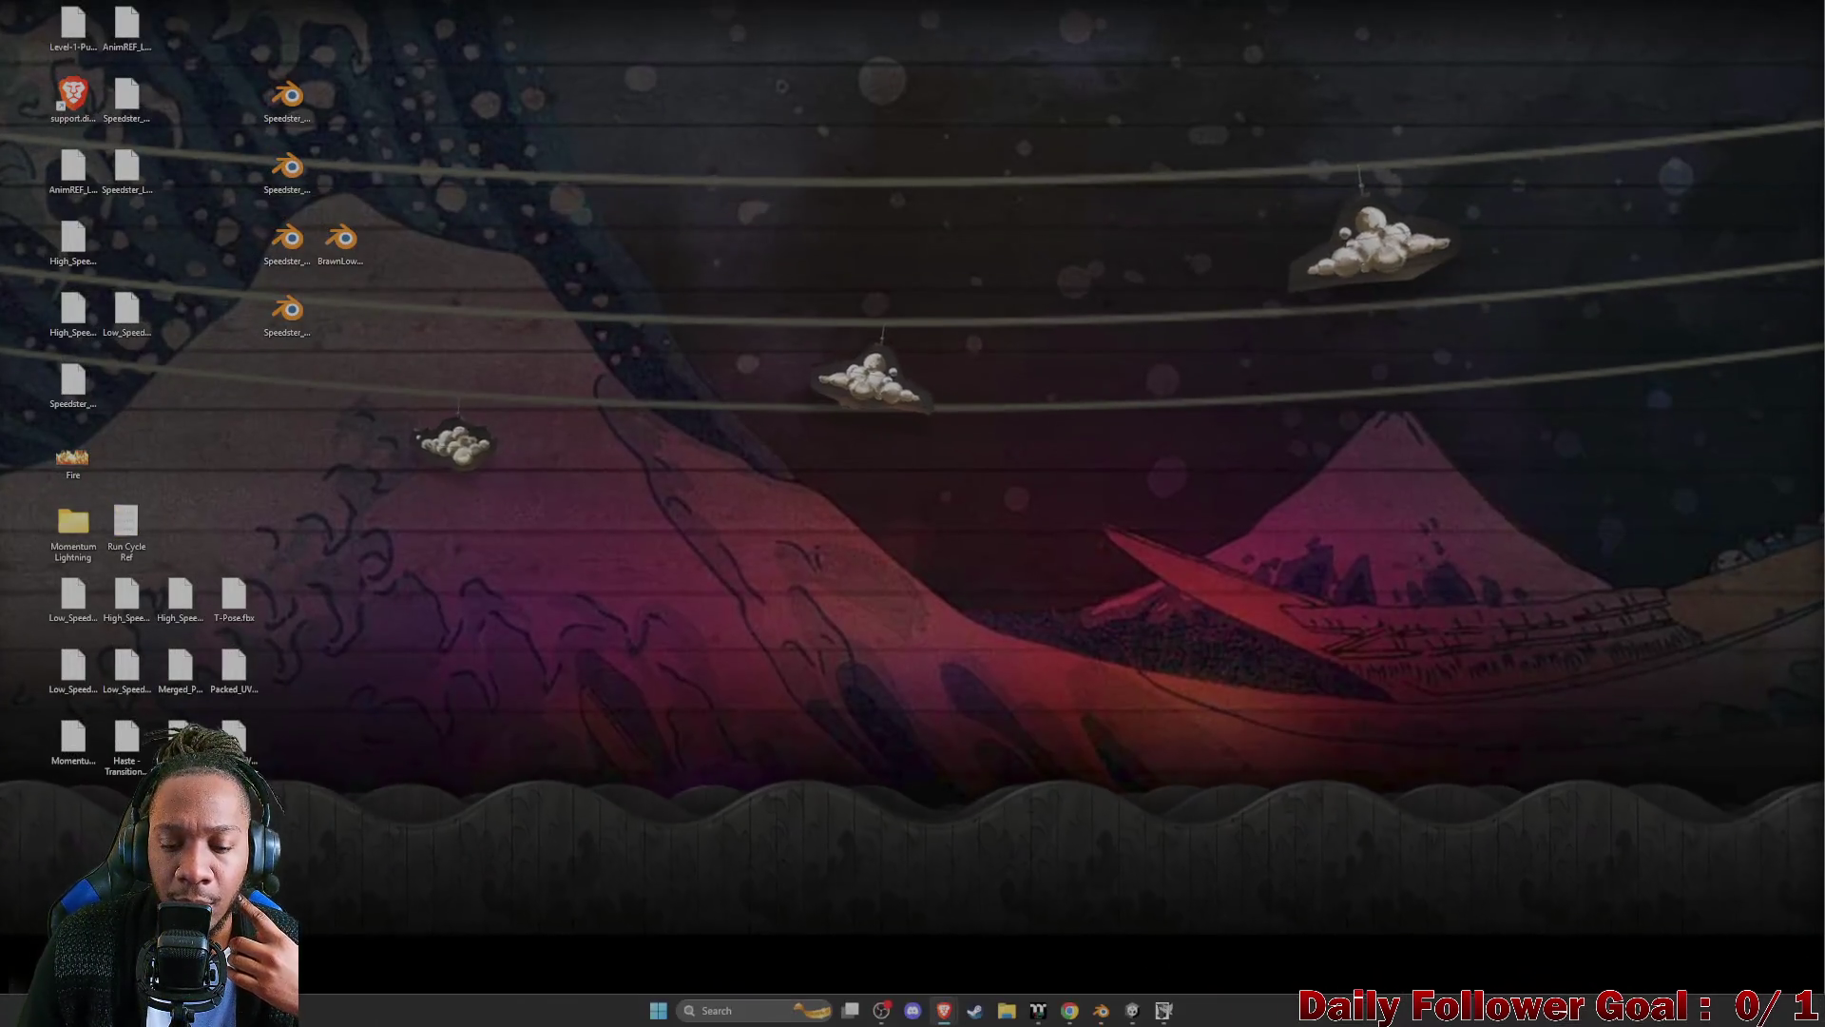
mouse_move(943, 1010)
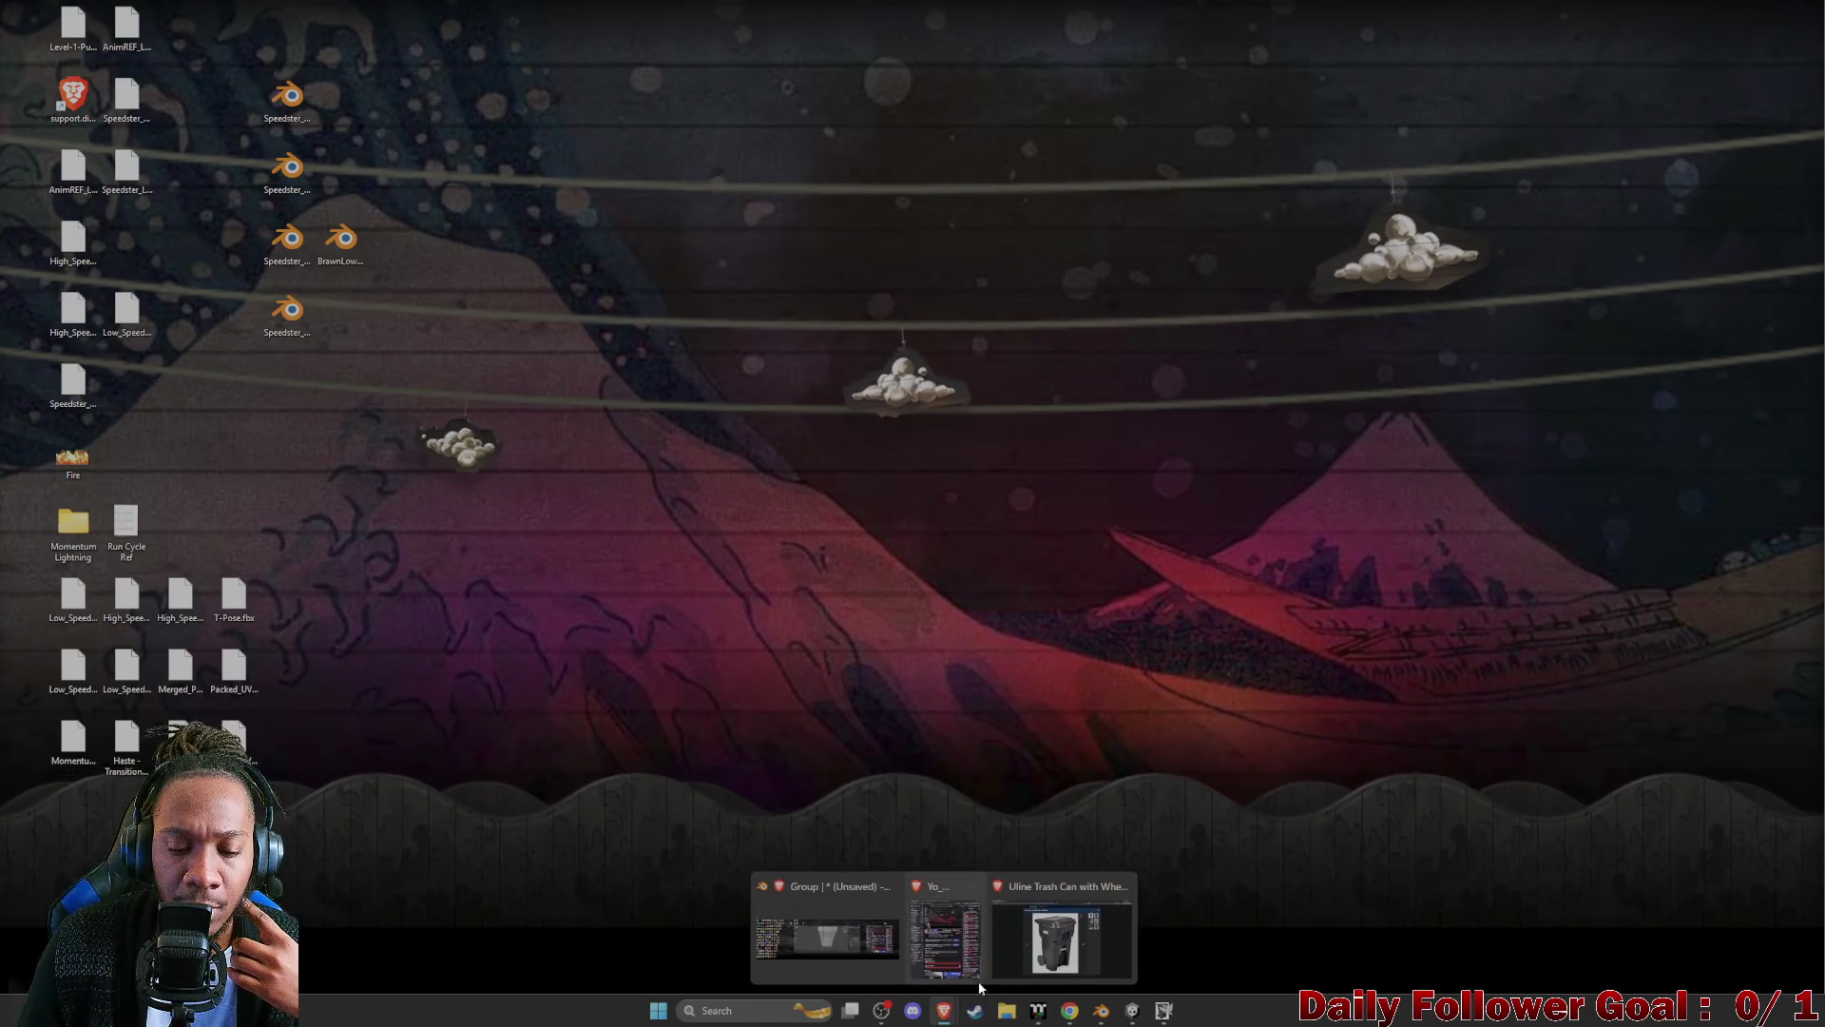
left_click(1059, 942)
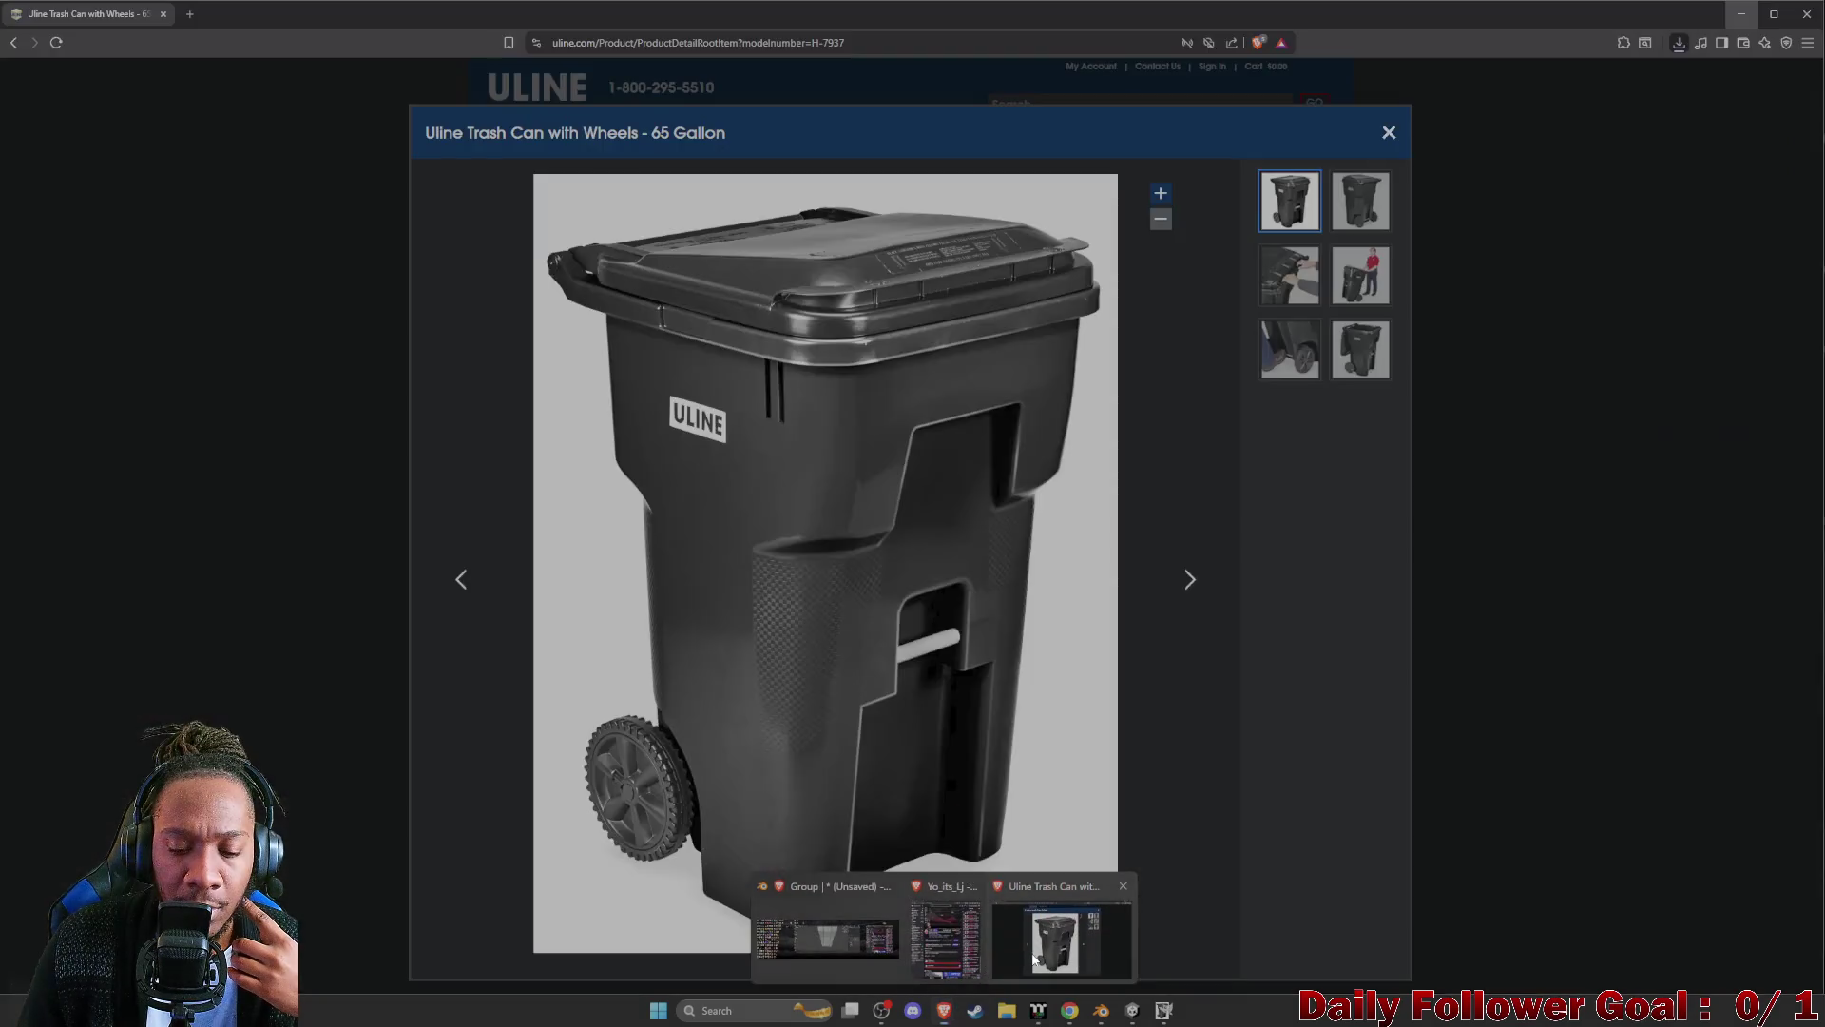
left_click(190, 19)
type("ul")
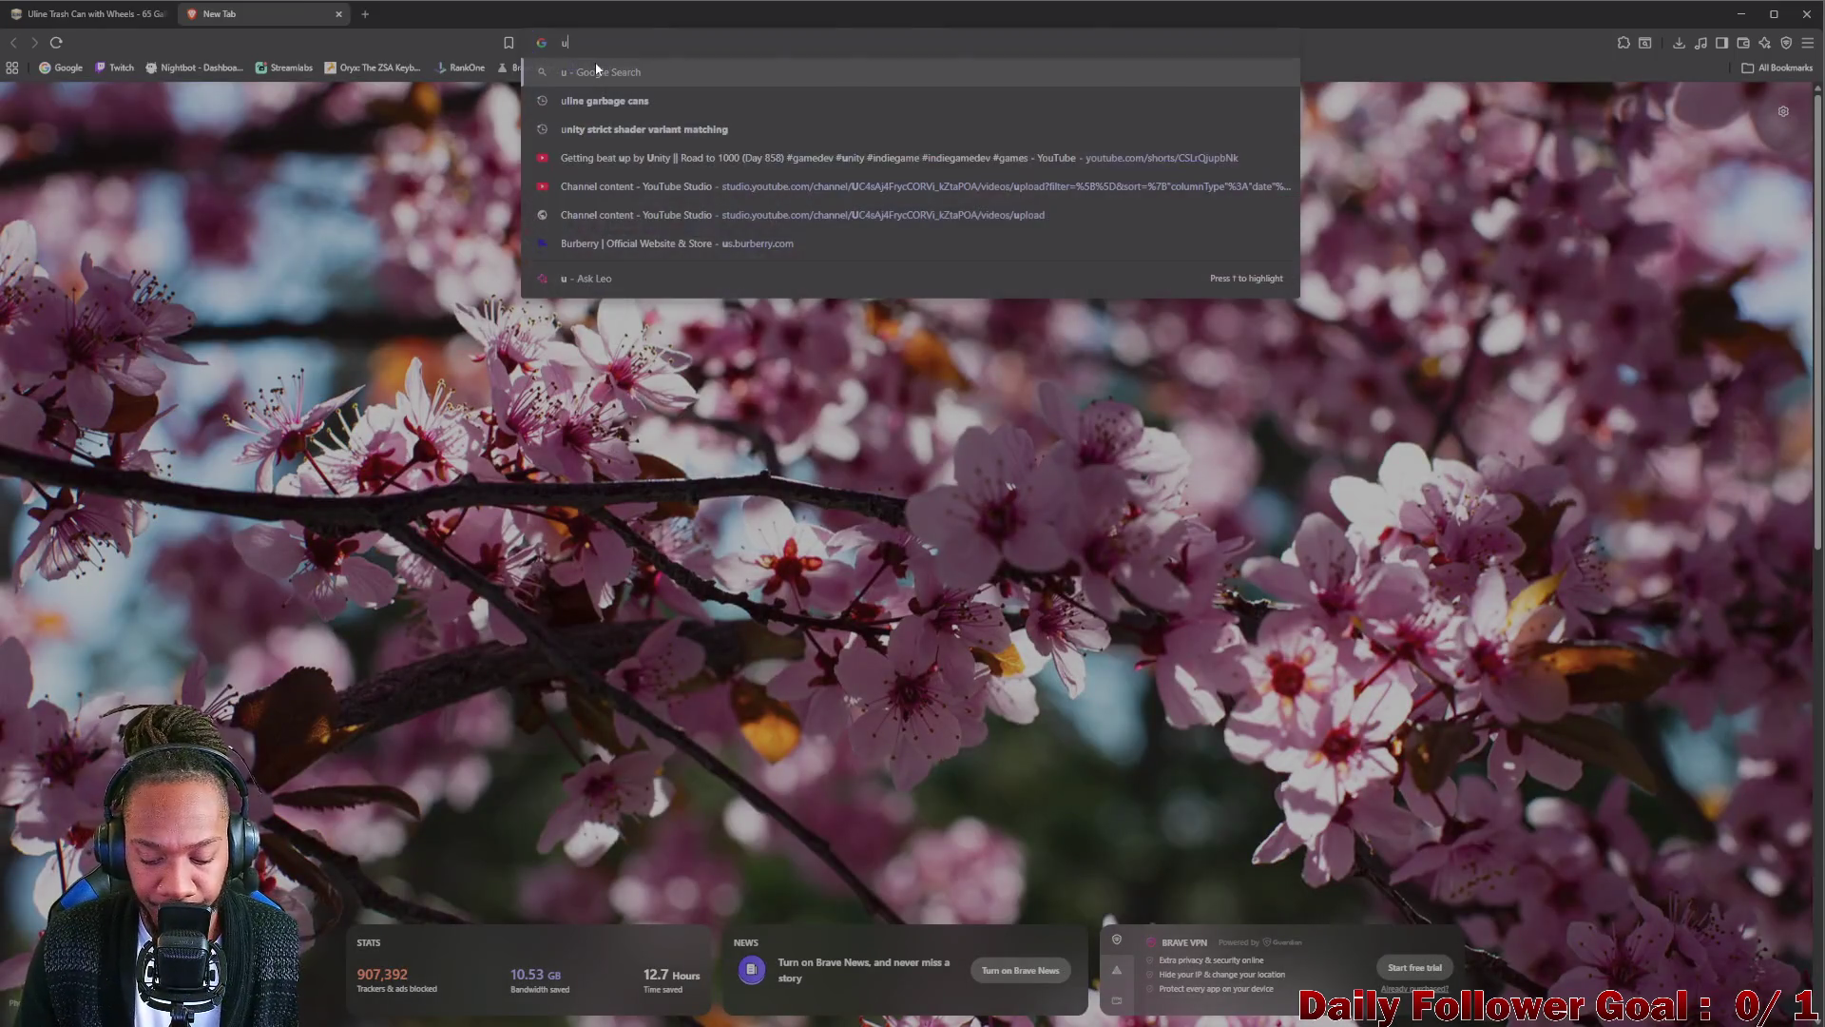
type("ine tr")
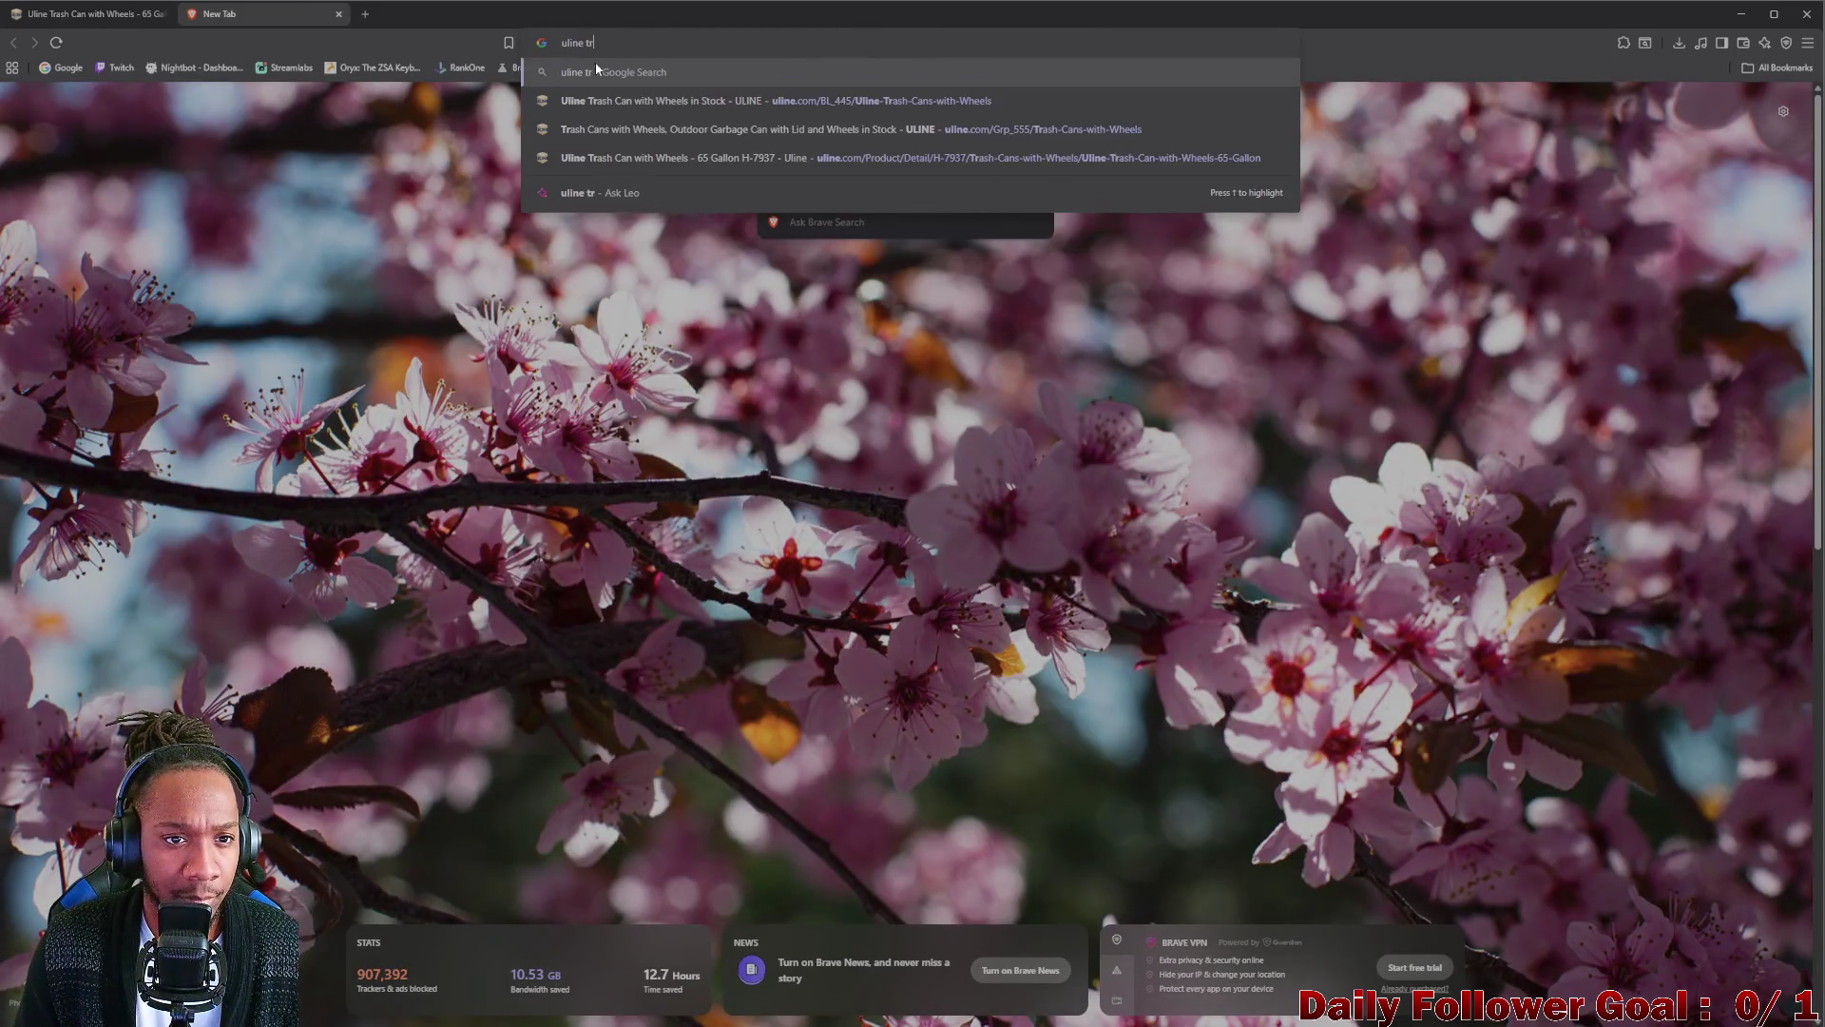
type("ashcan")
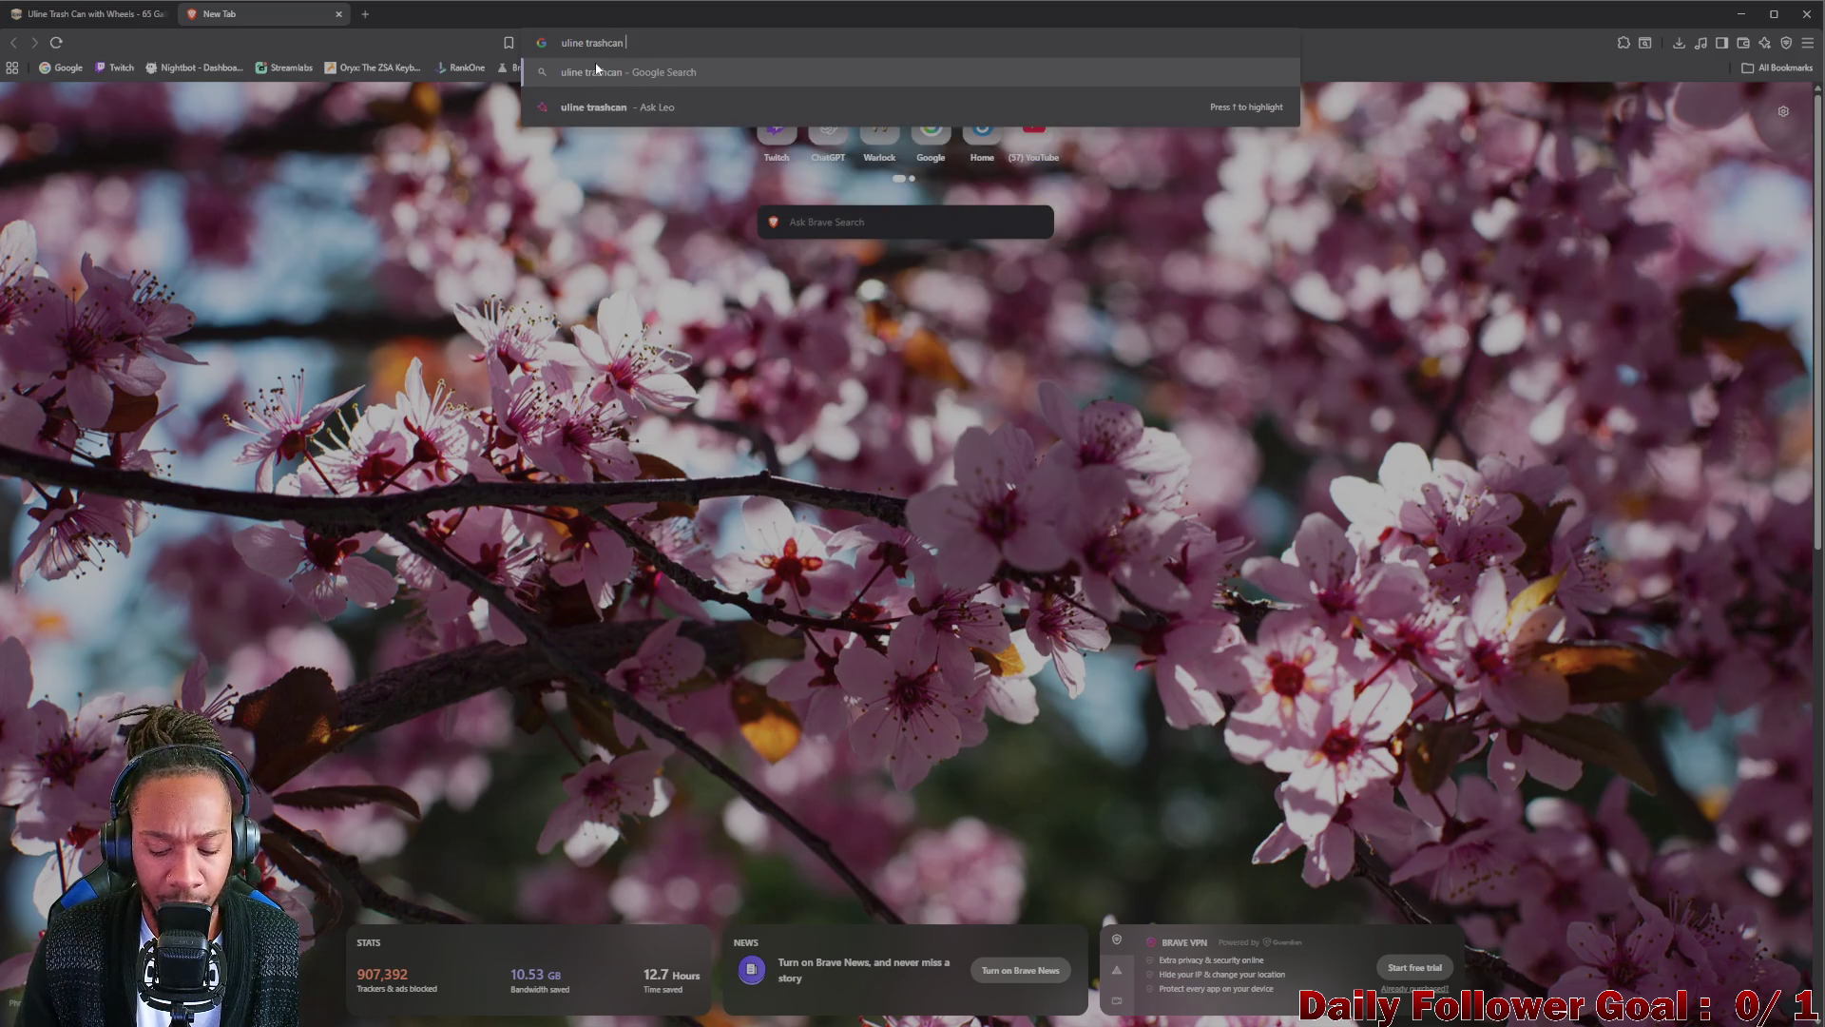
type("bottom")
Search Google Images for 'uline trashcan bottom', then trim the query back to 'uline trashcan'.
key("Return")
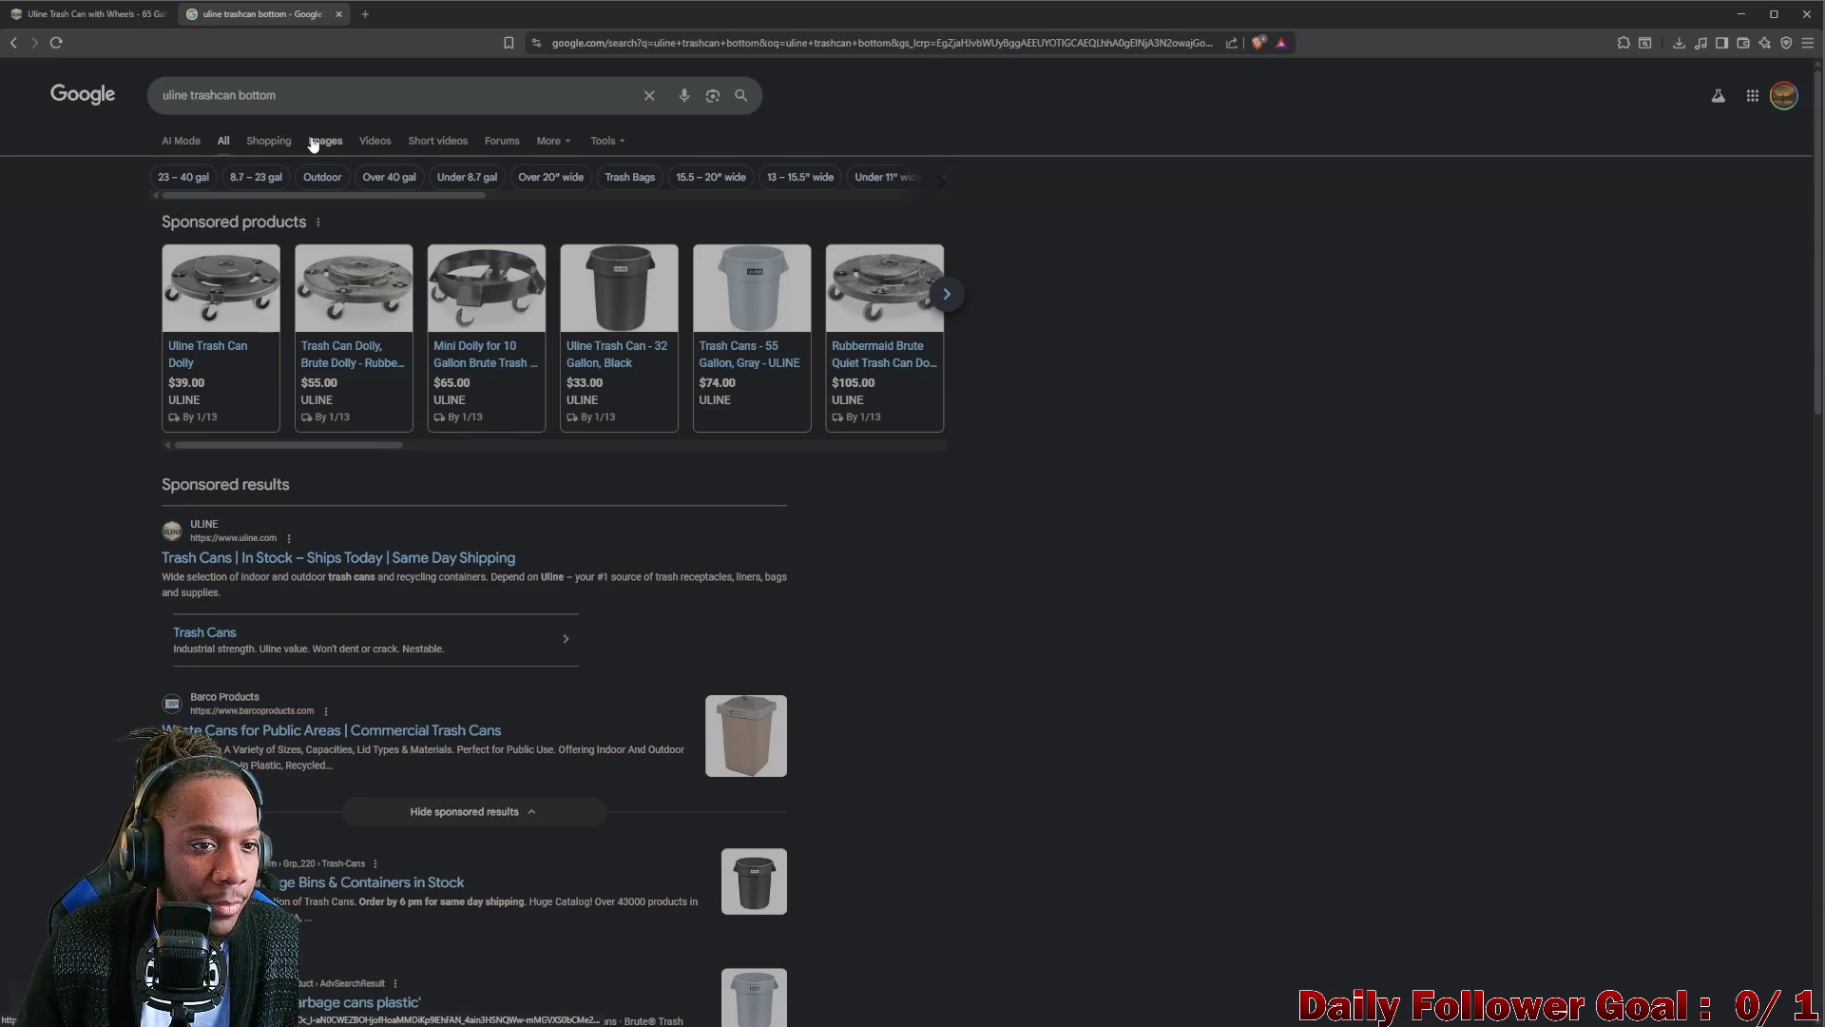
left_click(312, 135)
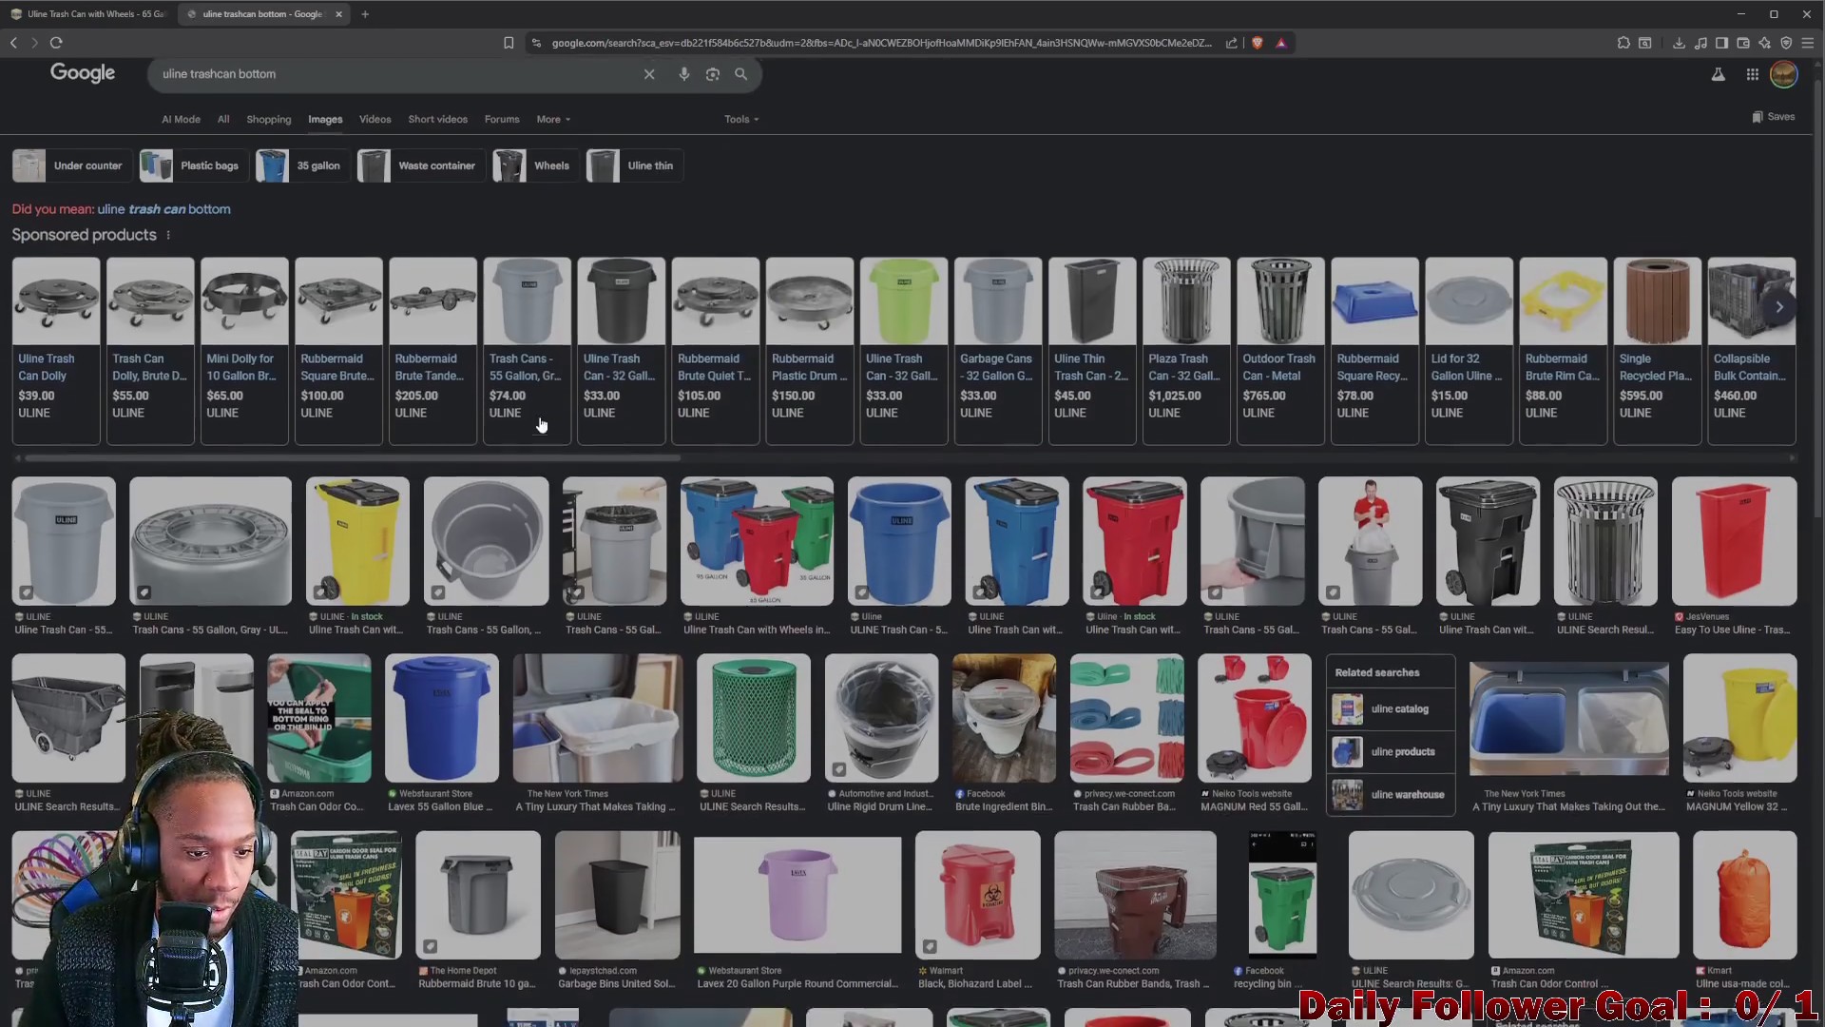
scroll(437, 443, "down", 2)
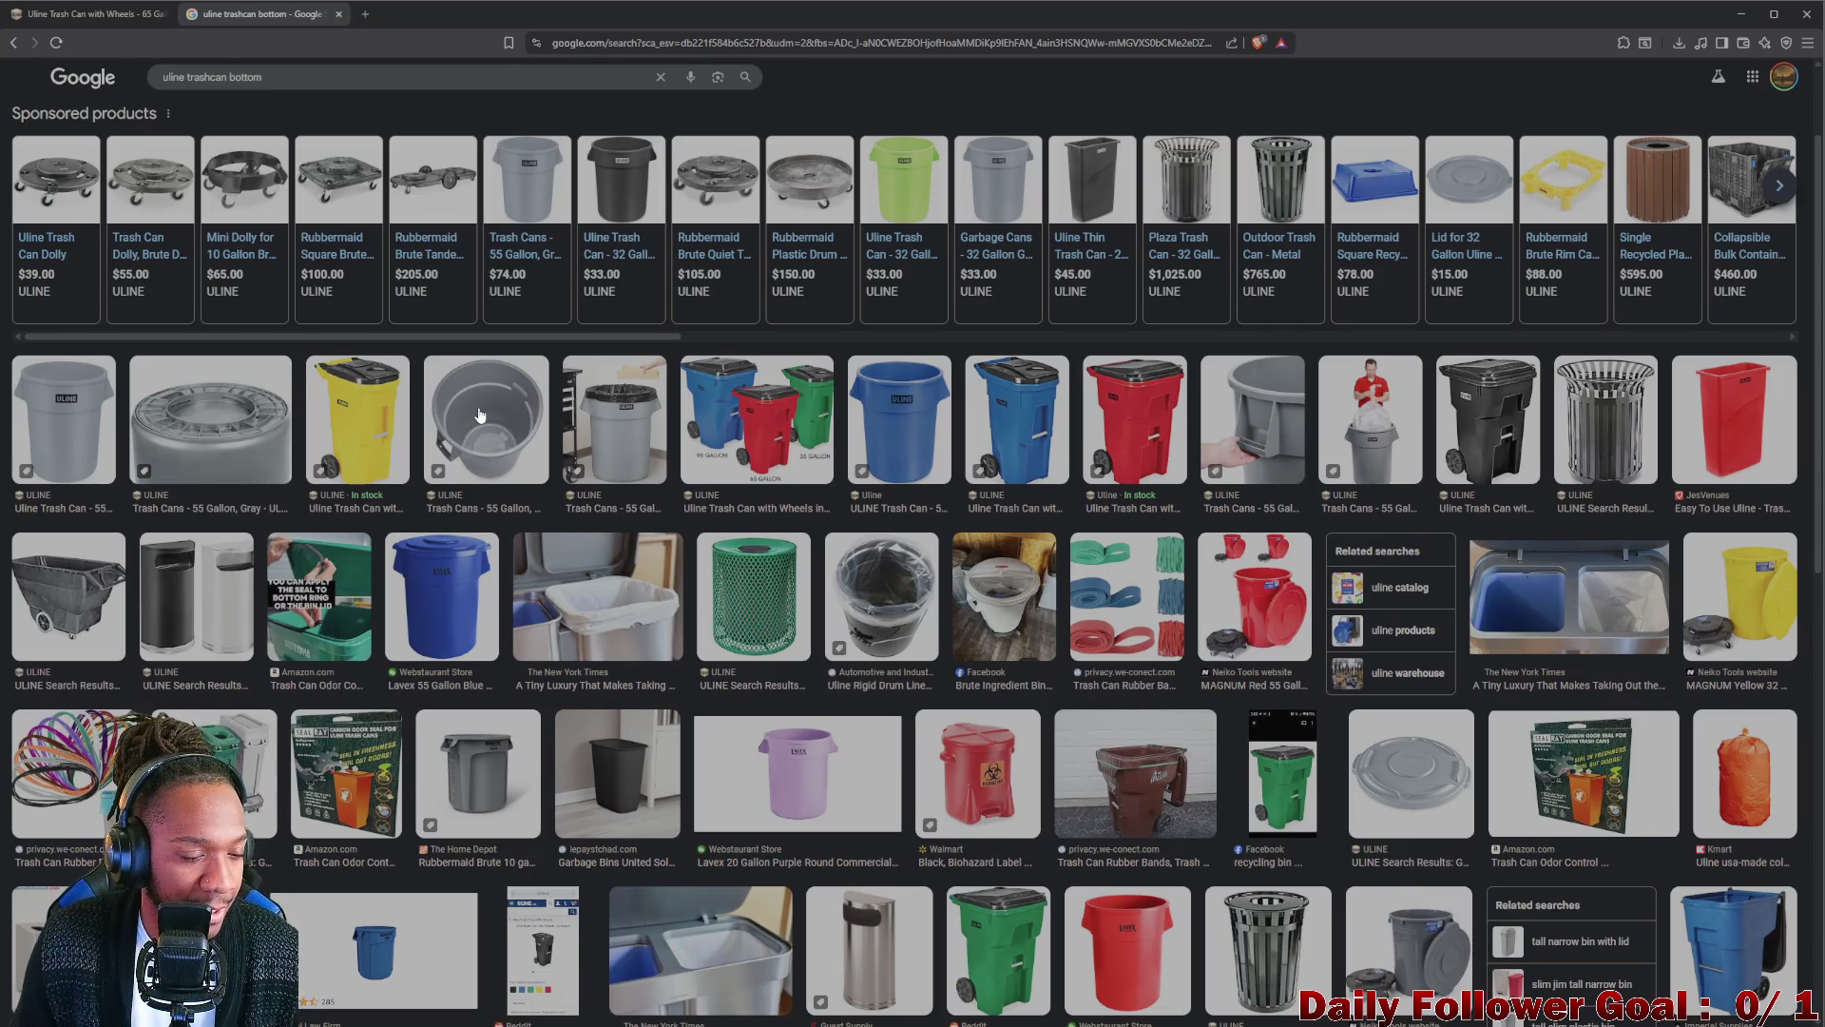
scroll(224, 542, "down", 1)
scroll(224, 542, "down", 2)
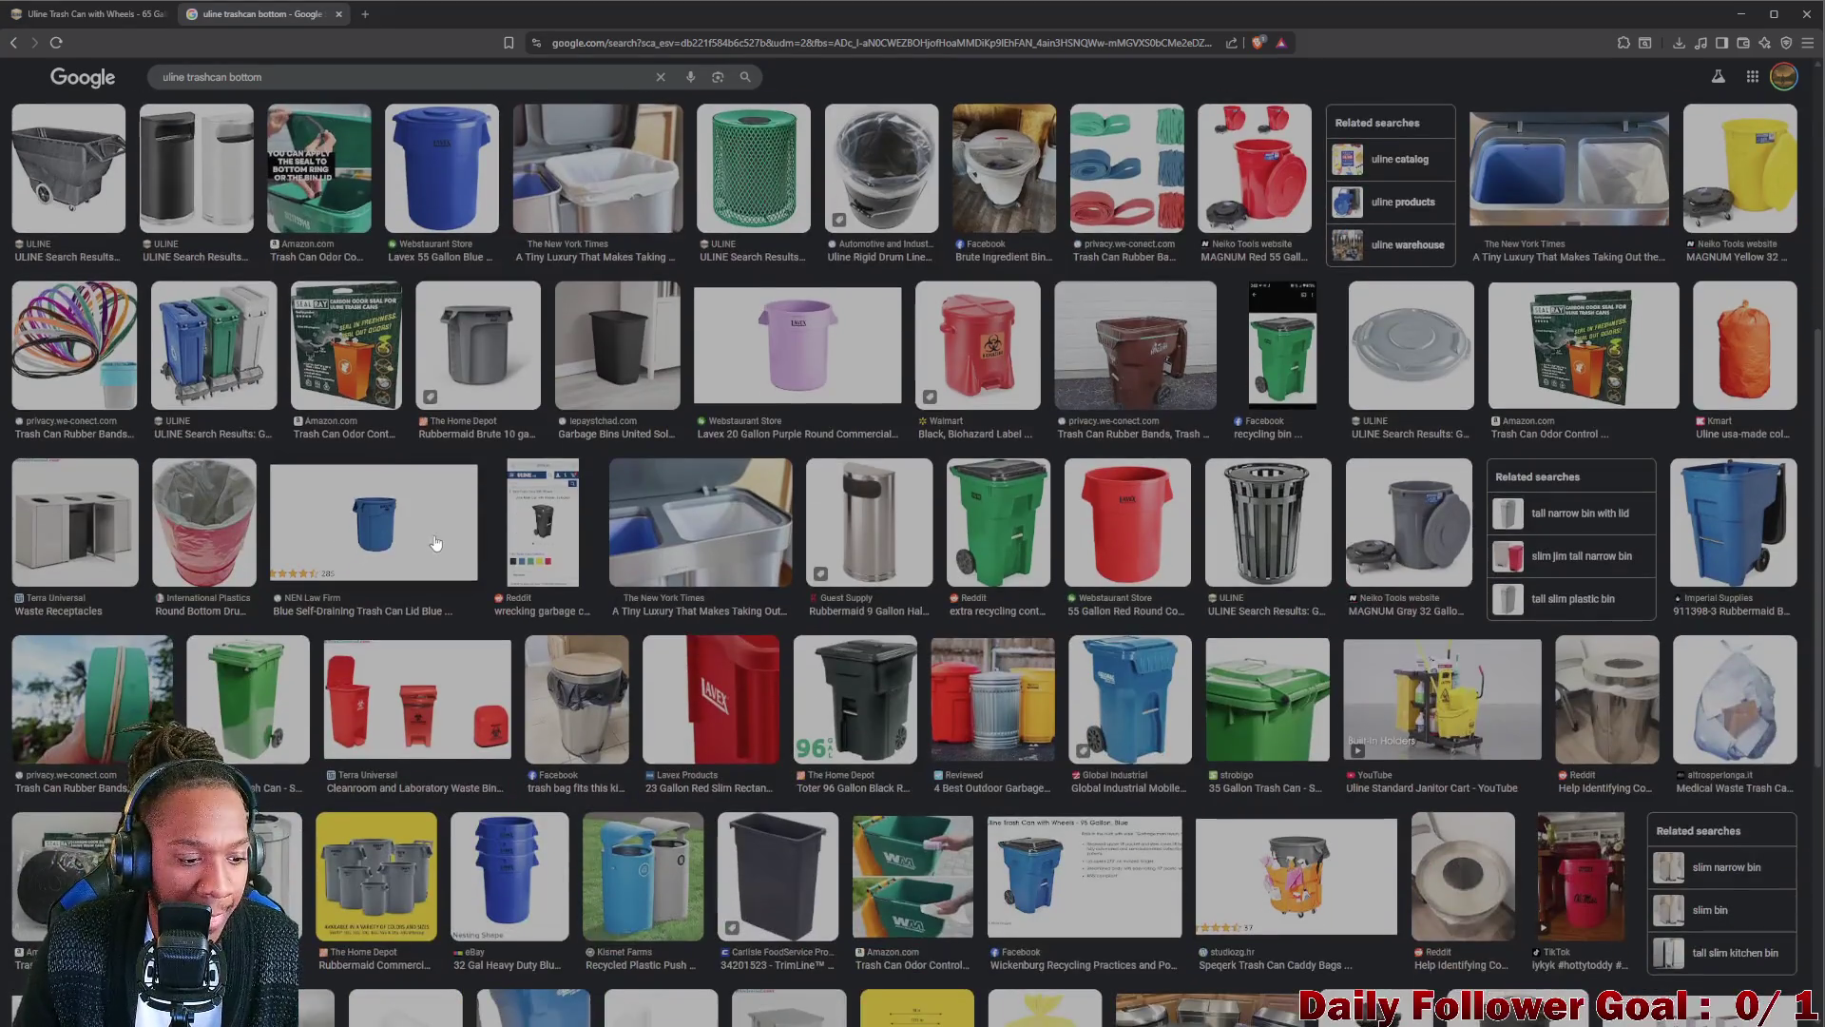
scroll(512, 479, "up", 3)
scroll(511, 479, "up", 1)
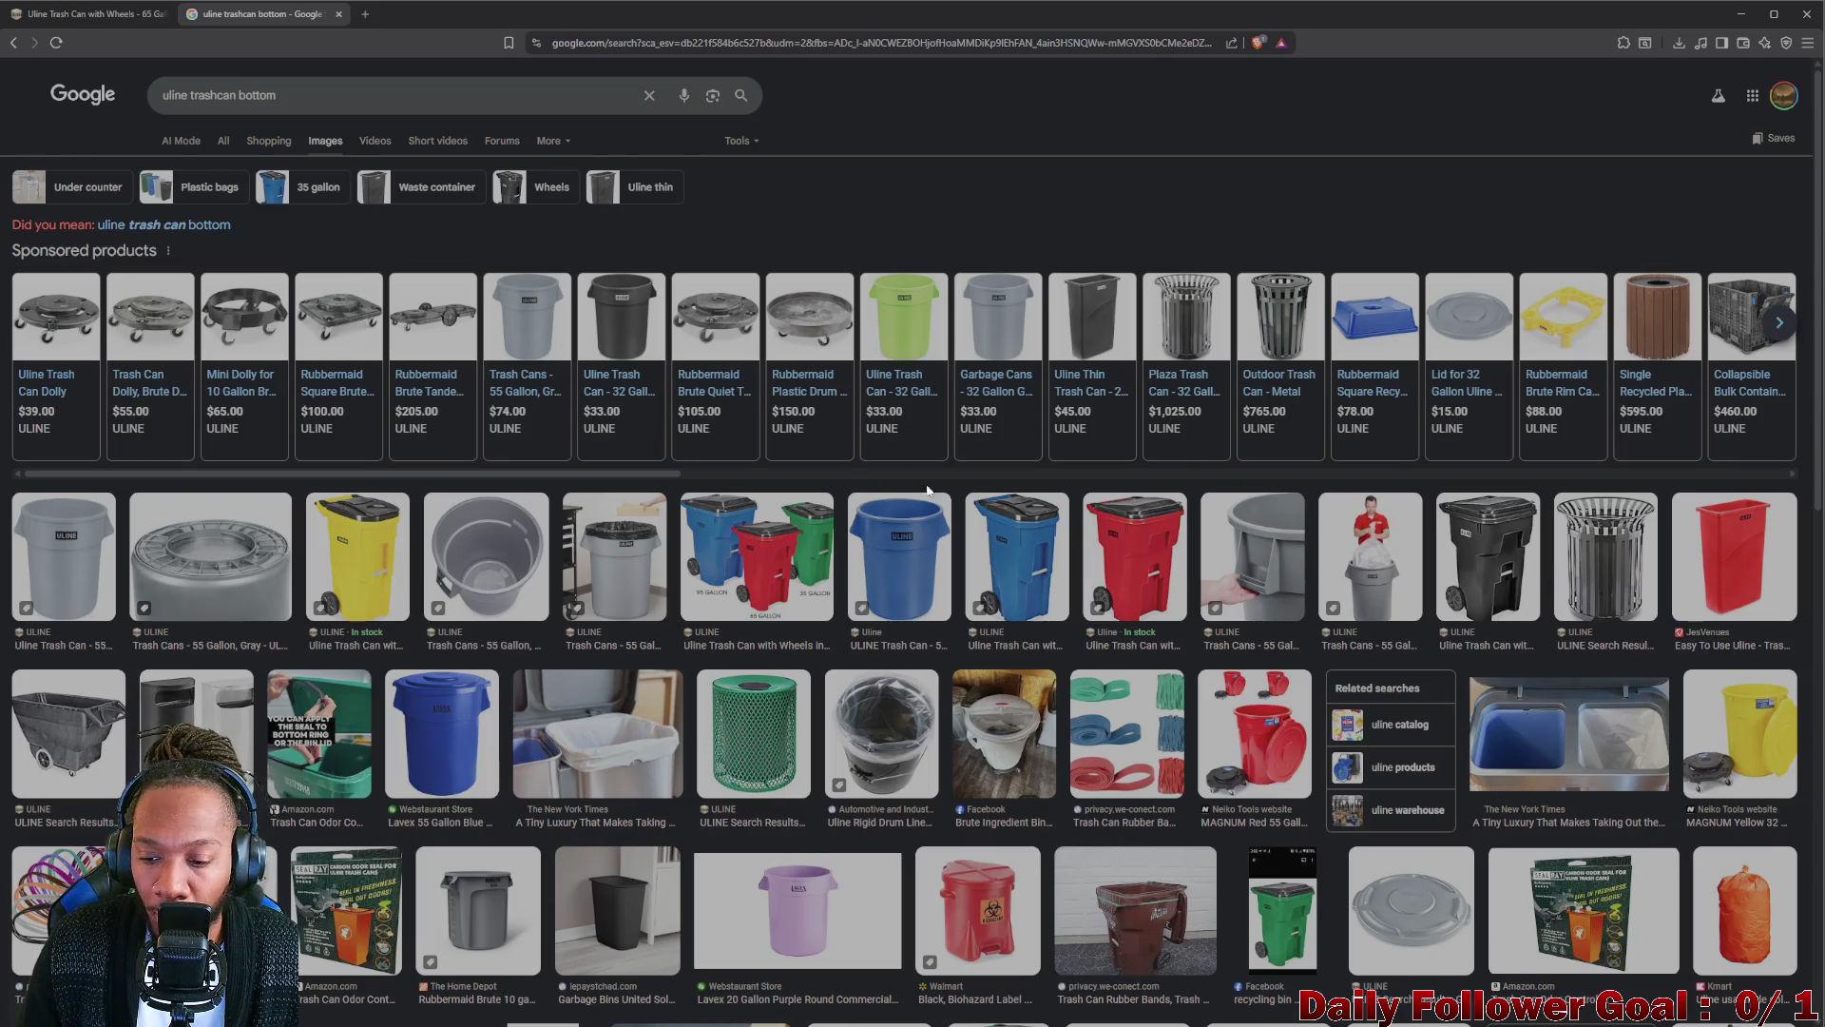
scroll(1006, 572, "down", 3)
scroll(1006, 573, "down", 2)
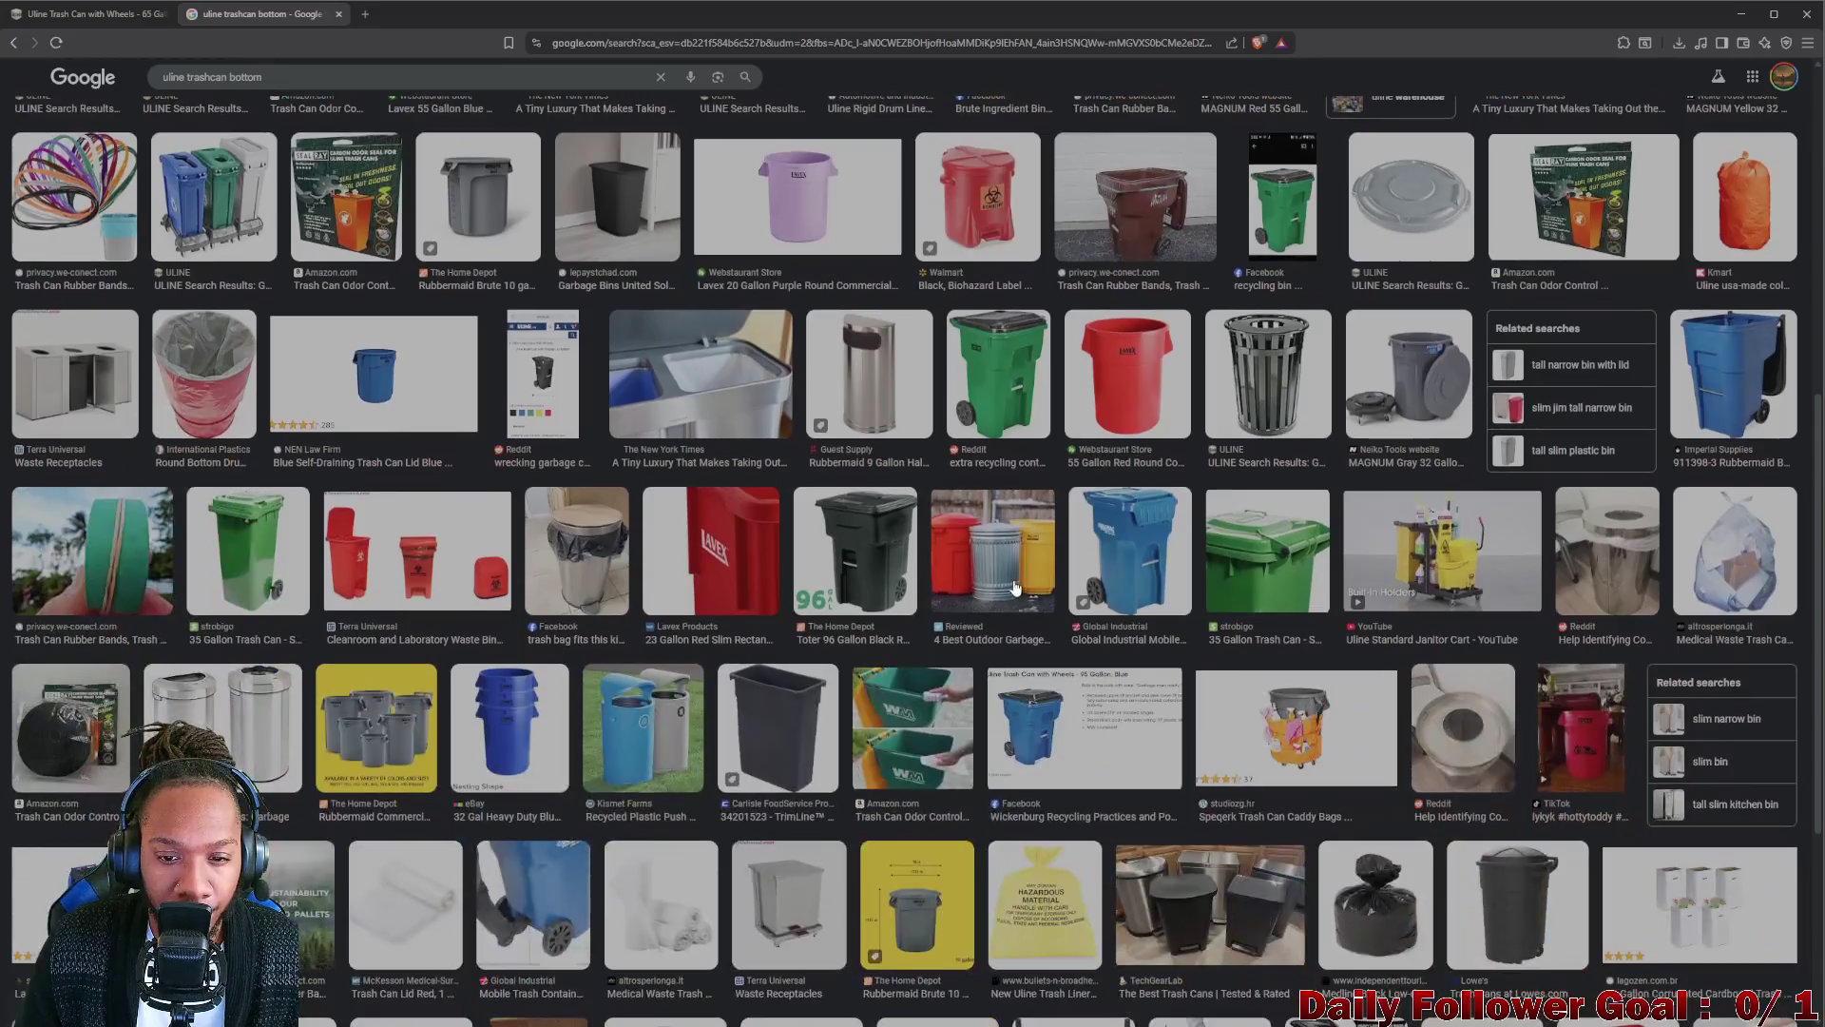
scroll(1006, 572, "down", 2)
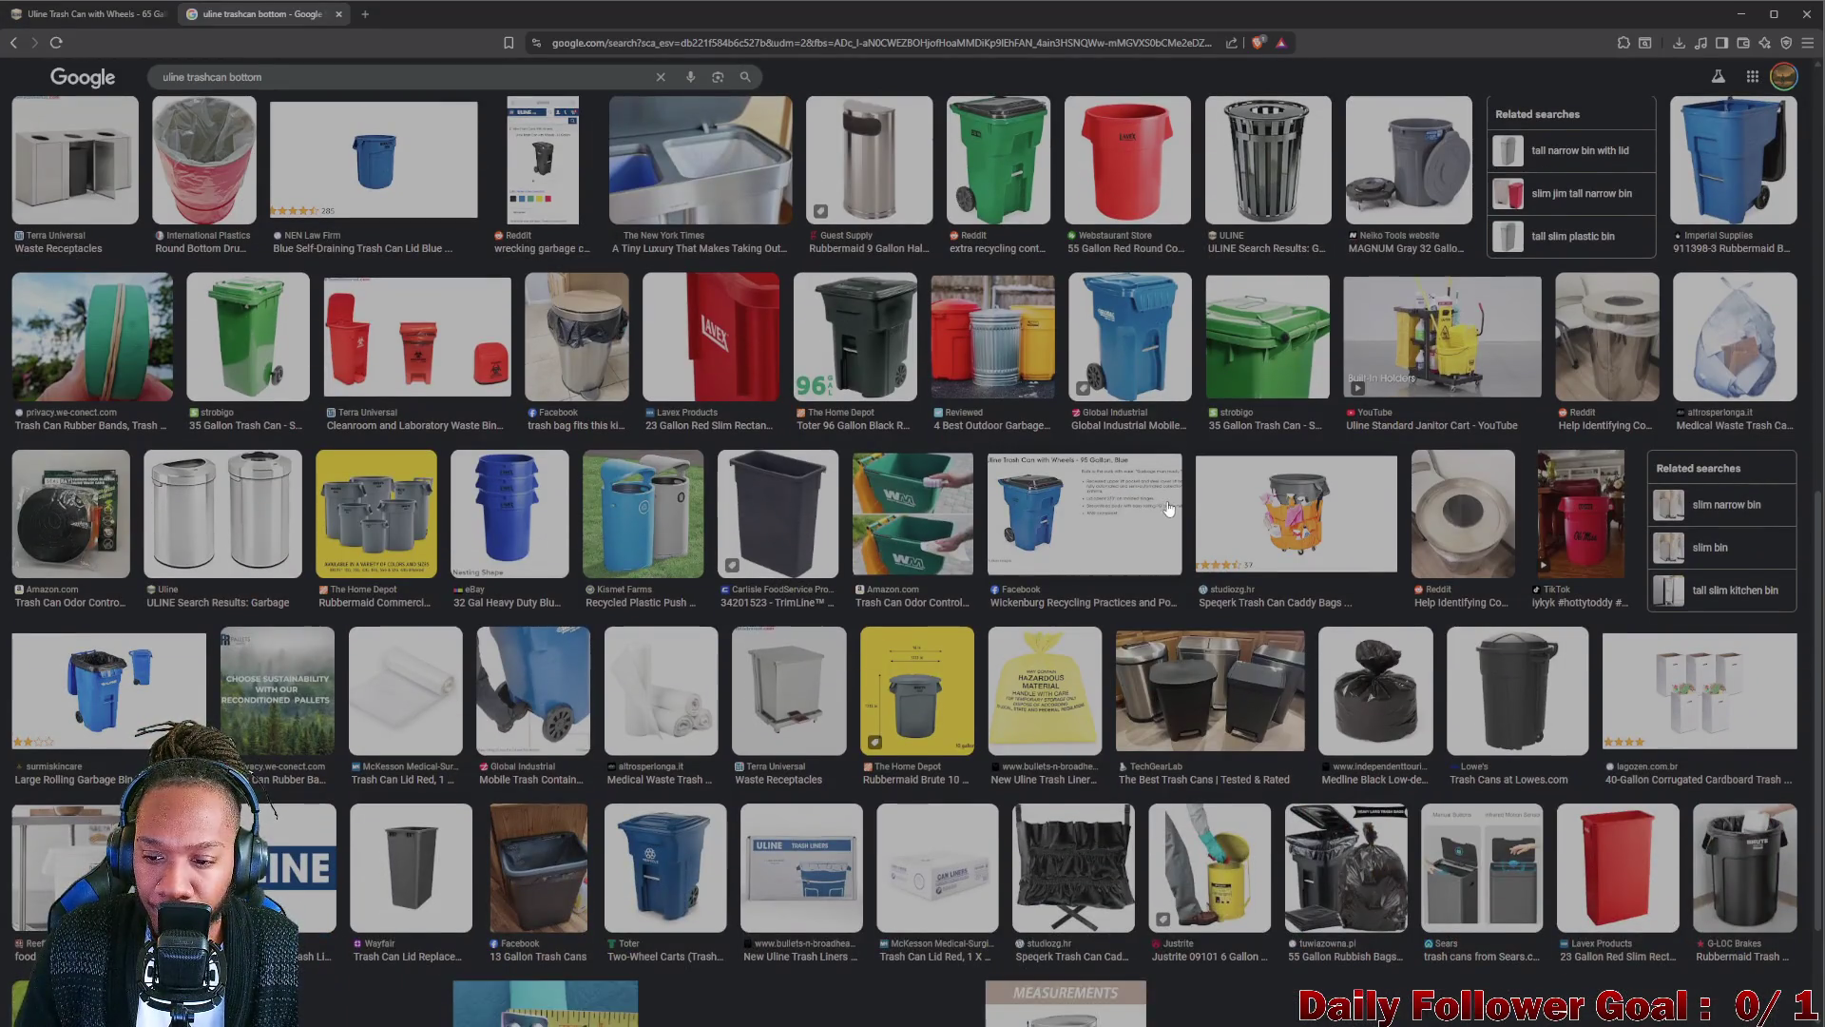
scroll(1167, 508, "down", 1)
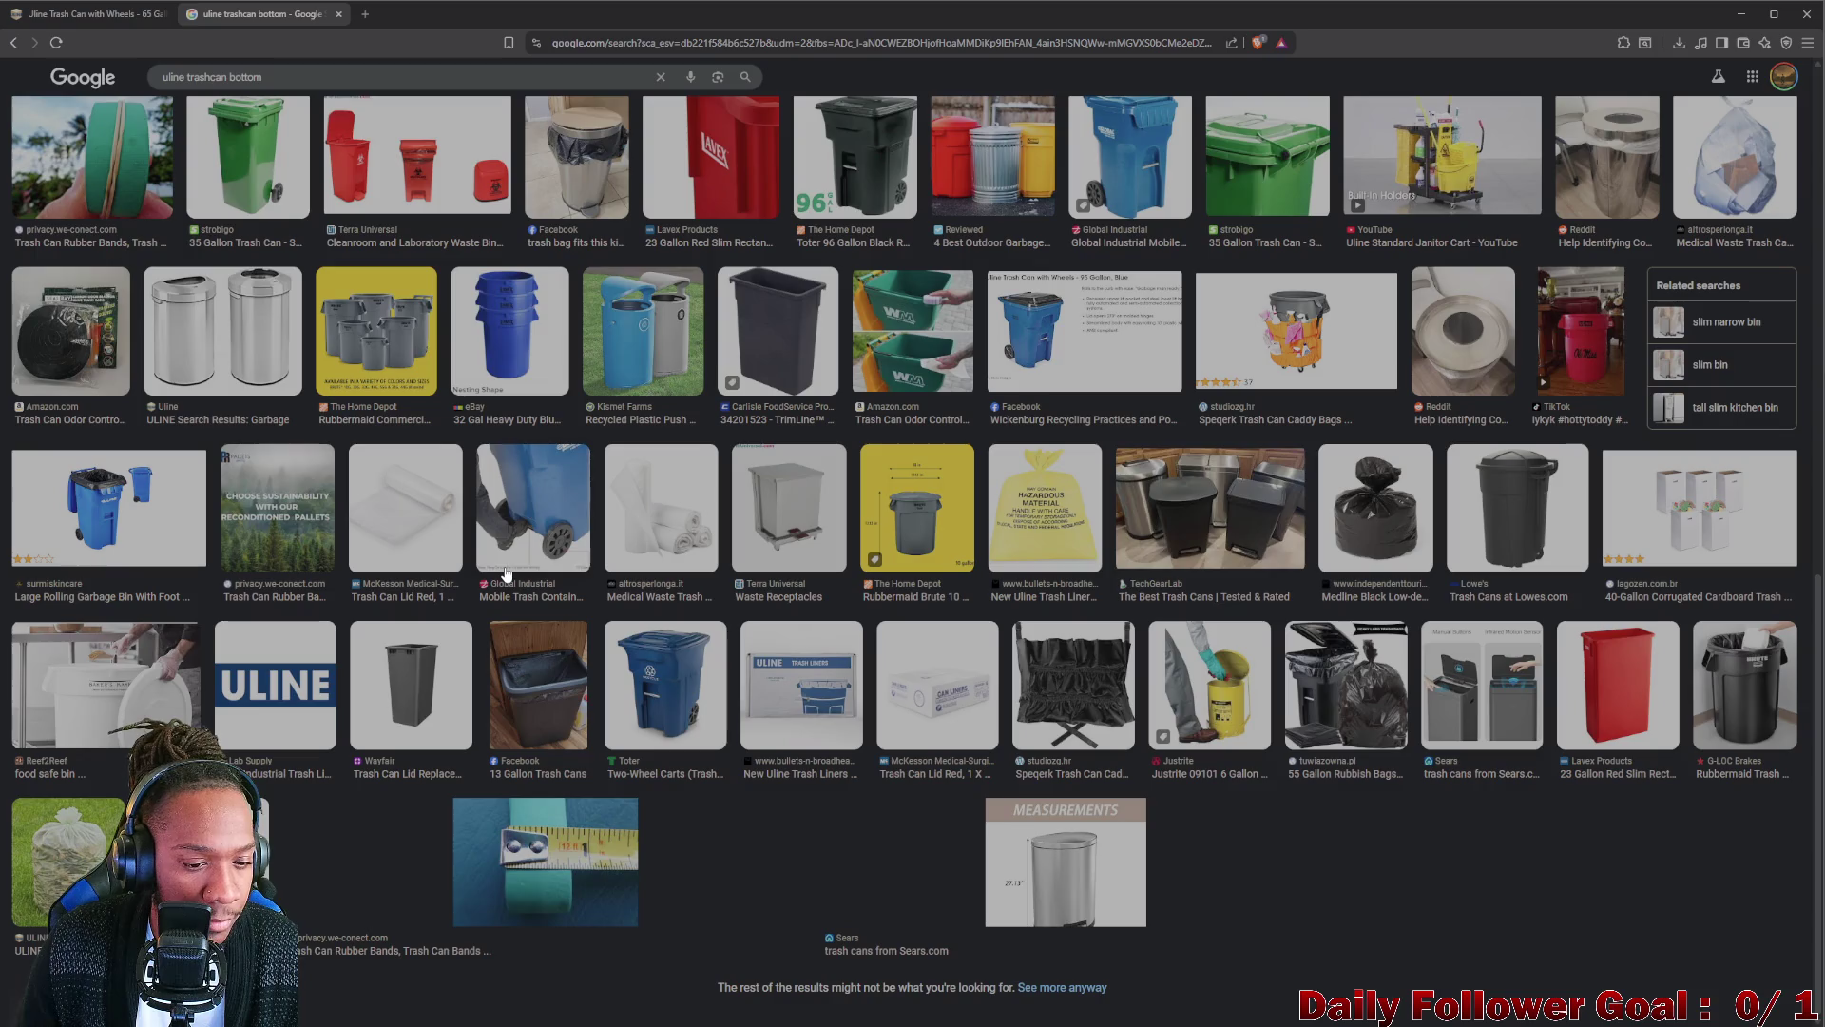
scroll(385, 414, "up", 2)
scroll(267, 258, "up", 10)
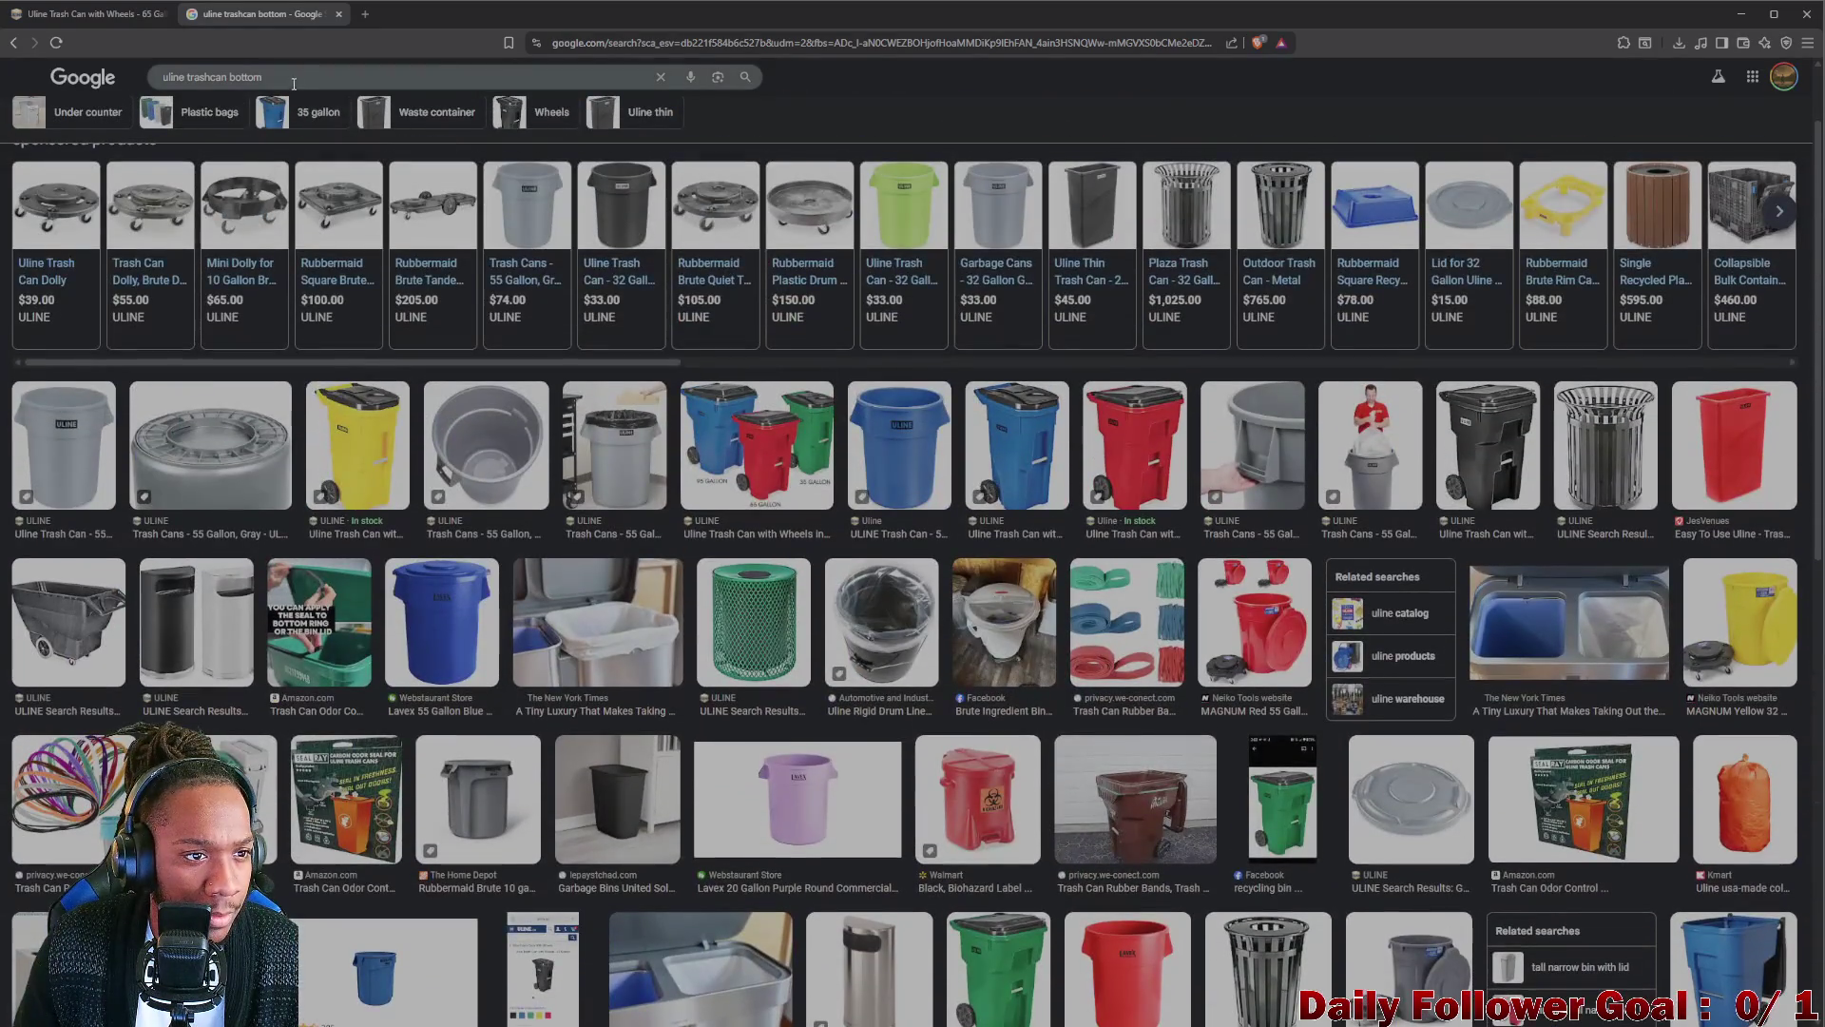
key("BackSpace")
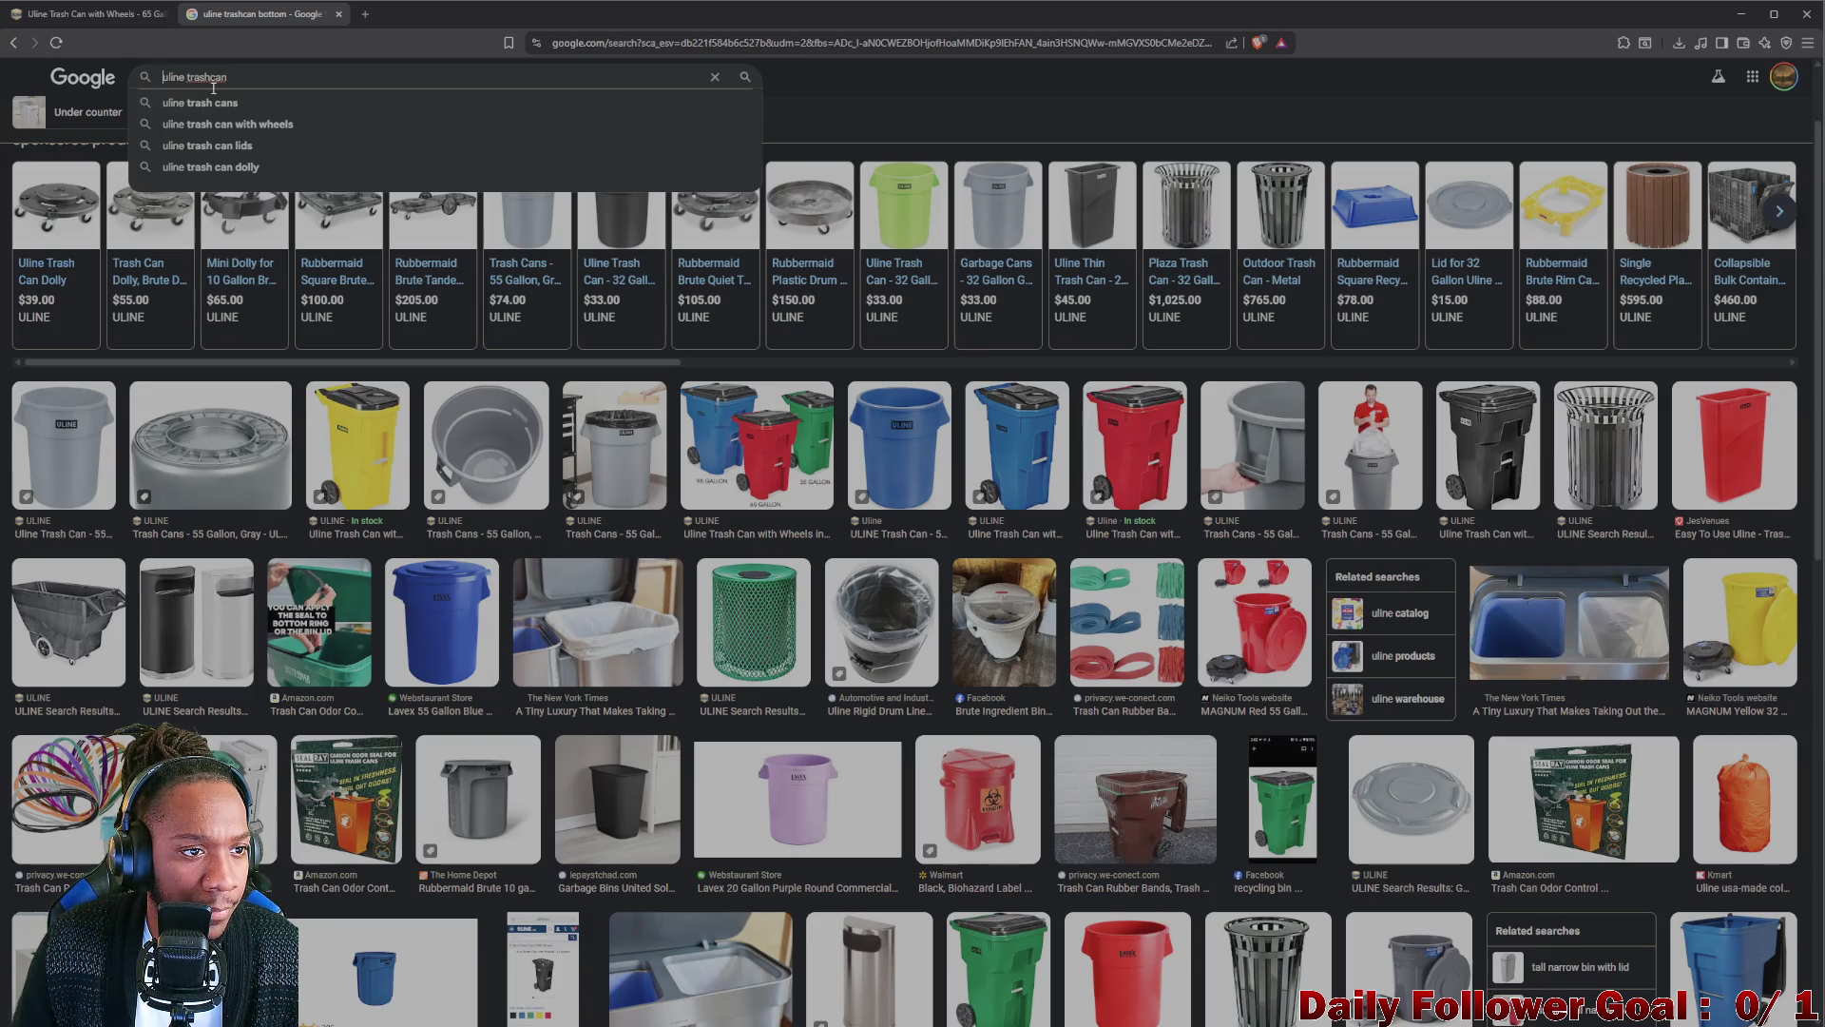
type("50 gallon")
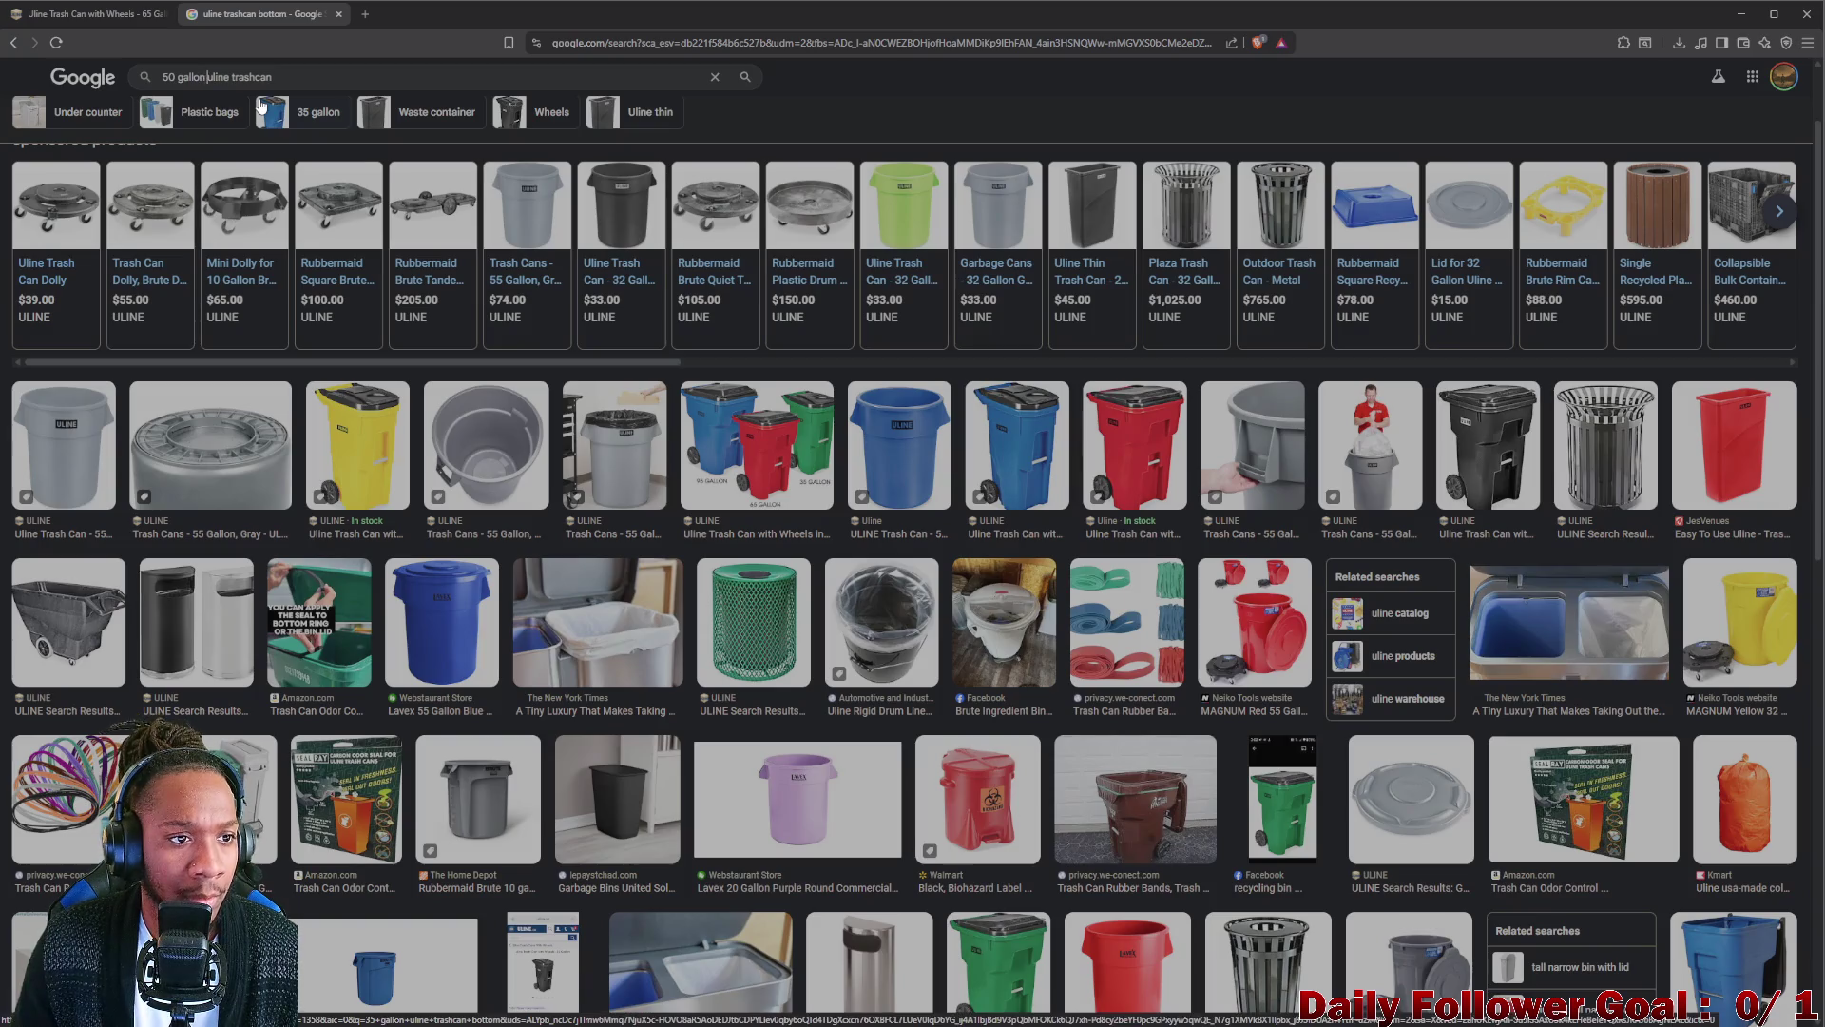
Search images for '50 gallon uline trashcan upside down' and preview the blue wheeled Rubbermaid container.
key("Return")
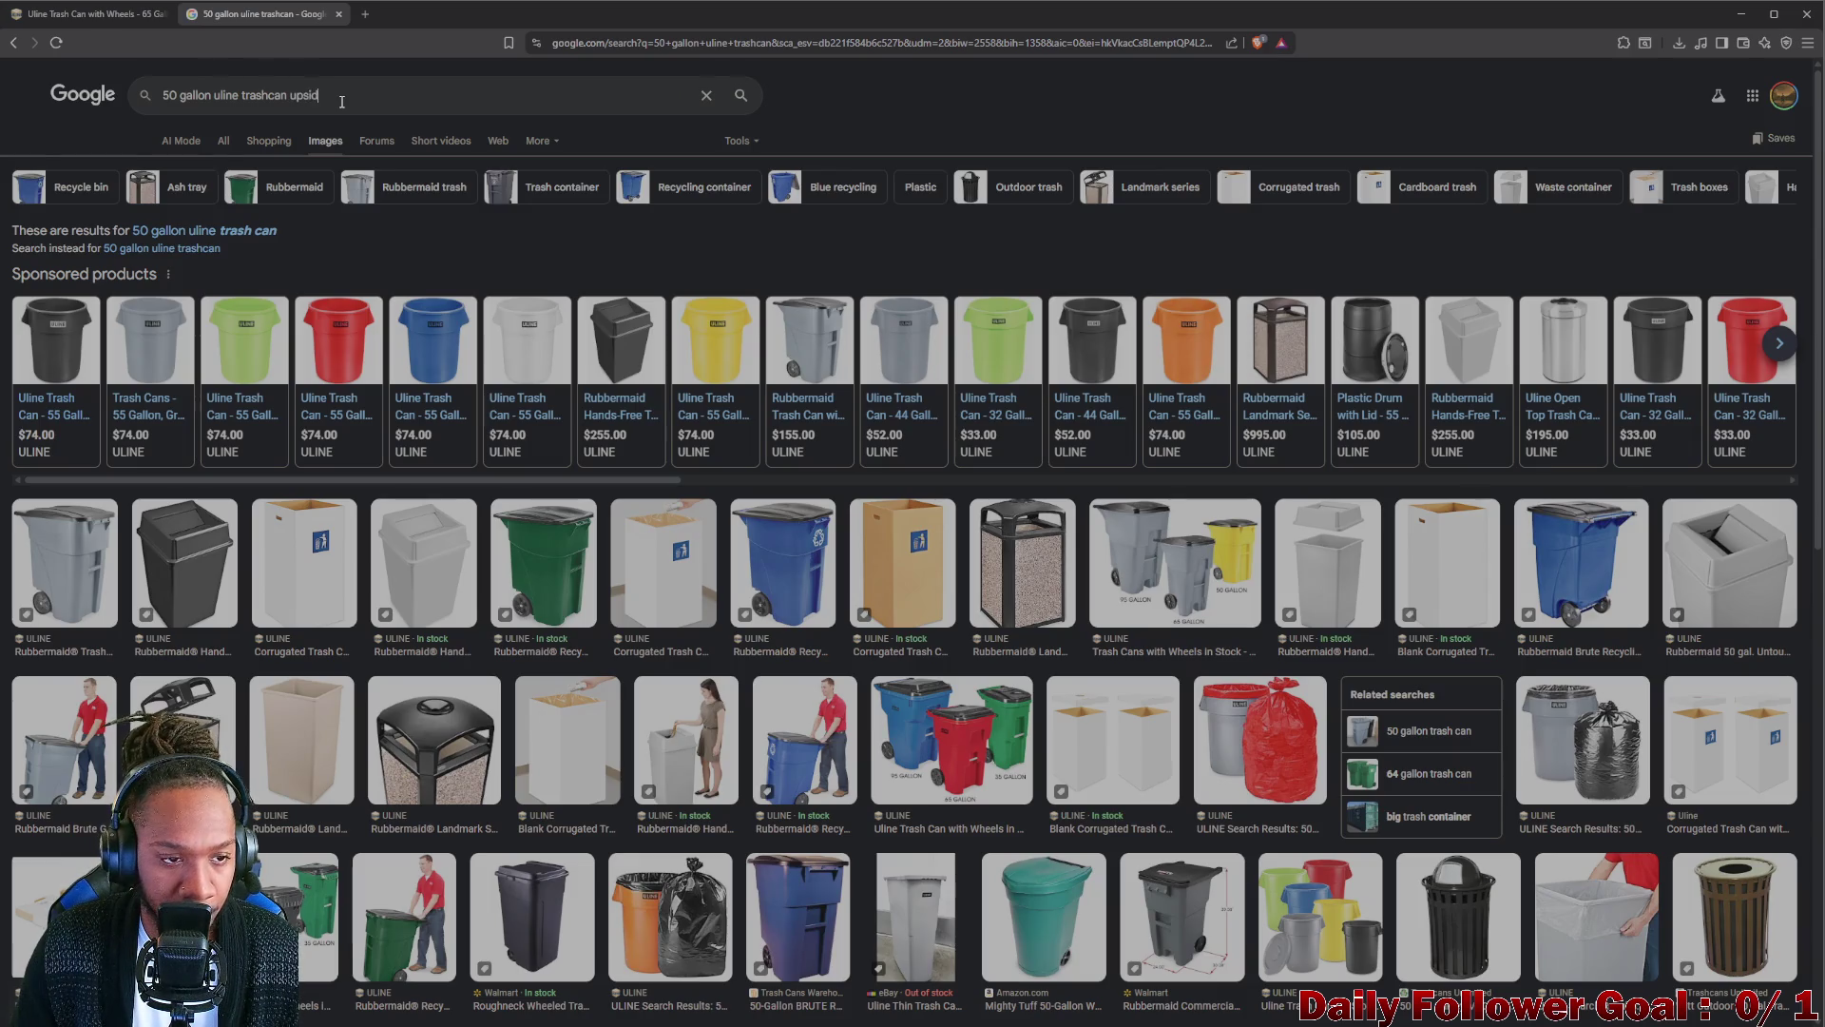
type("e down")
key("Return")
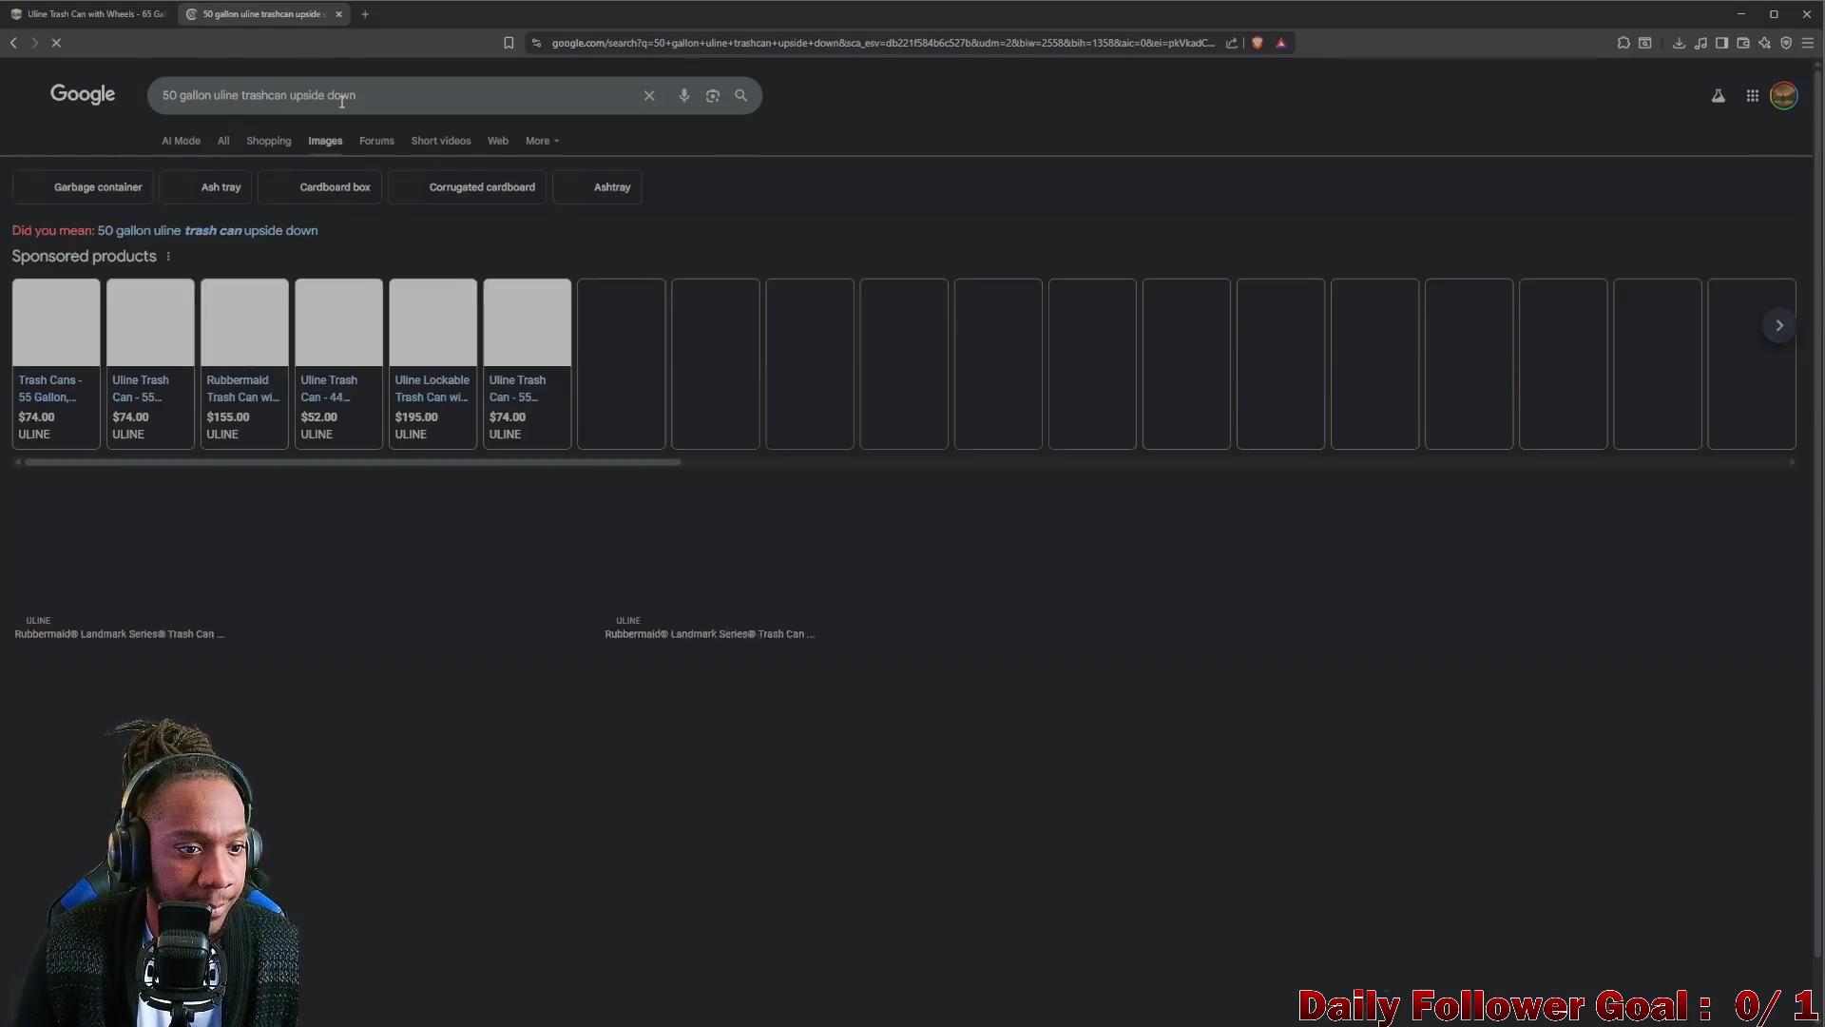
scroll(575, 345, "down", 3)
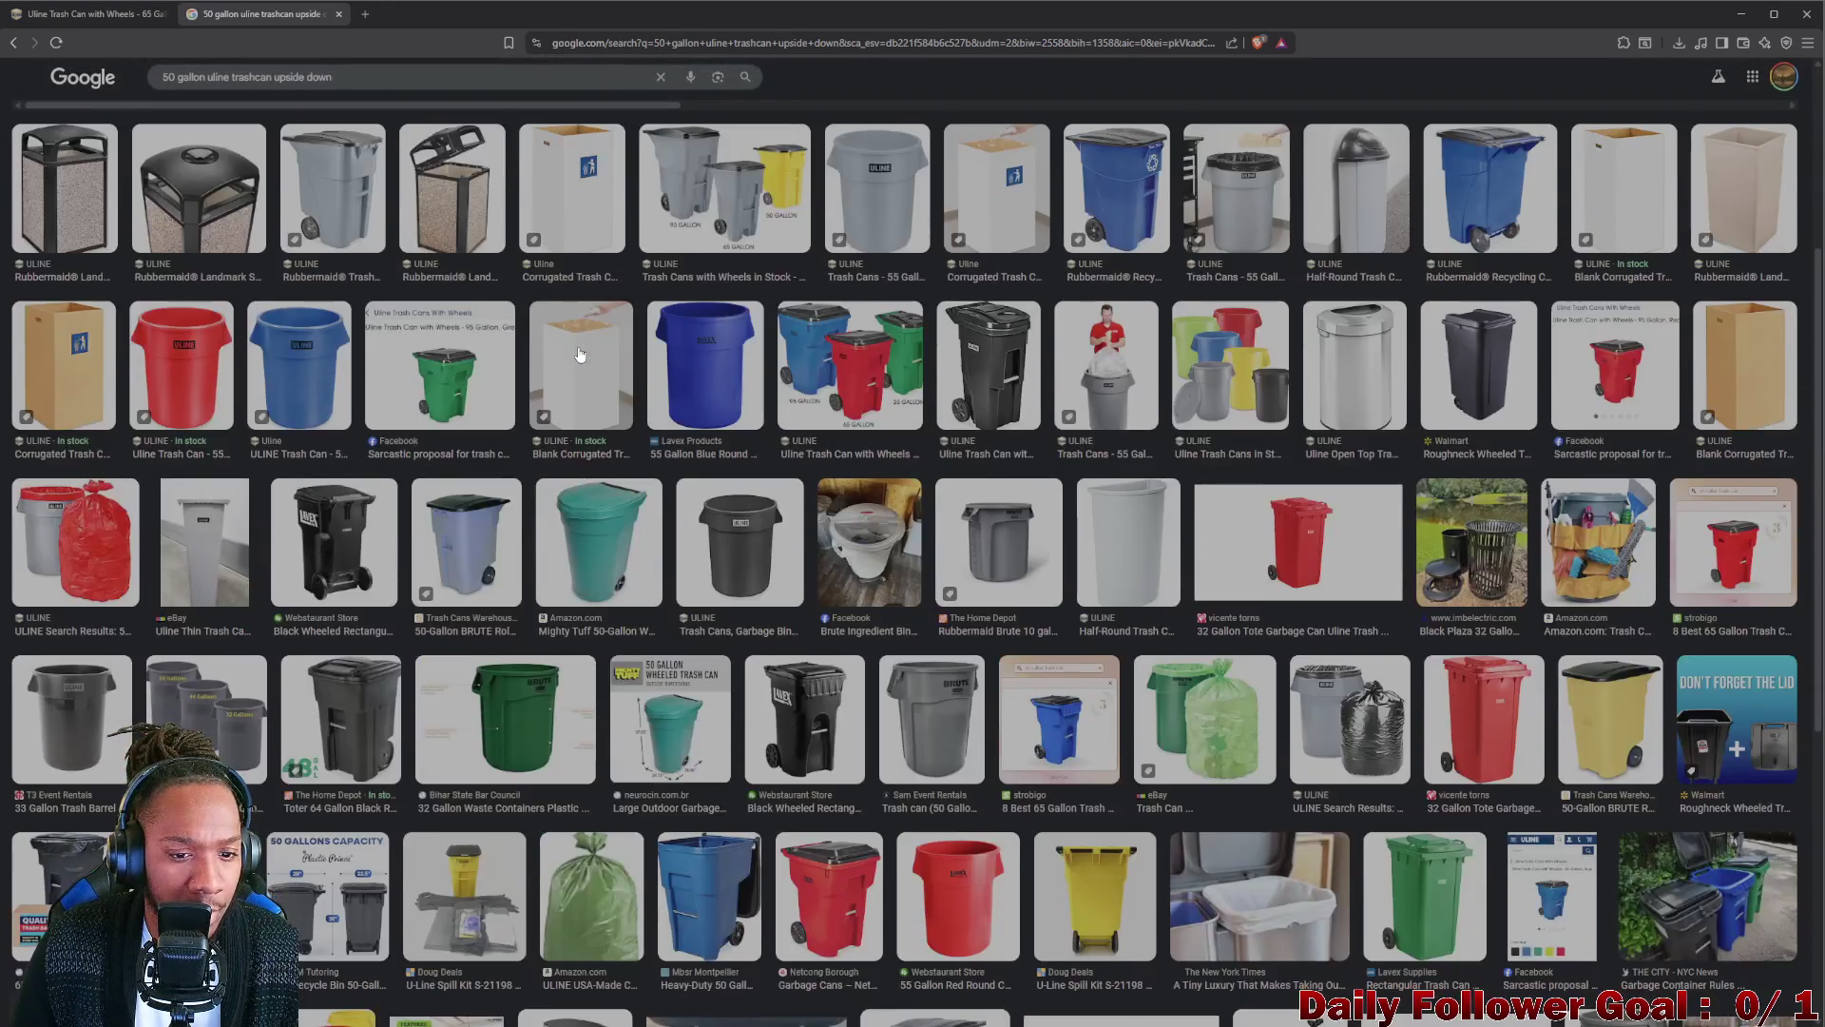
scroll(635, 349, "up", 1)
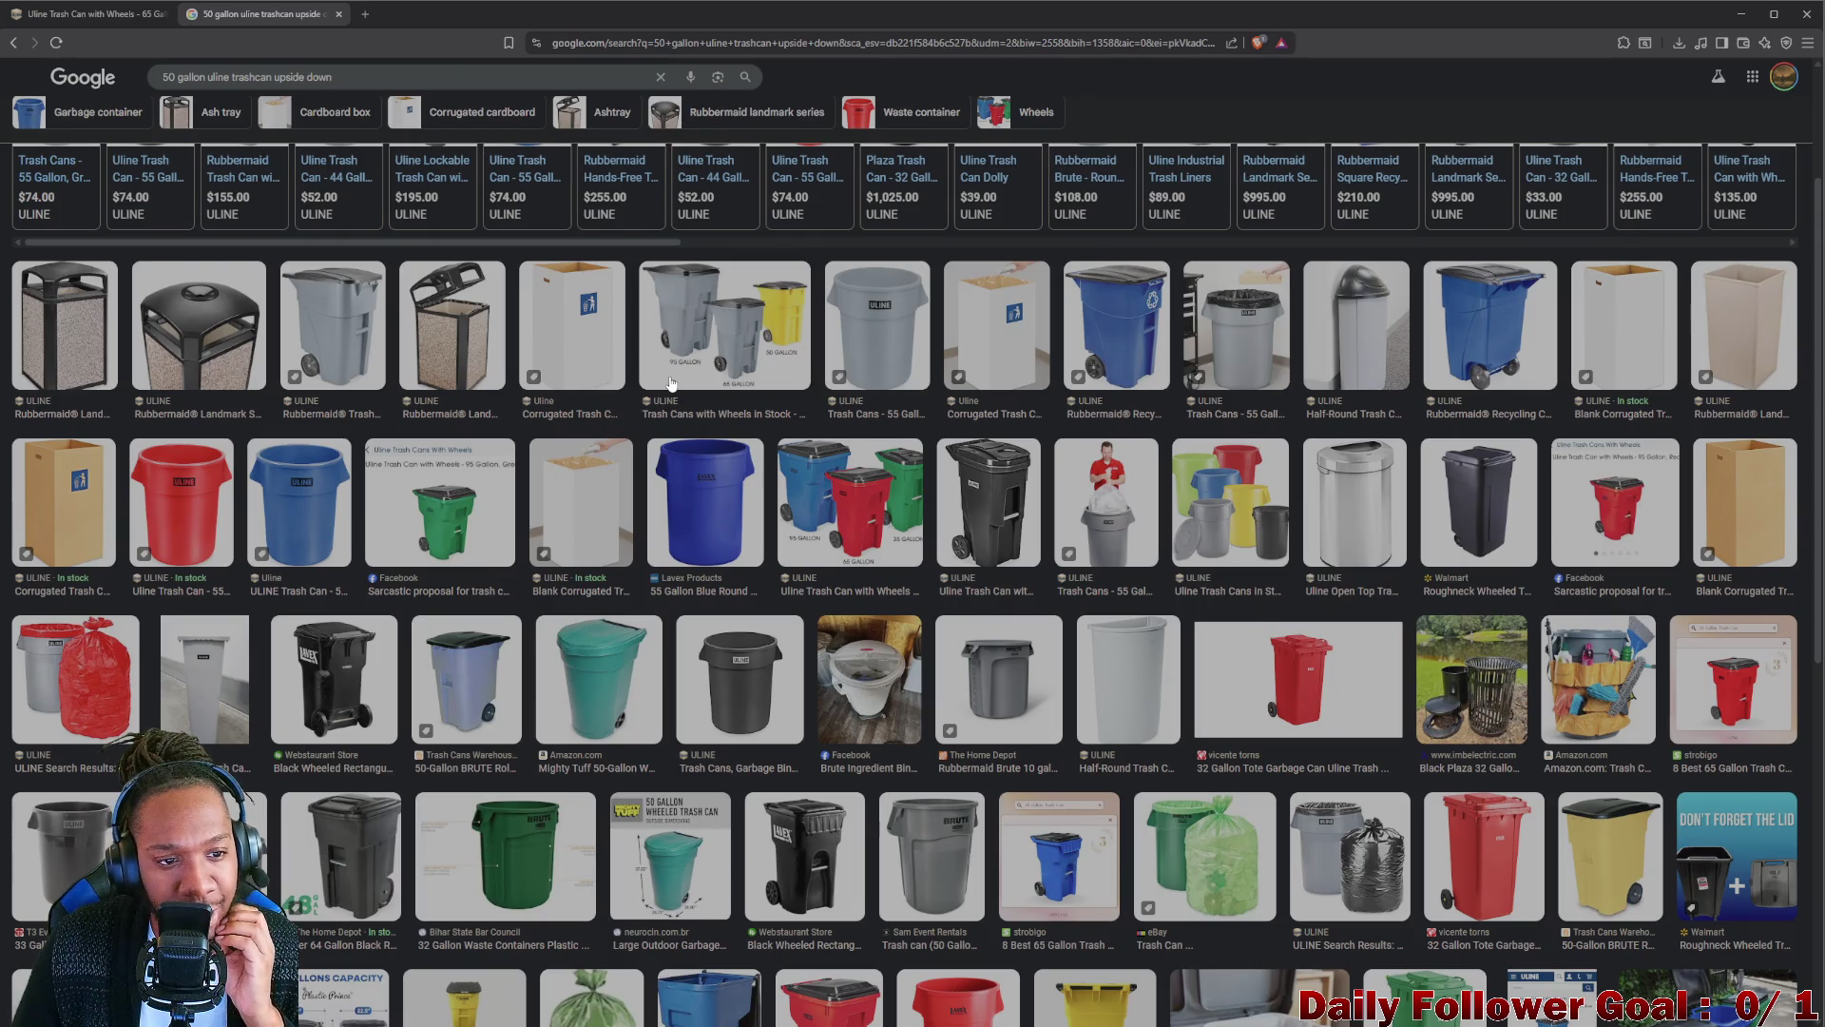
scroll(671, 383, "down", 1)
scroll(668, 388, "down", 1)
scroll(665, 393, "down", 1)
scroll(662, 398, "down", 2)
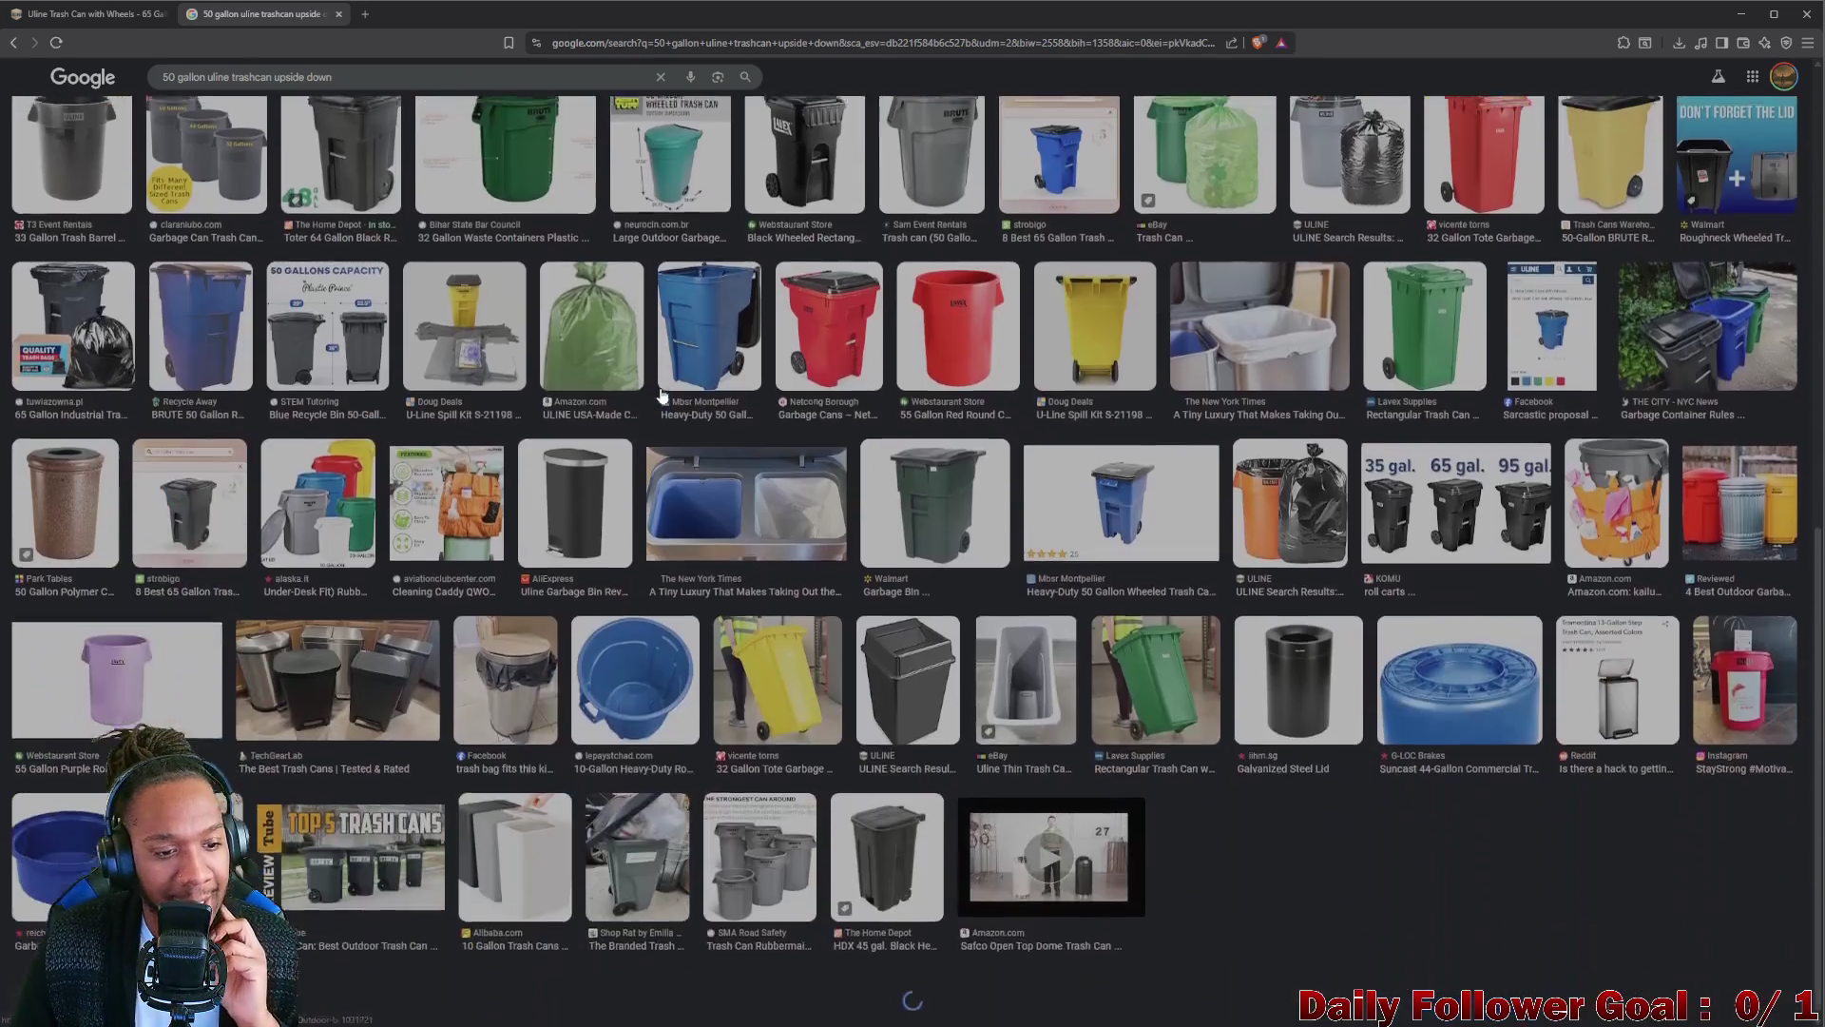
scroll(669, 407, "down", 2)
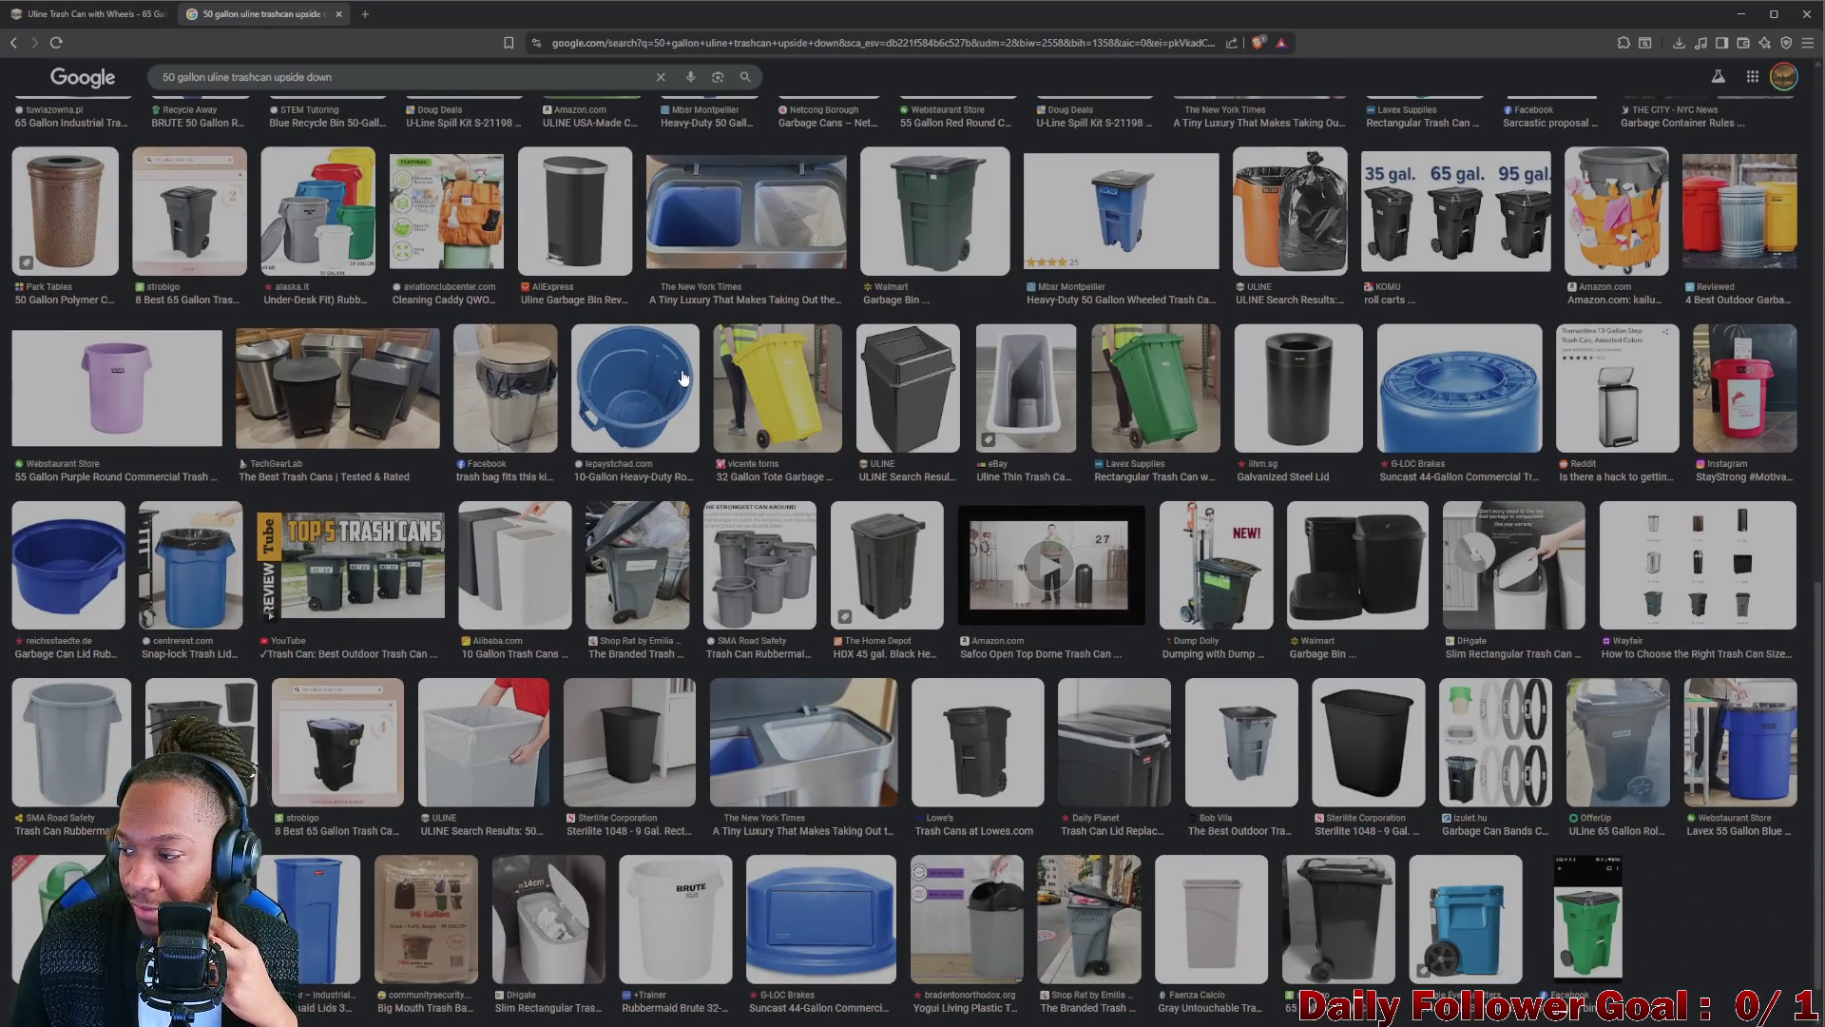
scroll(1127, 492, "up", 1)
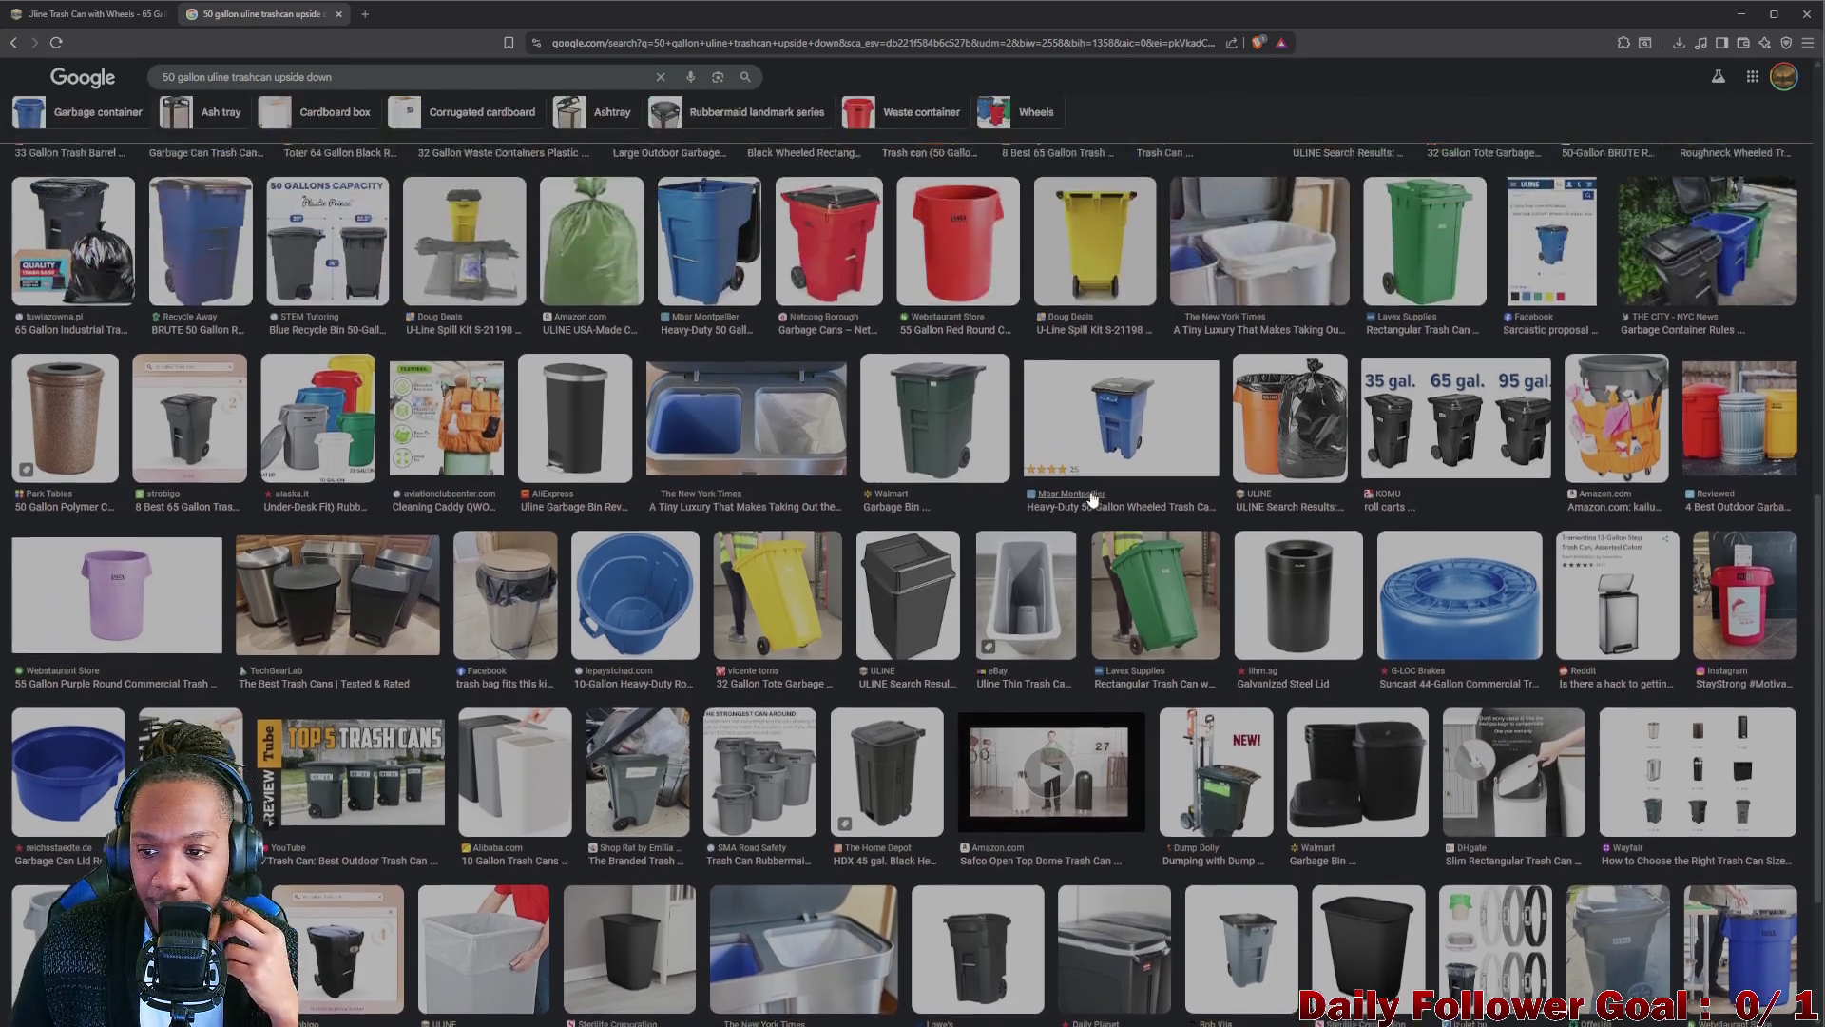
scroll(1092, 490, "up", 2)
scroll(1084, 487, "up", 1)
scroll(1079, 488, "up", 1)
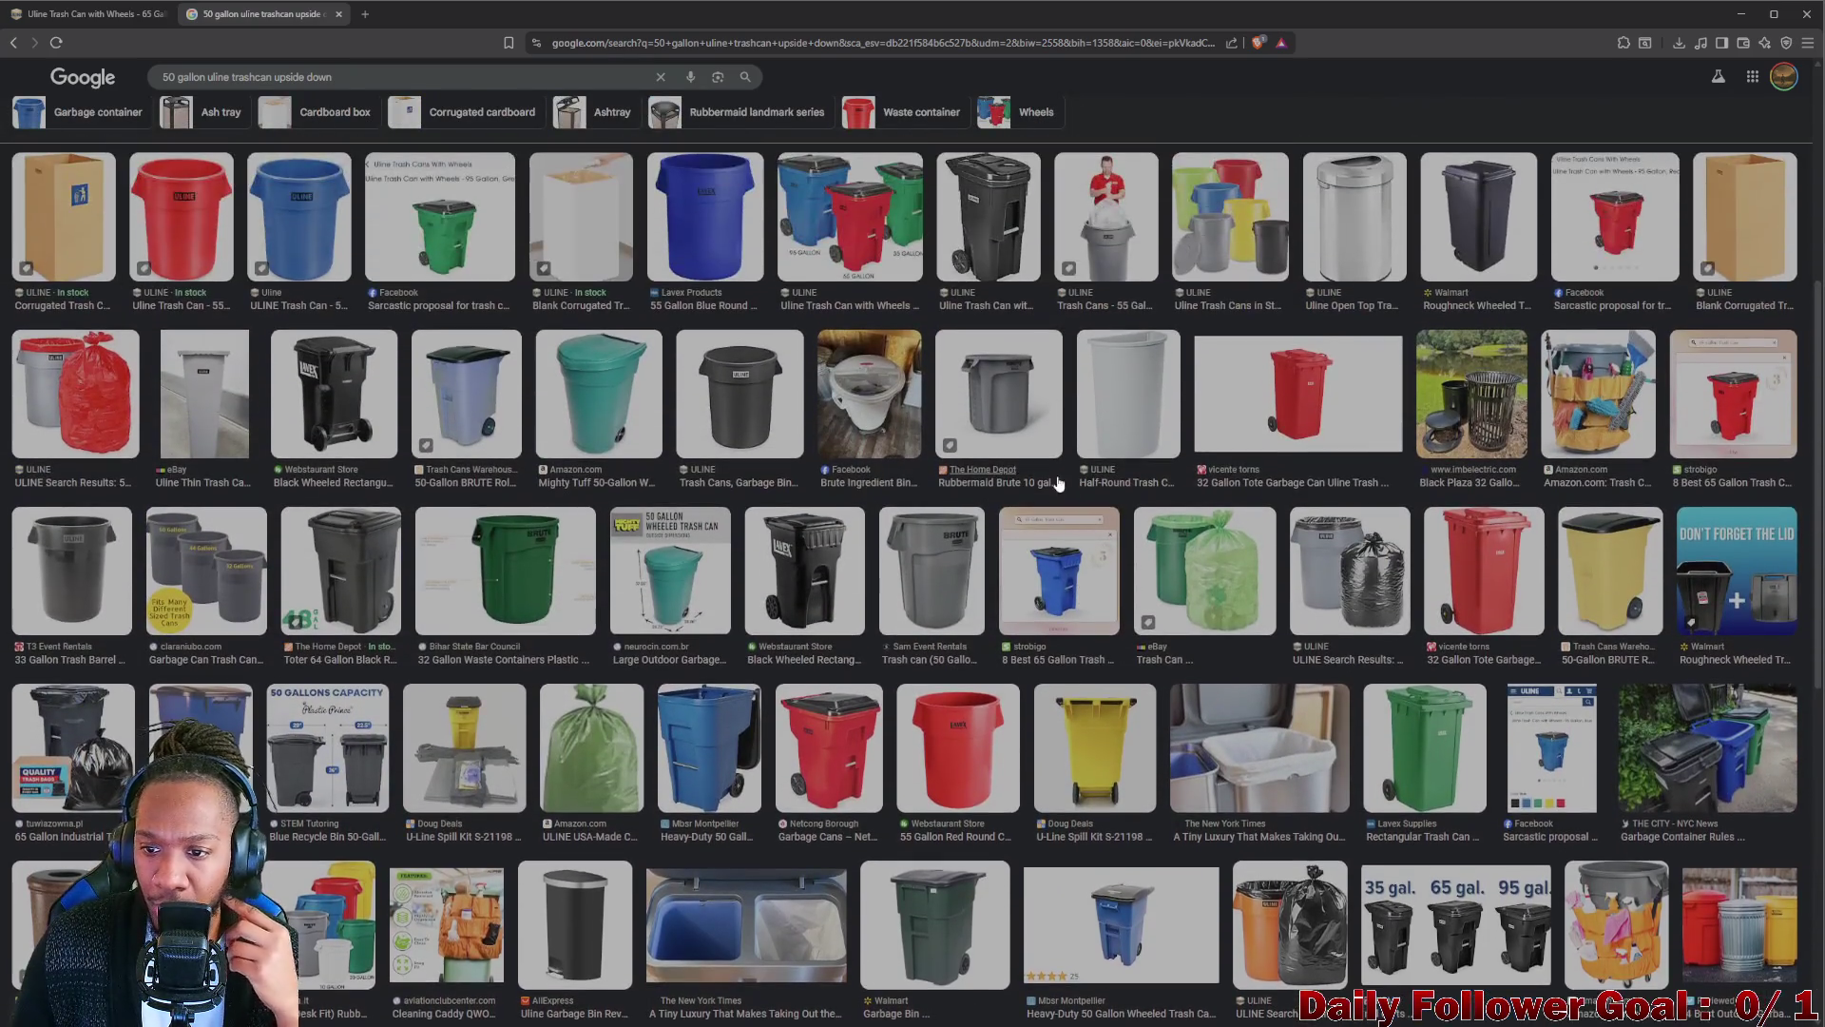
scroll(1051, 488, "up", 1)
scroll(1042, 477, "up", 1)
scroll(1036, 467, "up", 1)
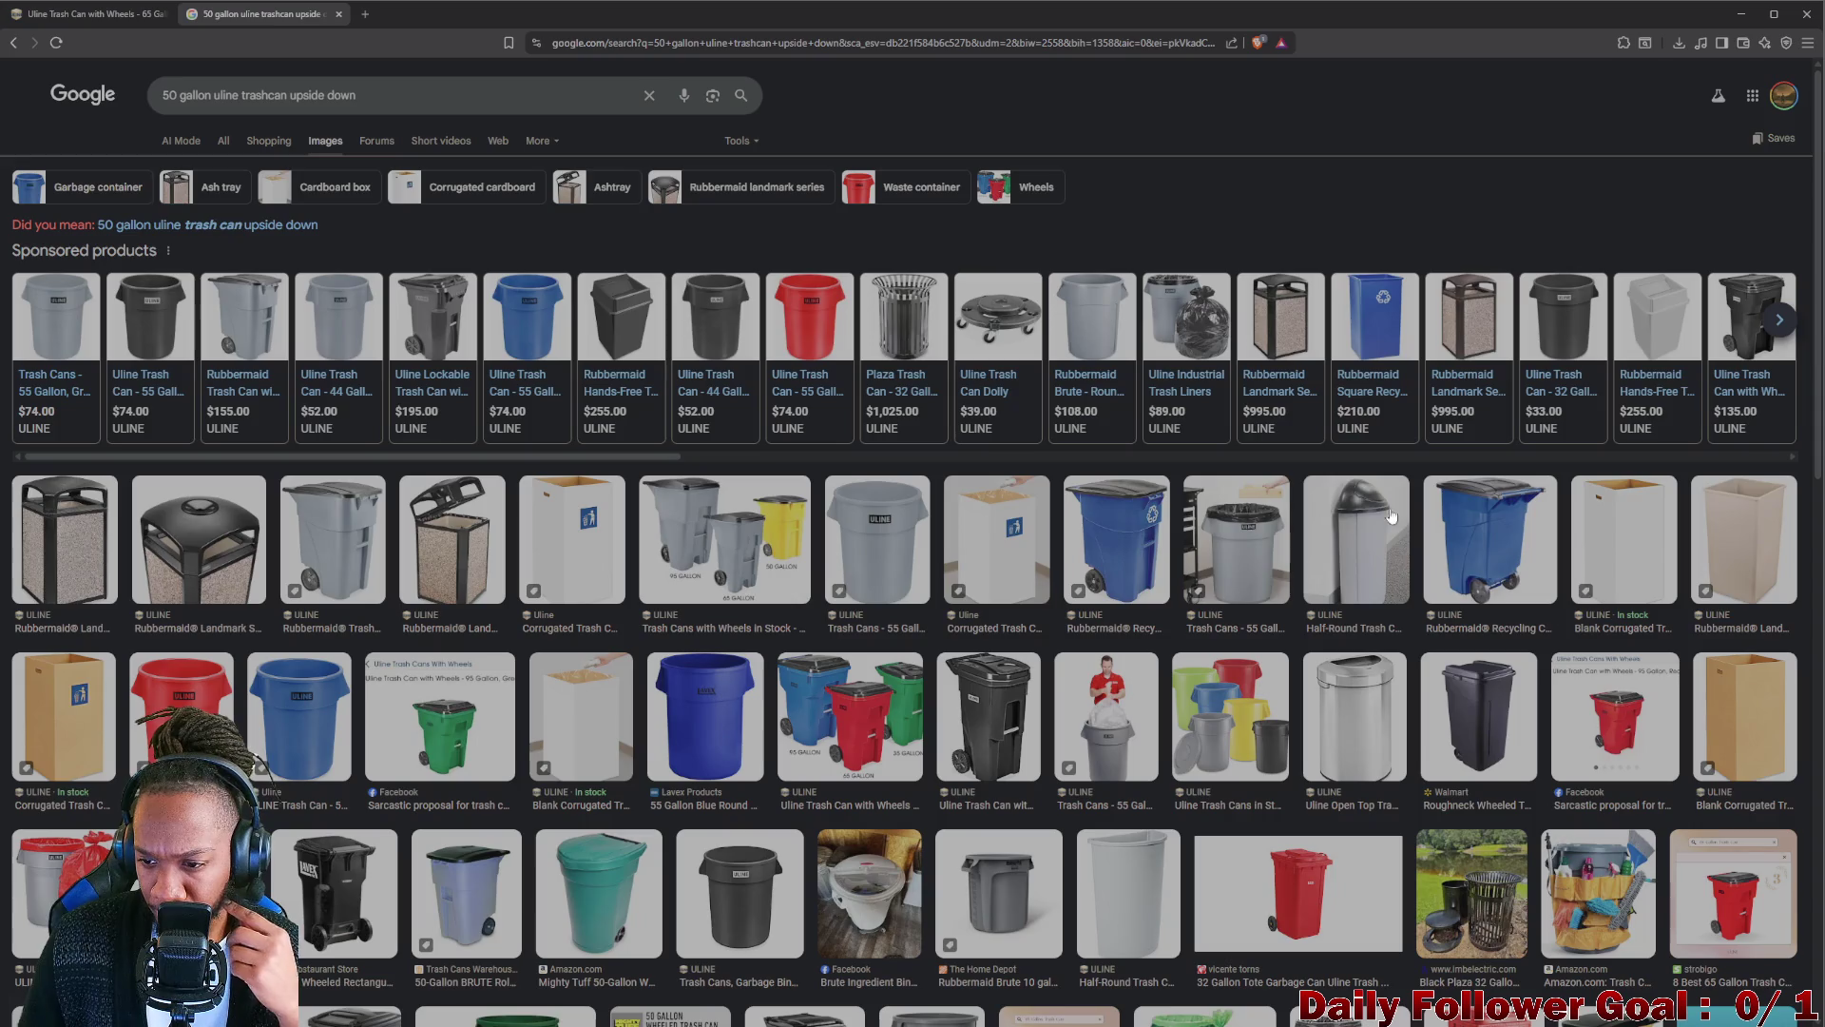
left_click(1483, 565)
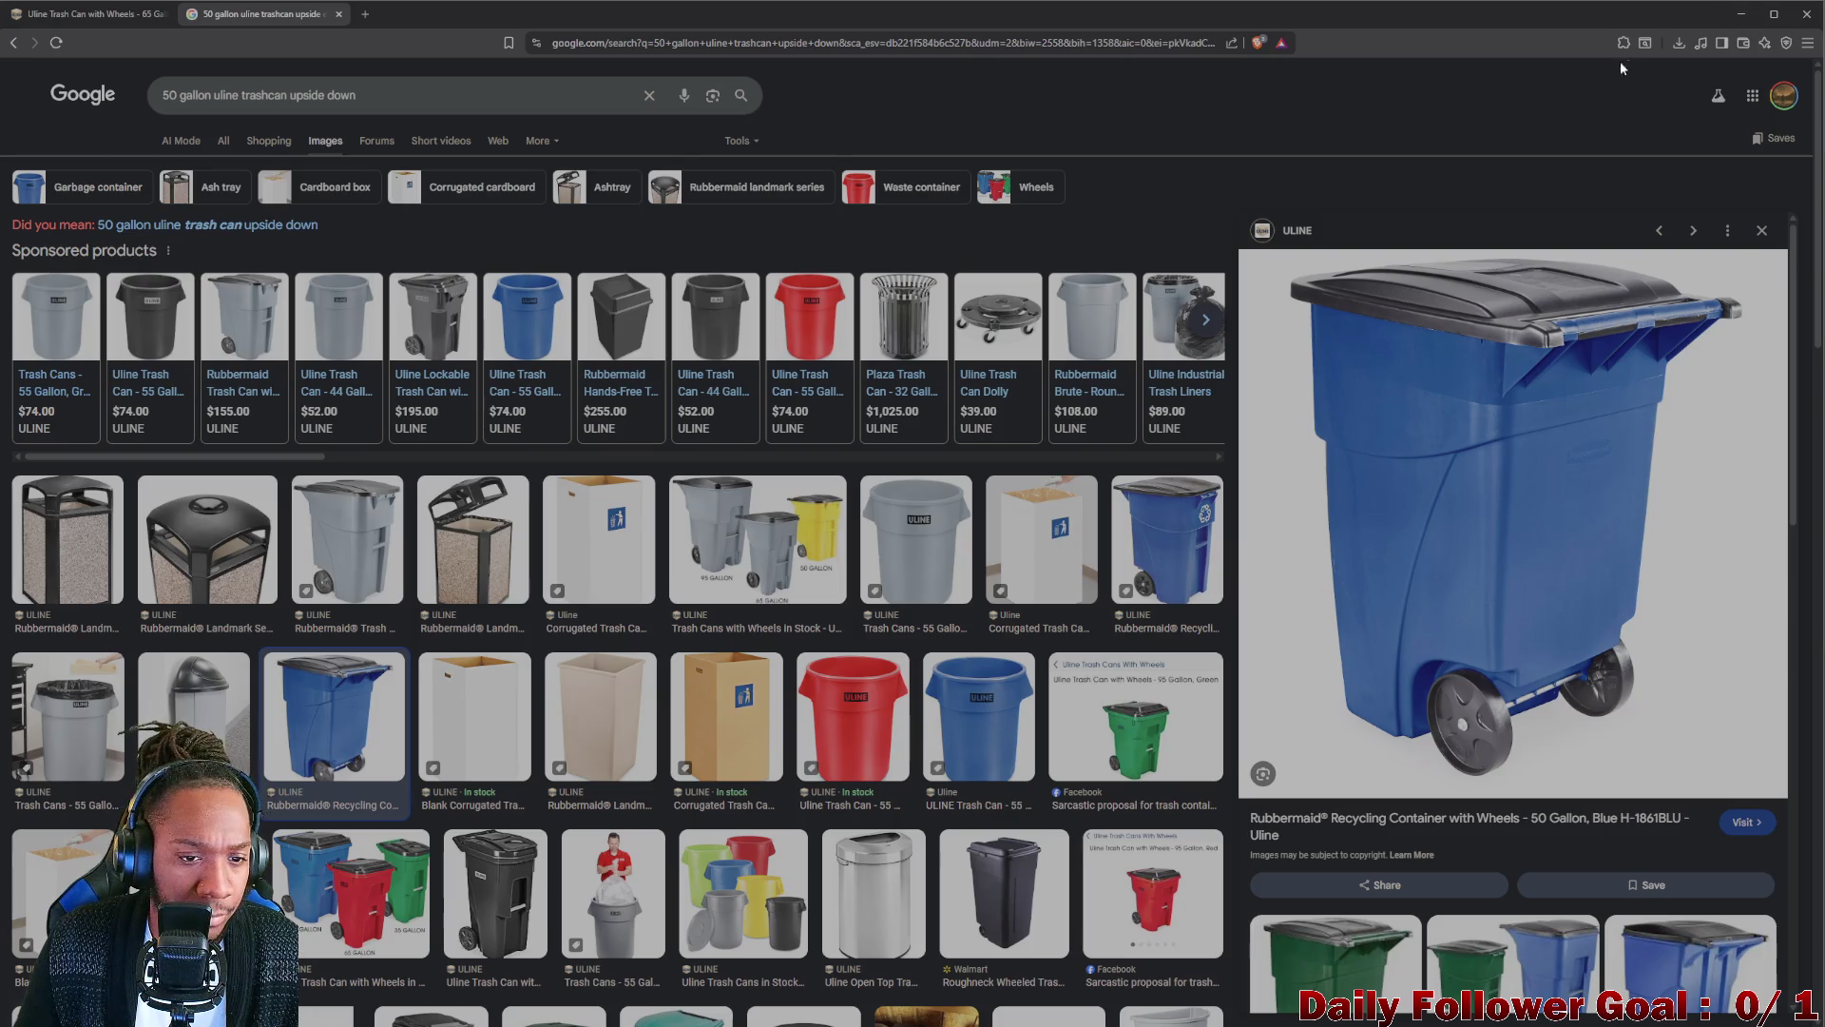
Switch back to Blender and orbit the tapered trash-can mesh to view it from above and below.
left_click(1740, 13)
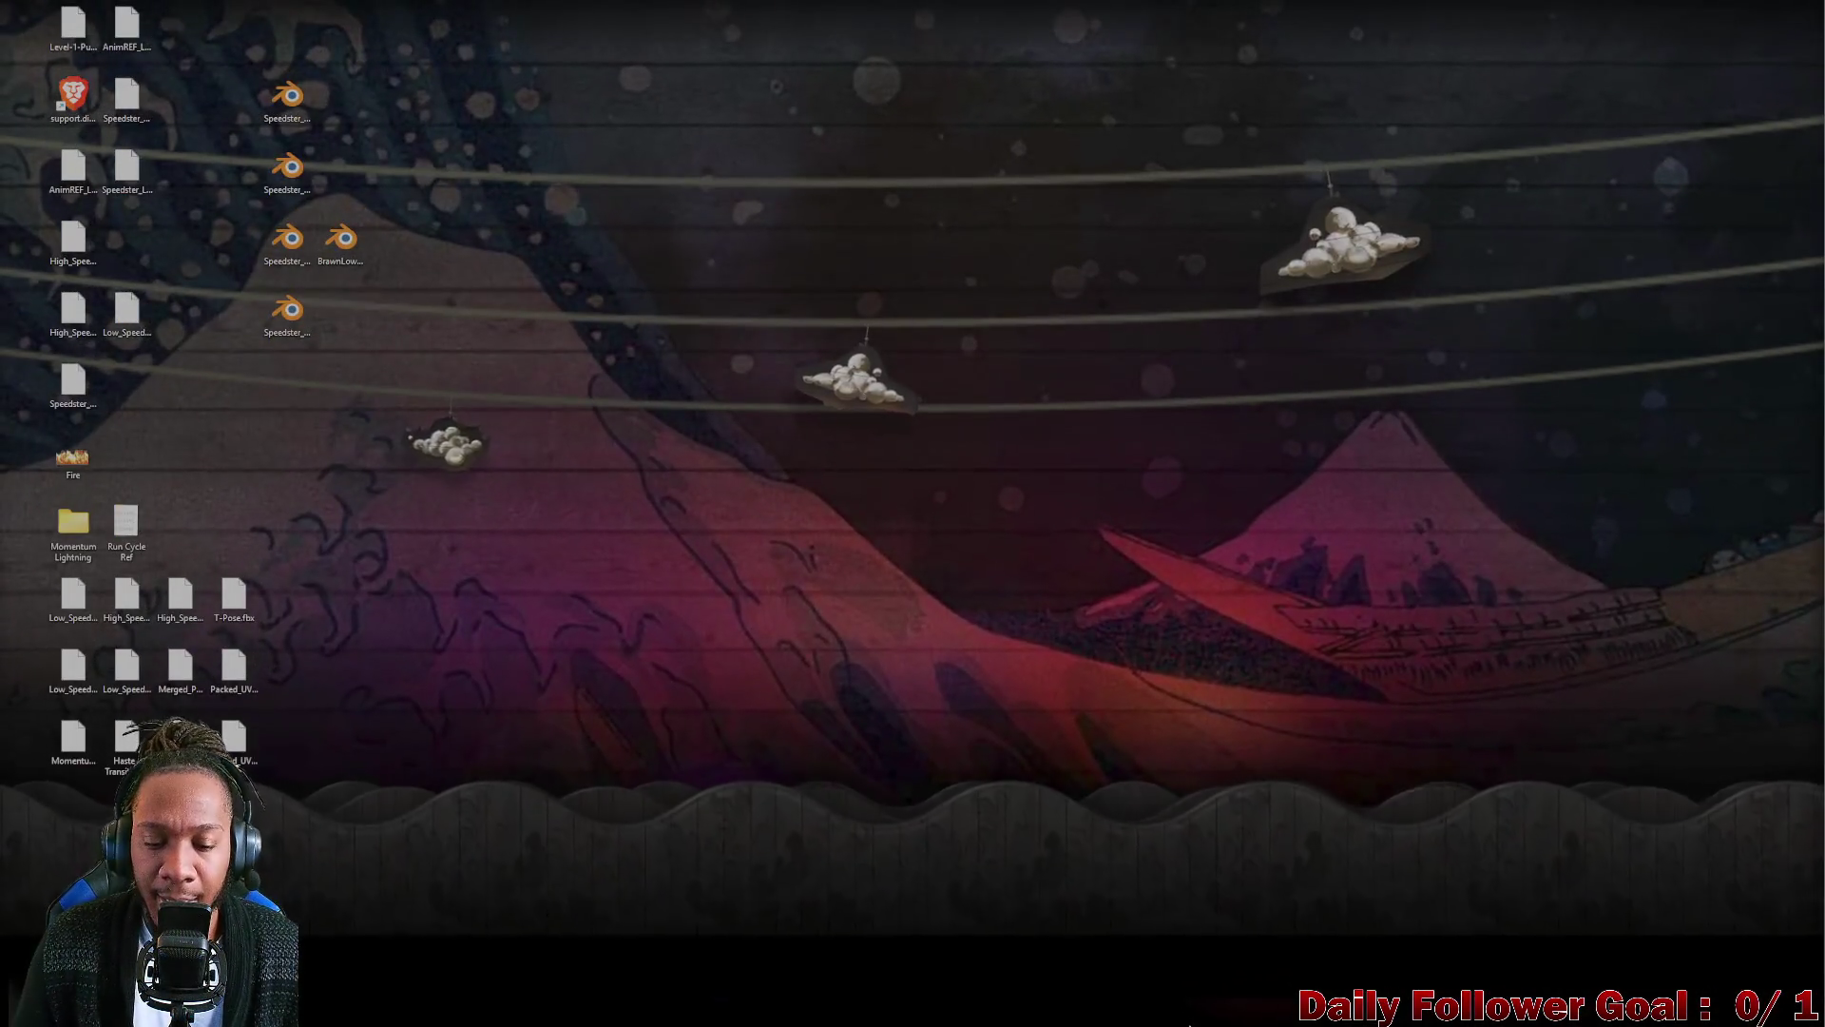
left_click(1101, 1010)
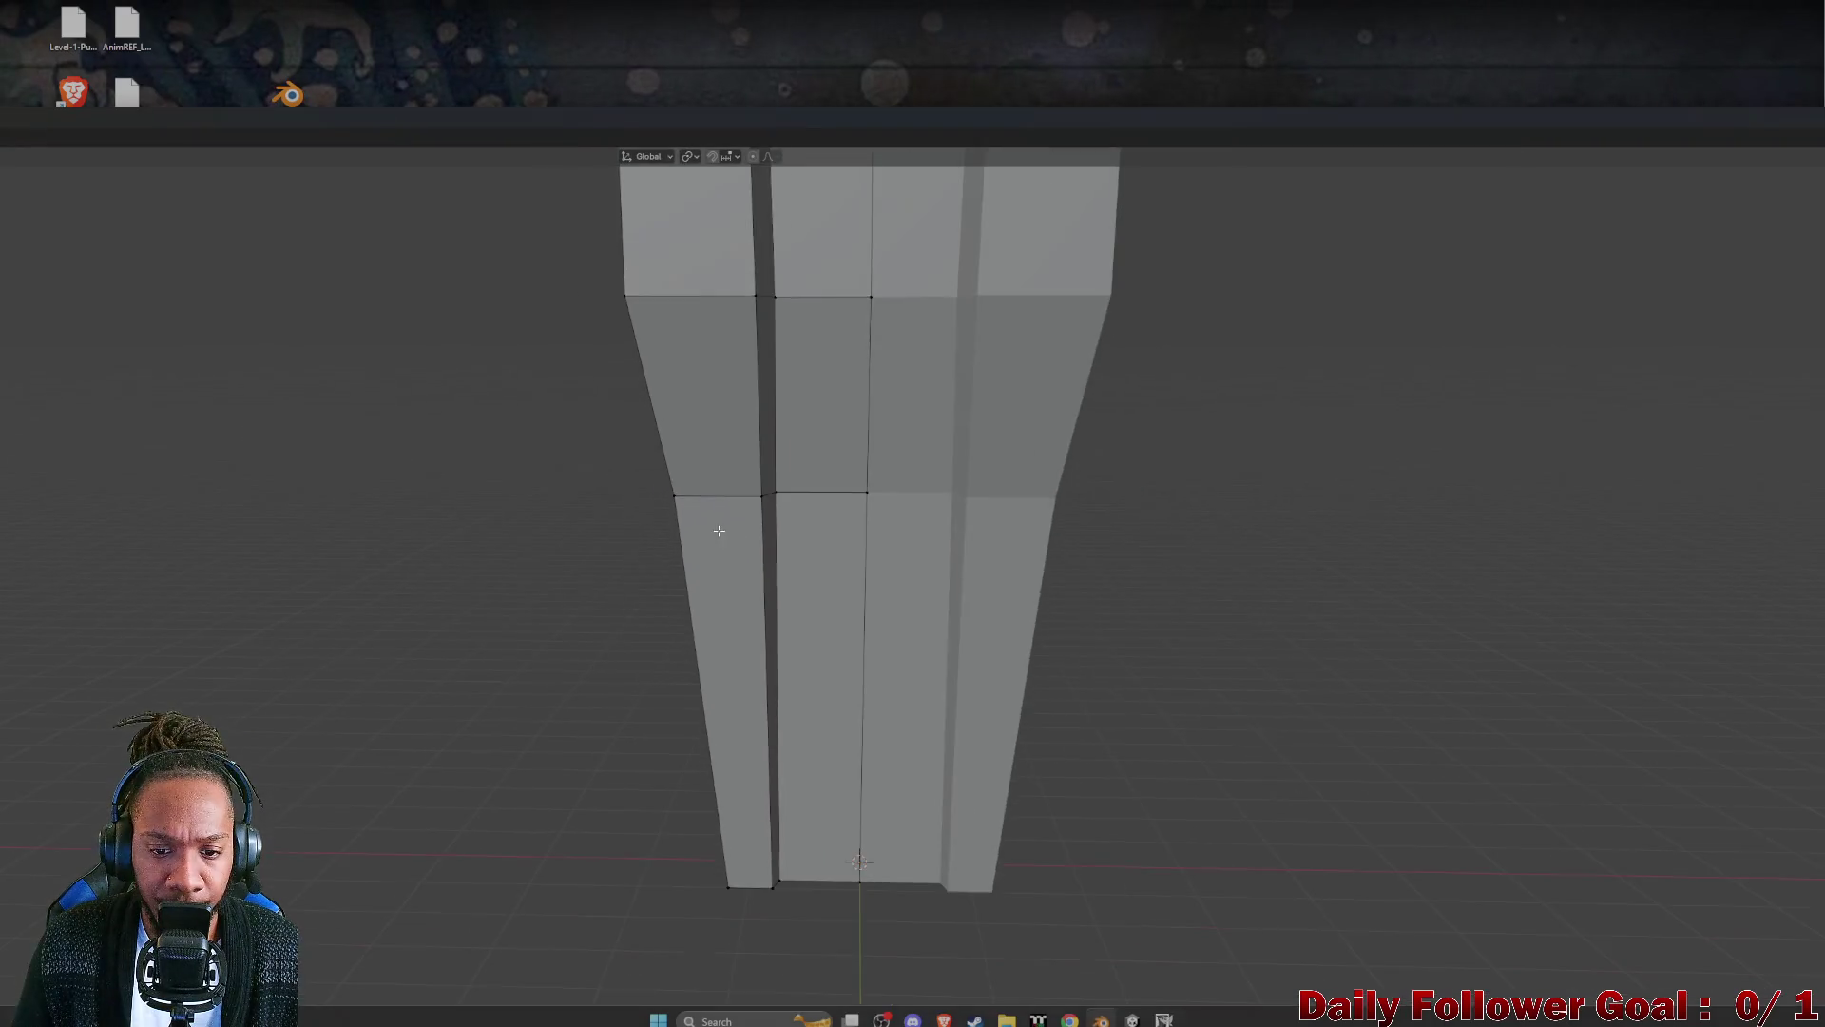
middle_click_drag(830, 543, 785, 821)
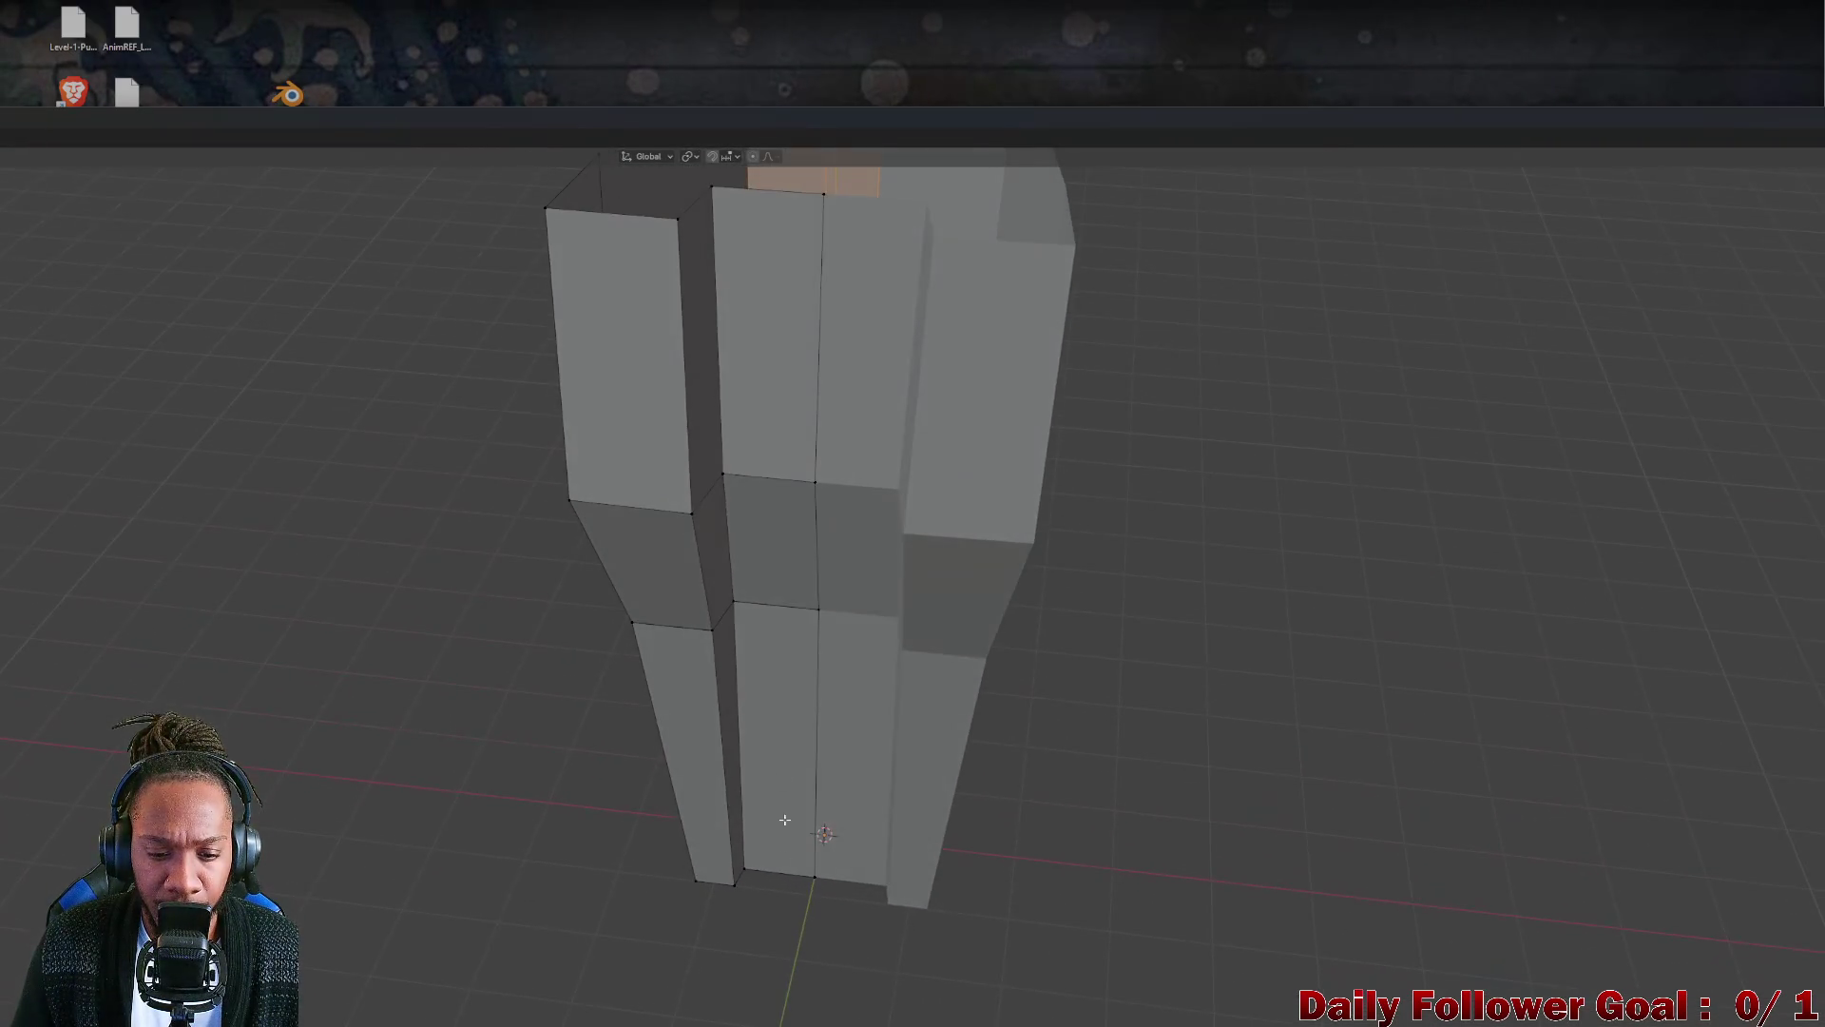
middle_click_drag(729, 907, 931, 881)
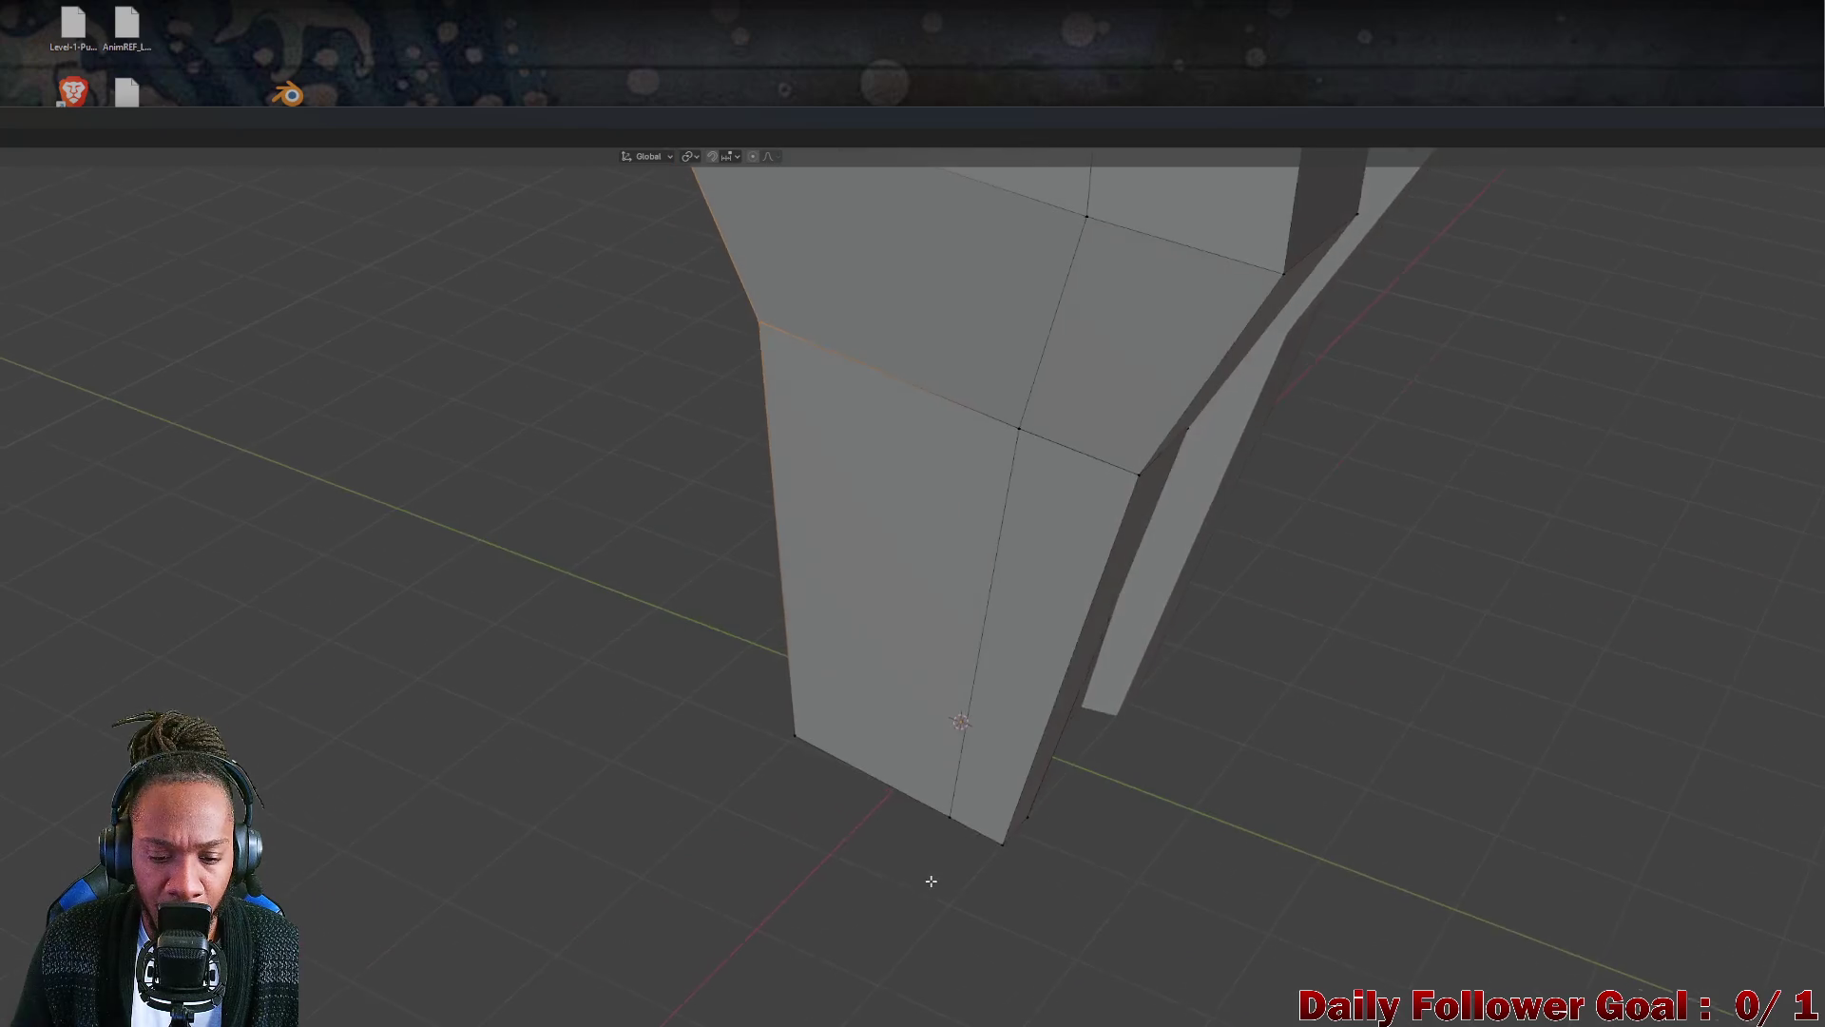
middle_click_drag(987, 744, 758, 506)
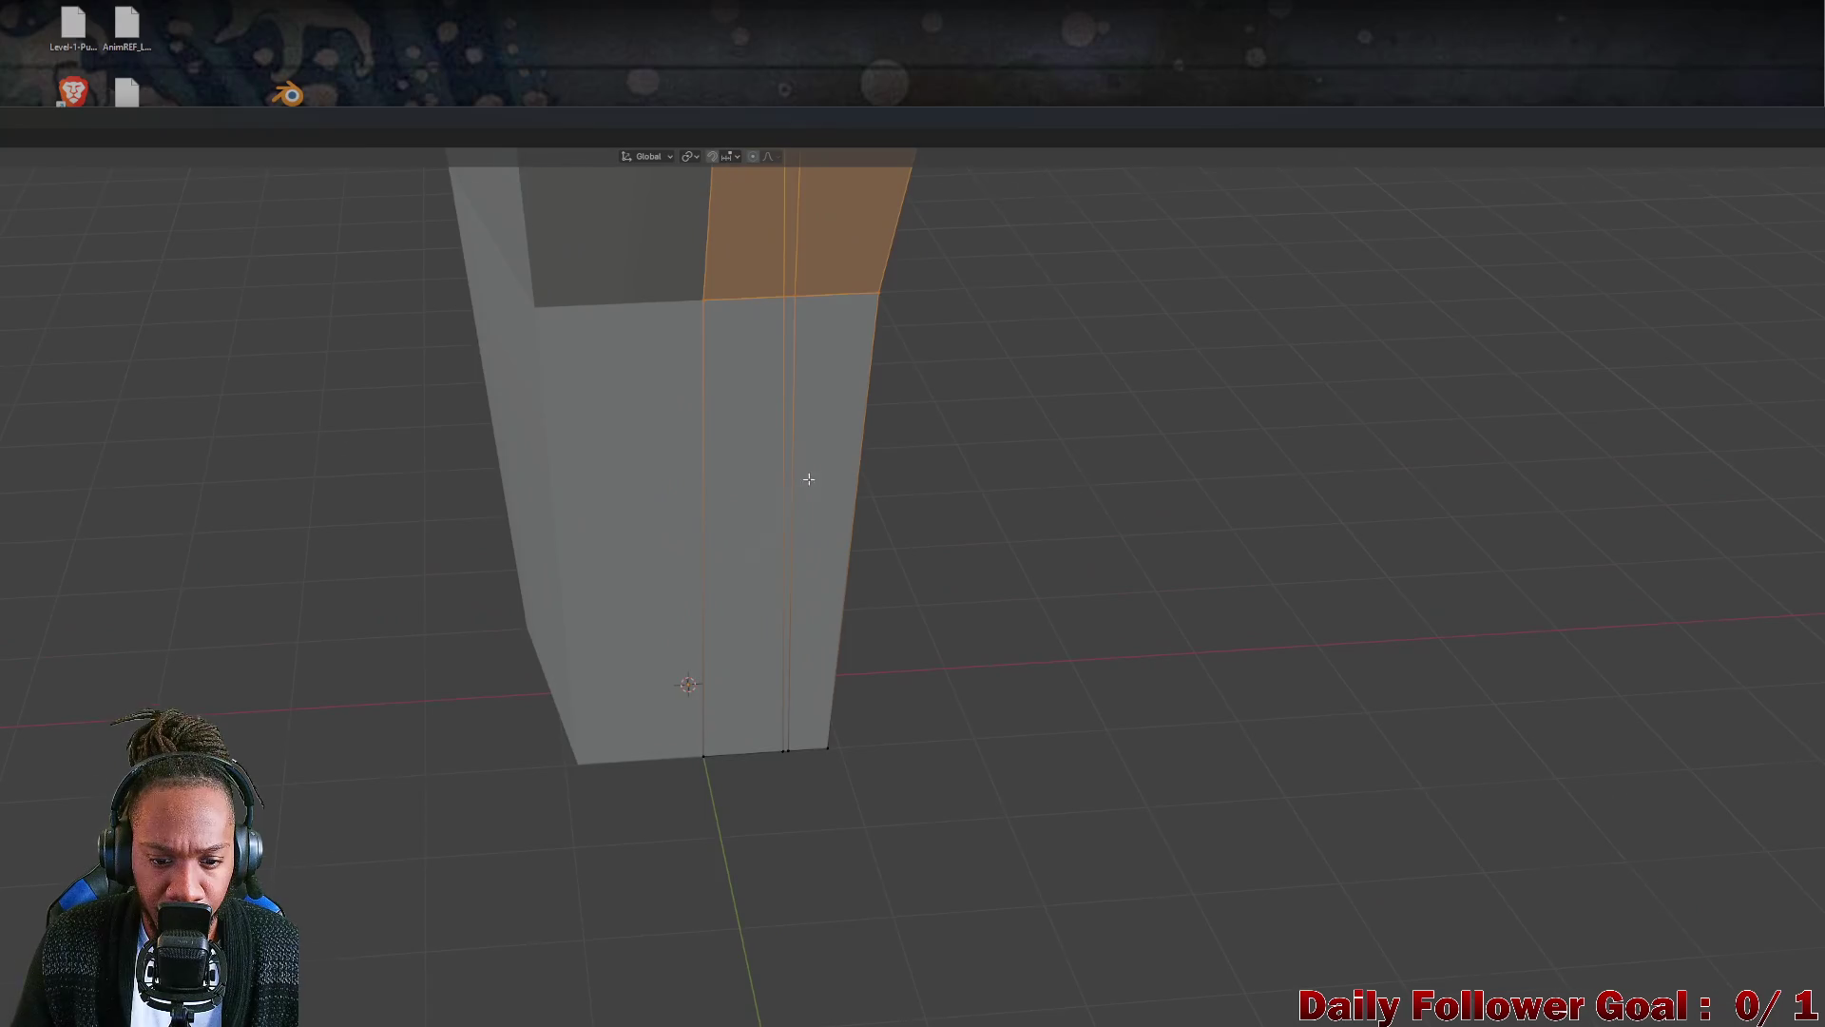
mouse_move(757, 507)
middle_mouse_down()
mouse_move(526, 477)
mouse_move(612, 448)
mouse_move(440, 494)
mouse_move(381, 428)
mouse_move(836, 586)
mouse_move(566, 637)
mouse_move(1183, 511)
mouse_move(1128, 110)
mouse_move(1043, 151)
middle_mouse_up()
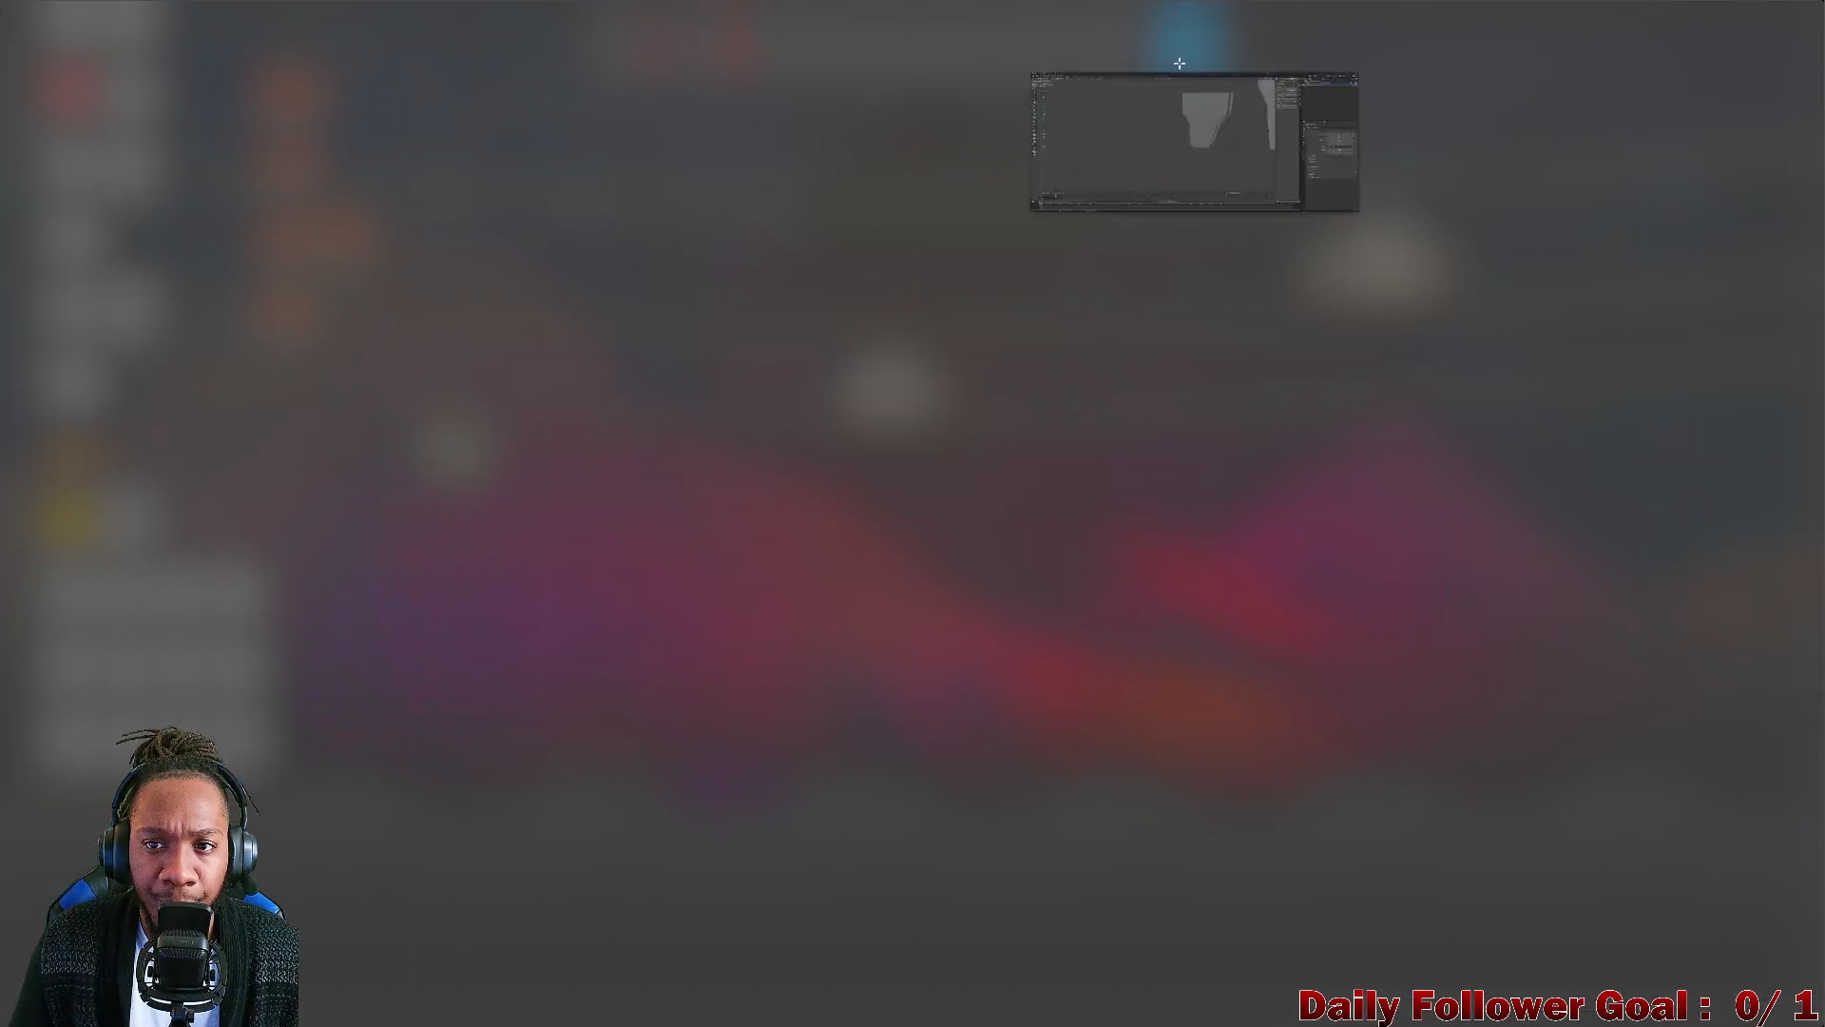
Restore the Blender window to full screen with the mesh in view.
left_click(1180, 64)
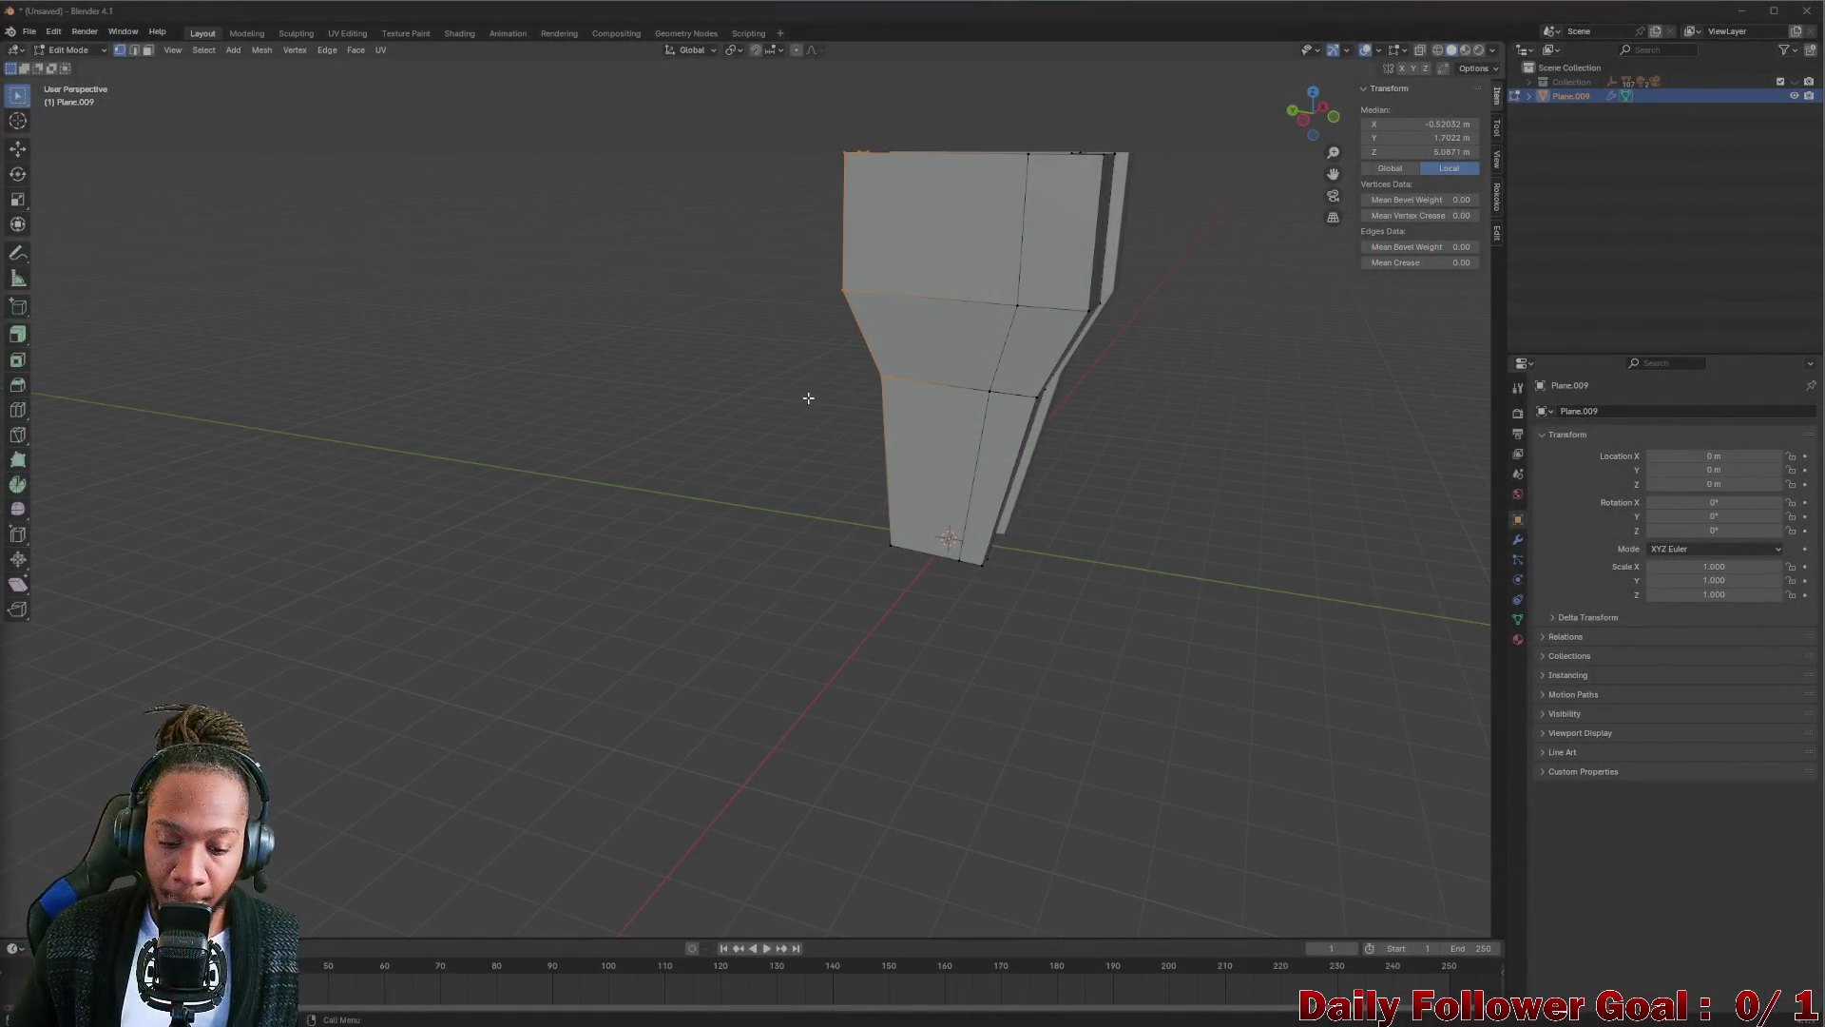
mouse_move(944, 1010)
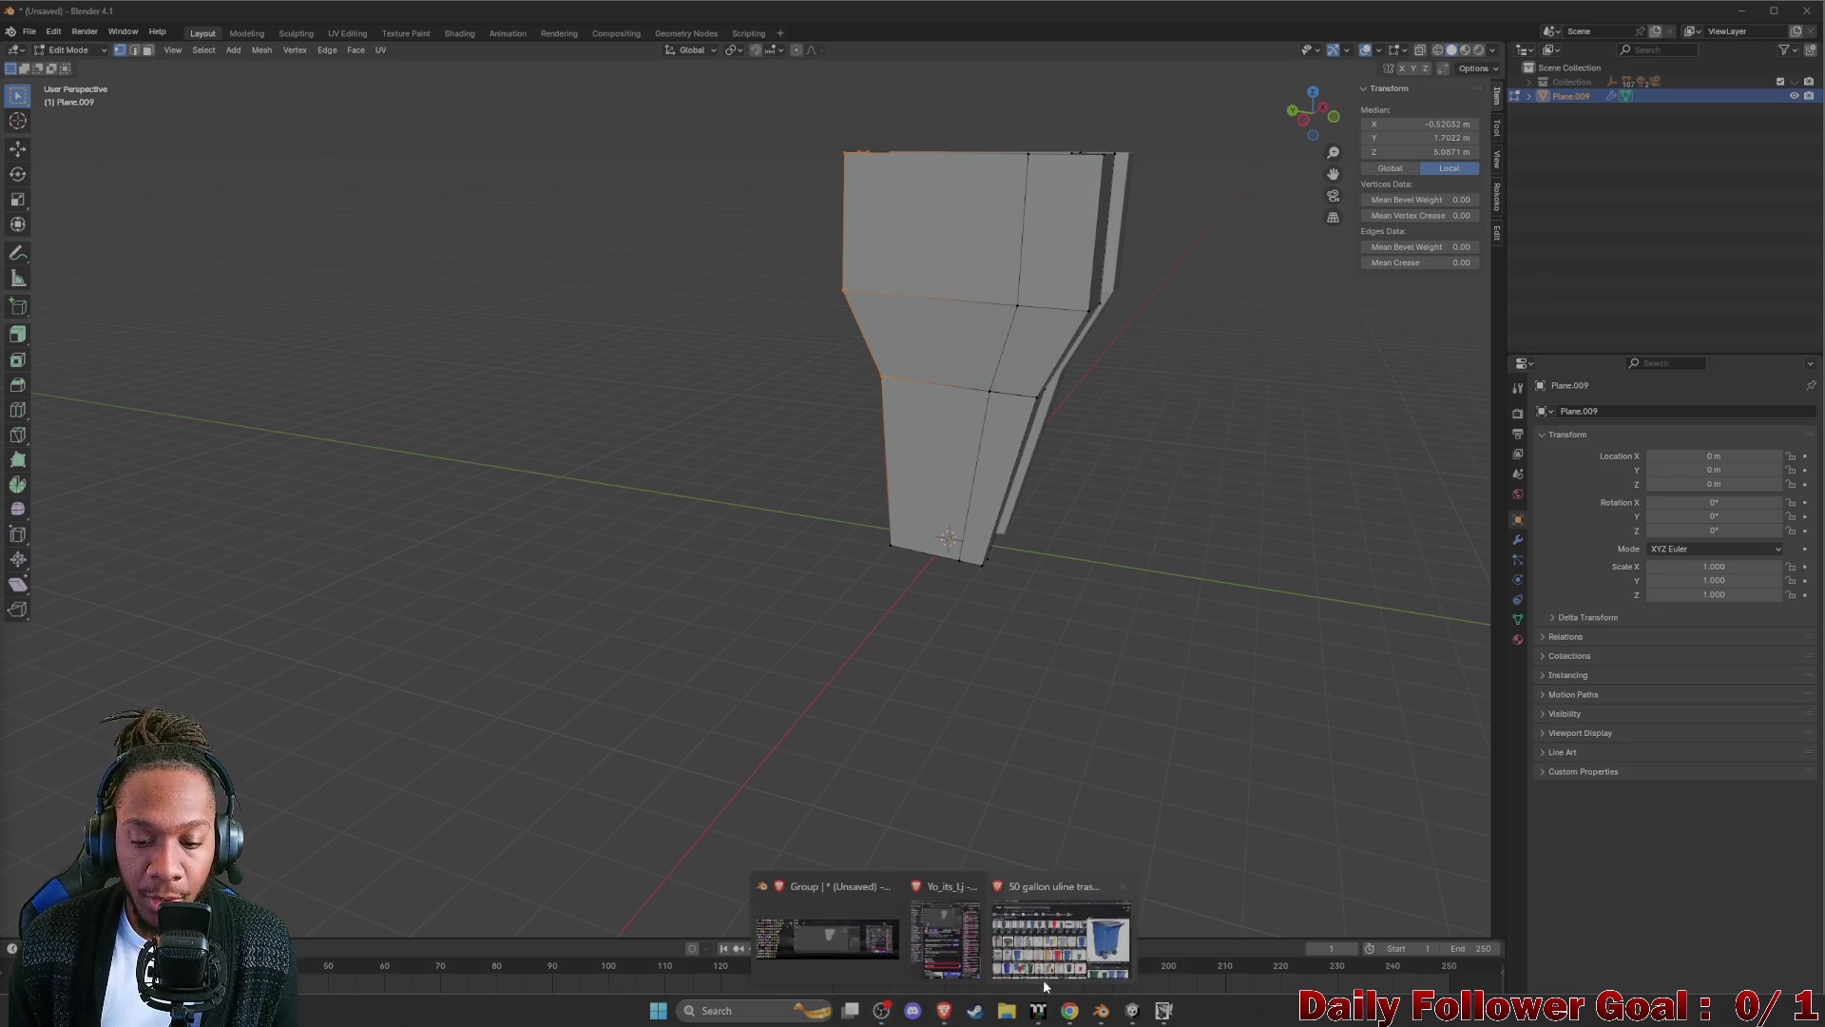
Search Google for 'garbage can 3d model' and switch from Images to the All web results.
left_click(959, 884)
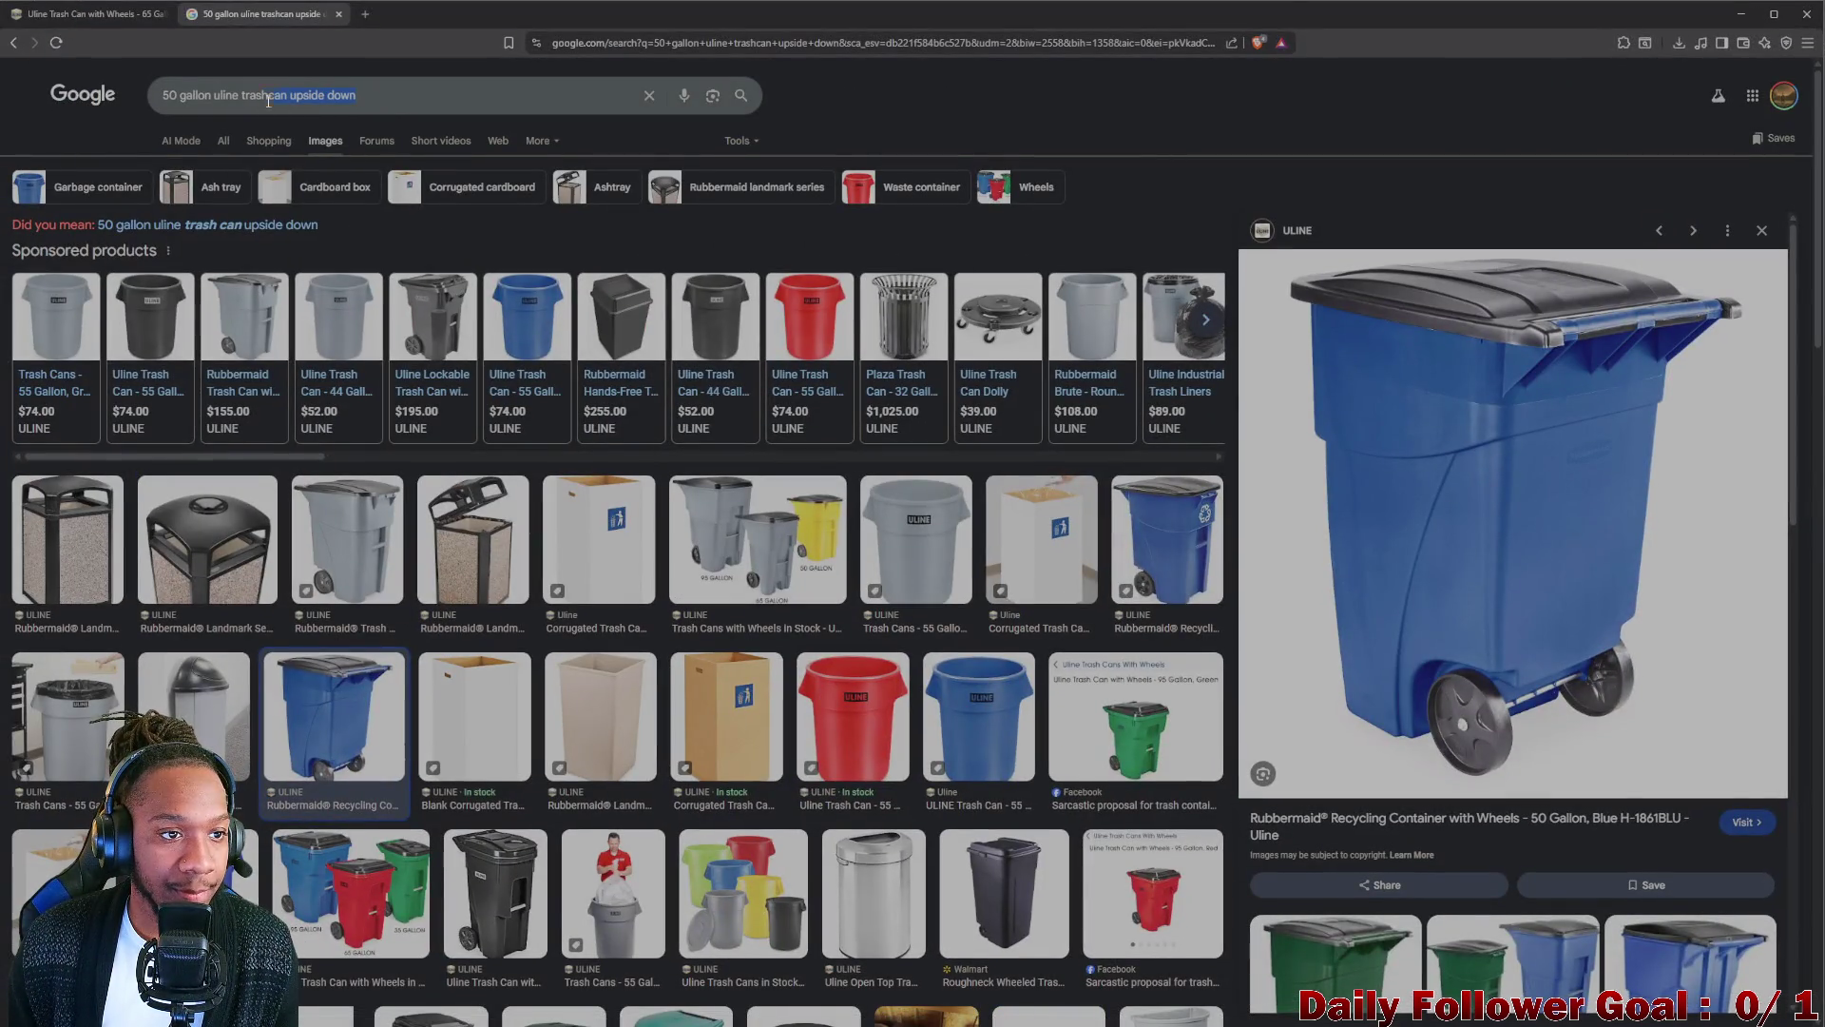
key("BackSpace")
type("garbage can 3d")
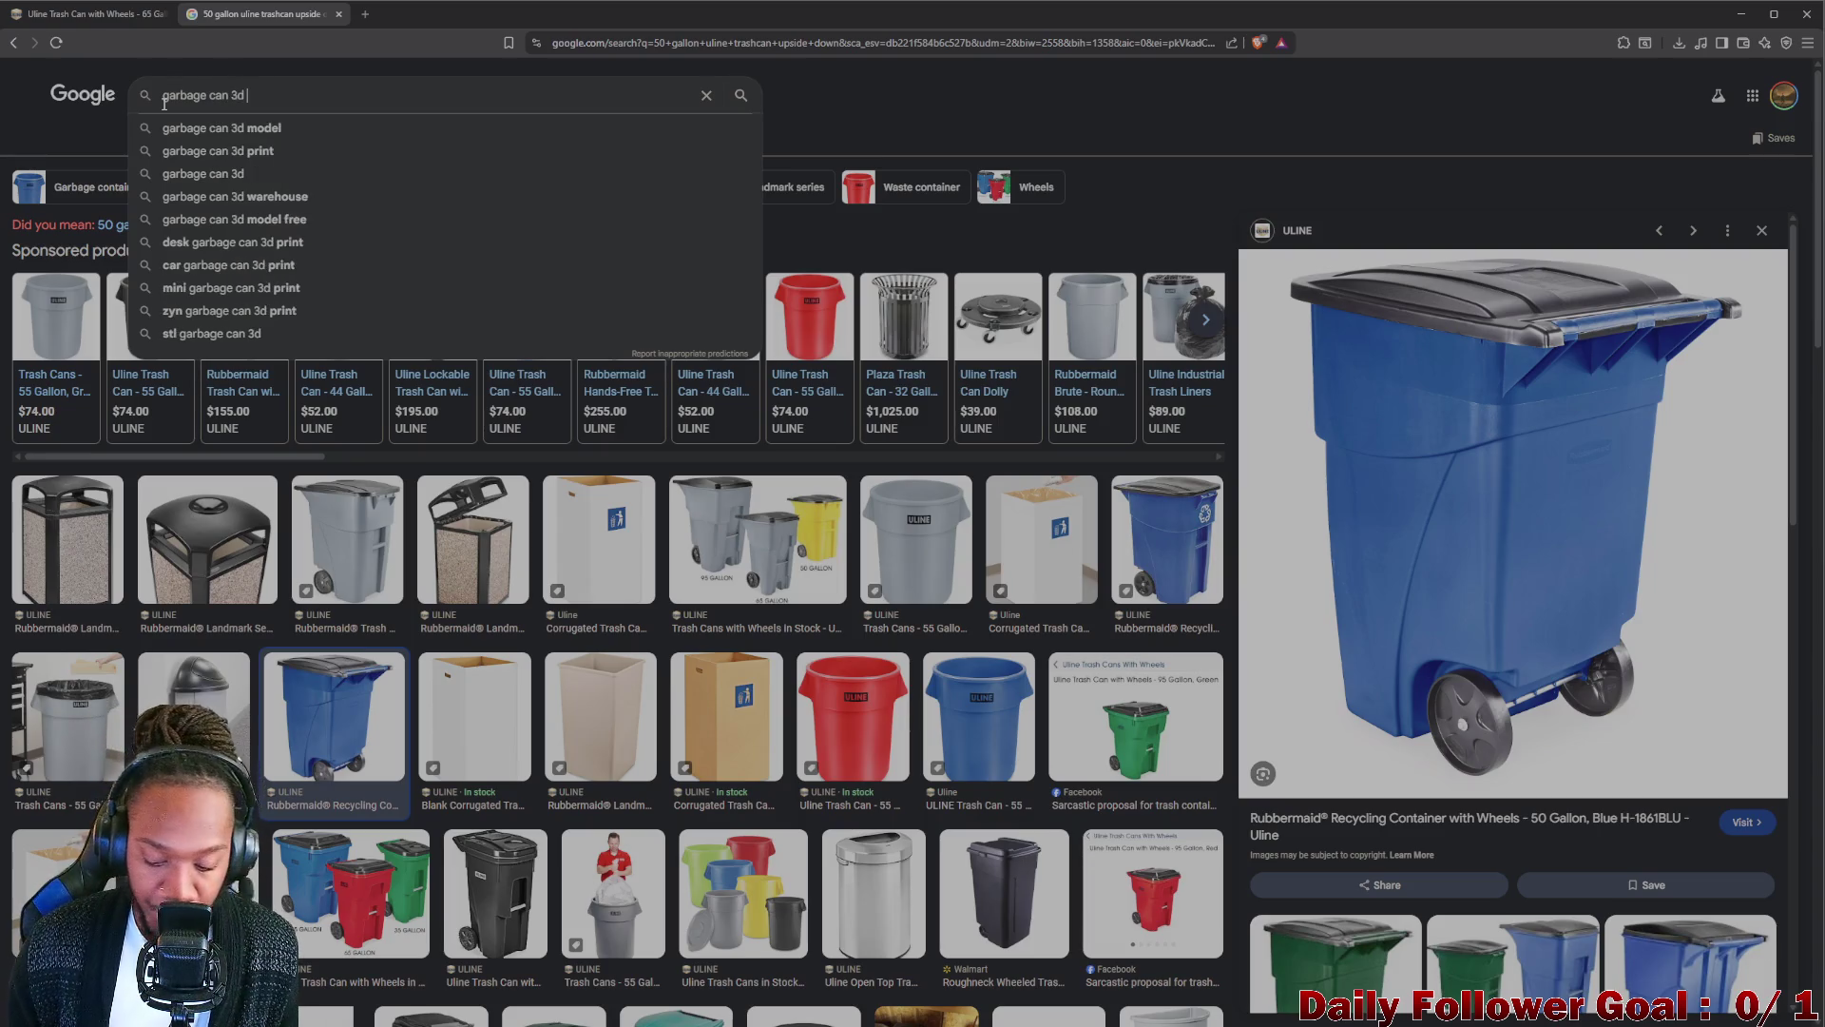
type("model")
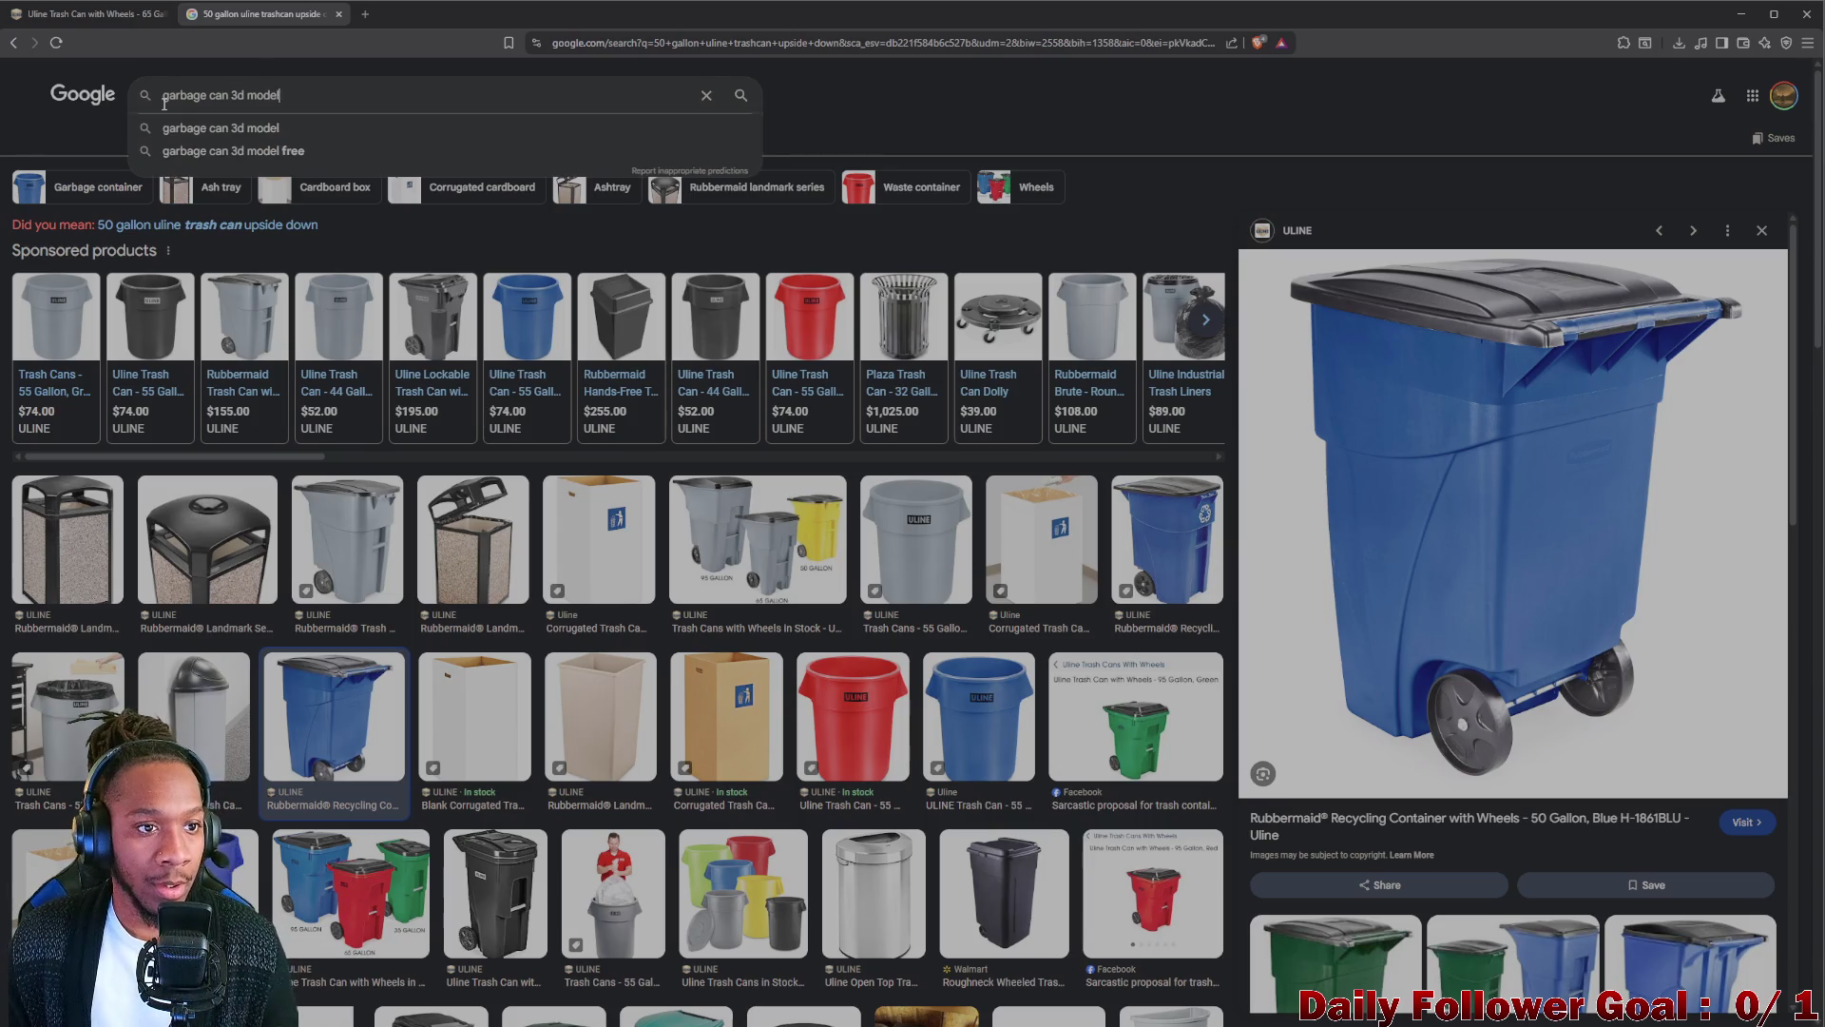
key("Return")
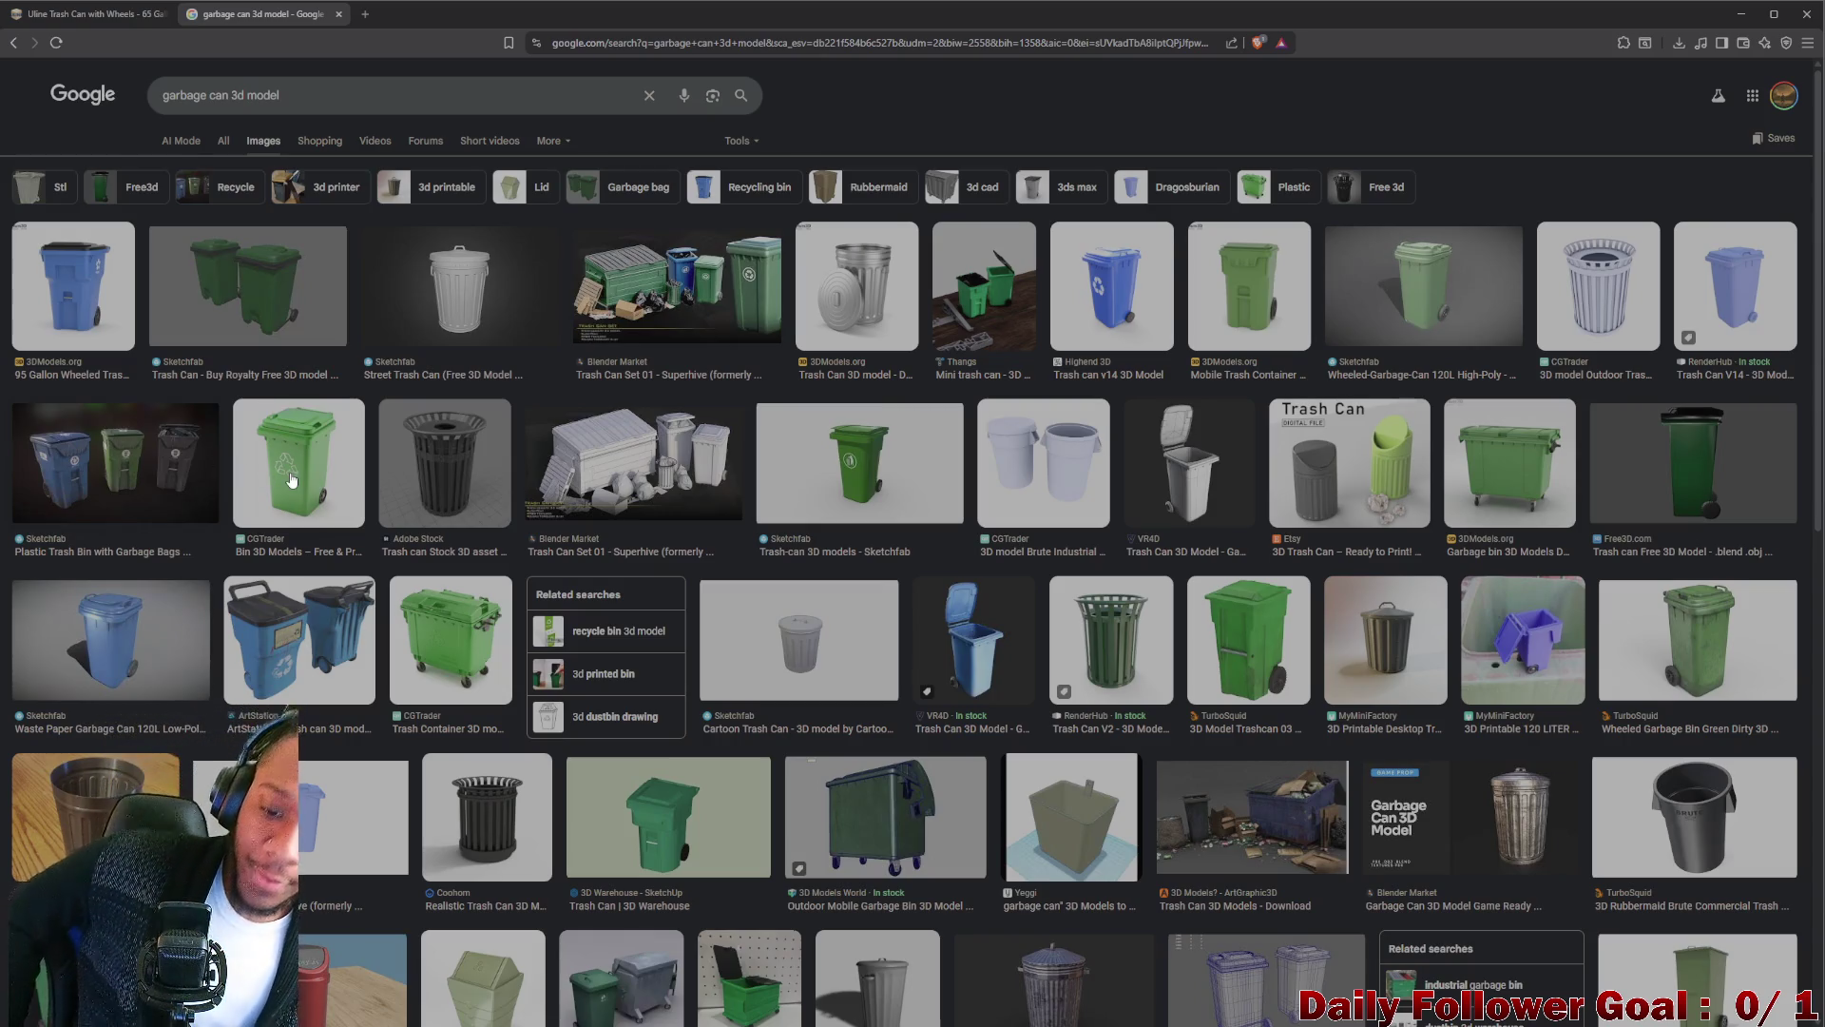
scroll(732, 827, "down", 3)
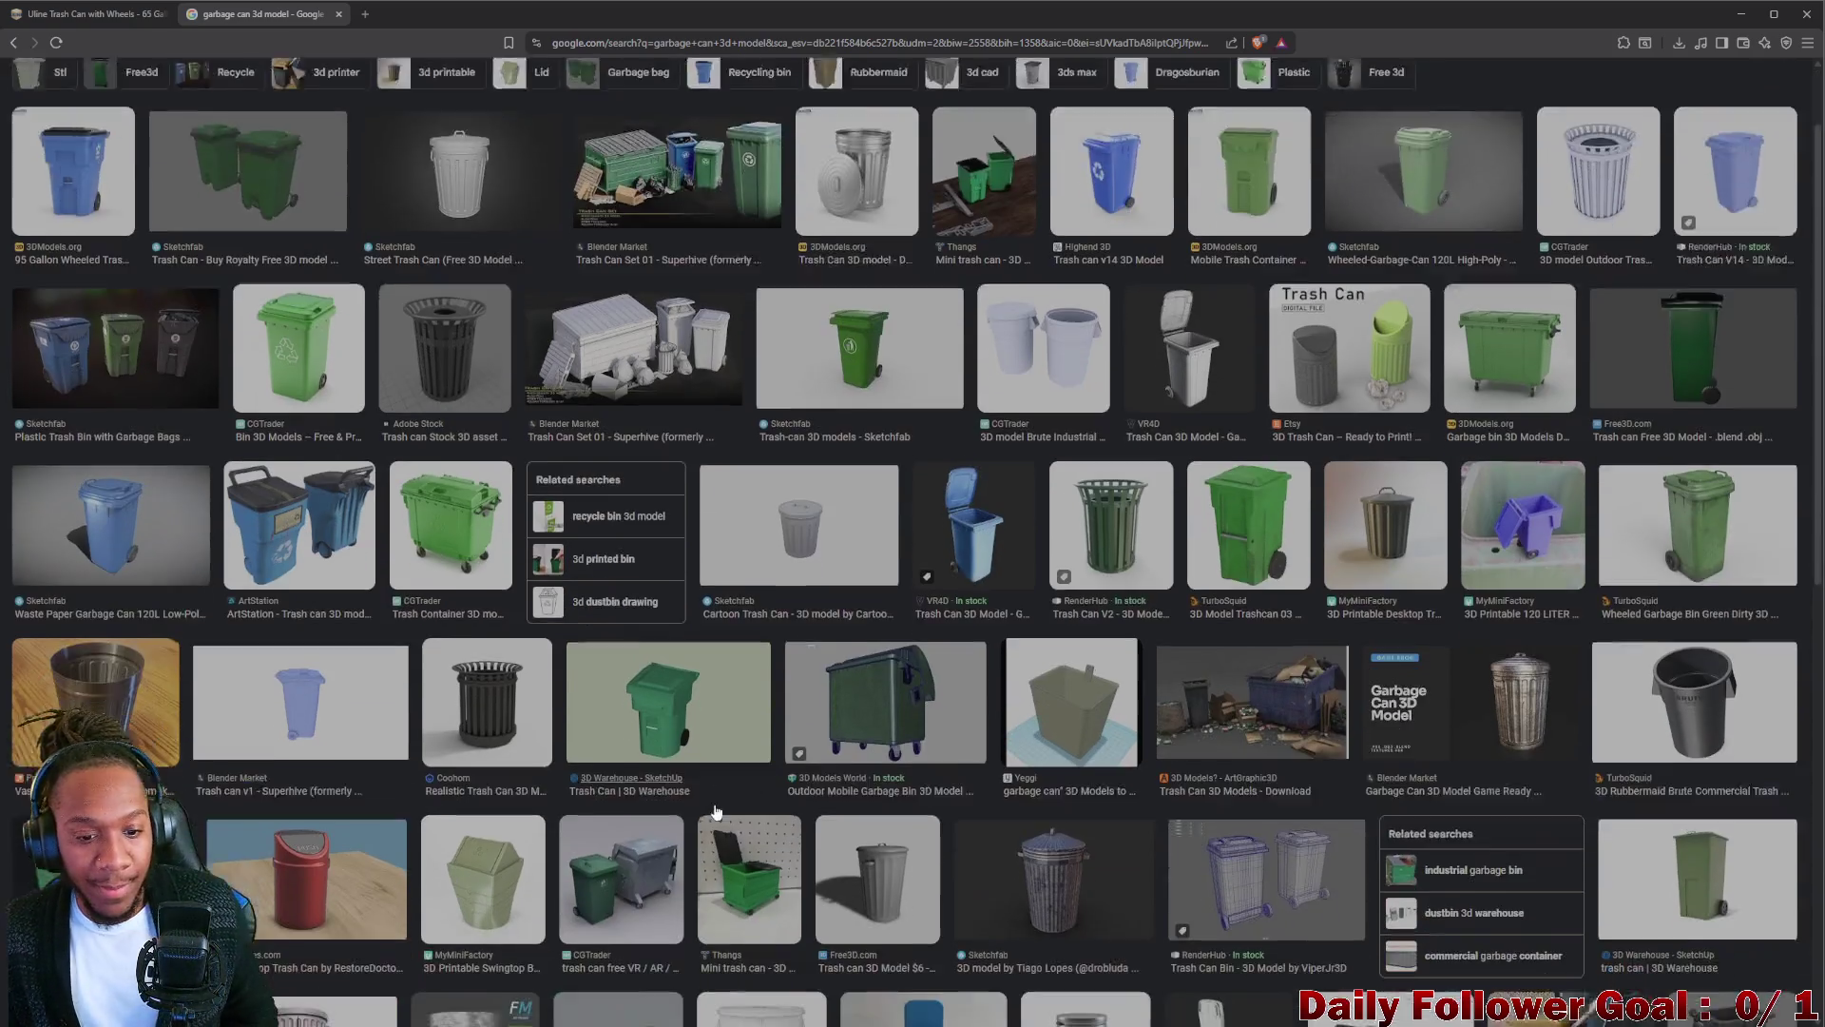
scroll(350, 656, "down", 1)
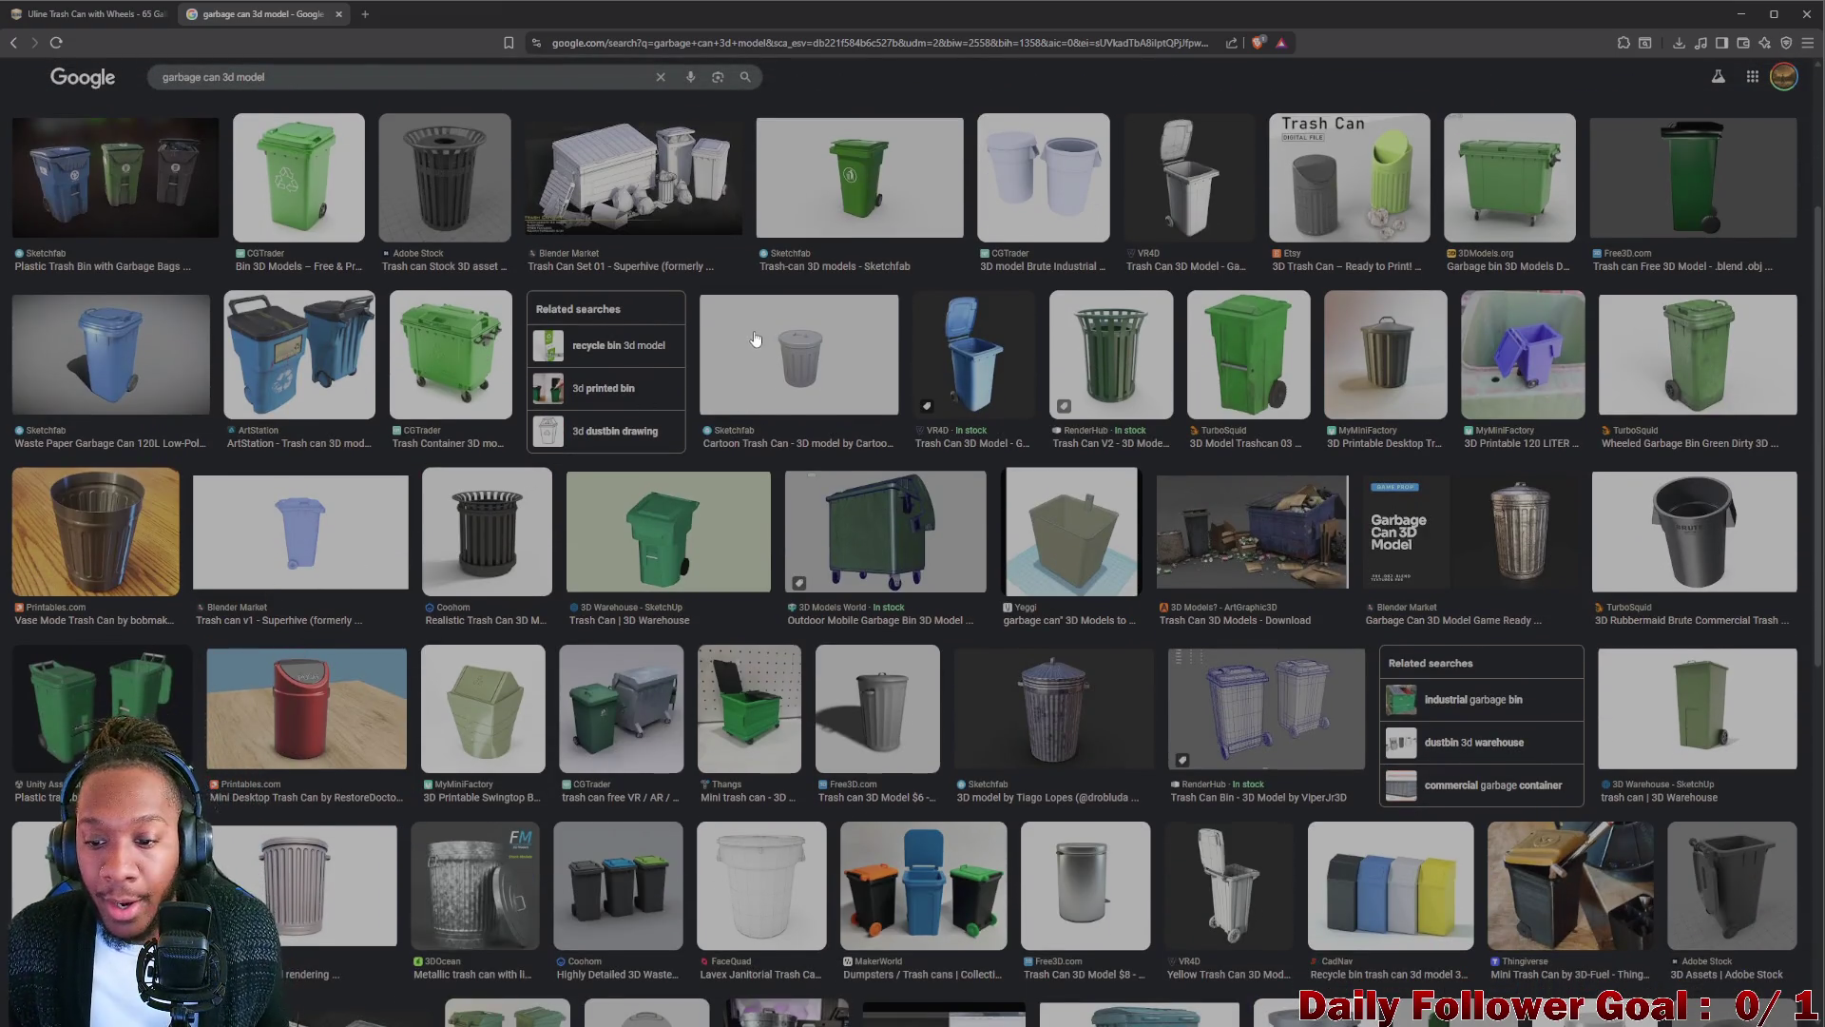
scroll(756, 340, "up", 4)
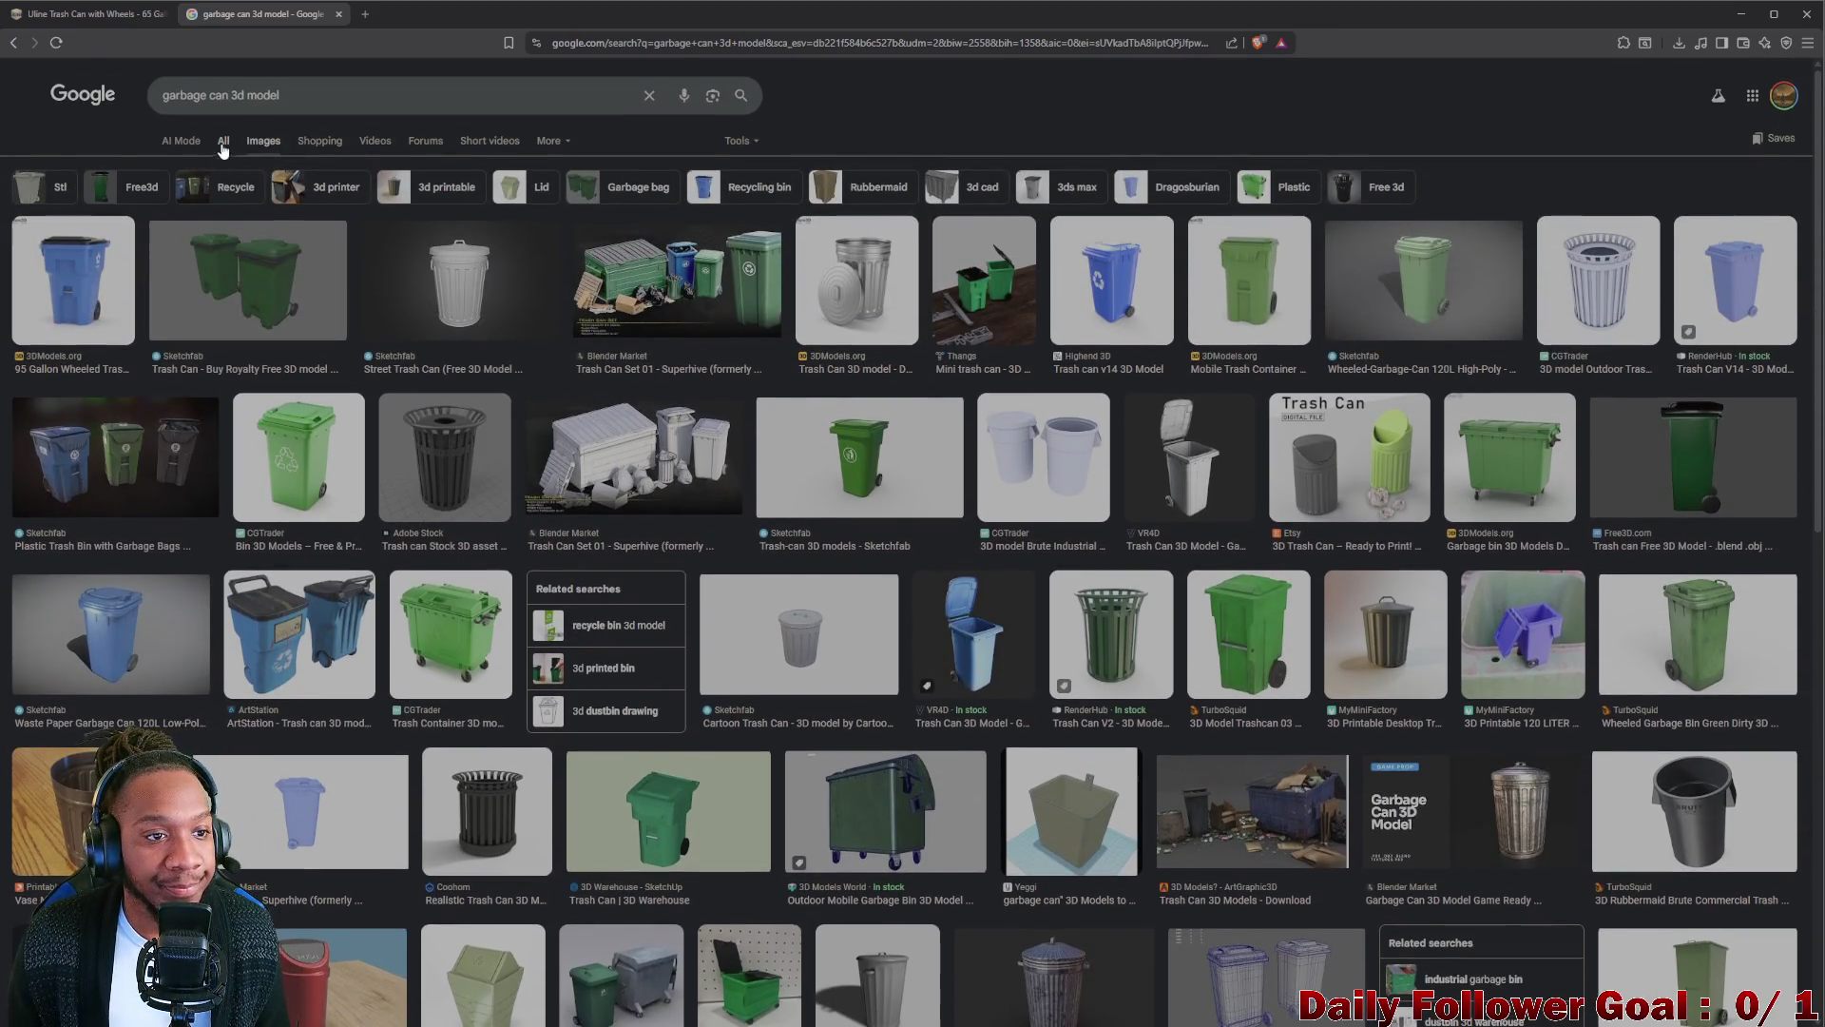
left_click(222, 141)
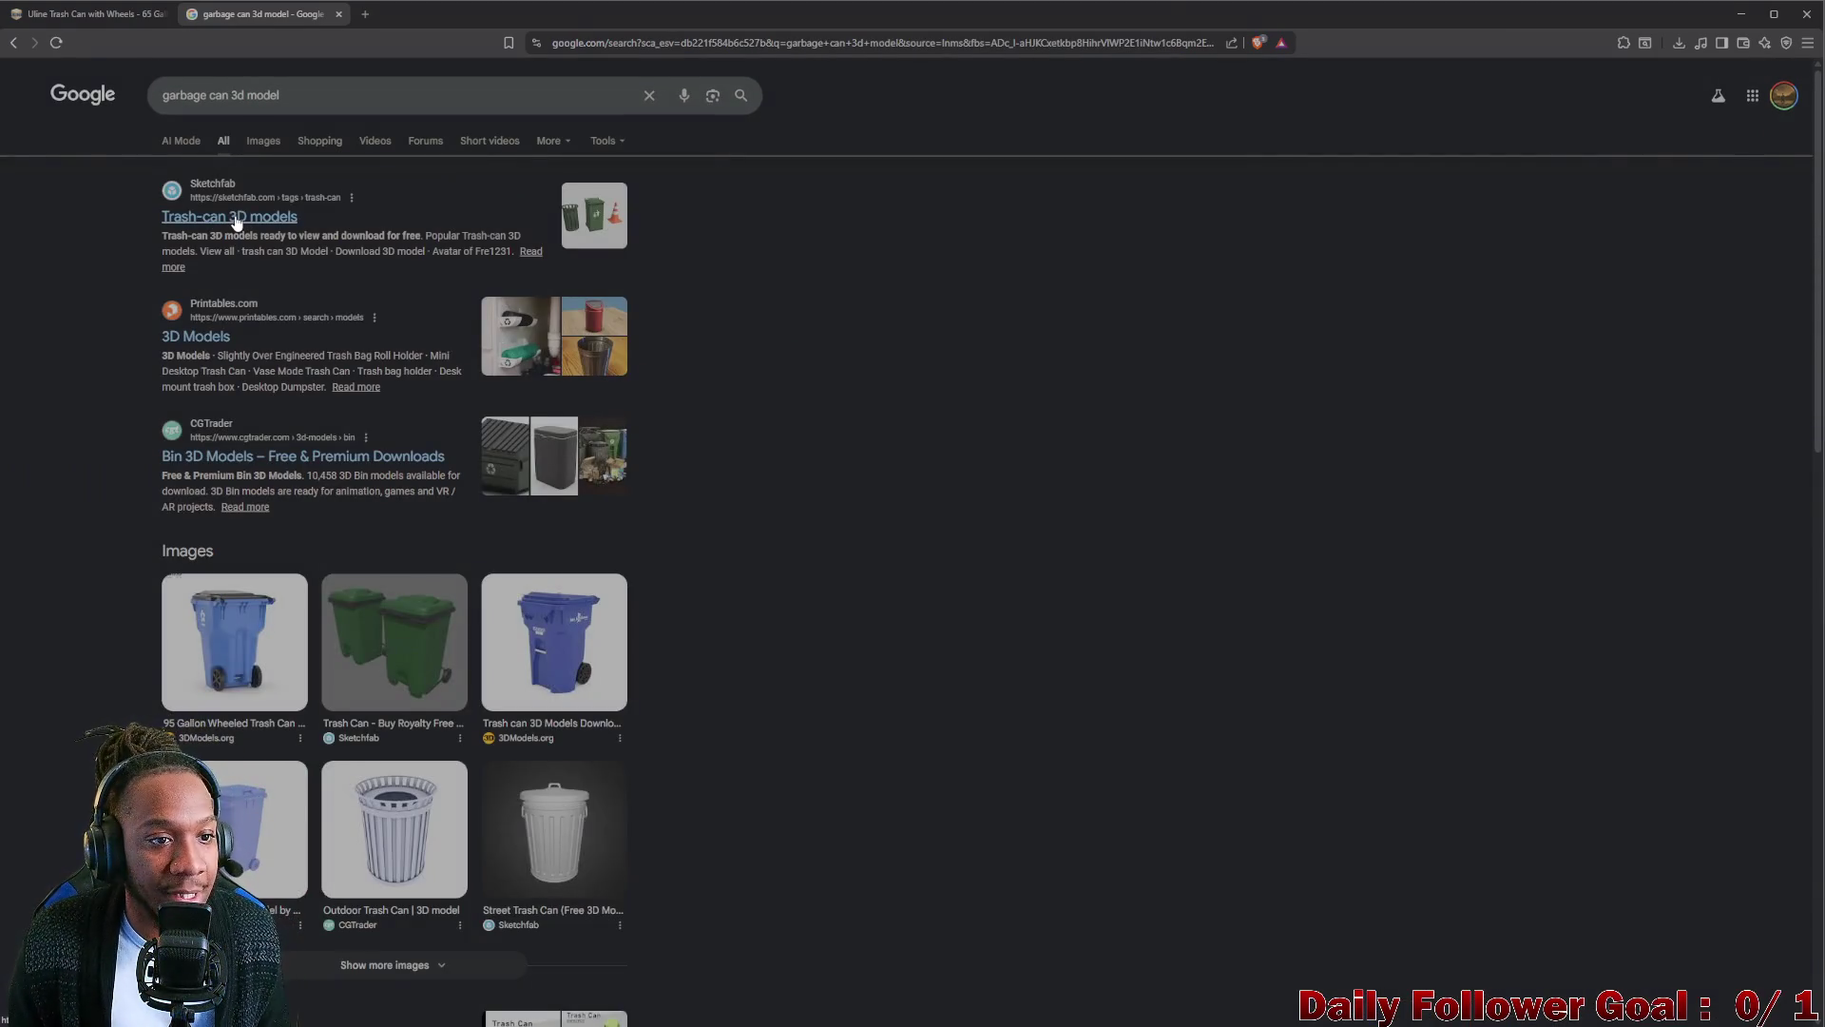
Open the Sketchfab Trash-can 3D models result, going back after the too-many-requests error.
left_click(237, 218)
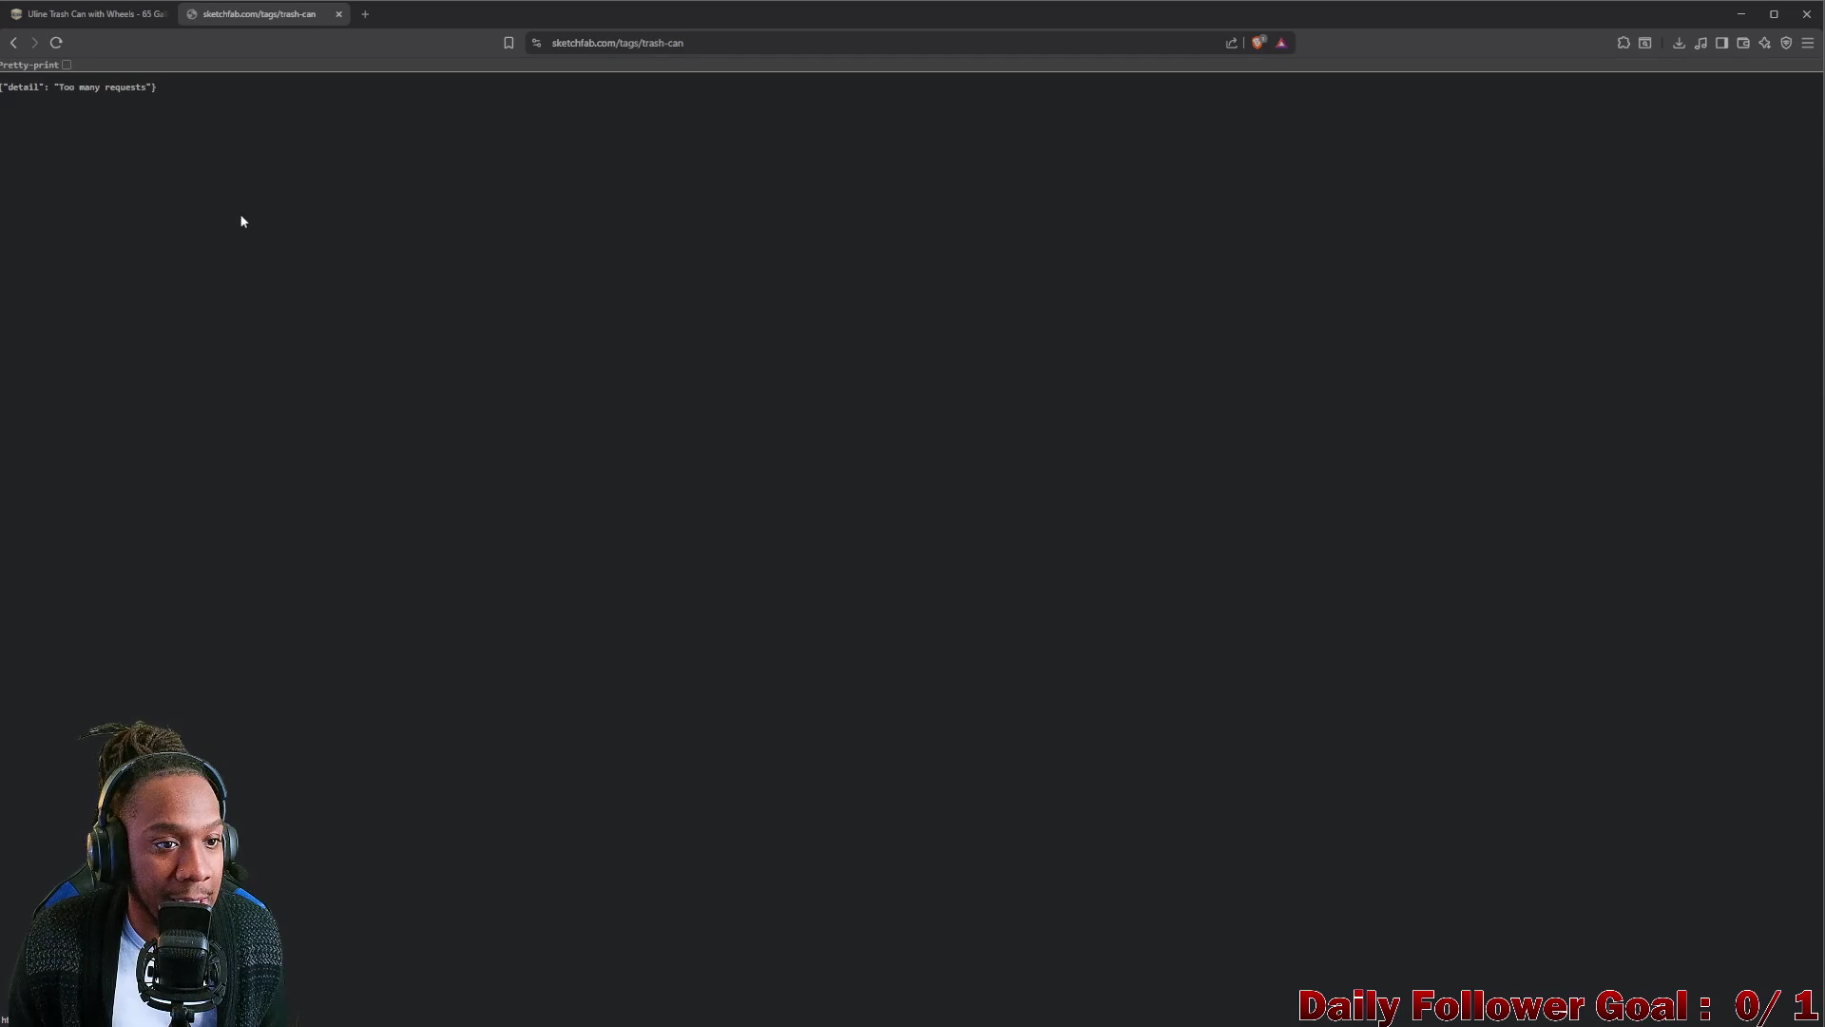
left_click(14, 42)
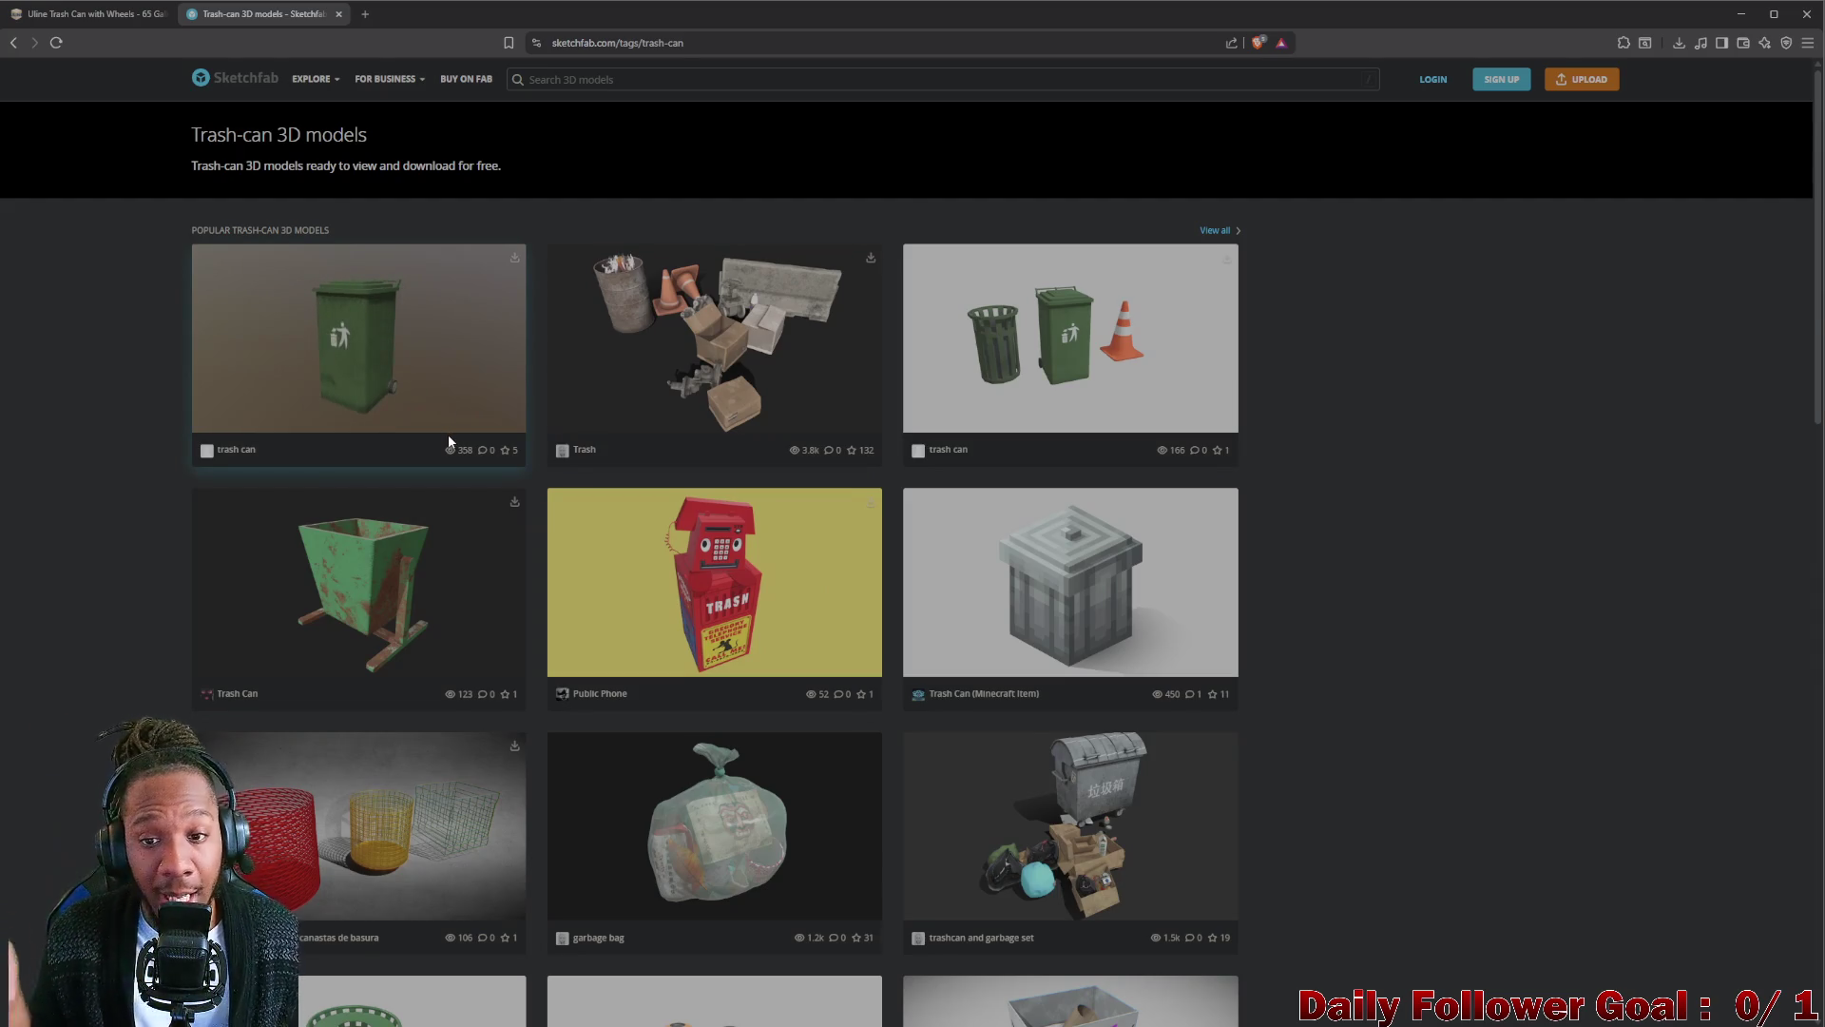
mouse_move(713, 338)
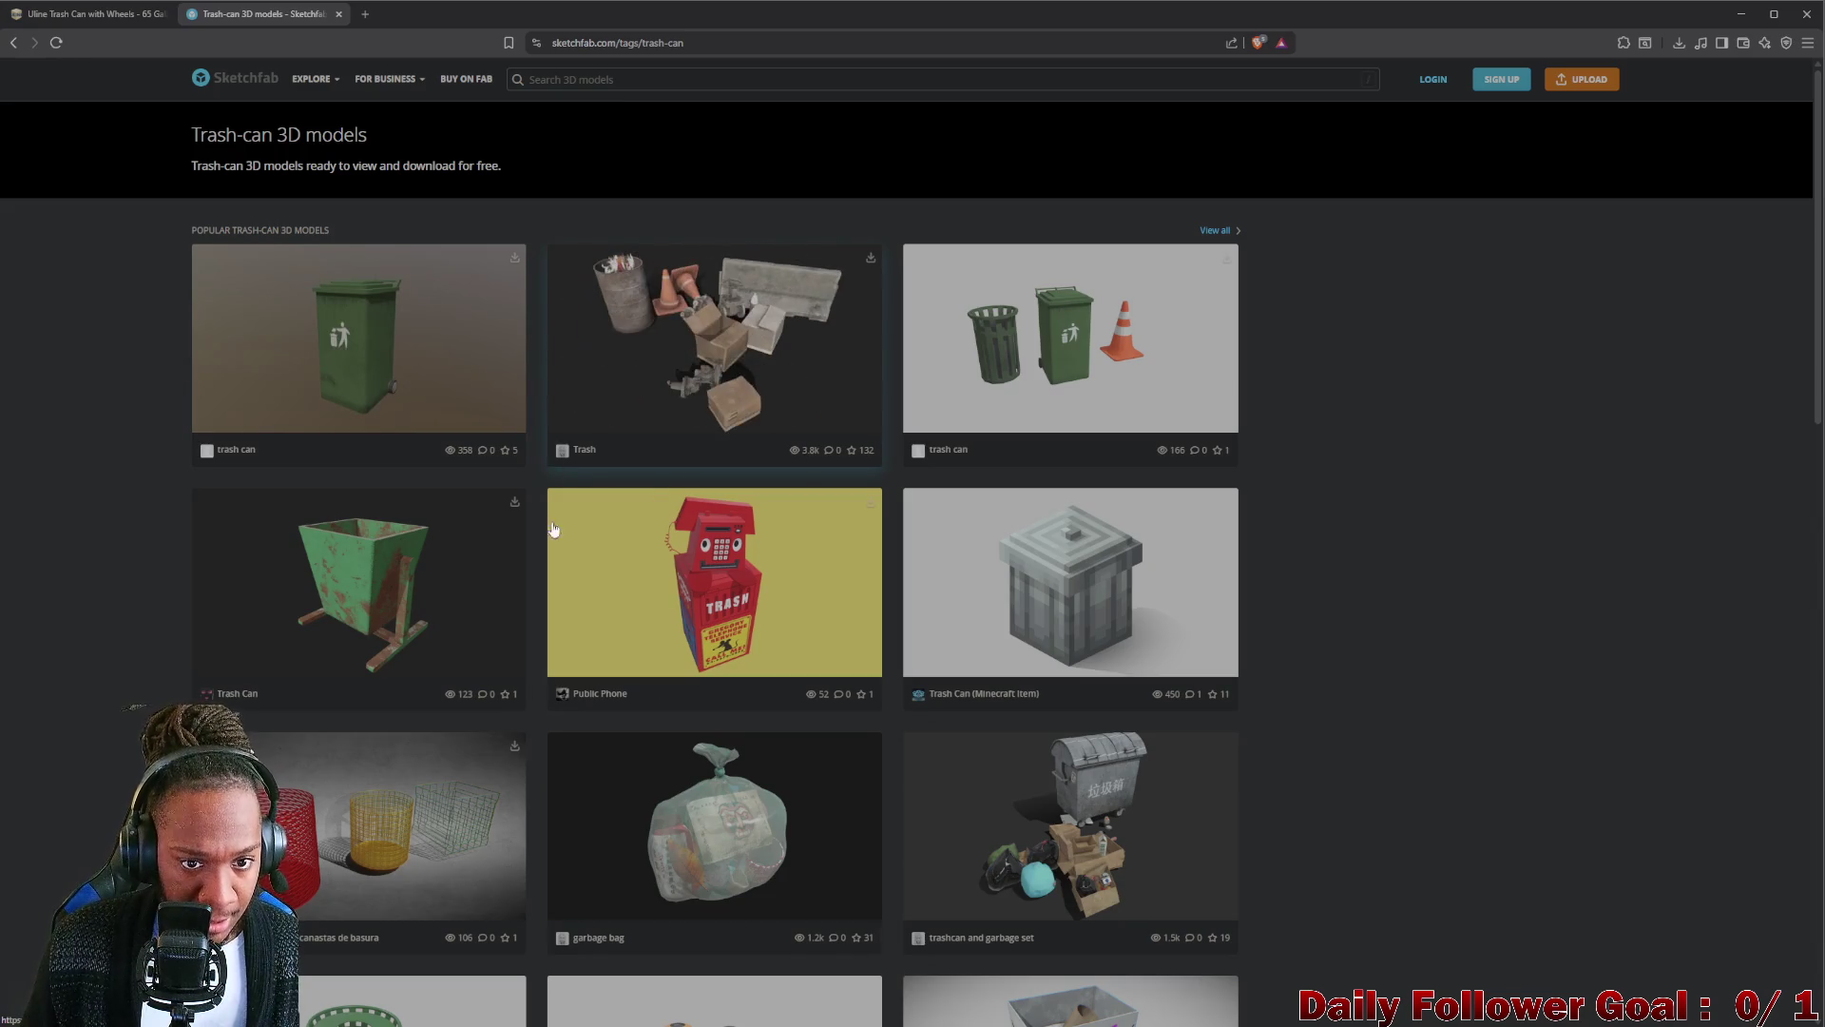
scroll(554, 530, "down", 3)
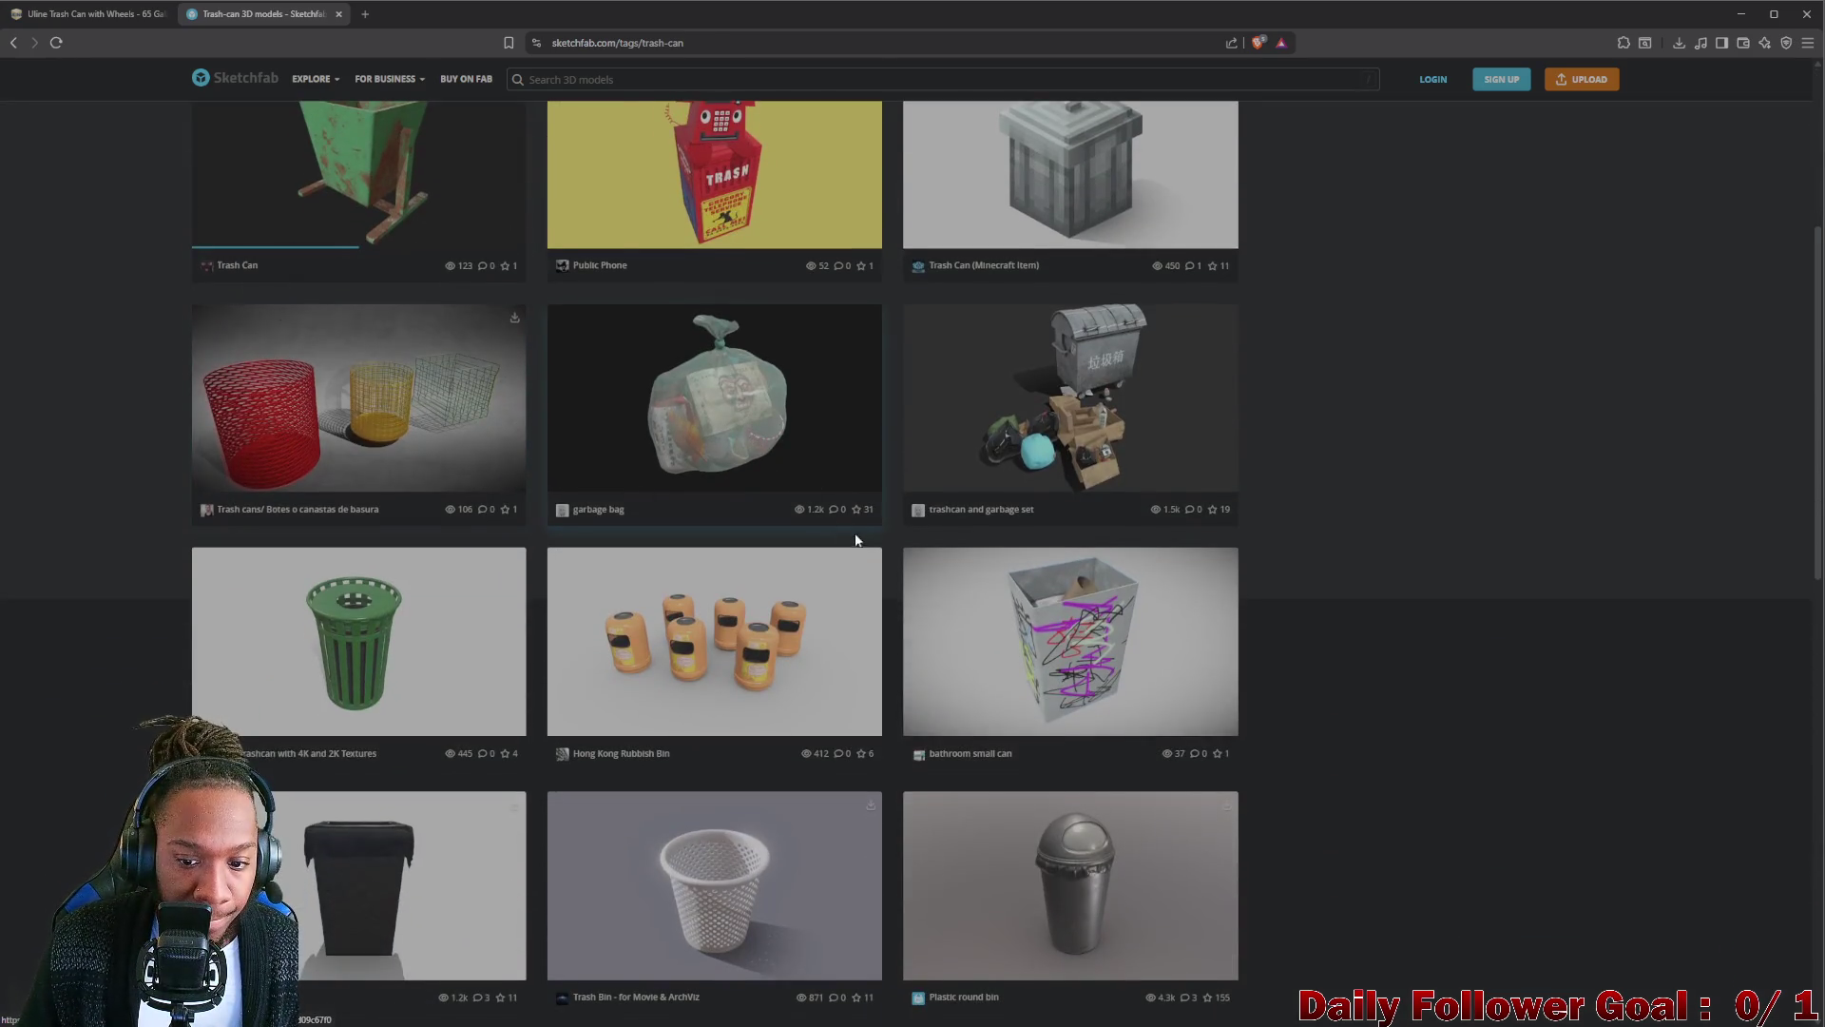
scroll(856, 540, "down", 2)
scroll(809, 557, "down", 3)
scroll(631, 575, "down", 1)
scroll(457, 552, "down", 2)
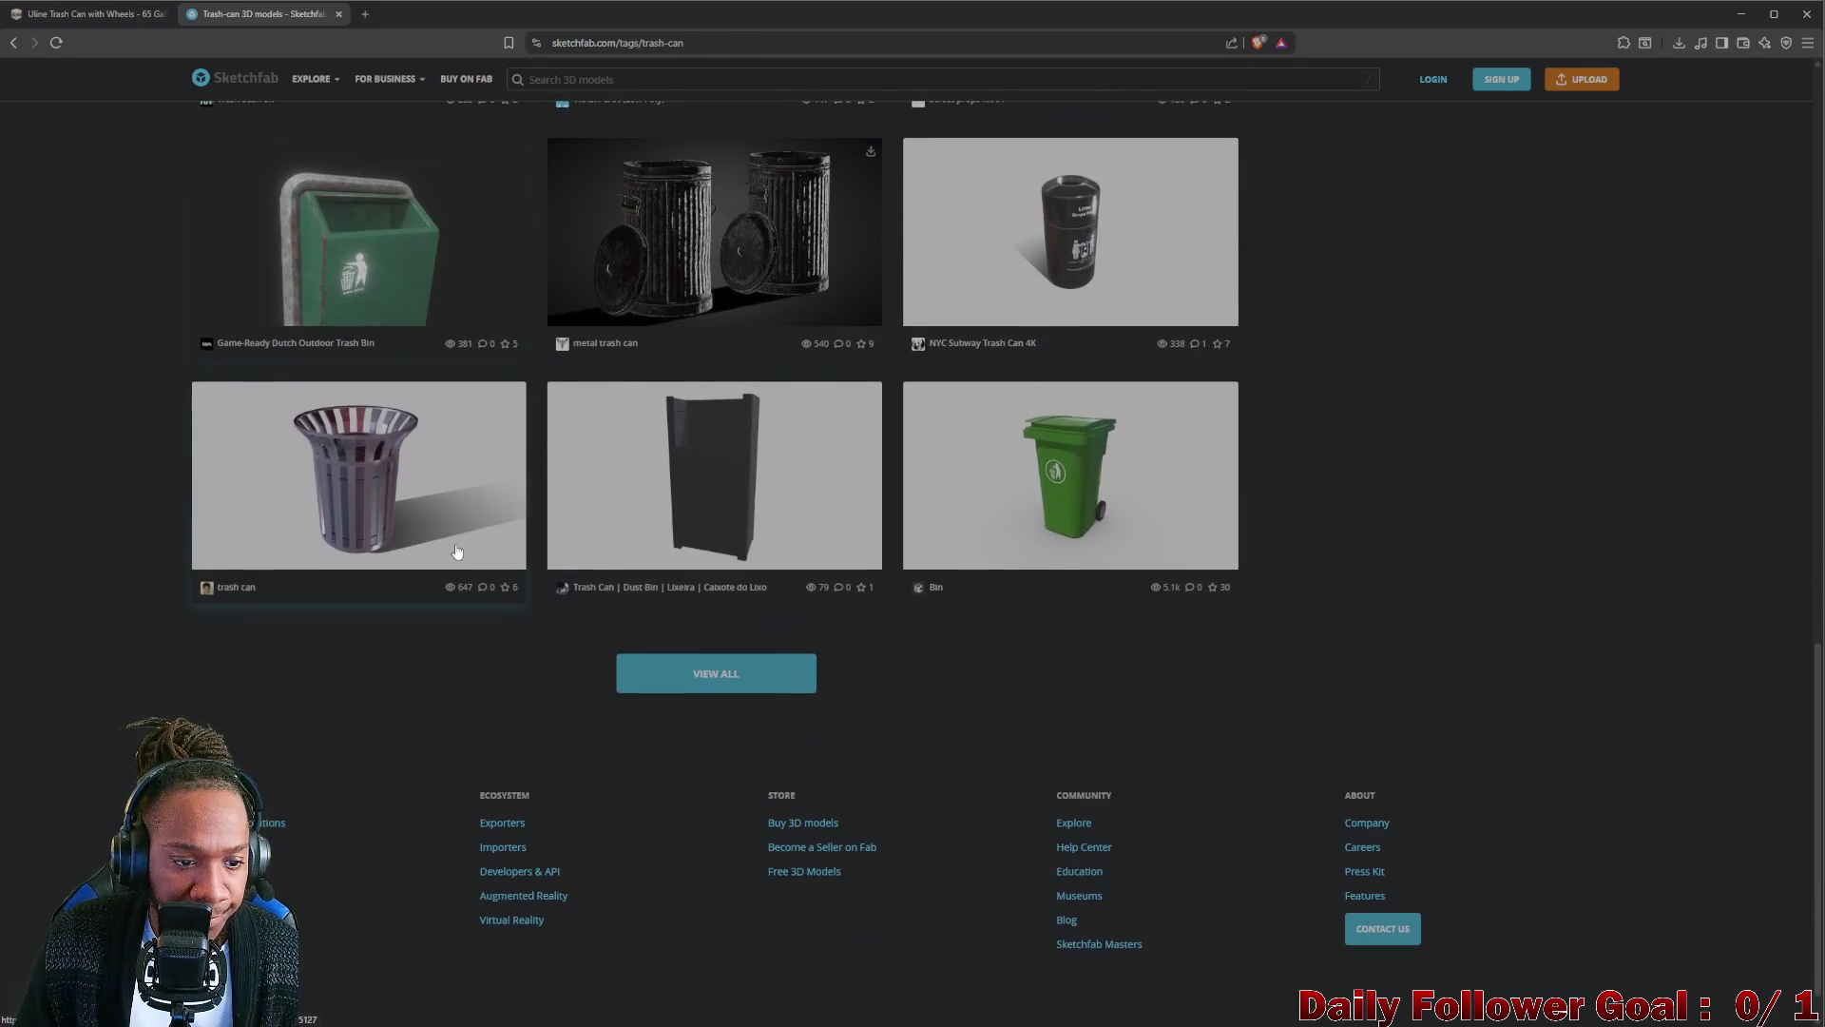
Open the green wheeled Bin model, orbit it from below and around to its logo, then close the viewer.
left_click(1087, 486)
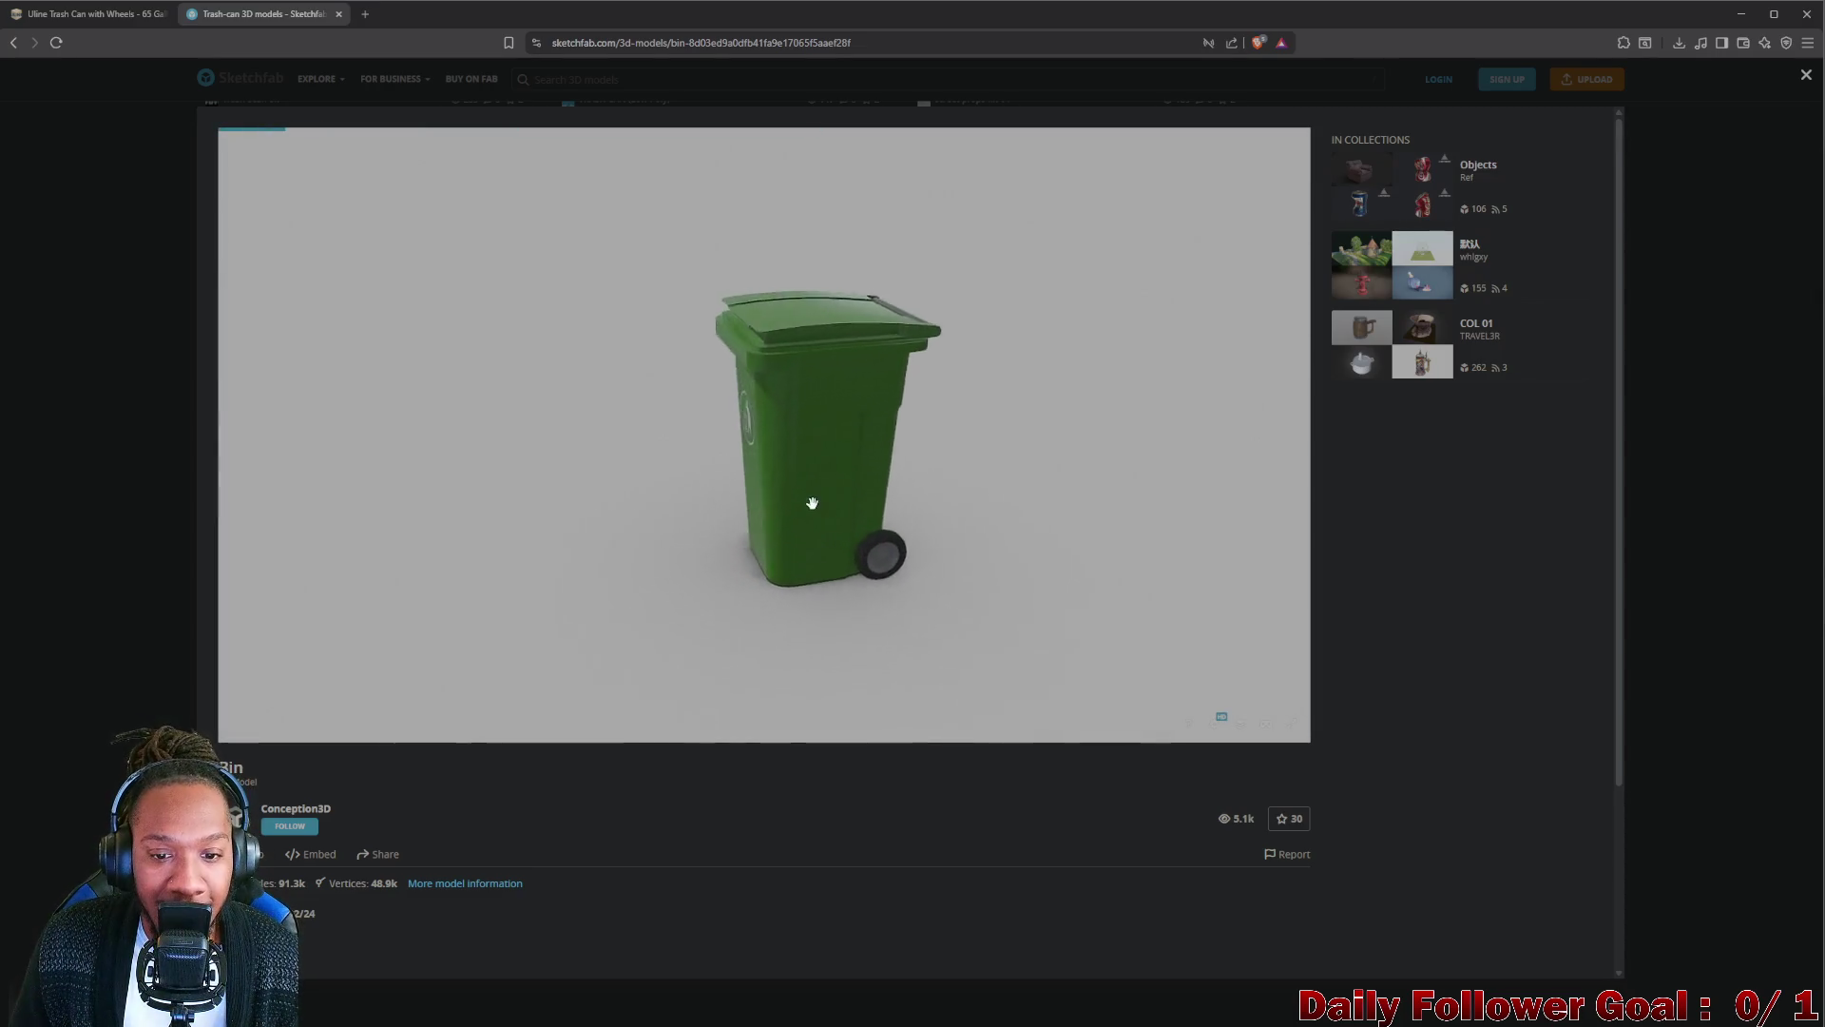
mouse_move(857, 494)
left_mouse_down()
mouse_move(872, 373)
mouse_move(743, 357)
mouse_move(771, 375)
mouse_move(704, 341)
mouse_move(818, 415)
mouse_move(726, 497)
mouse_move(685, 432)
mouse_move(804, 413)
mouse_move(704, 481)
mouse_move(589, 479)
mouse_move(694, 458)
mouse_move(540, 336)
mouse_move(592, 318)
mouse_move(558, 318)
mouse_move(576, 302)
mouse_move(442, 286)
left_mouse_up()
scroll(640, 434, "up", 2)
scroll(486, 291, "down", 2)
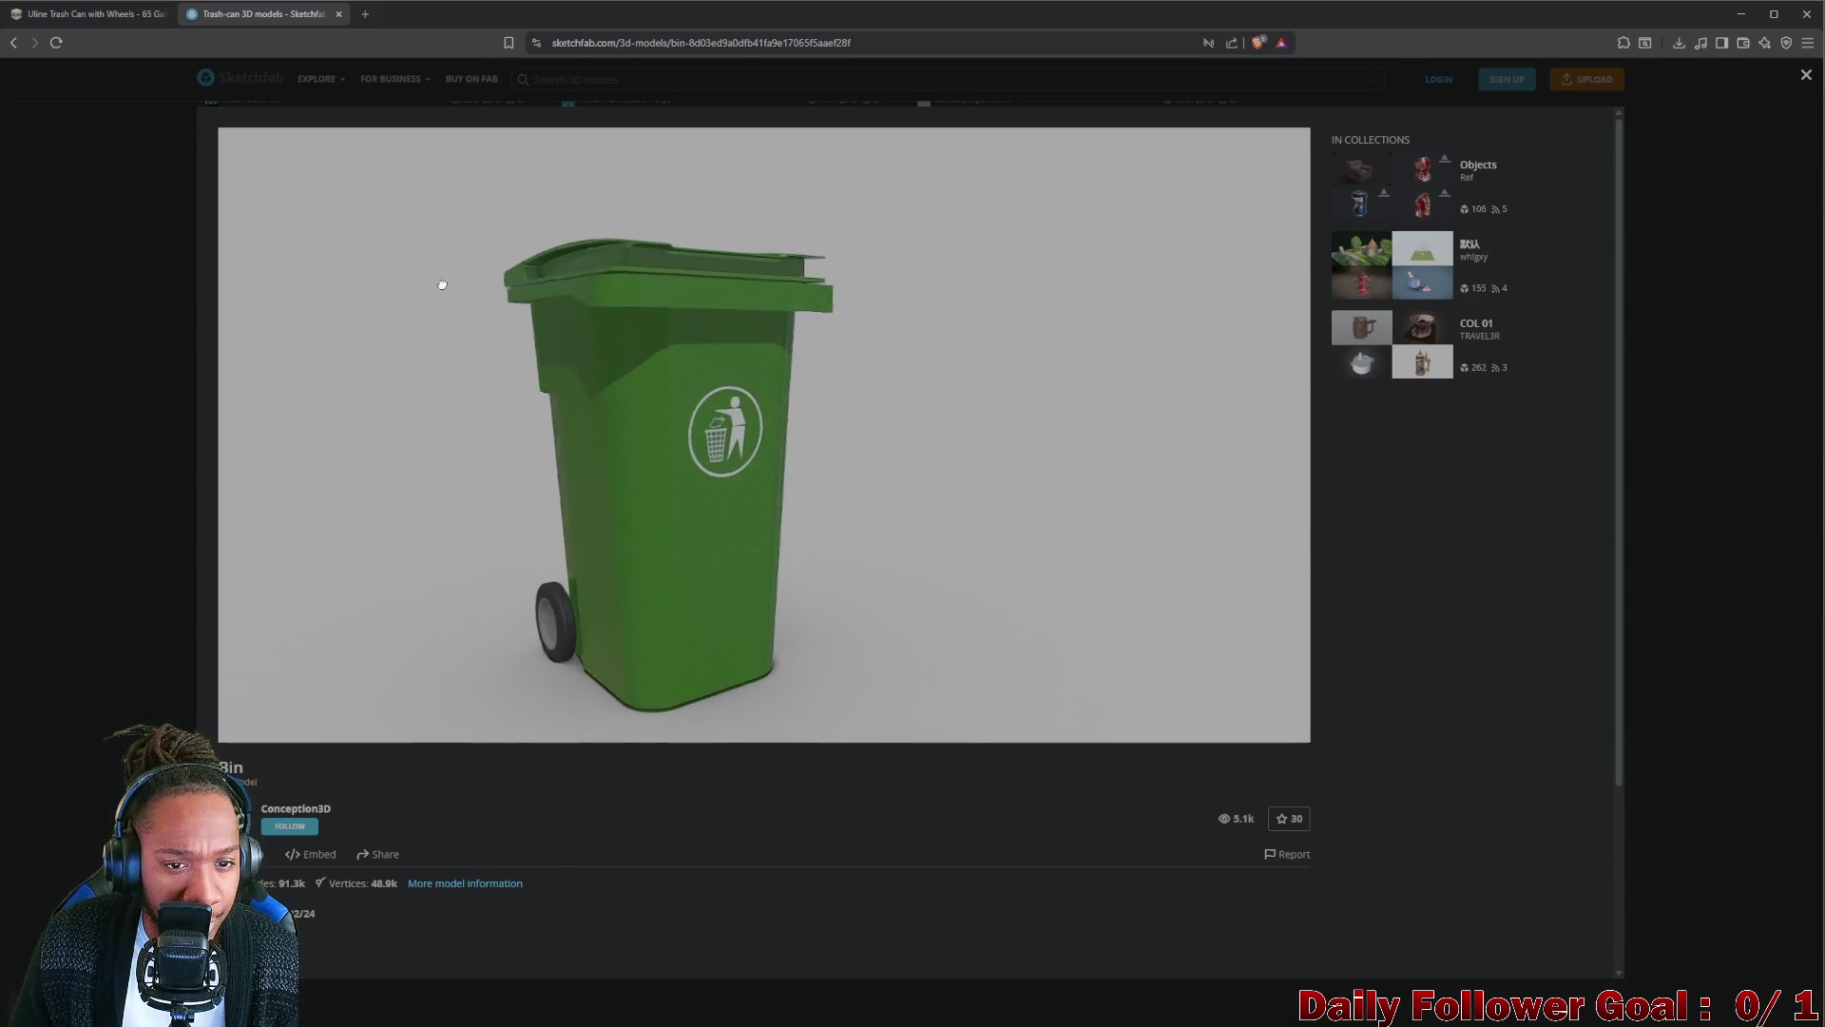
mouse_move(661, 246)
left_mouse_down()
mouse_move(660, 386)
mouse_move(642, 294)
mouse_move(864, 437)
mouse_move(1008, 370)
left_mouse_up()
scroll(860, 449, "down", 1)
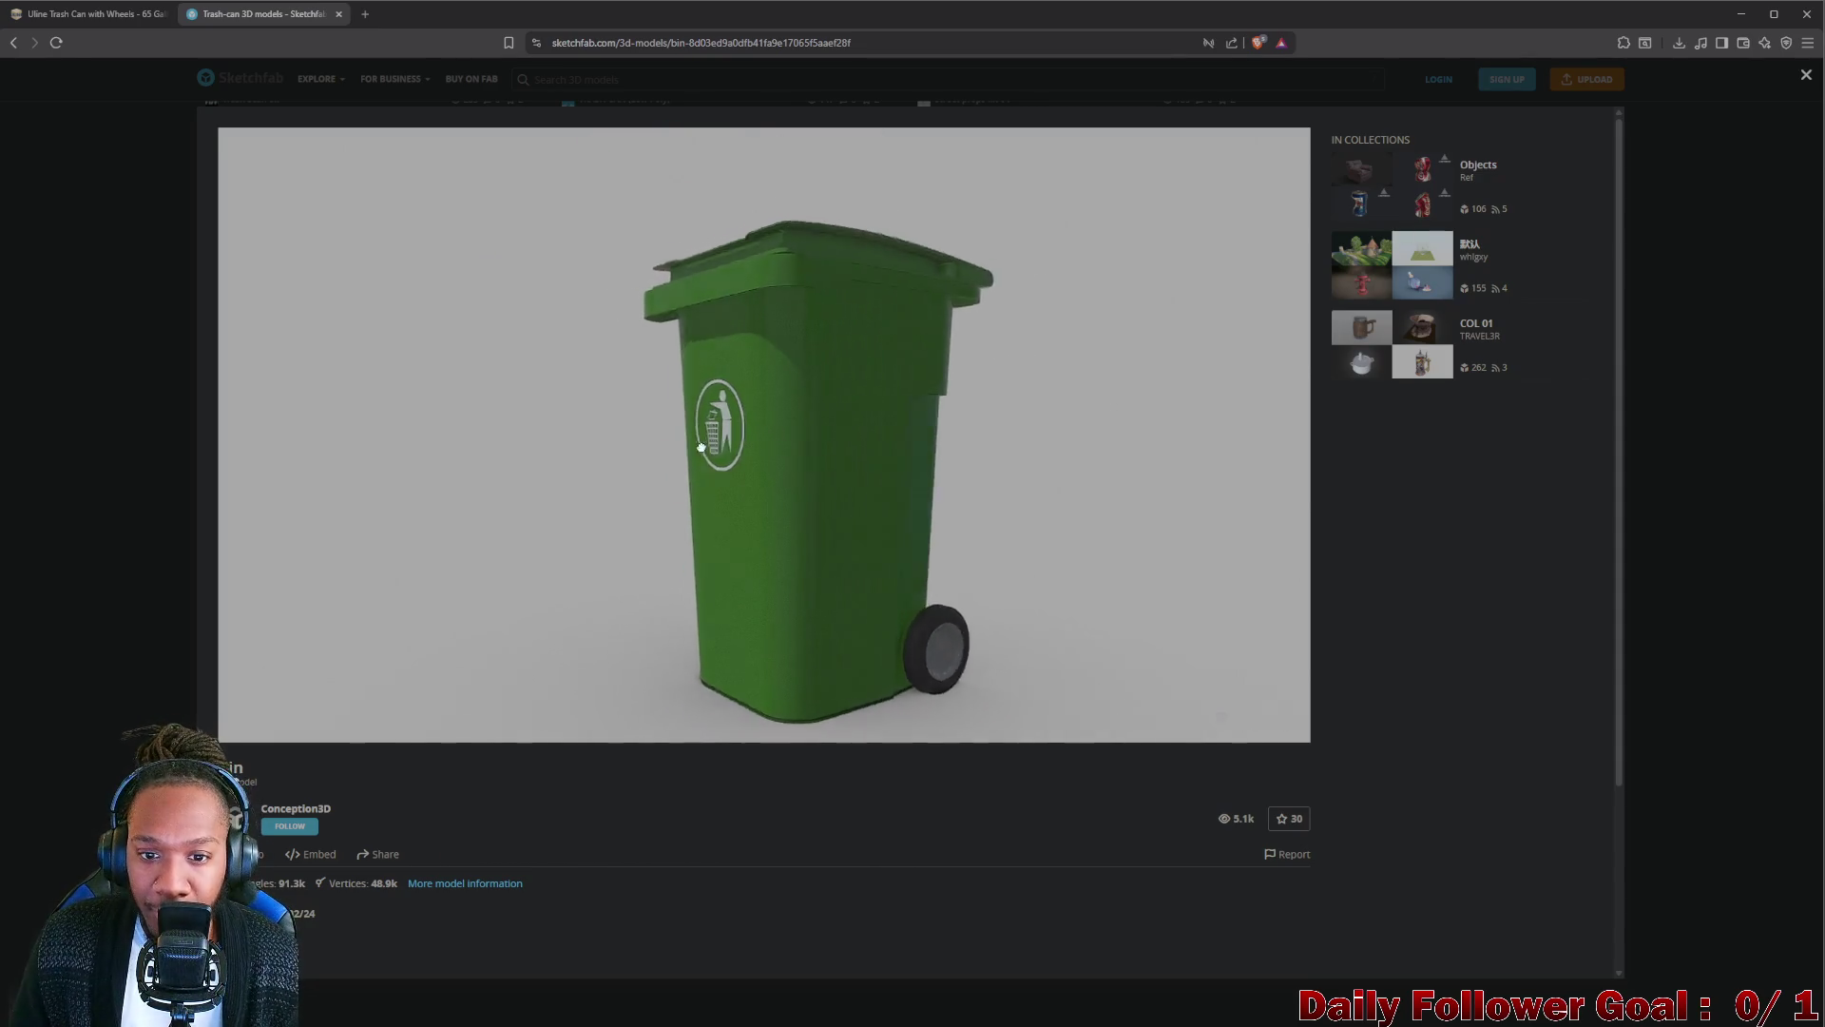
scroll(791, 480, "up", 5)
scroll(790, 479, "down", 4)
mouse_move(790, 480)
left_mouse_down()
mouse_move(875, 452)
mouse_move(685, 501)
left_mouse_up()
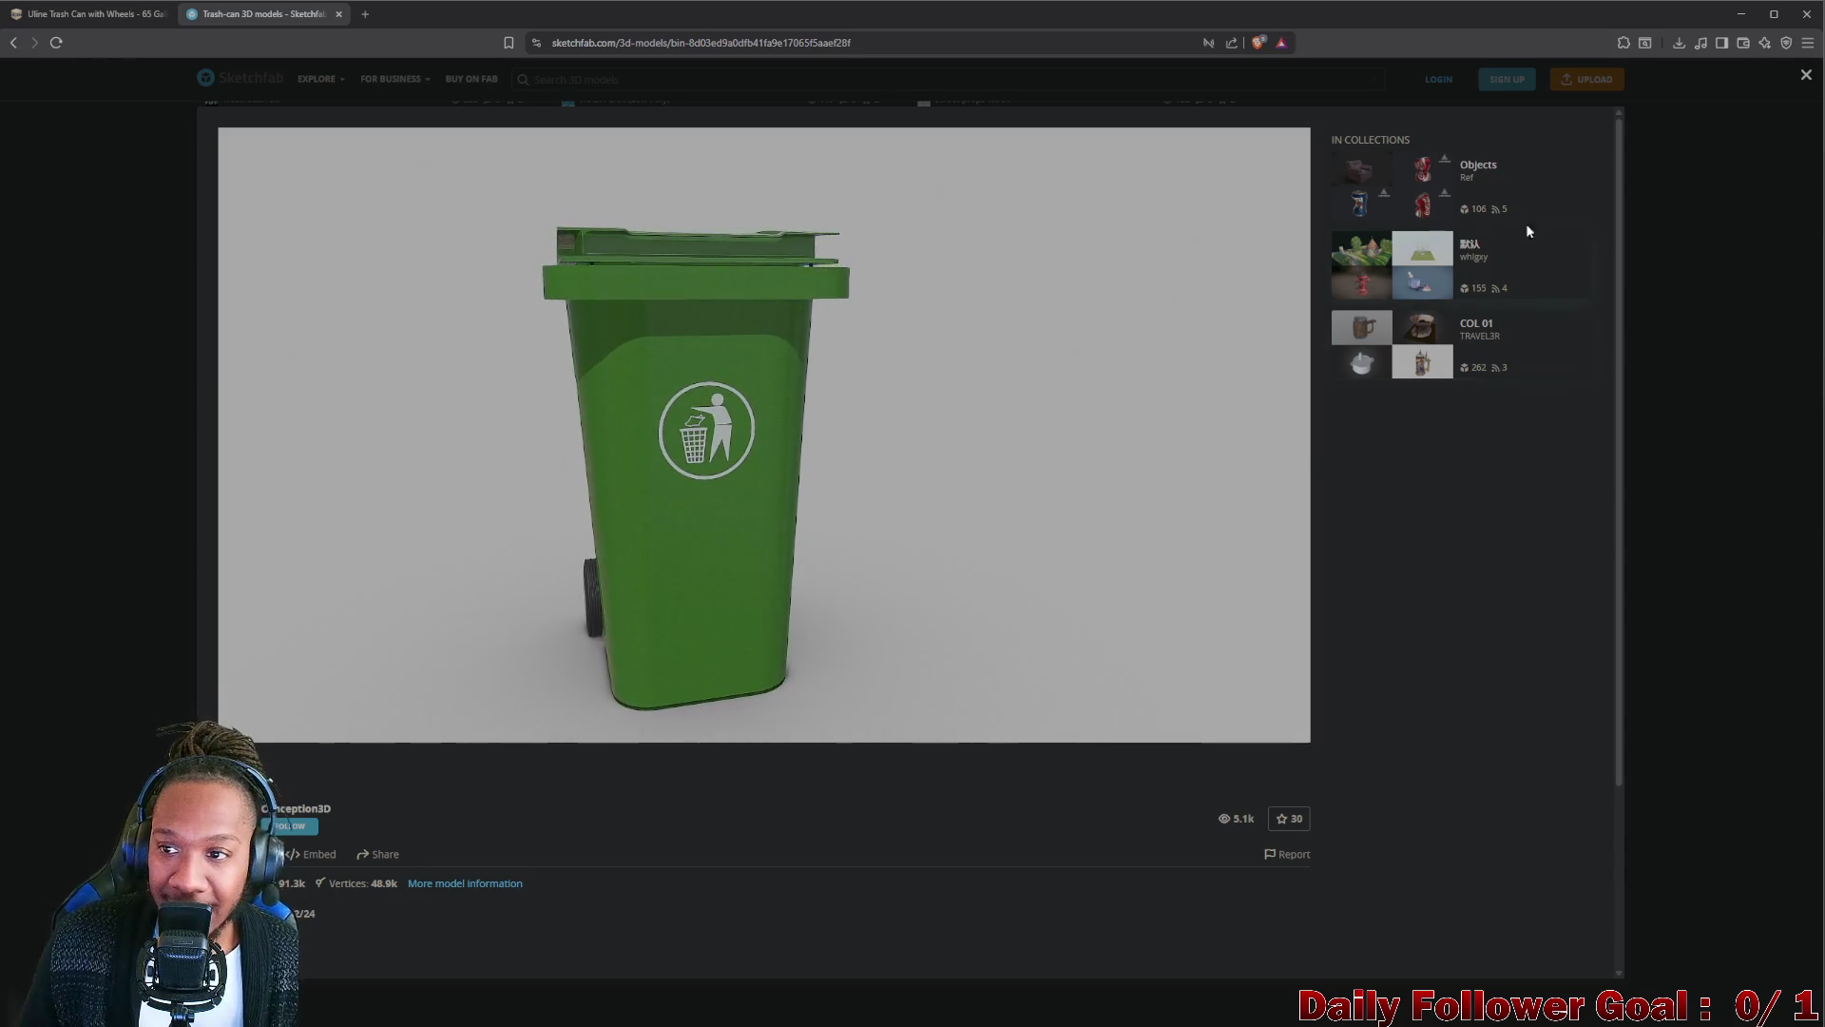
left_click(135, 327)
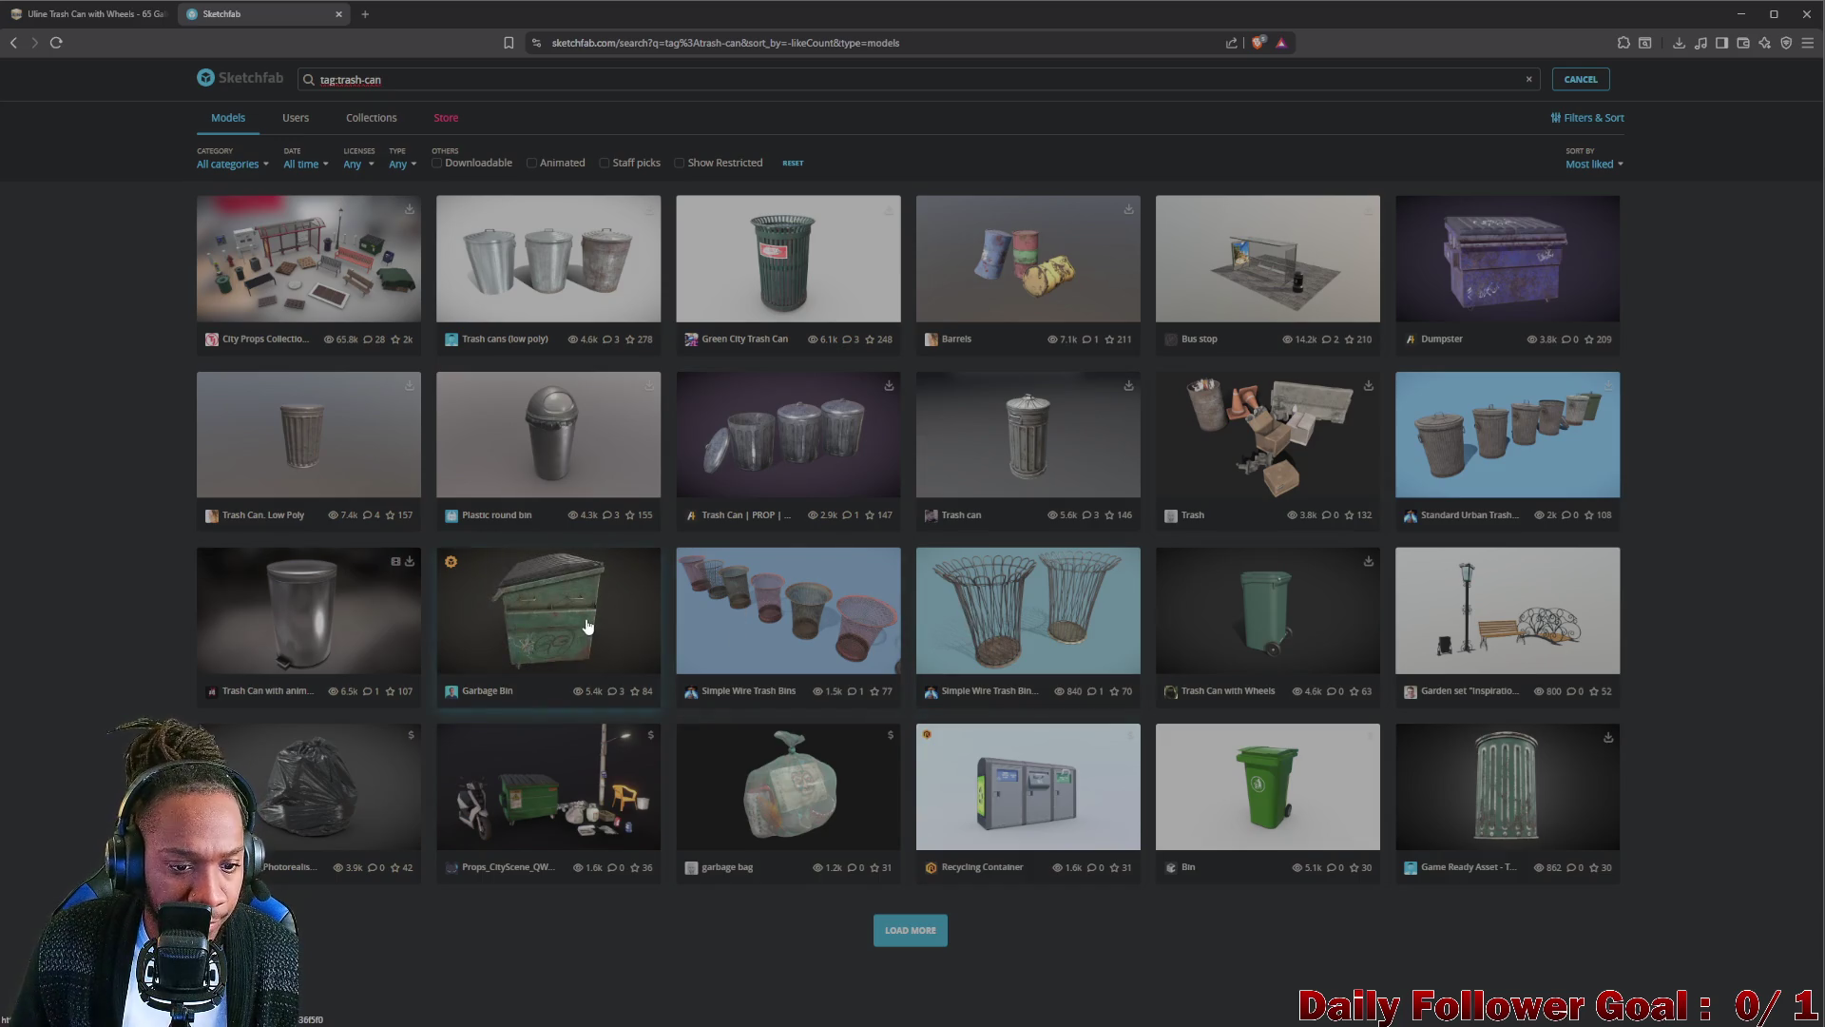
Preview the green Garbage Bin dumpster from its end, underside and front, then close the viewer.
left_click(587, 627)
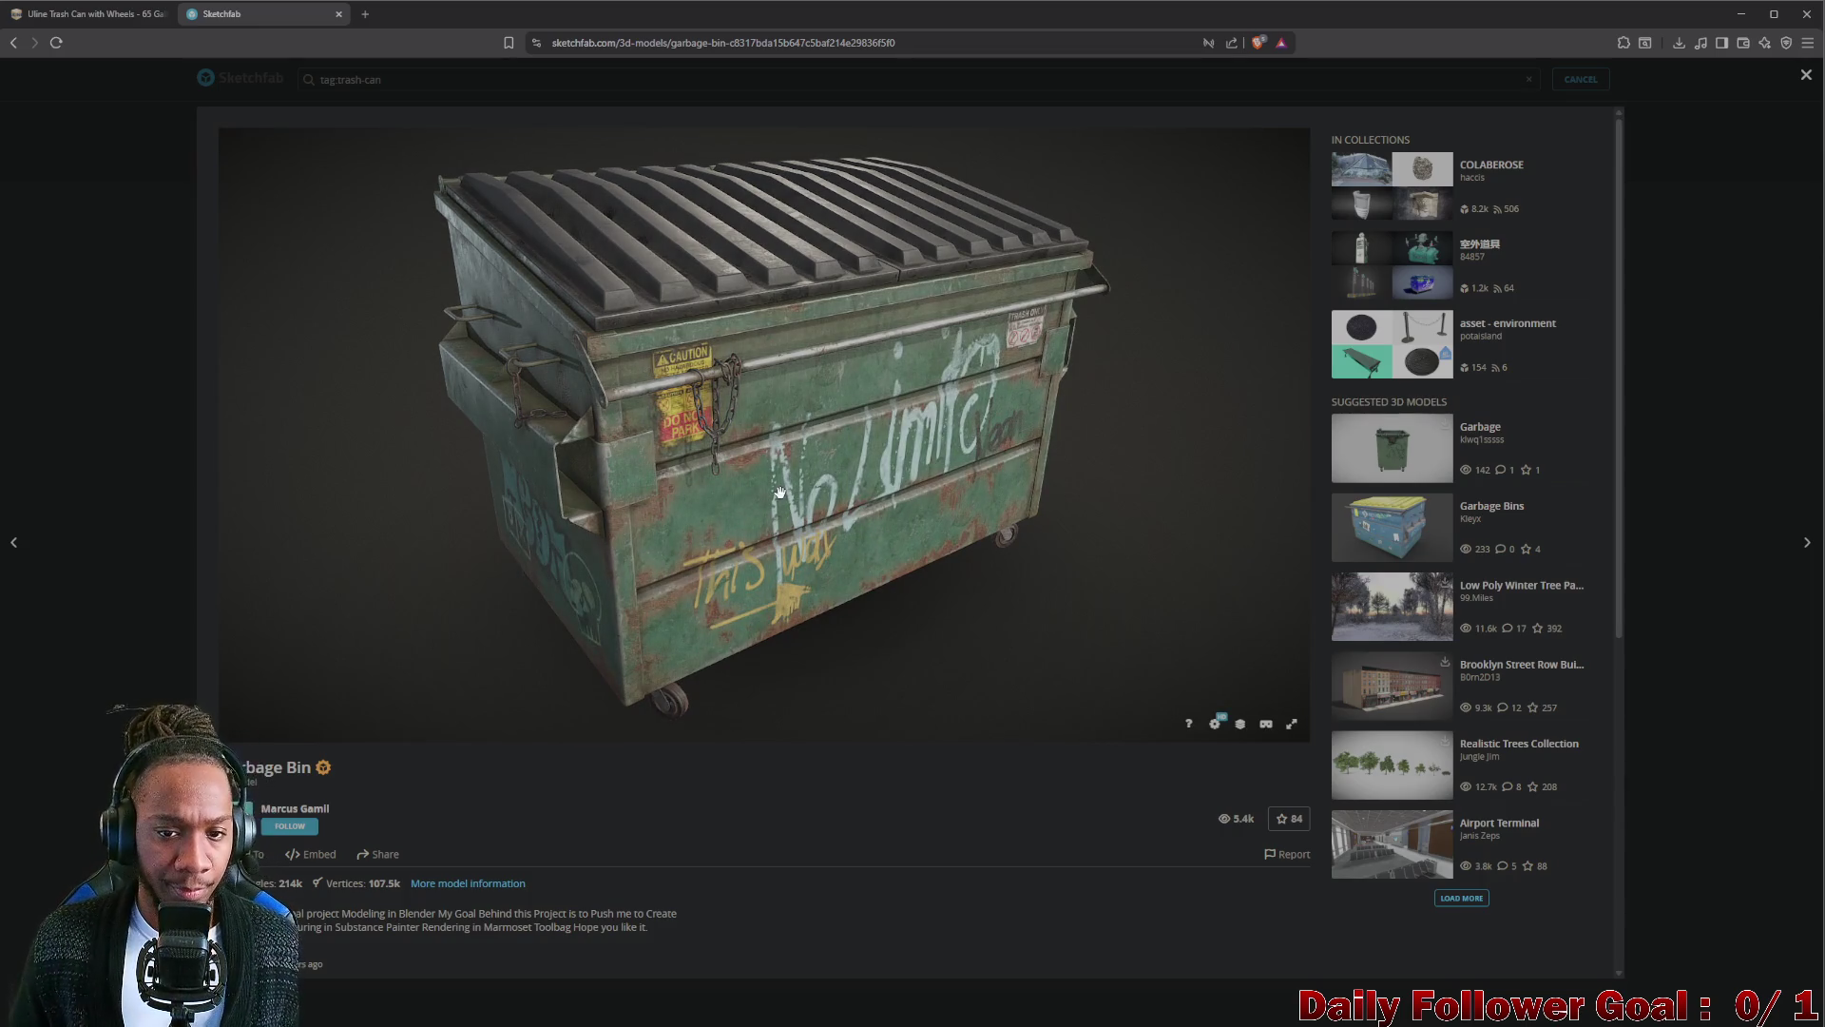
mouse_move(778, 493)
left_mouse_down()
mouse_move(930, 434)
mouse_move(1116, 469)
mouse_move(822, 429)
mouse_move(950, 437)
mouse_move(1031, 403)
mouse_move(881, 372)
mouse_move(904, 366)
mouse_move(913, 328)
mouse_move(959, 419)
mouse_move(862, 367)
left_mouse_up()
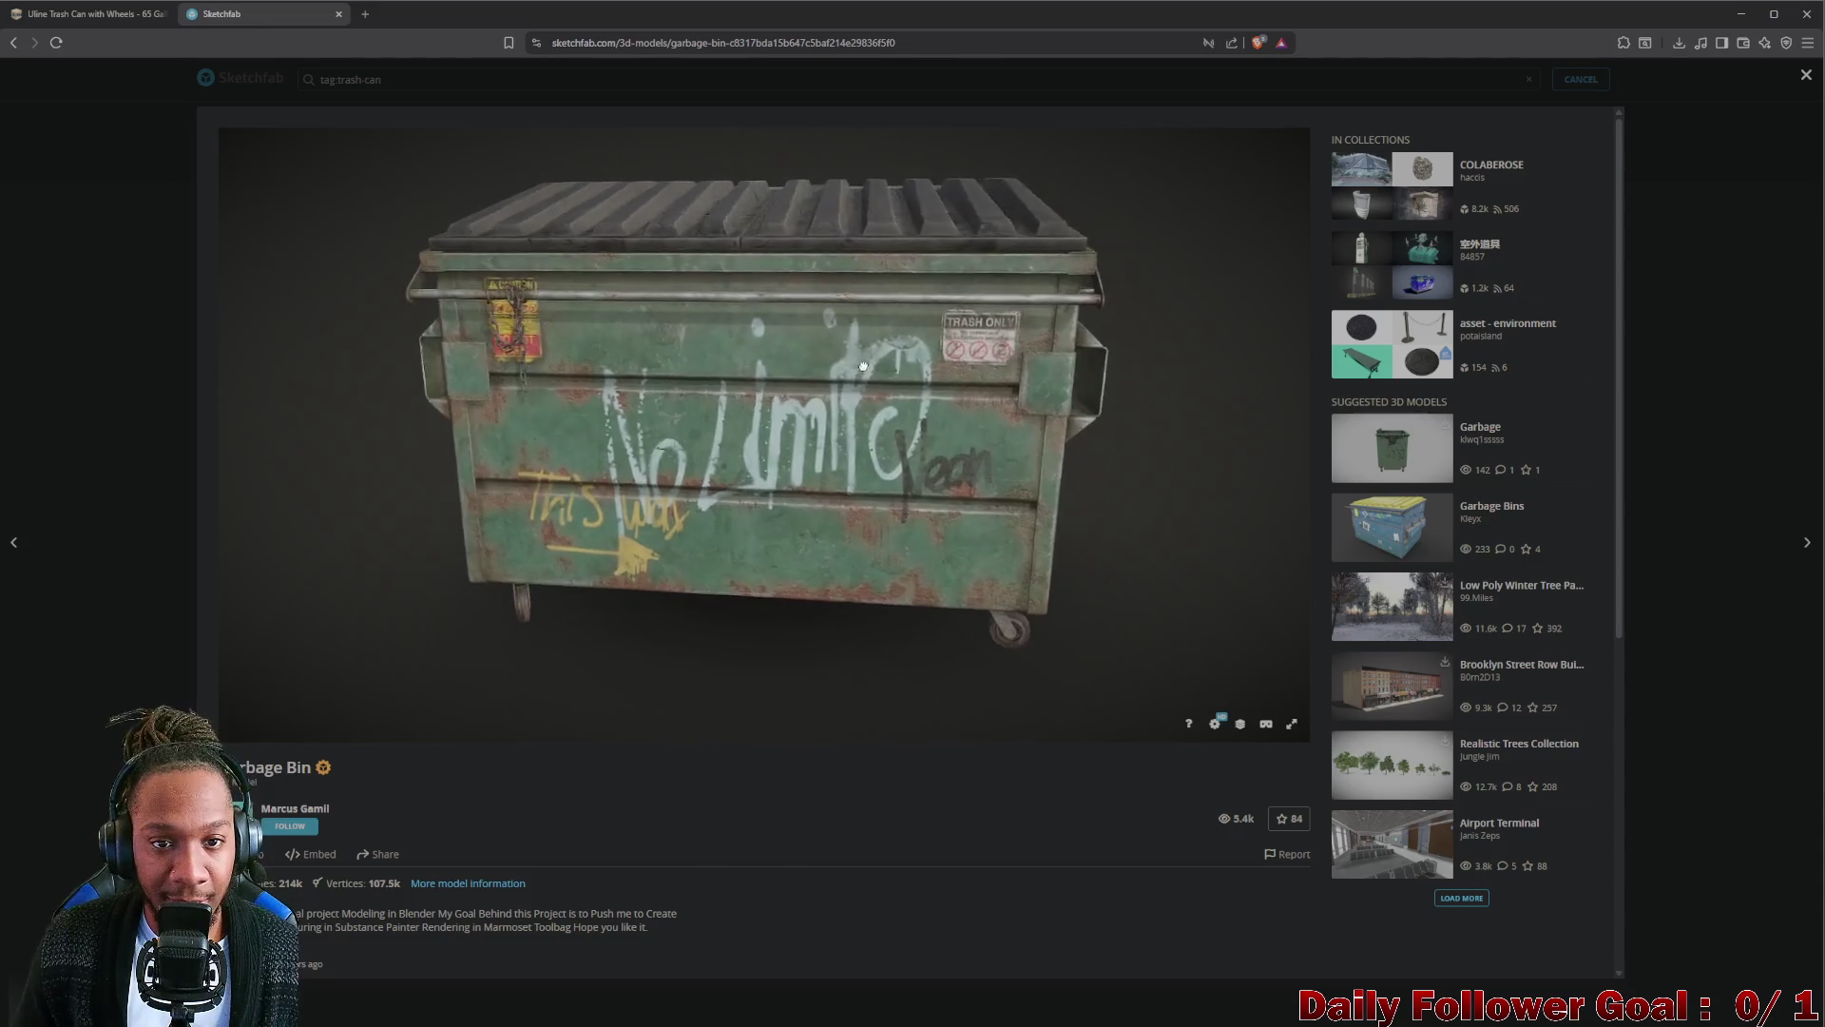
mouse_move(767, 302)
left_mouse_down()
mouse_move(827, 317)
mouse_move(774, 343)
mouse_move(765, 399)
mouse_move(577, 342)
mouse_move(661, 375)
mouse_move(650, 386)
left_mouse_up()
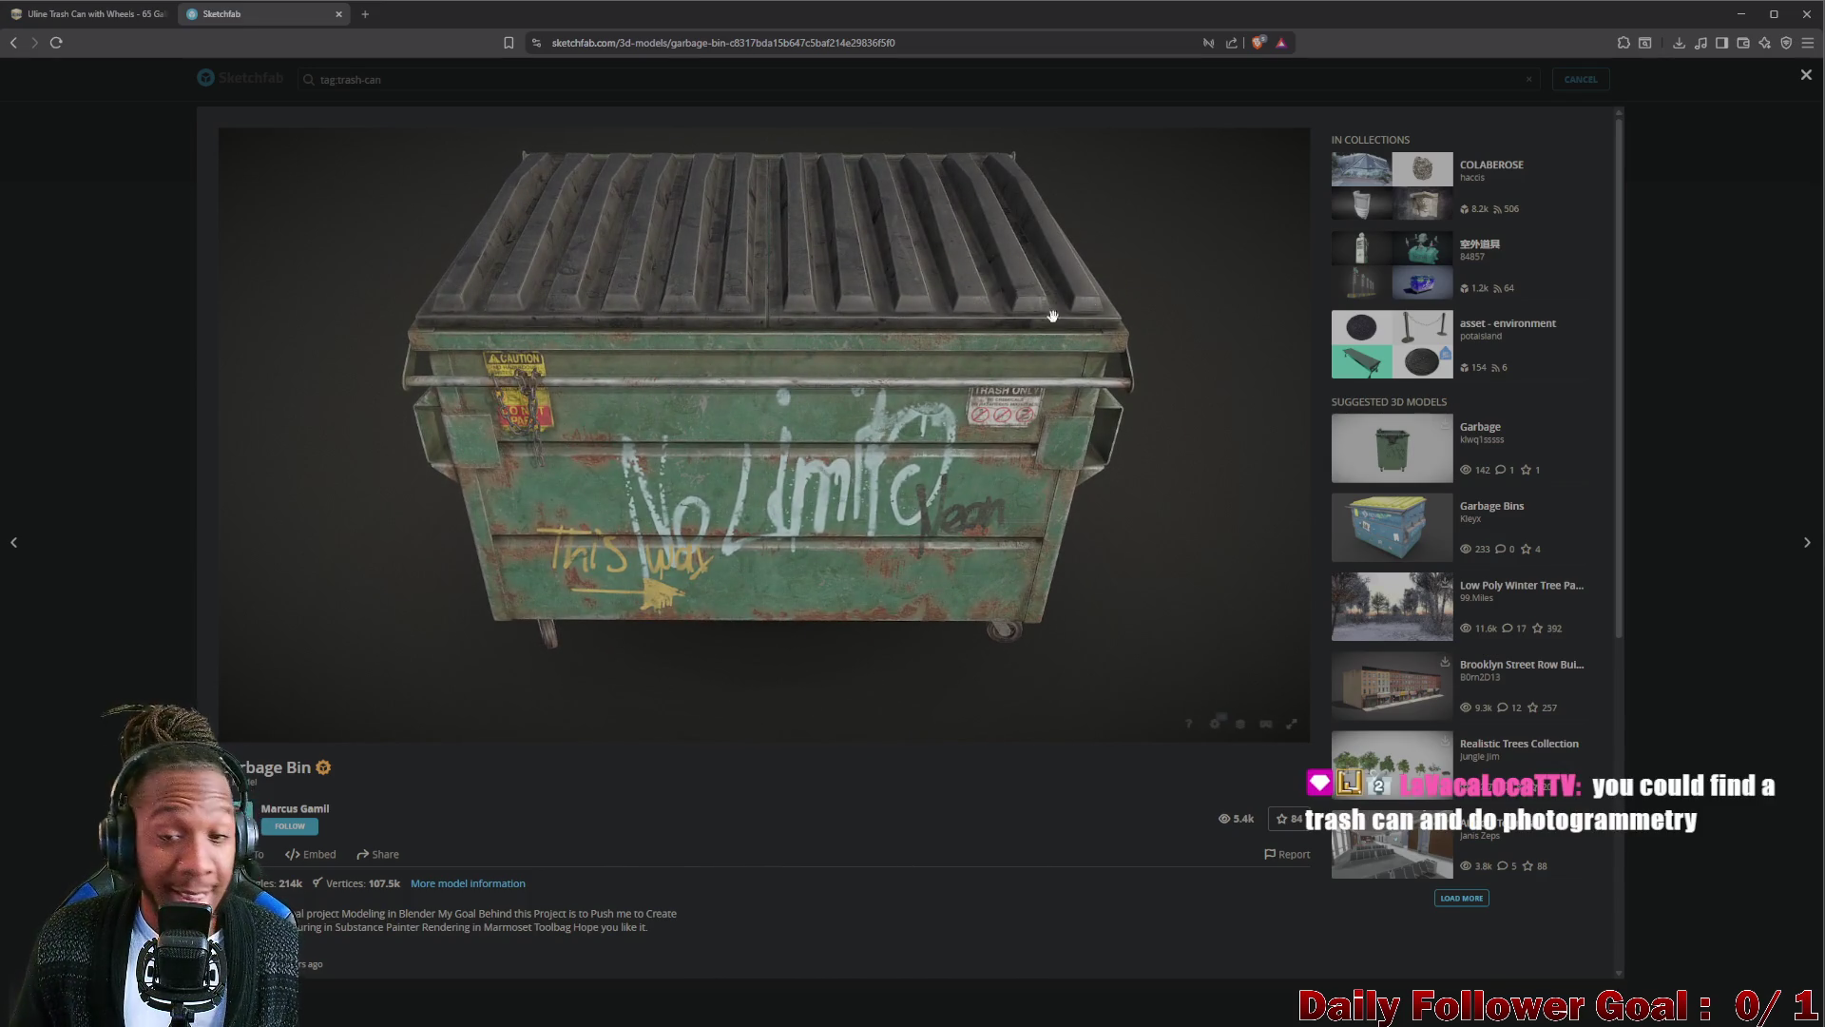
left_click(1807, 78)
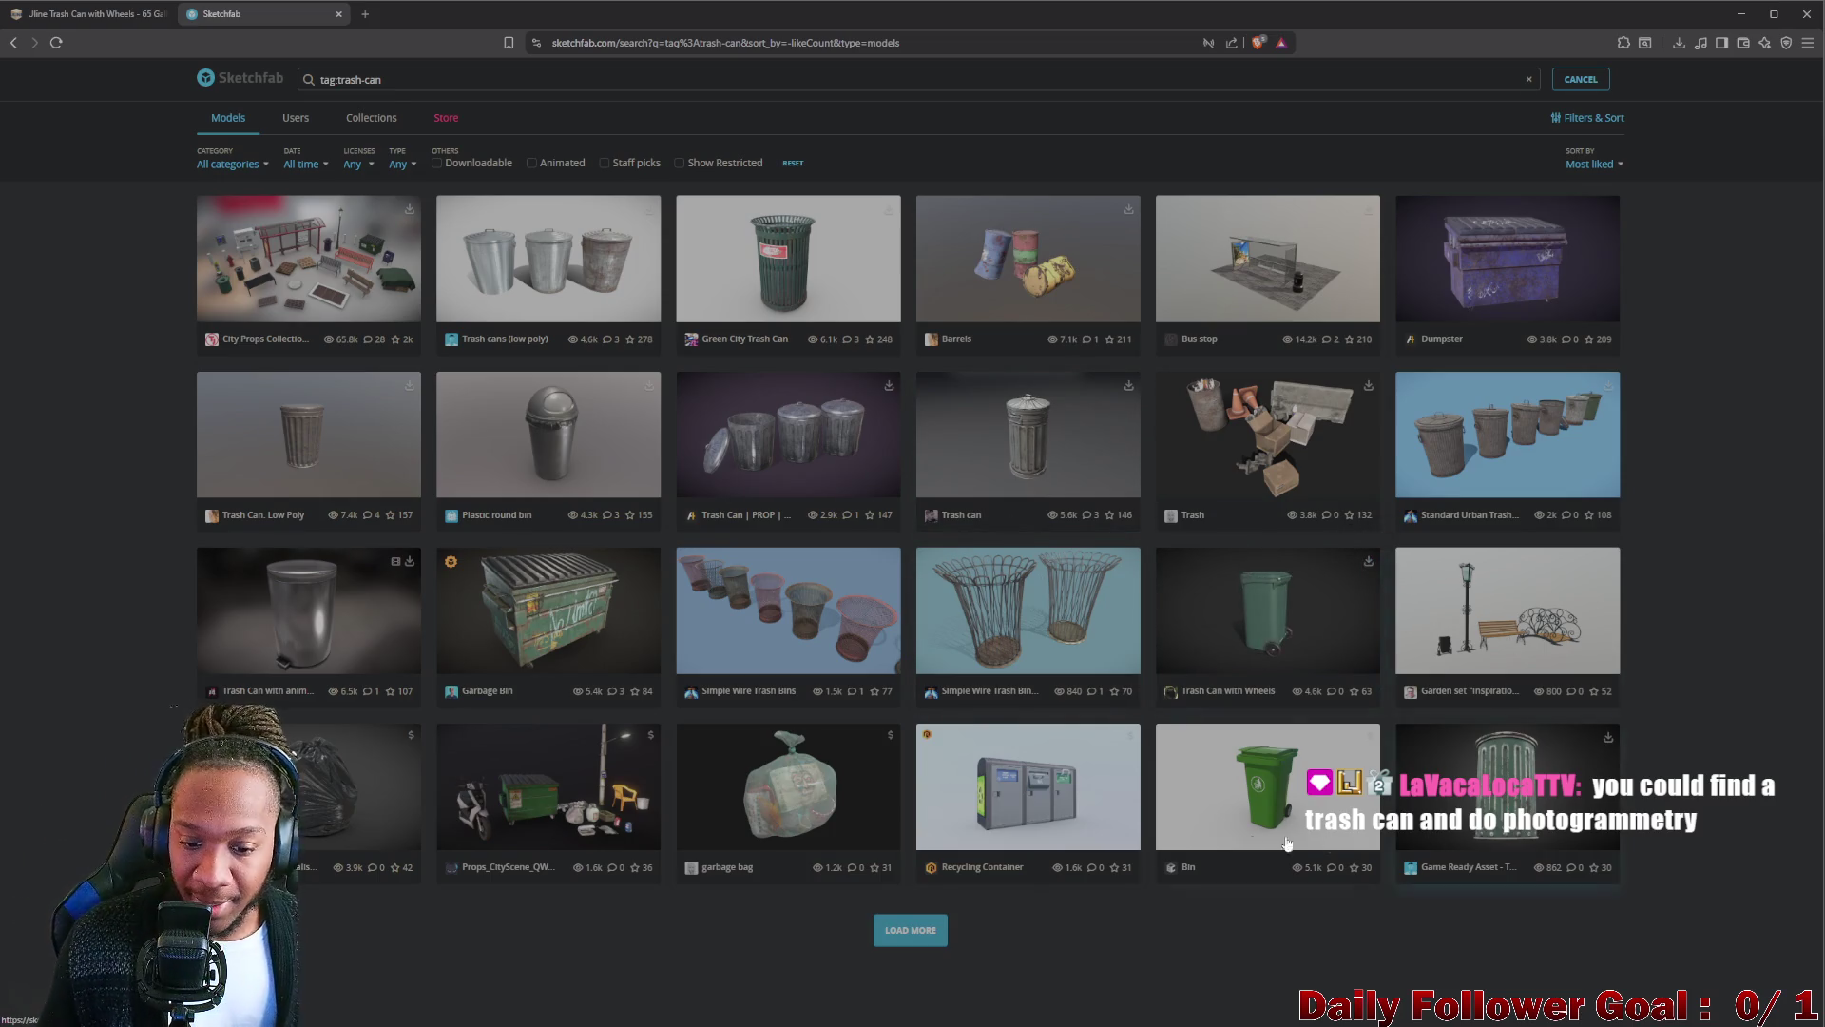
Load more trash-can models into the Sketchfab results.
left_click(913, 929)
scroll(733, 679, "down", 3)
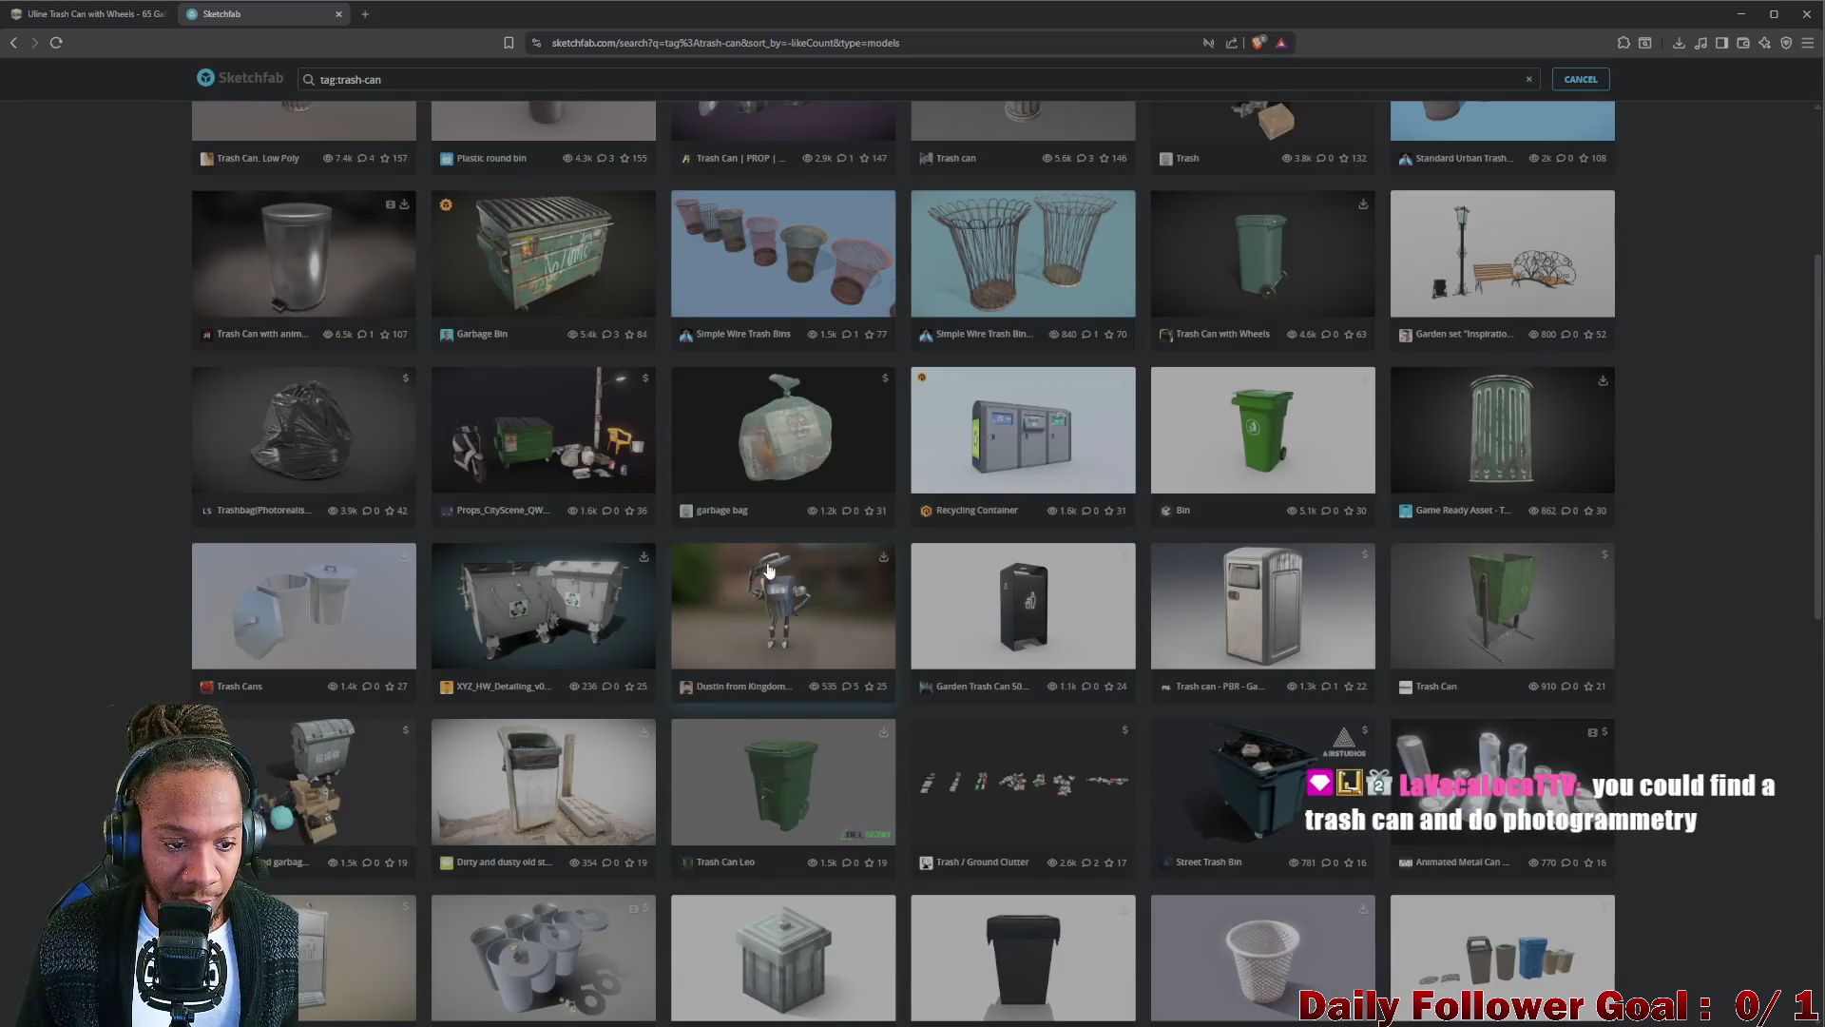
scroll(786, 560, "down", 2)
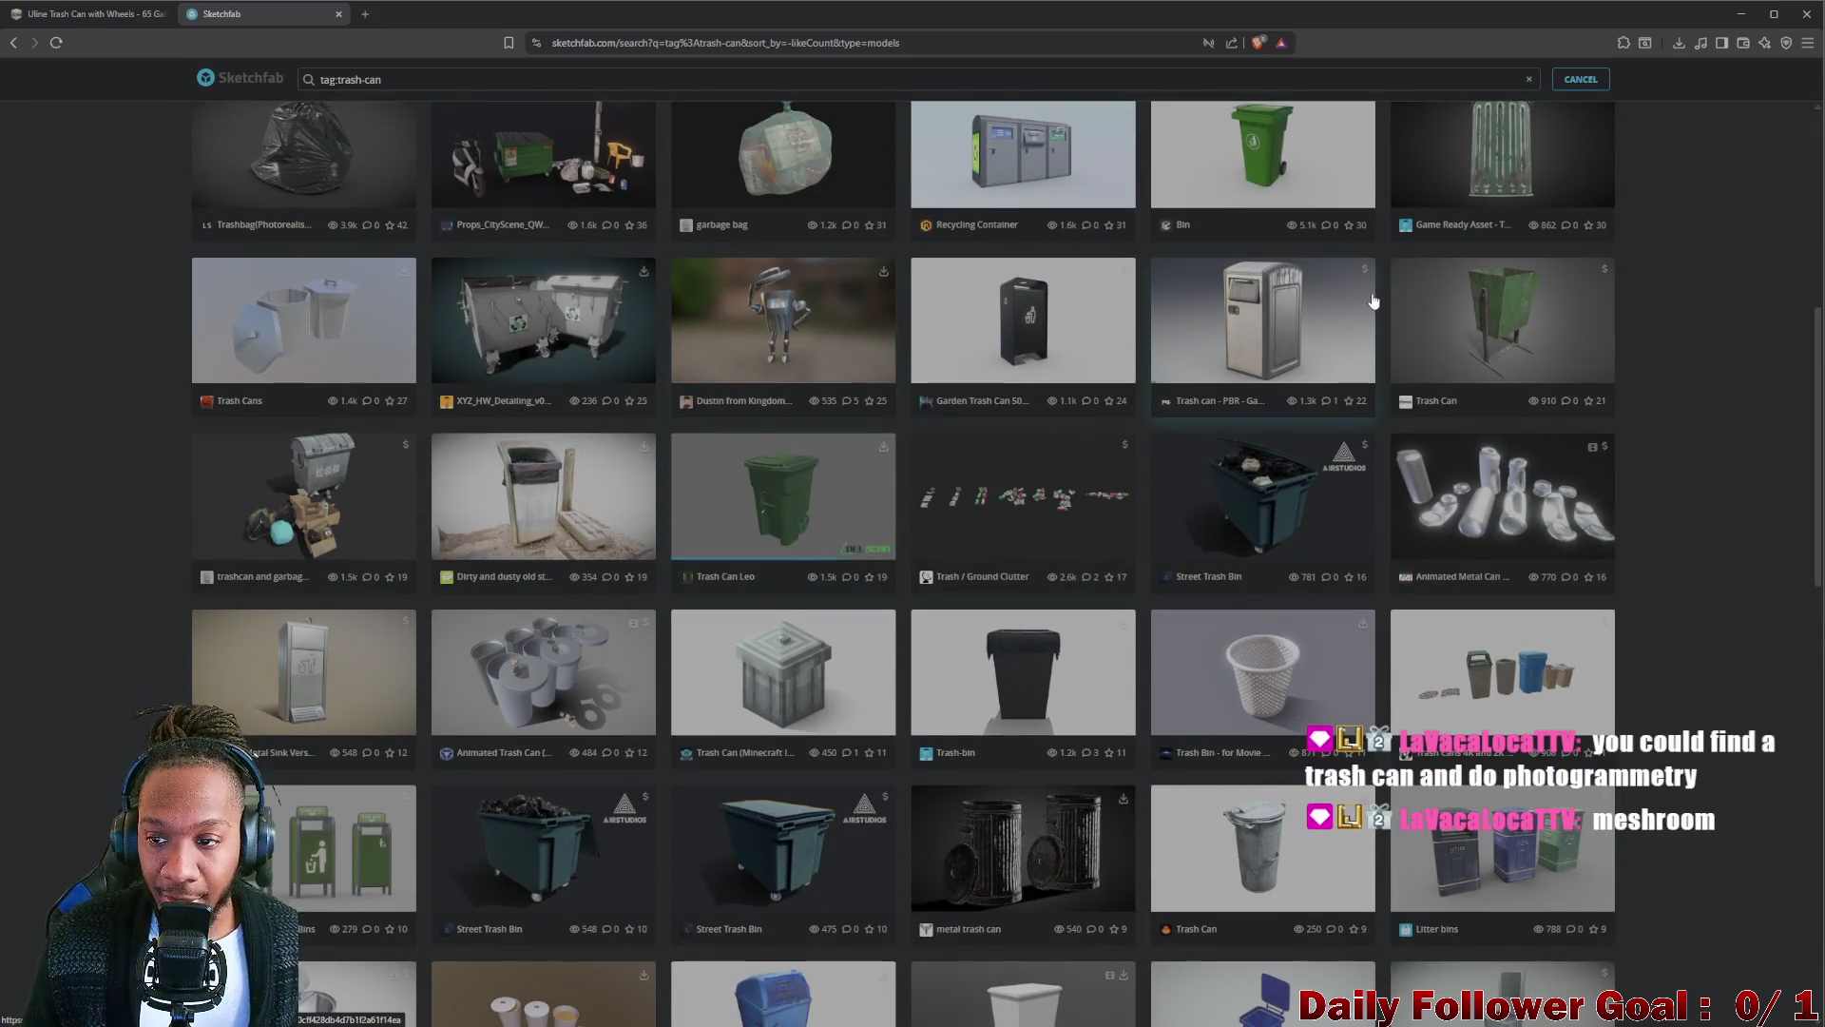
scroll(1377, 289, "down", 1)
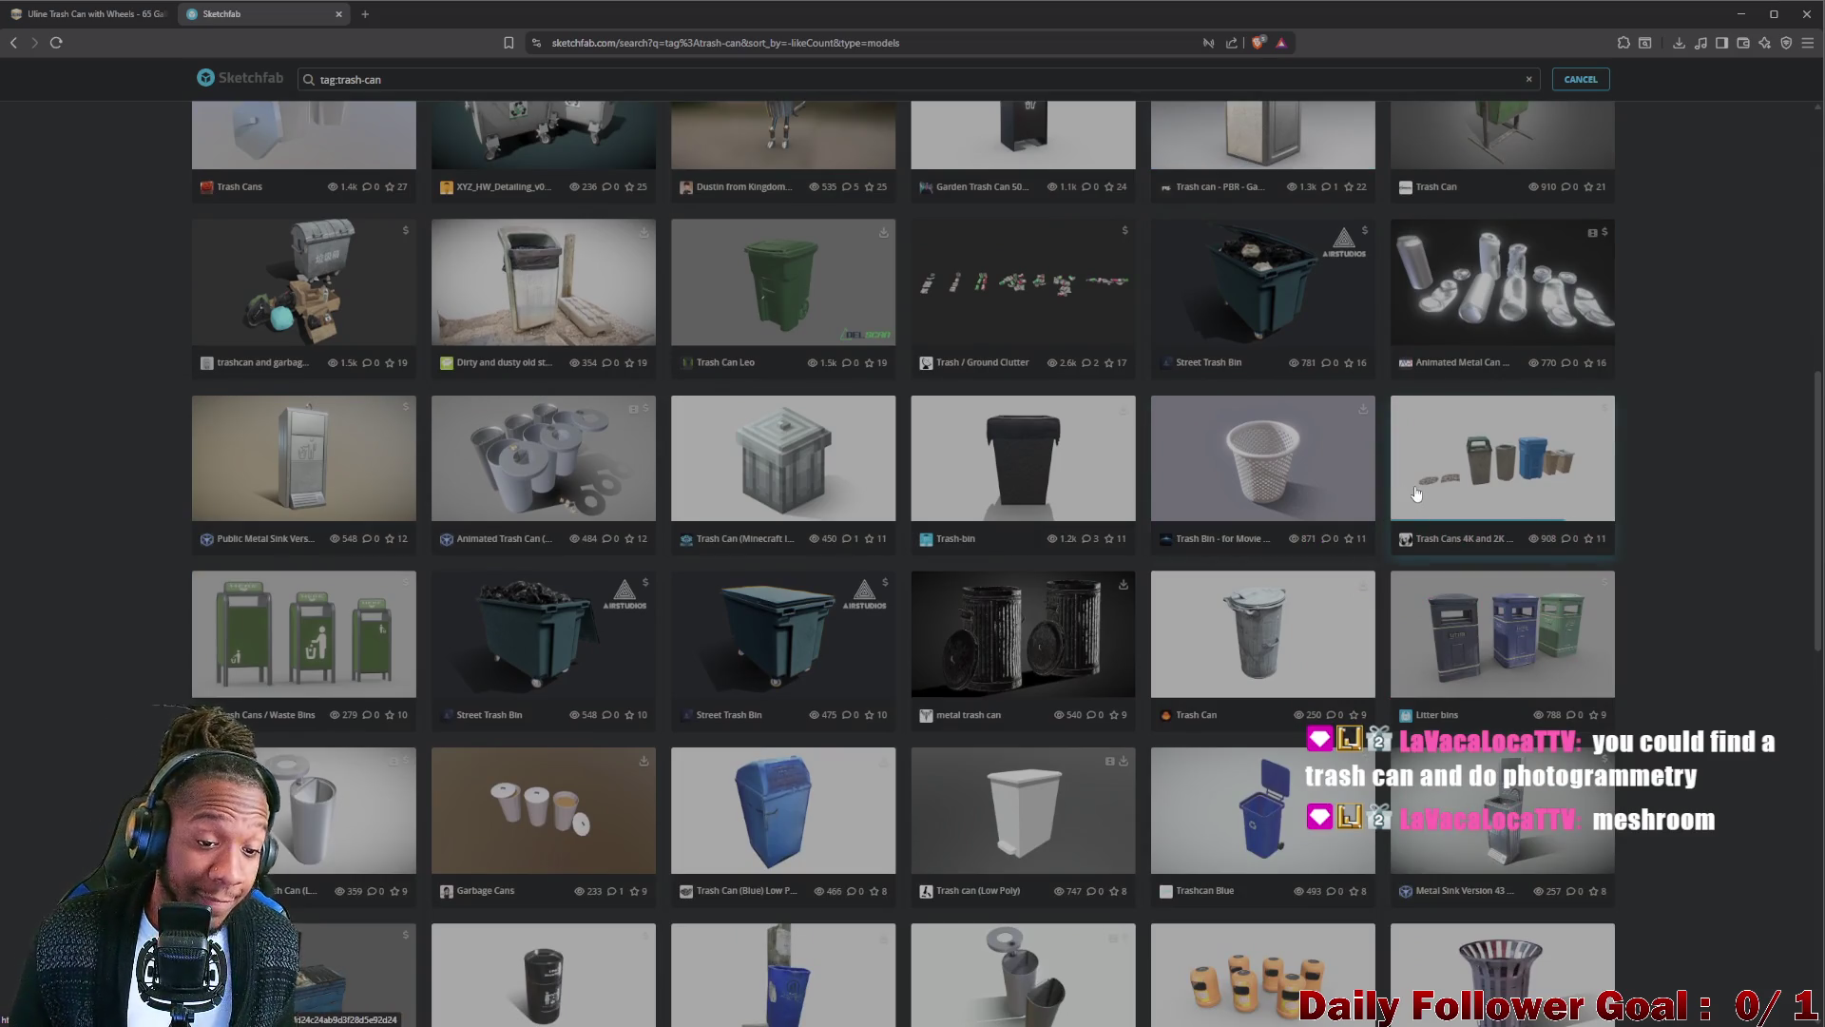
scroll(387, 608, "down", 1)
scroll(612, 562, "down", 1)
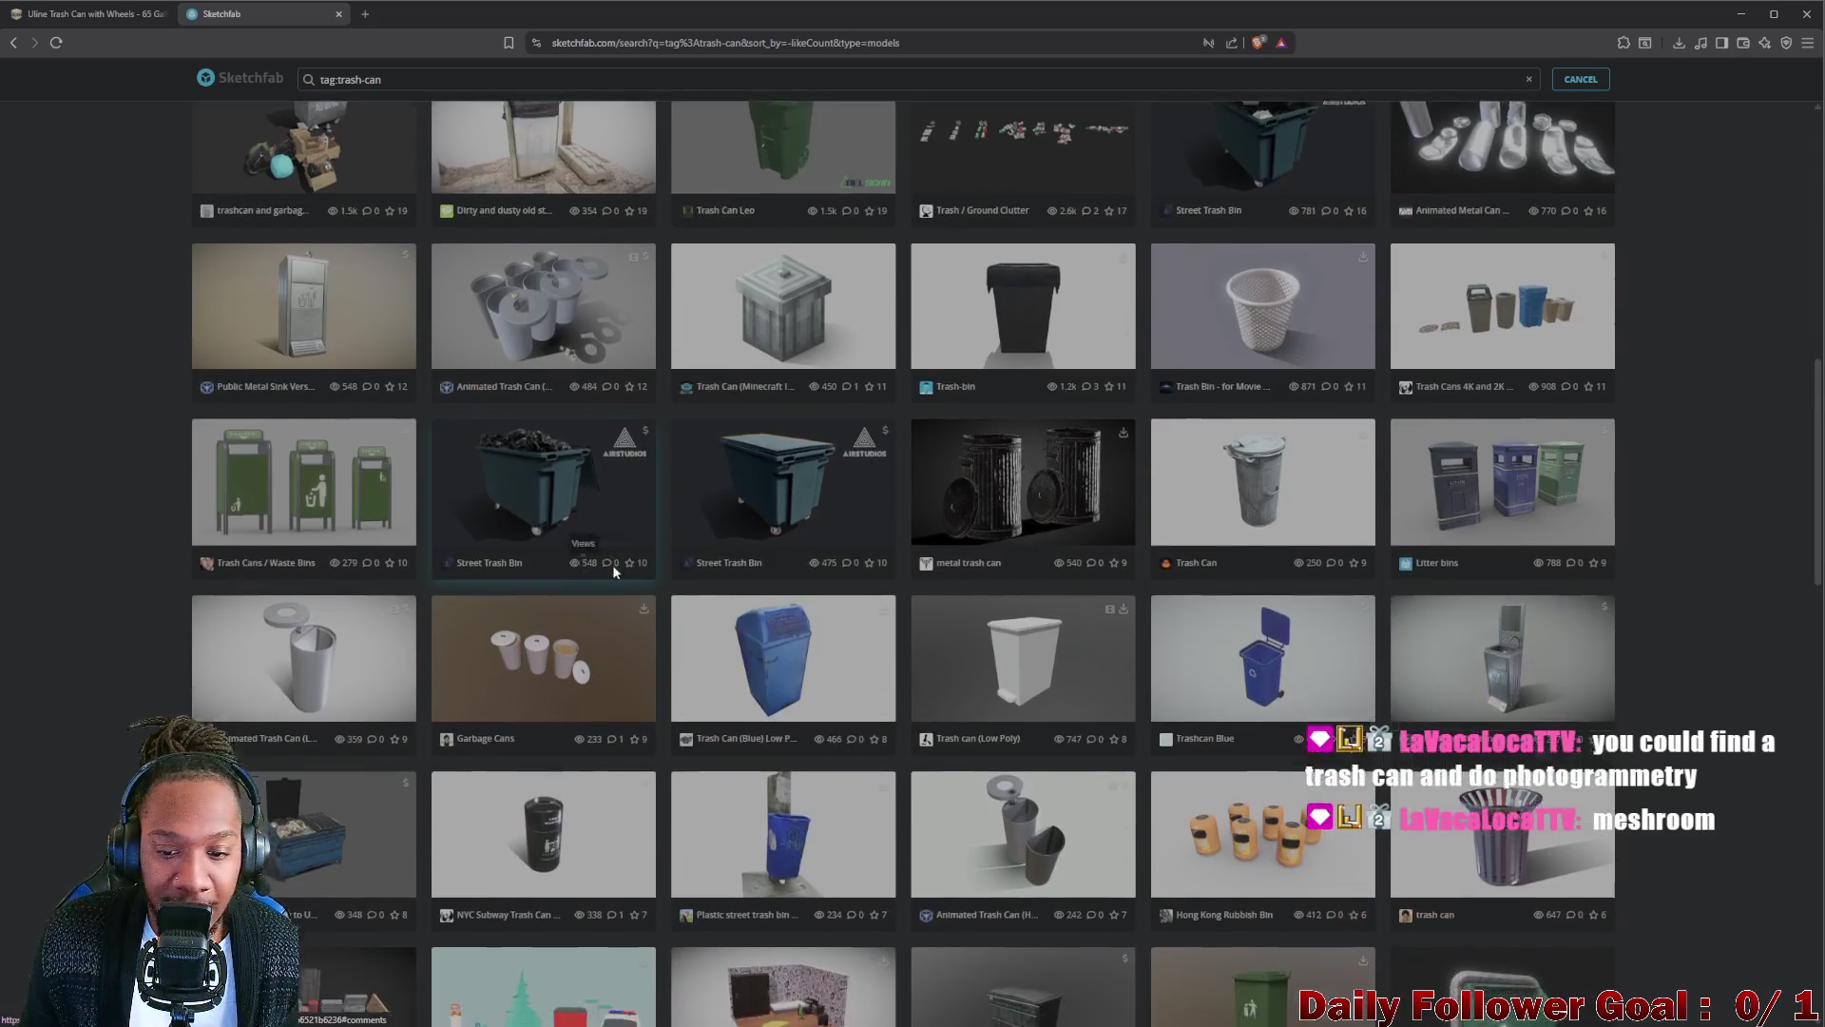
scroll(742, 550, "down", 1)
scroll(975, 525, "down", 1)
scroll(976, 521, "down", 1)
scroll(1135, 502, "down", 1)
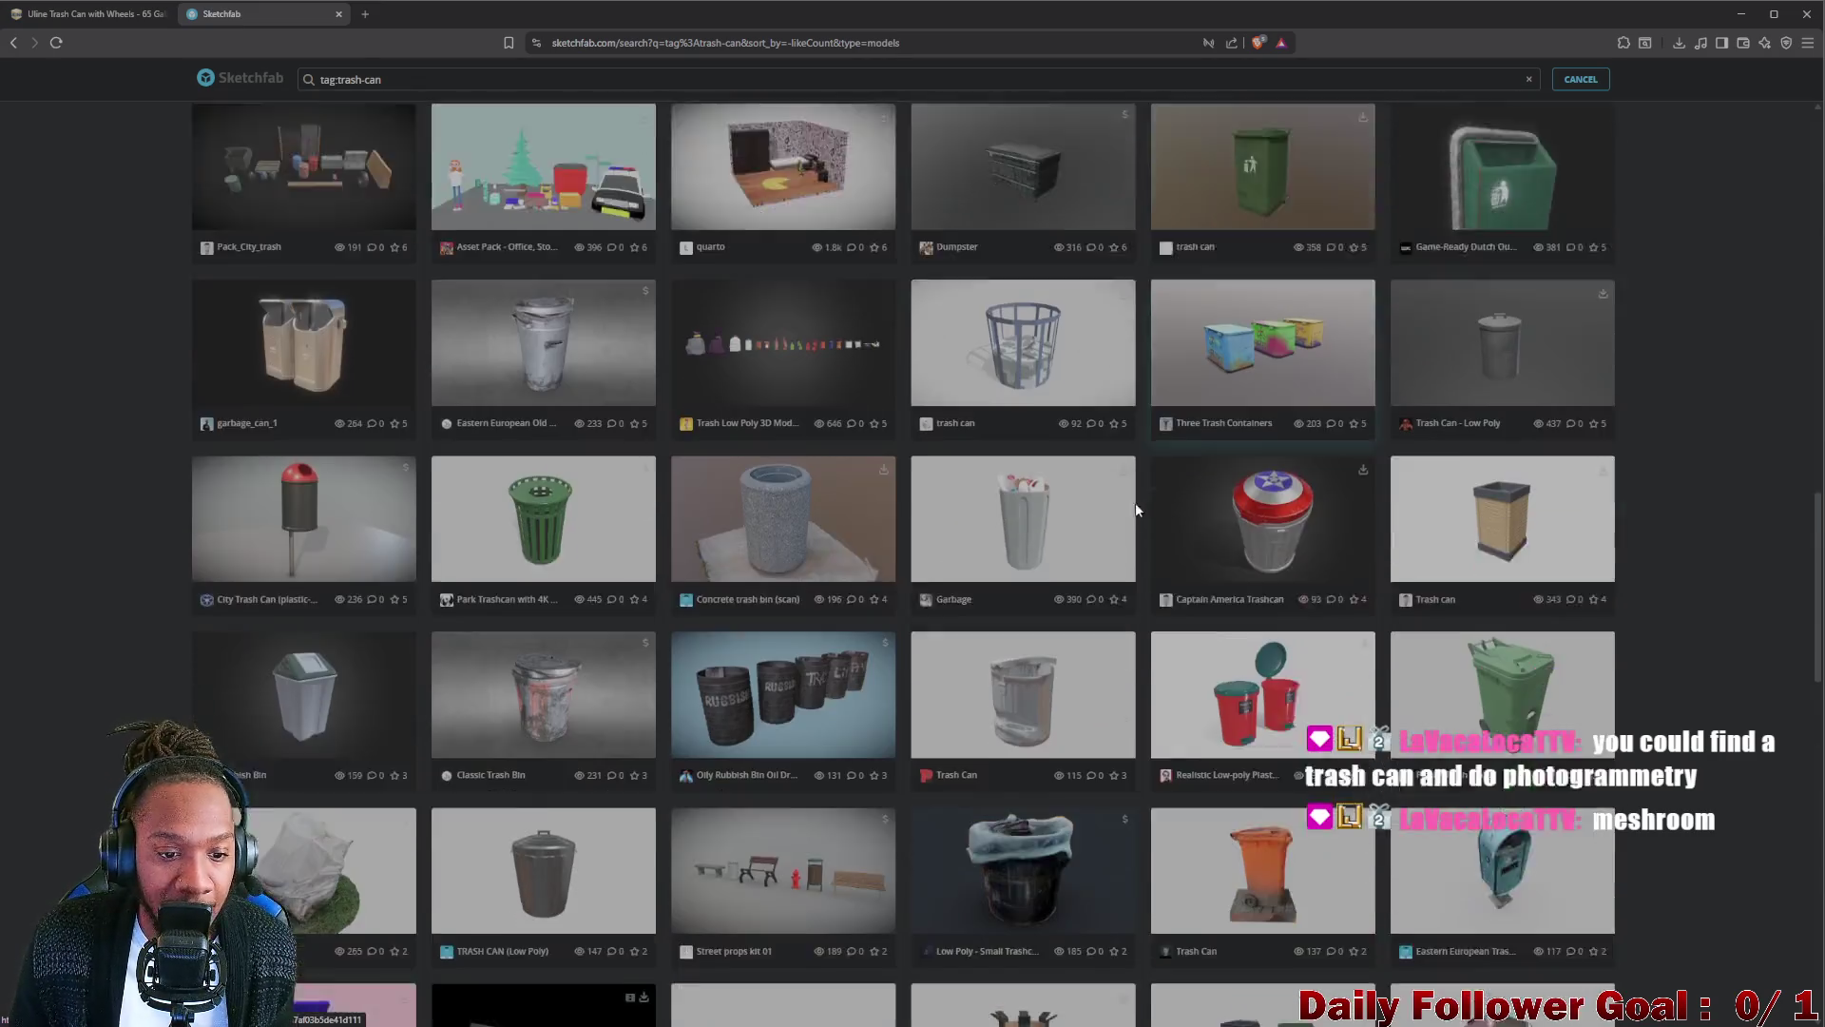
scroll(1285, 399, "down", 1)
scroll(1473, 298, "down", 1)
left_click(1532, 273)
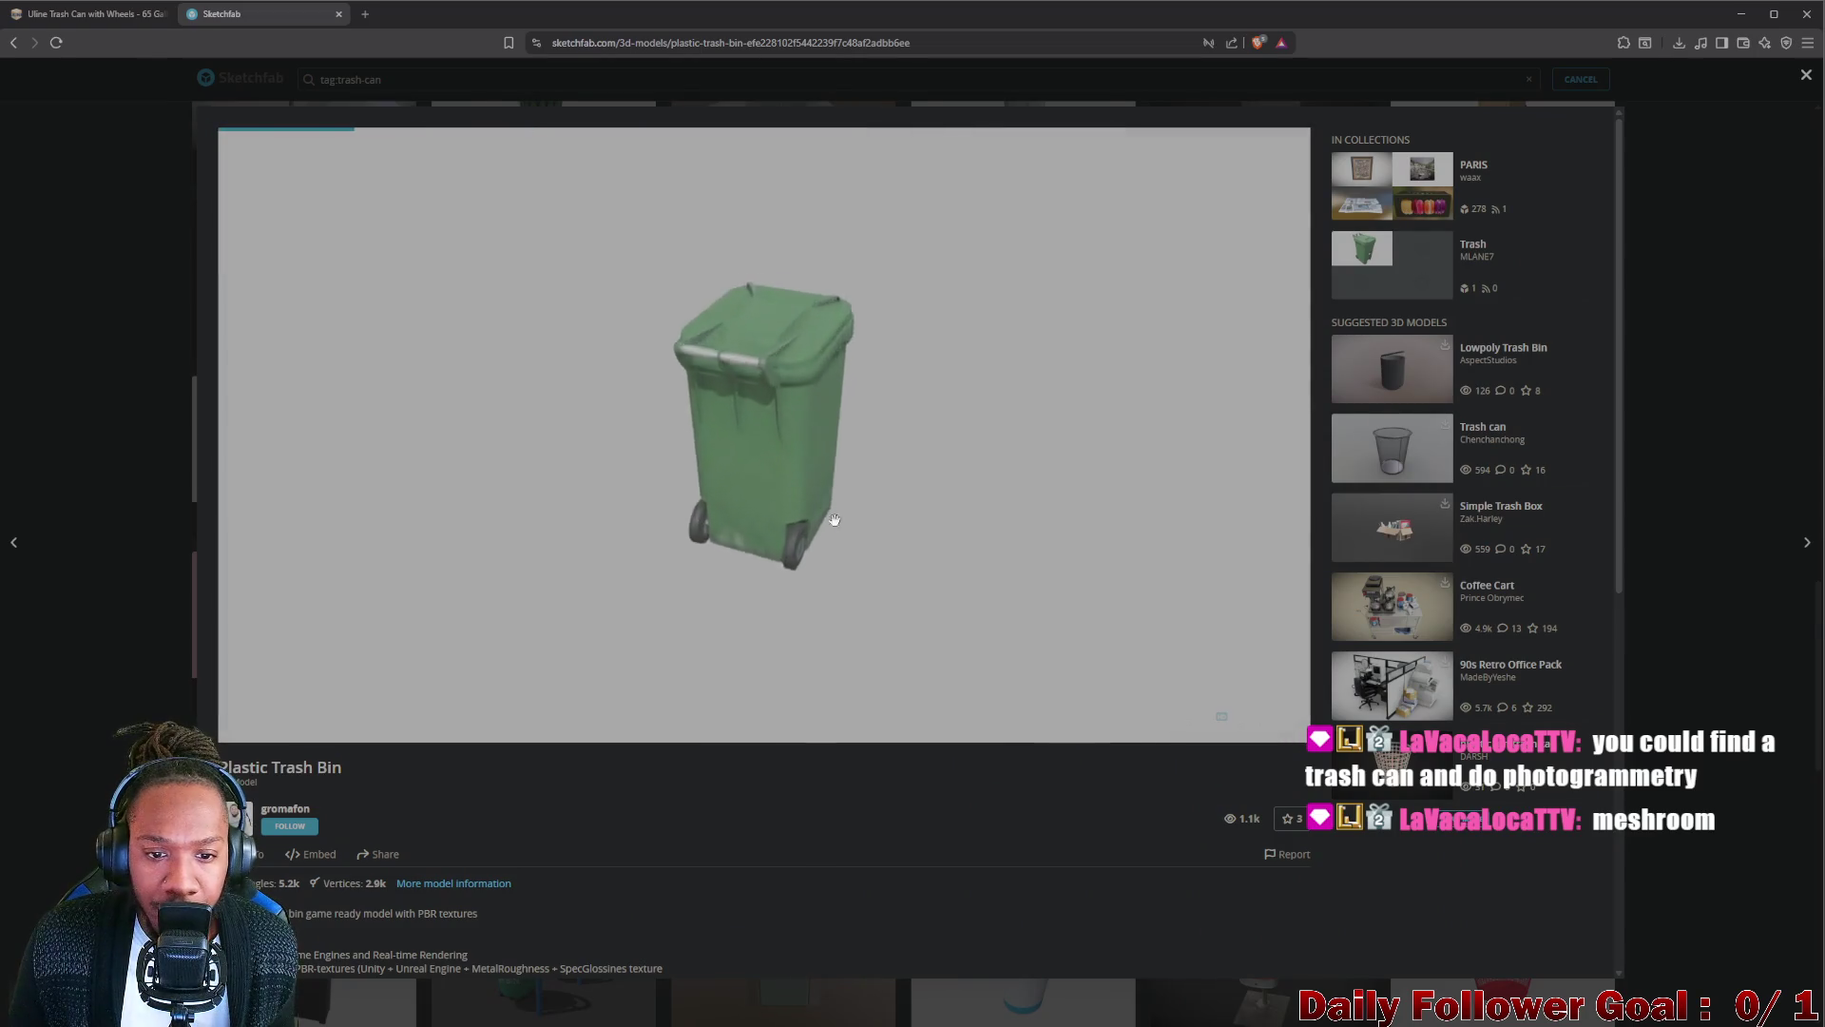
scroll(831, 518, "up", 3)
mouse_move(784, 481)
left_mouse_down()
mouse_move(788, 352)
mouse_move(847, 386)
mouse_move(888, 380)
mouse_move(735, 375)
left_mouse_up()
scroll(722, 348, "down", 5)
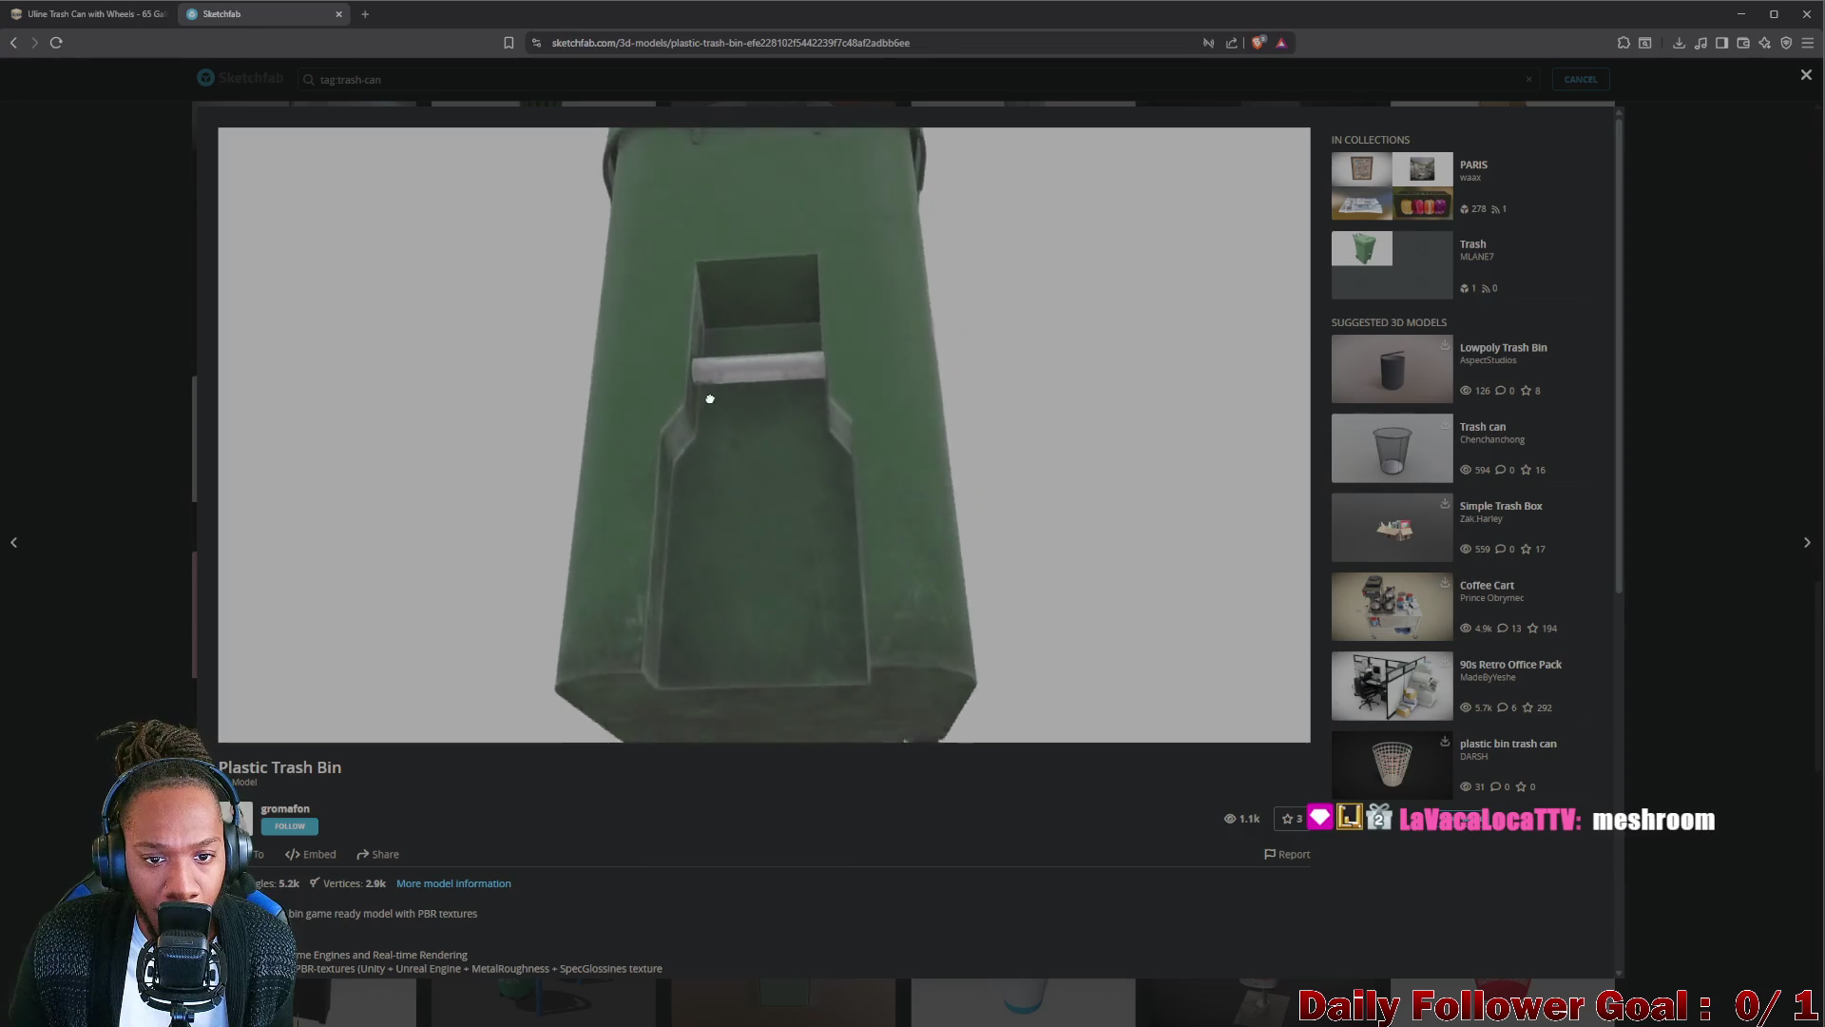
mouse_move(755, 456)
left_mouse_down()
mouse_move(830, 508)
mouse_move(867, 419)
mouse_move(941, 431)
mouse_move(1006, 415)
mouse_move(899, 469)
mouse_move(978, 528)
mouse_move(852, 585)
mouse_move(876, 542)
mouse_move(868, 466)
mouse_move(774, 477)
mouse_move(726, 535)
mouse_move(399, 558)
mouse_move(743, 477)
mouse_move(712, 412)
mouse_move(635, 498)
mouse_move(832, 473)
mouse_move(697, 432)
left_mouse_up()
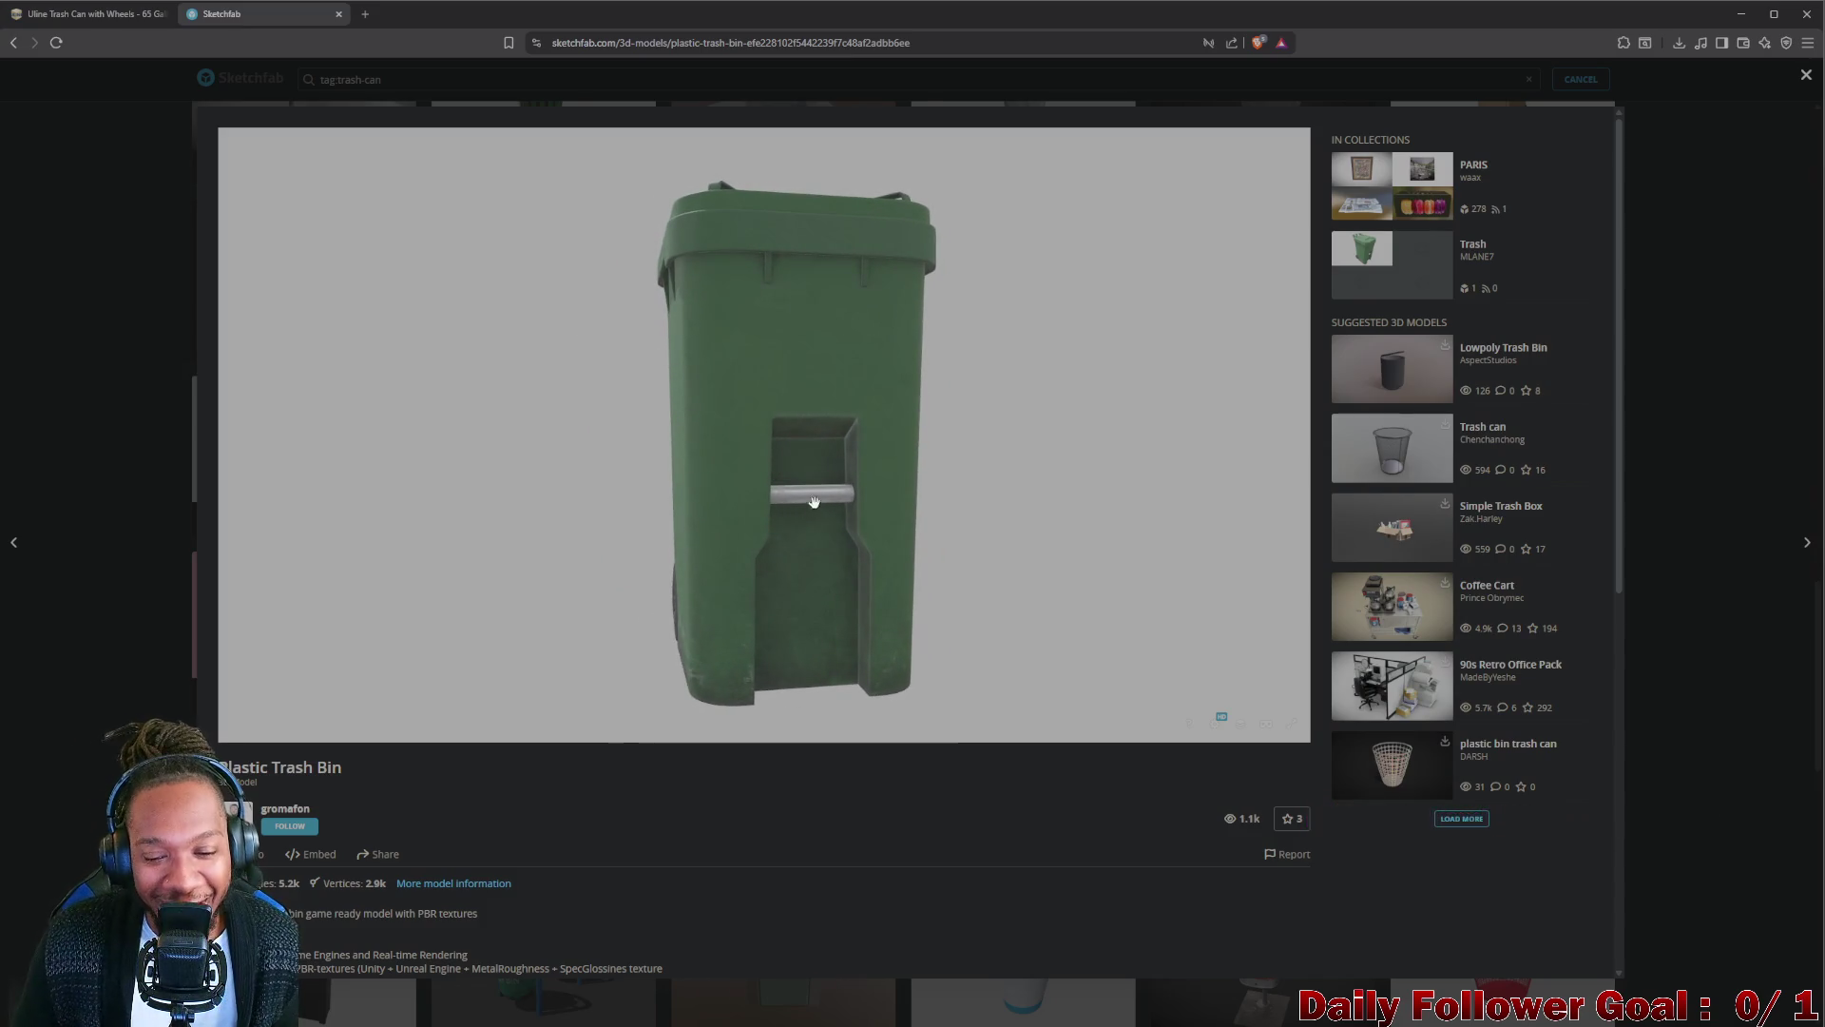
mouse_move(762, 413)
left_mouse_down()
mouse_move(909, 458)
mouse_move(791, 461)
mouse_move(832, 457)
mouse_move(990, 566)
mouse_move(820, 514)
mouse_move(827, 477)
mouse_move(713, 535)
mouse_move(754, 566)
mouse_move(853, 503)
mouse_move(941, 486)
left_mouse_up()
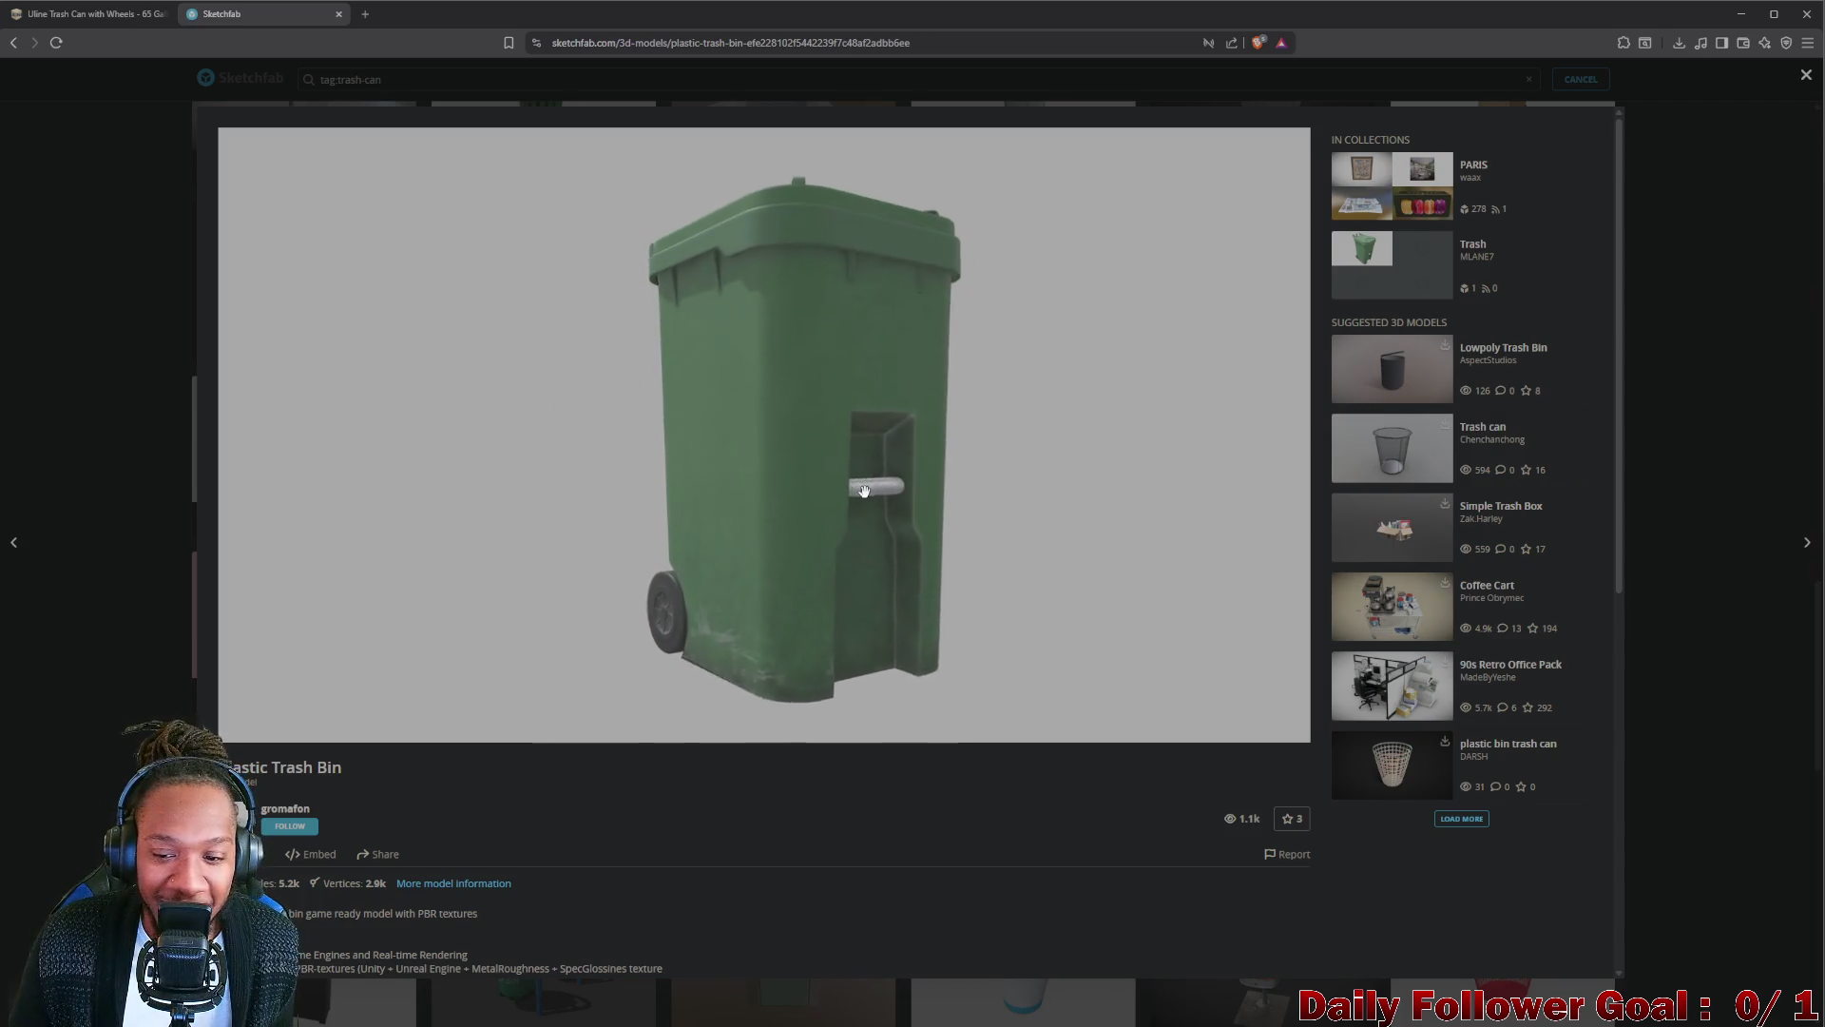
left_click(1809, 75)
scroll(1178, 514, "down", 2)
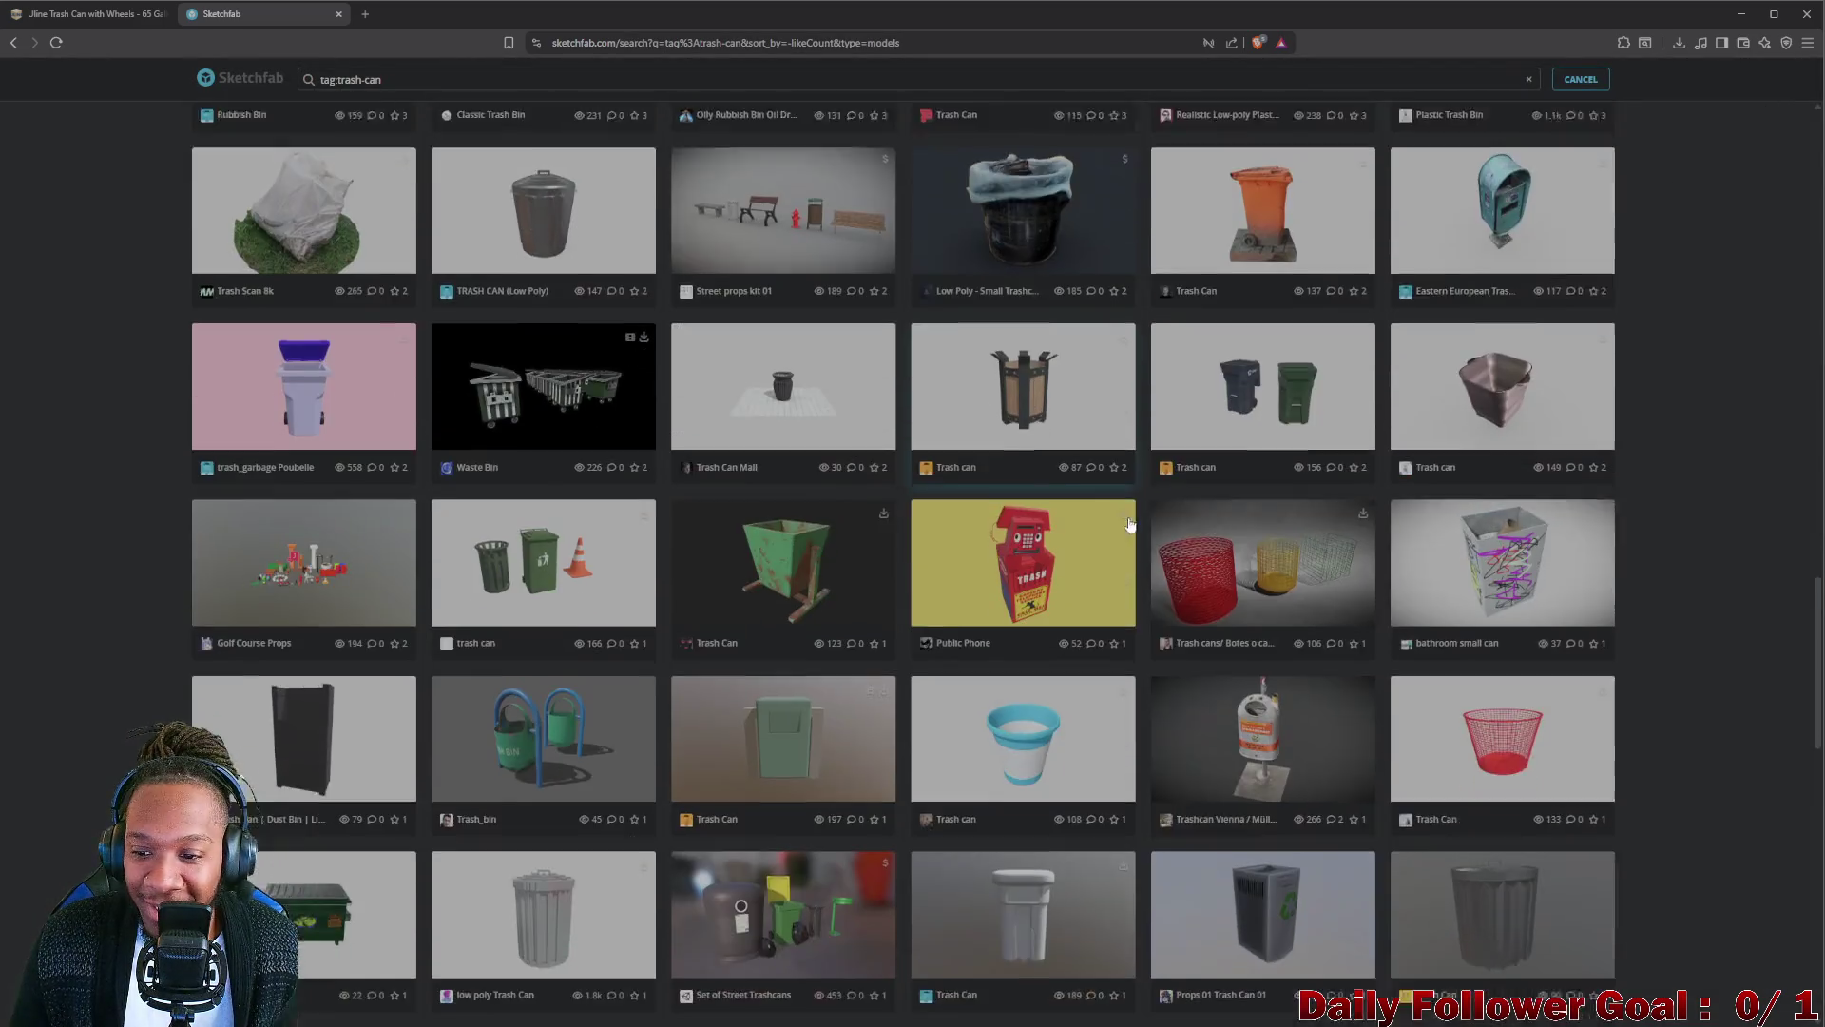
scroll(1178, 513, "down", 2)
scroll(1179, 514, "down", 2)
scroll(1179, 513, "down", 1)
scroll(685, 422, "down", 2)
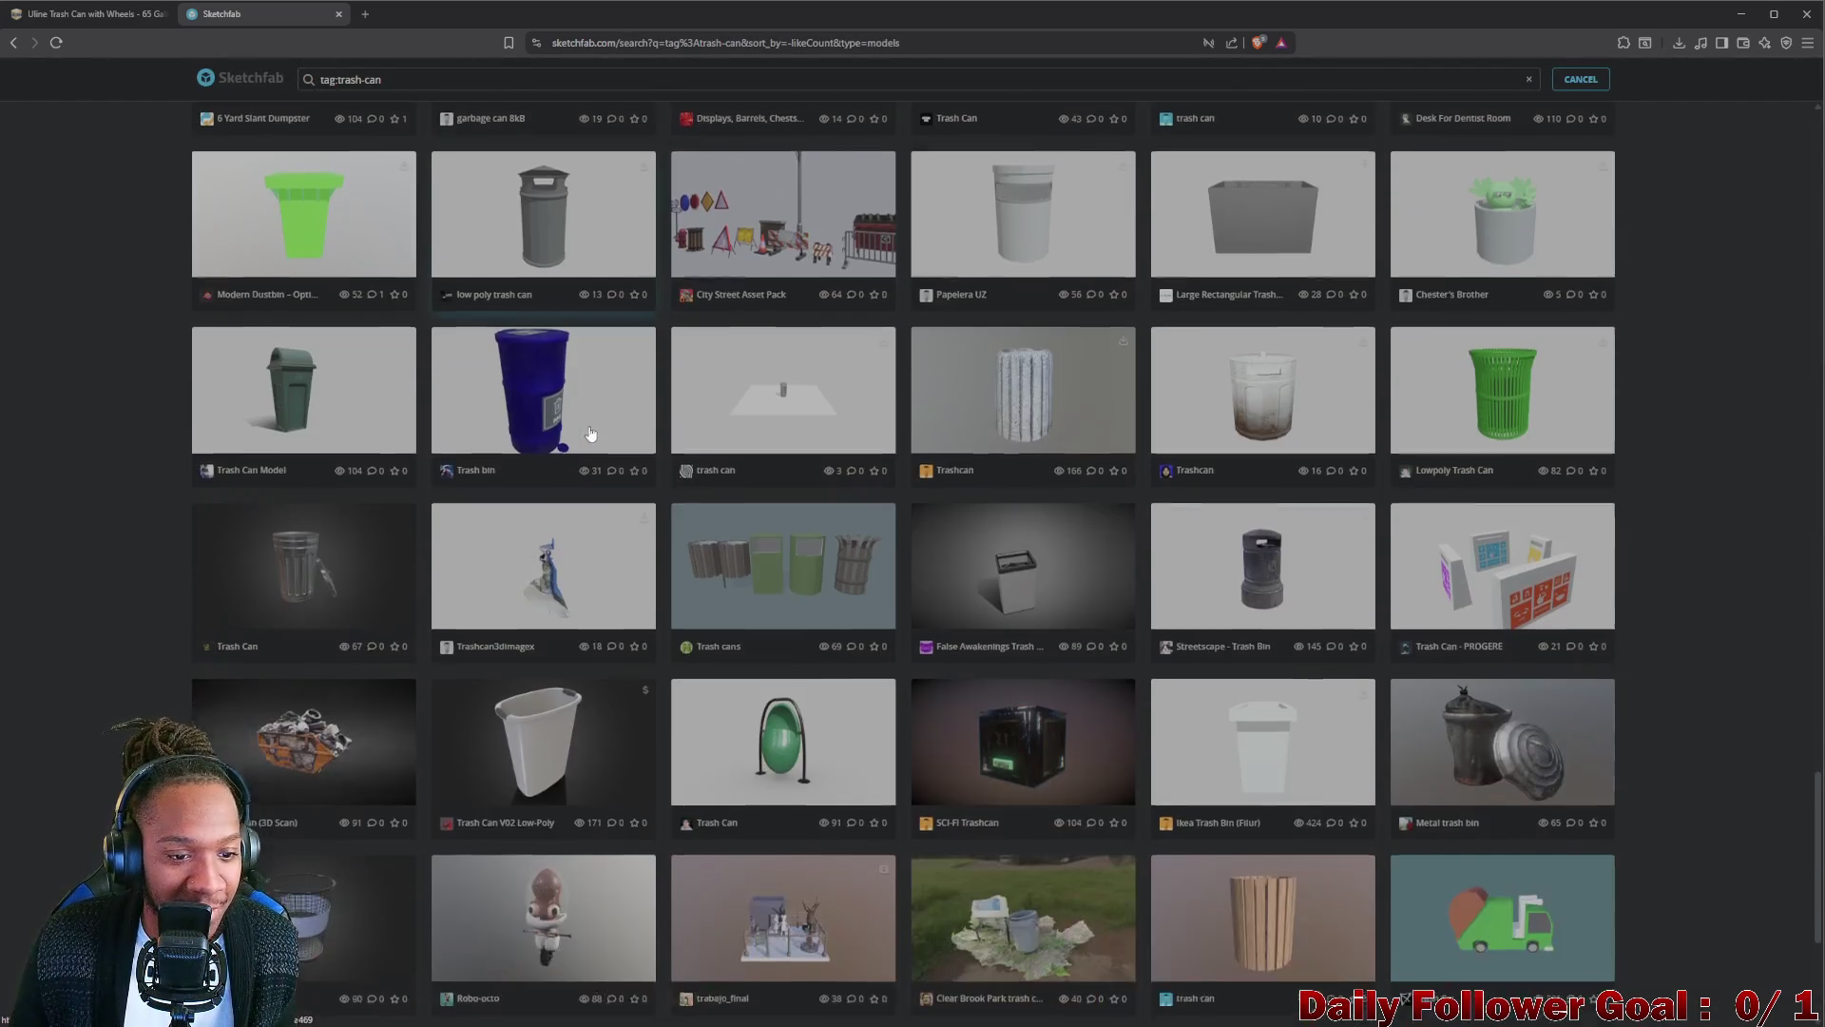
scroll(685, 422, "down", 2)
scroll(685, 423, "down", 1)
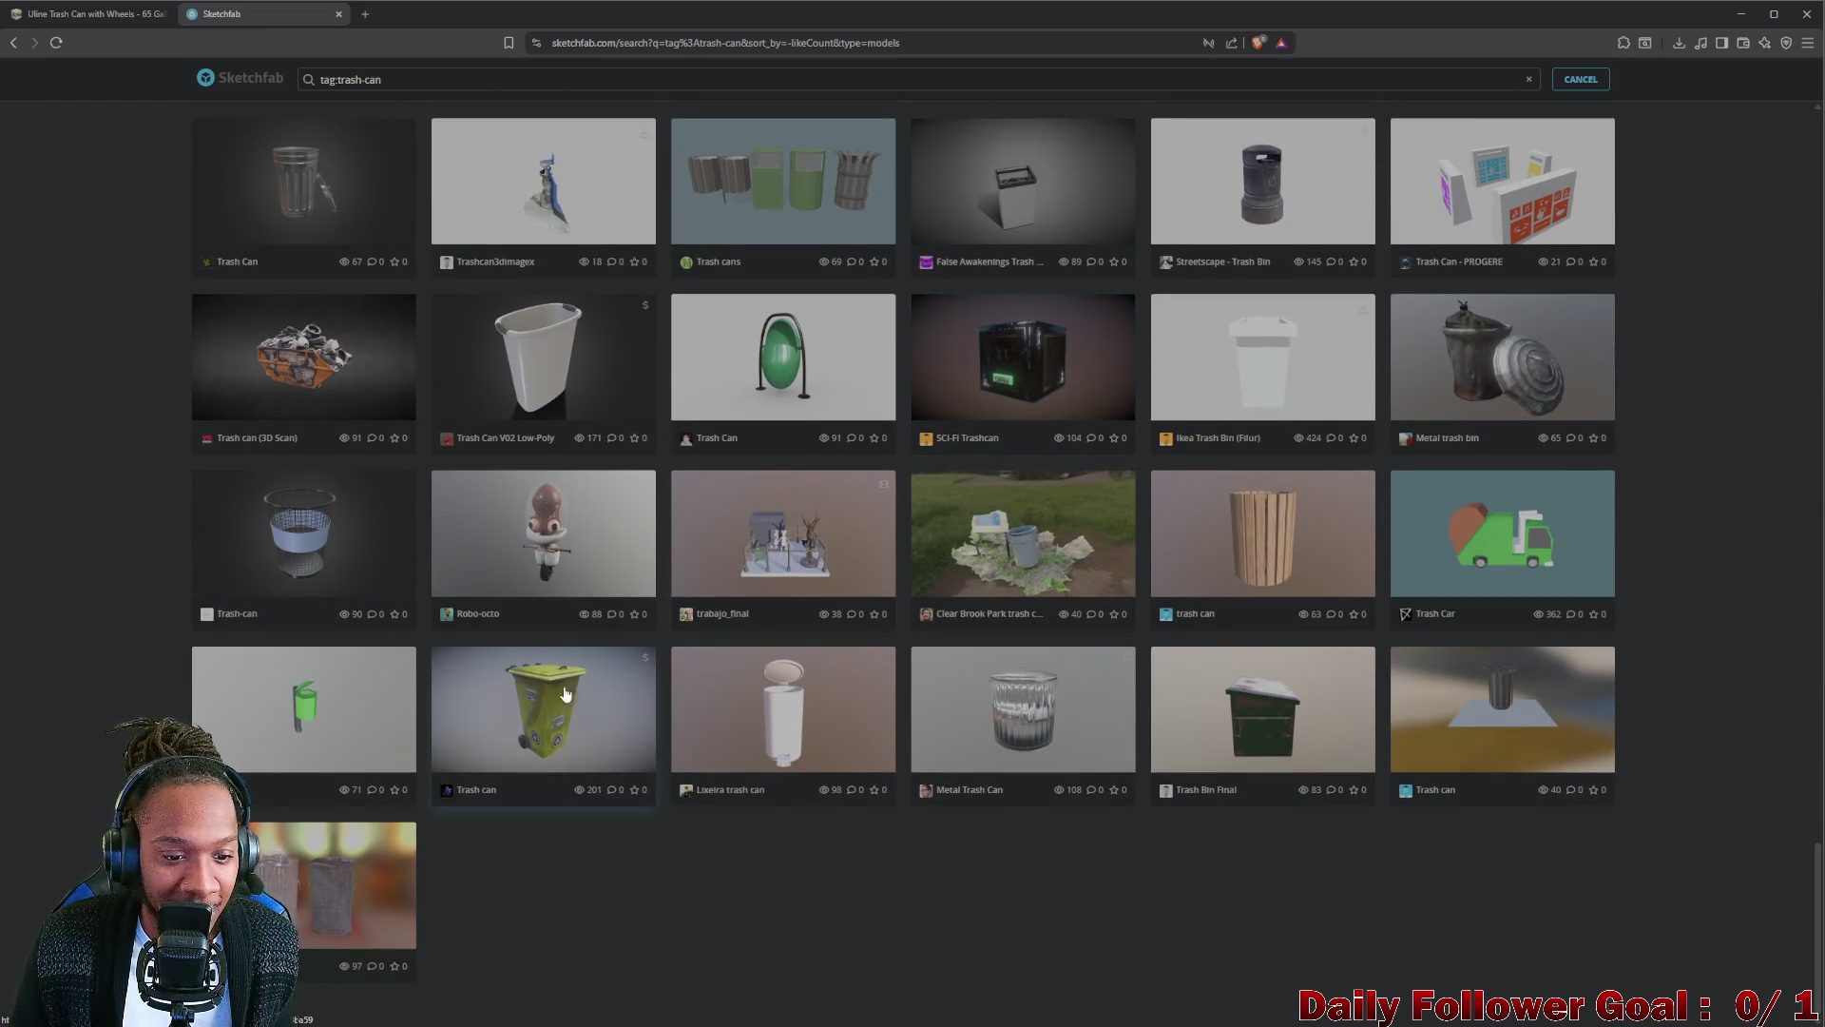
scroll(1174, 768, "up", 1)
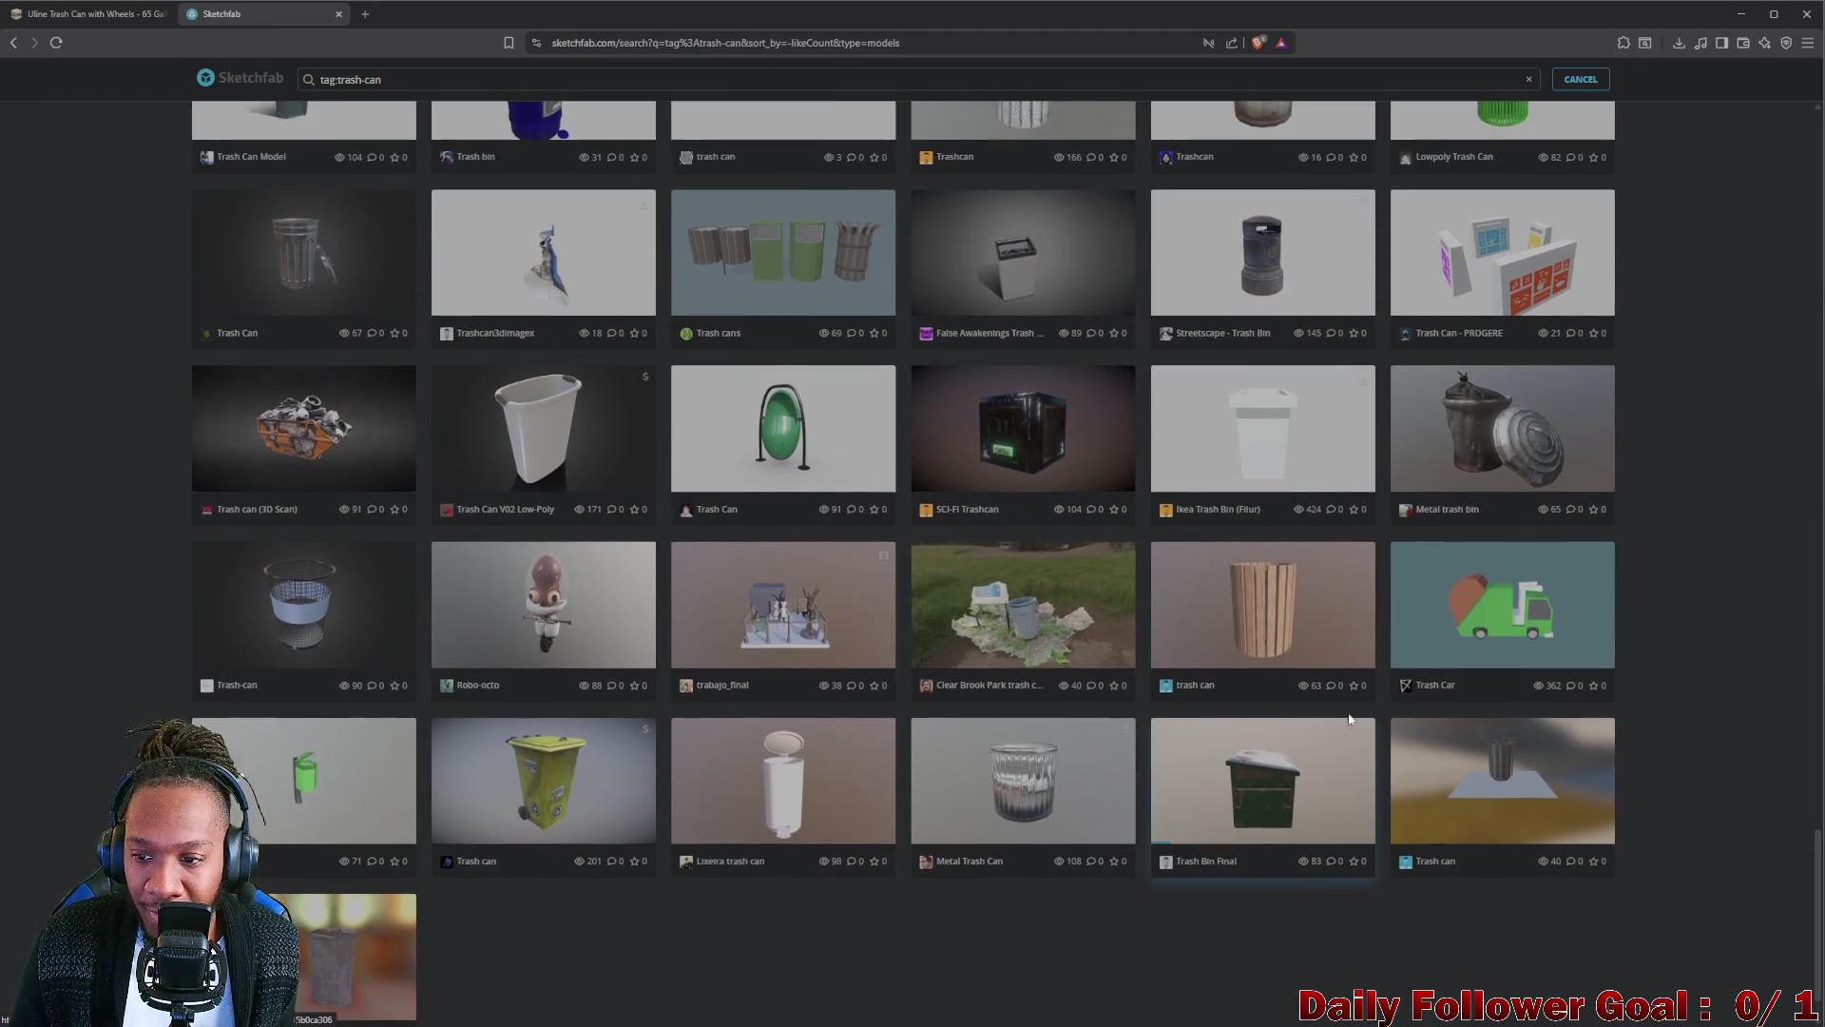
scroll(1174, 767, "up", 1)
scroll(1255, 675, "up", 1)
scroll(1255, 675, "up", 1)
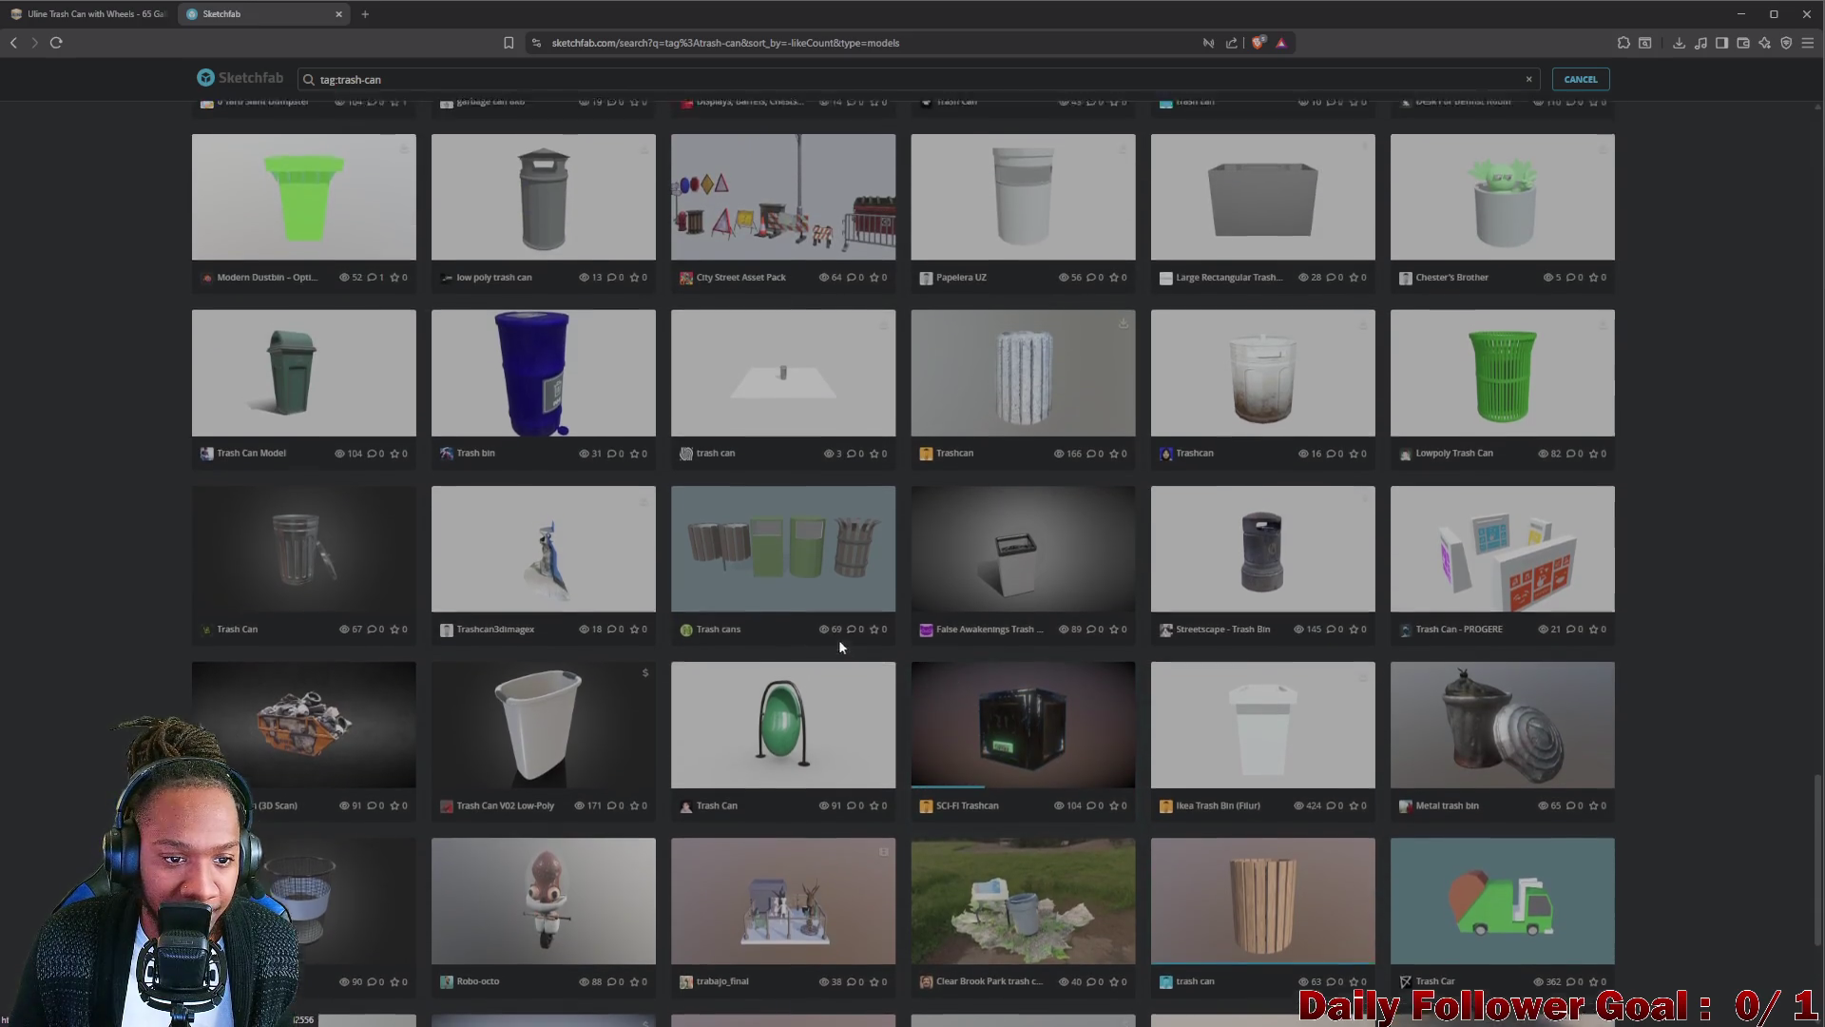
scroll(839, 639, "up", 1)
scroll(805, 644, "up", 1)
scroll(805, 643, "up", 2)
scroll(798, 636, "up", 1)
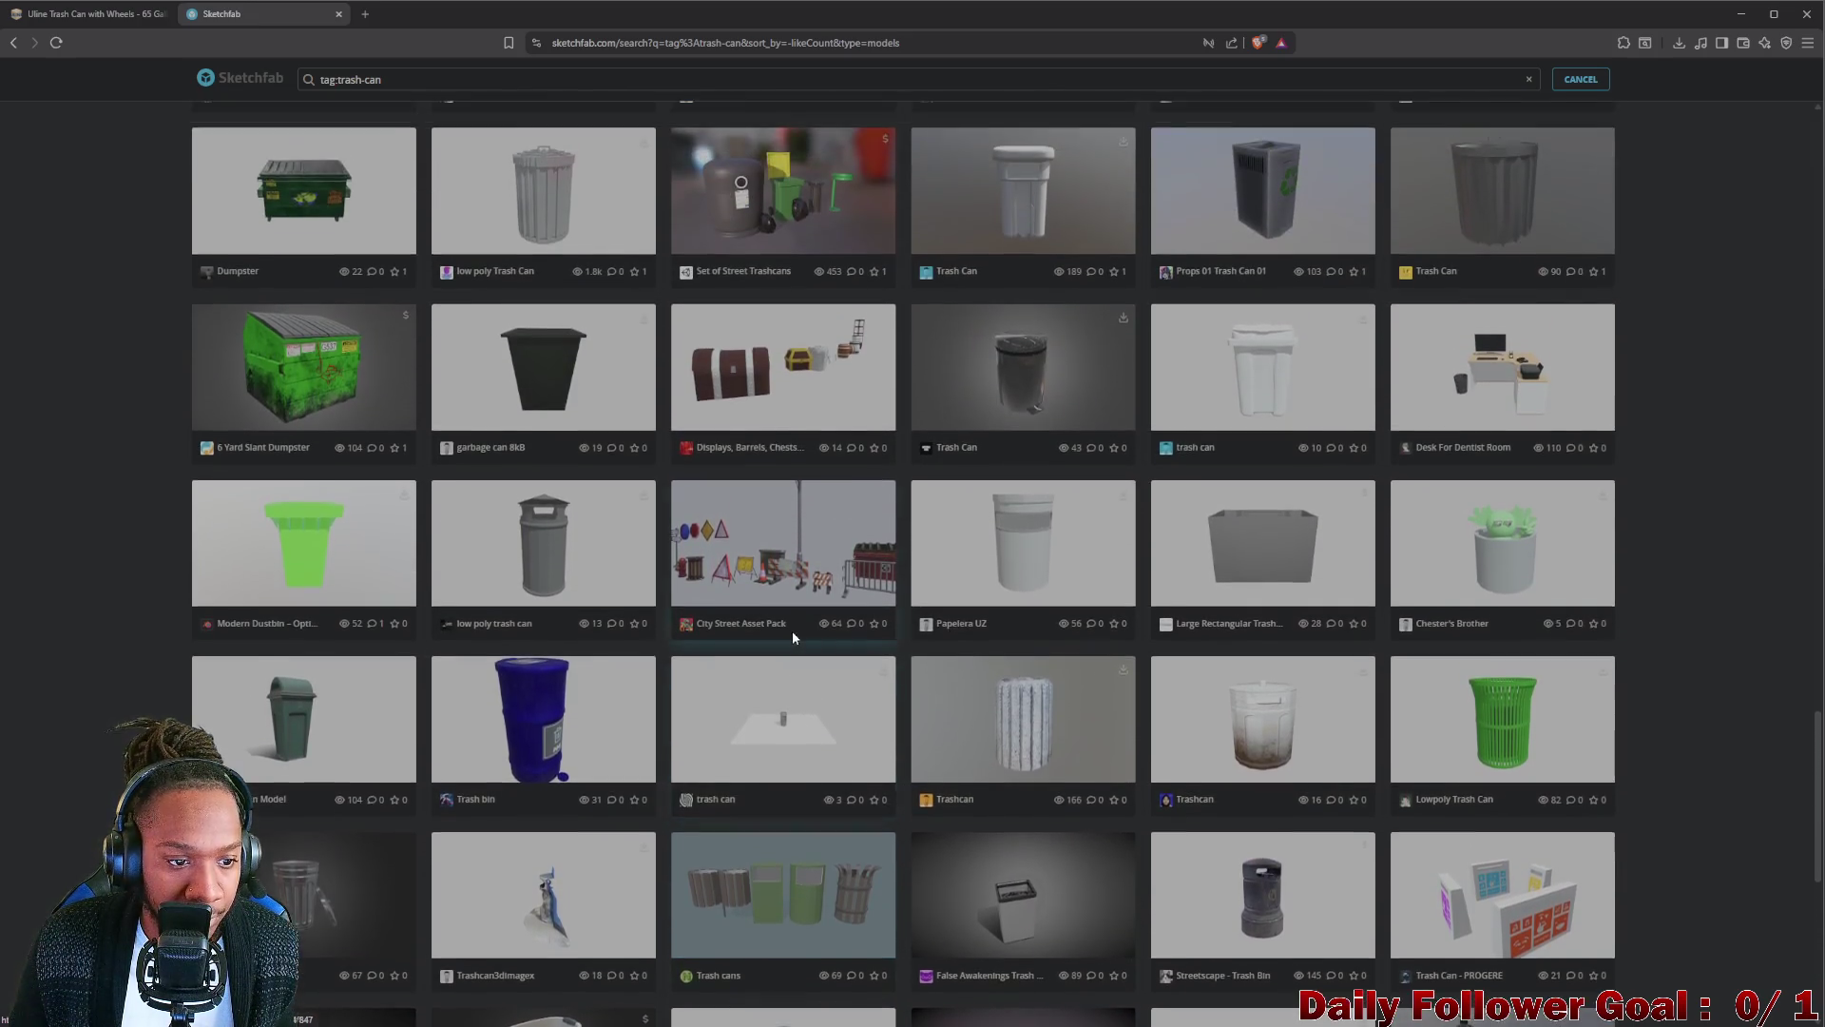
scroll(792, 630, "up", 1)
scroll(1144, 700, "up", 1)
scroll(1146, 700, "up", 1)
scroll(1296, 726, "up", 1)
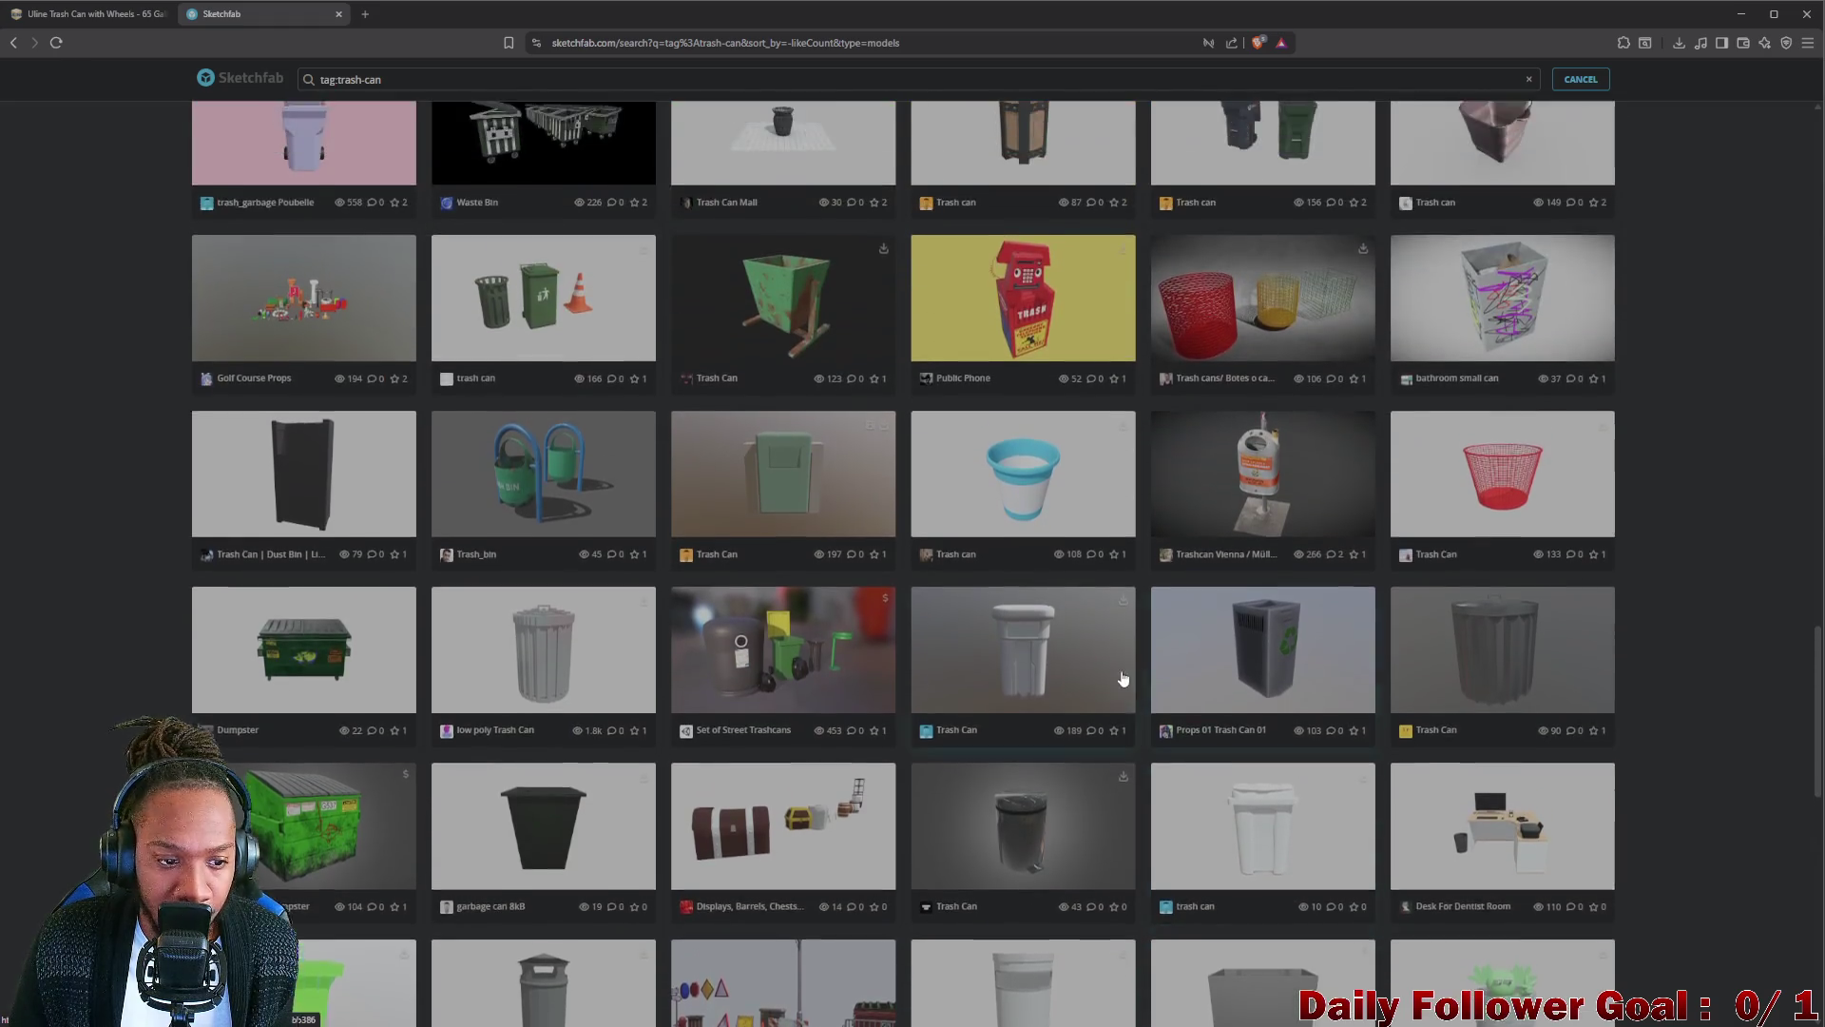
scroll(1121, 685, "up", 1)
scroll(1093, 679, "up", 1)
scroll(1077, 668, "up", 1)
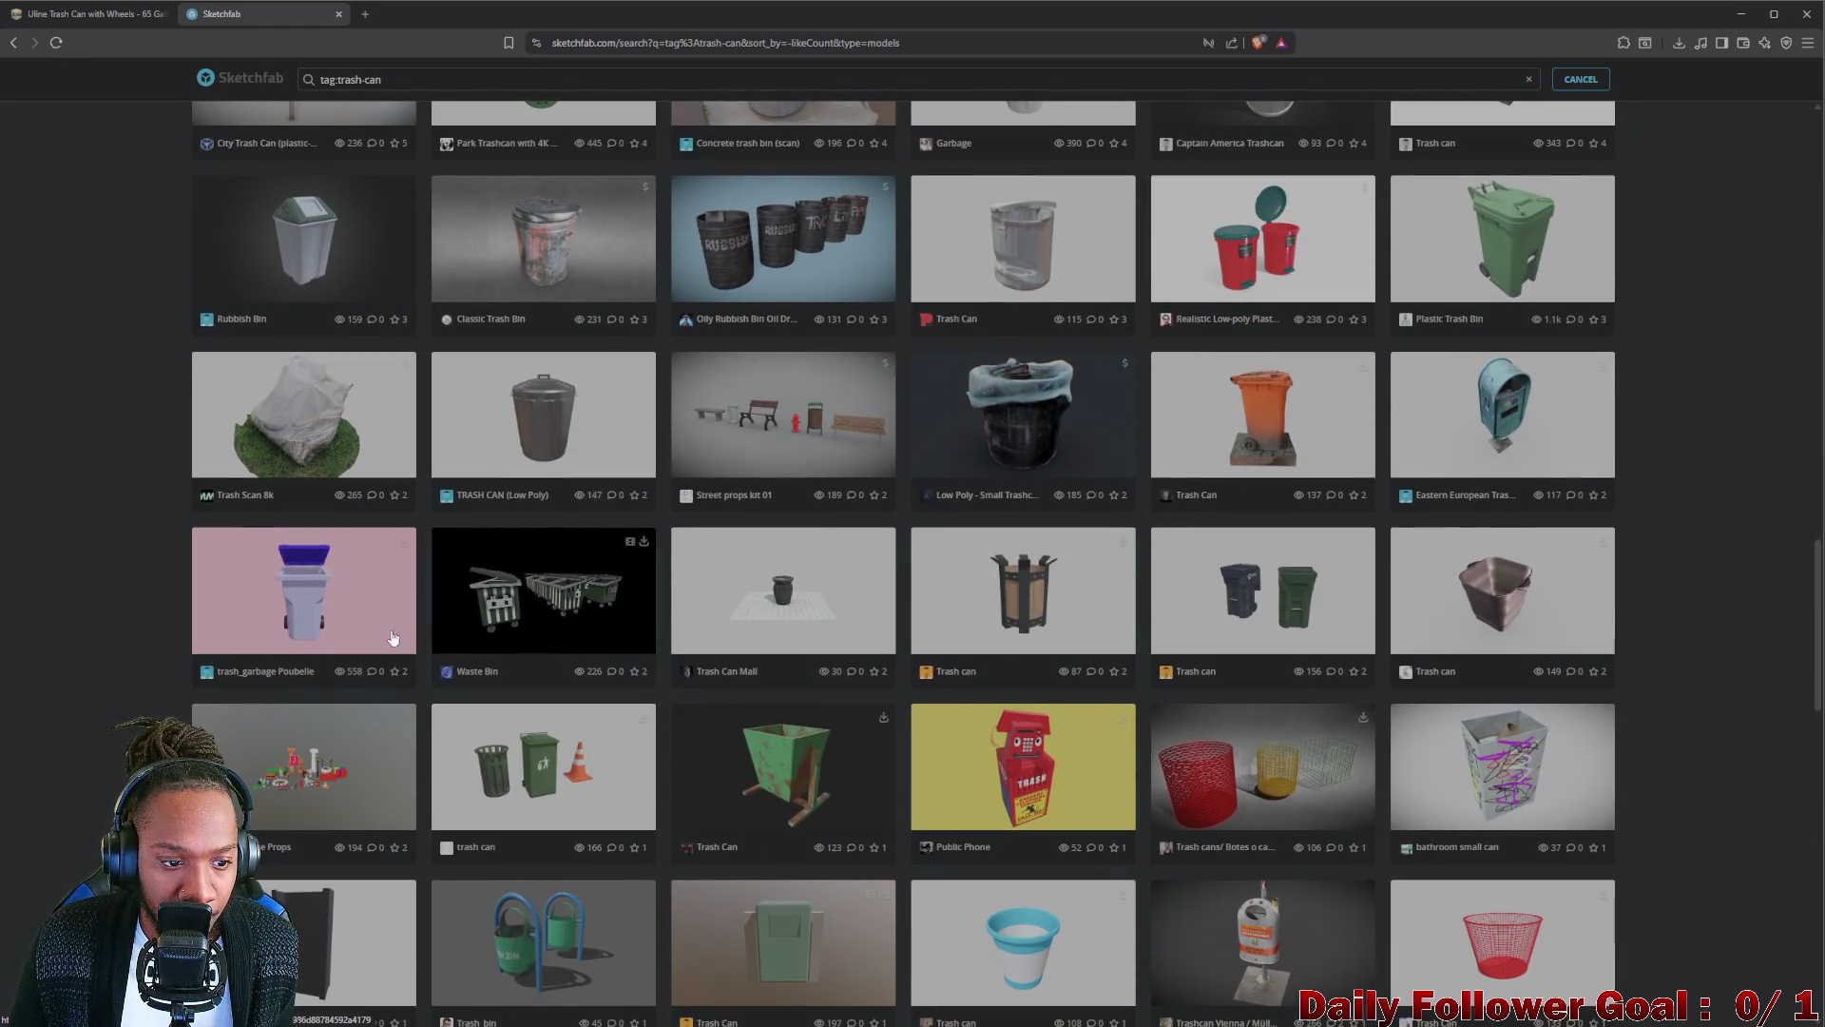
left_click(323, 636)
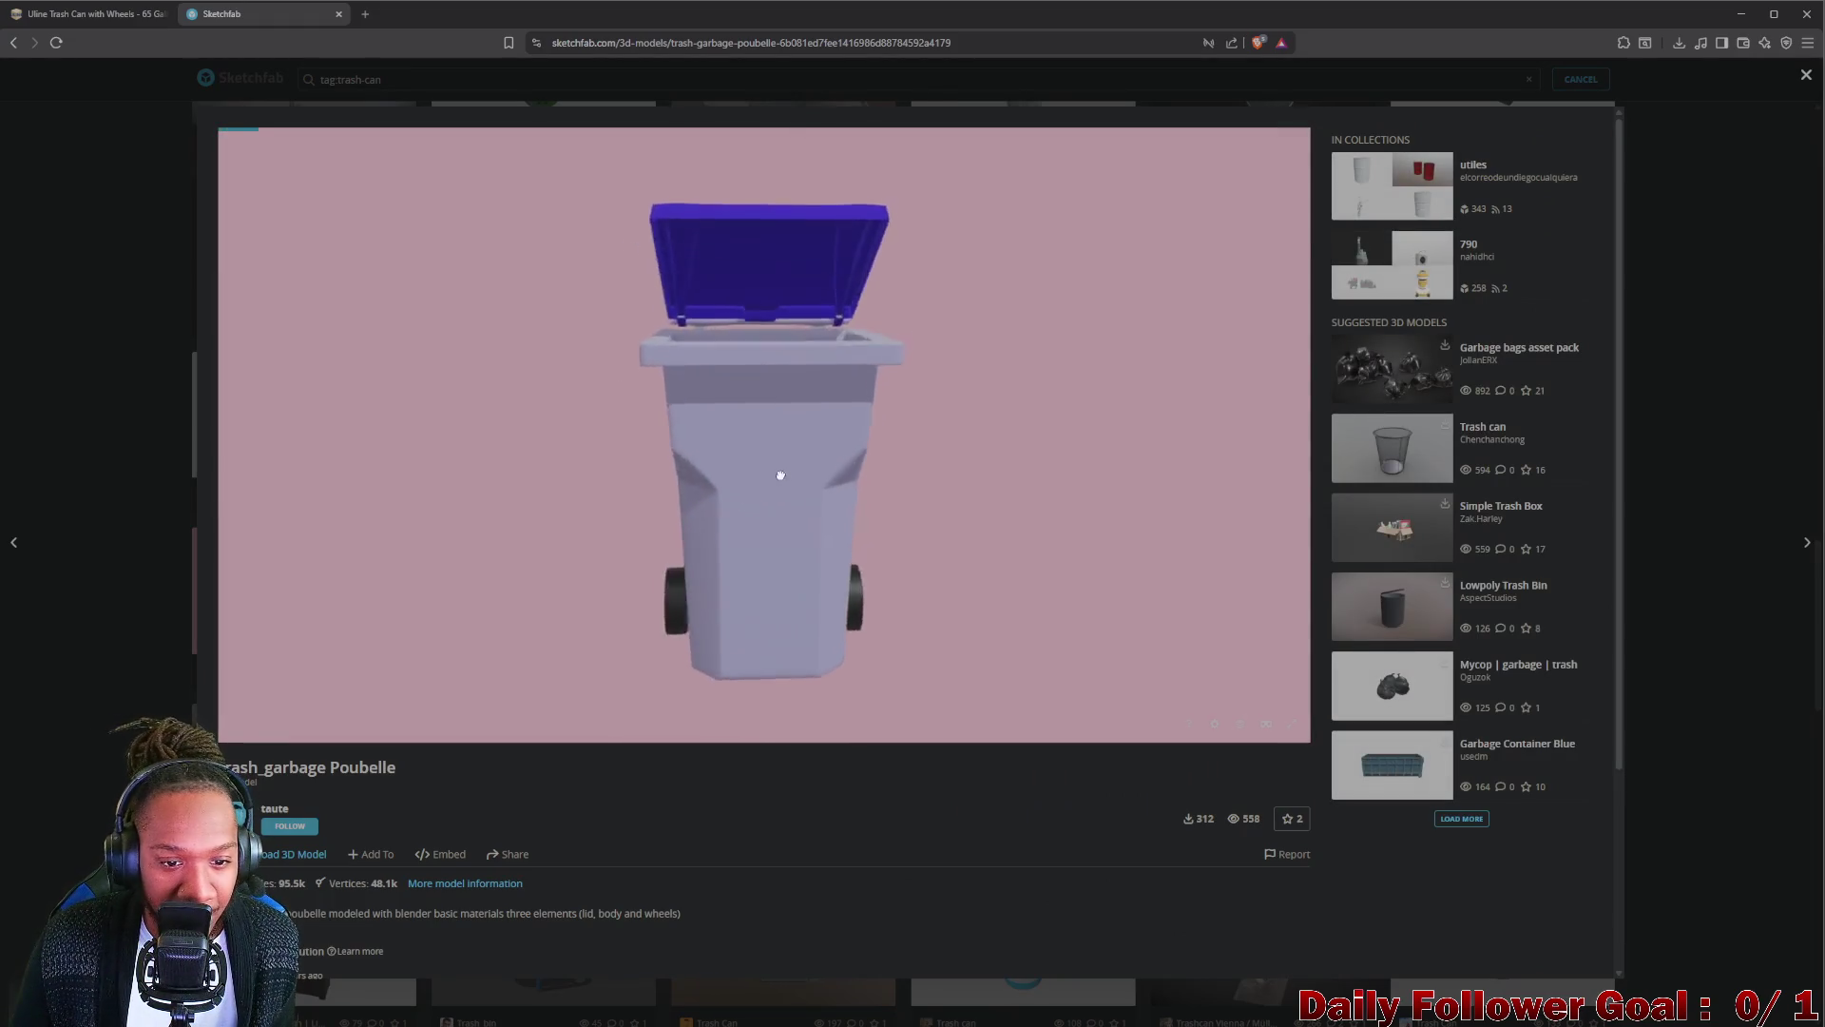
mouse_move(780, 476)
left_mouse_down()
mouse_move(843, 420)
mouse_move(701, 458)
mouse_move(928, 461)
mouse_move(701, 469)
mouse_move(841, 437)
mouse_move(726, 436)
mouse_move(671, 475)
left_mouse_up()
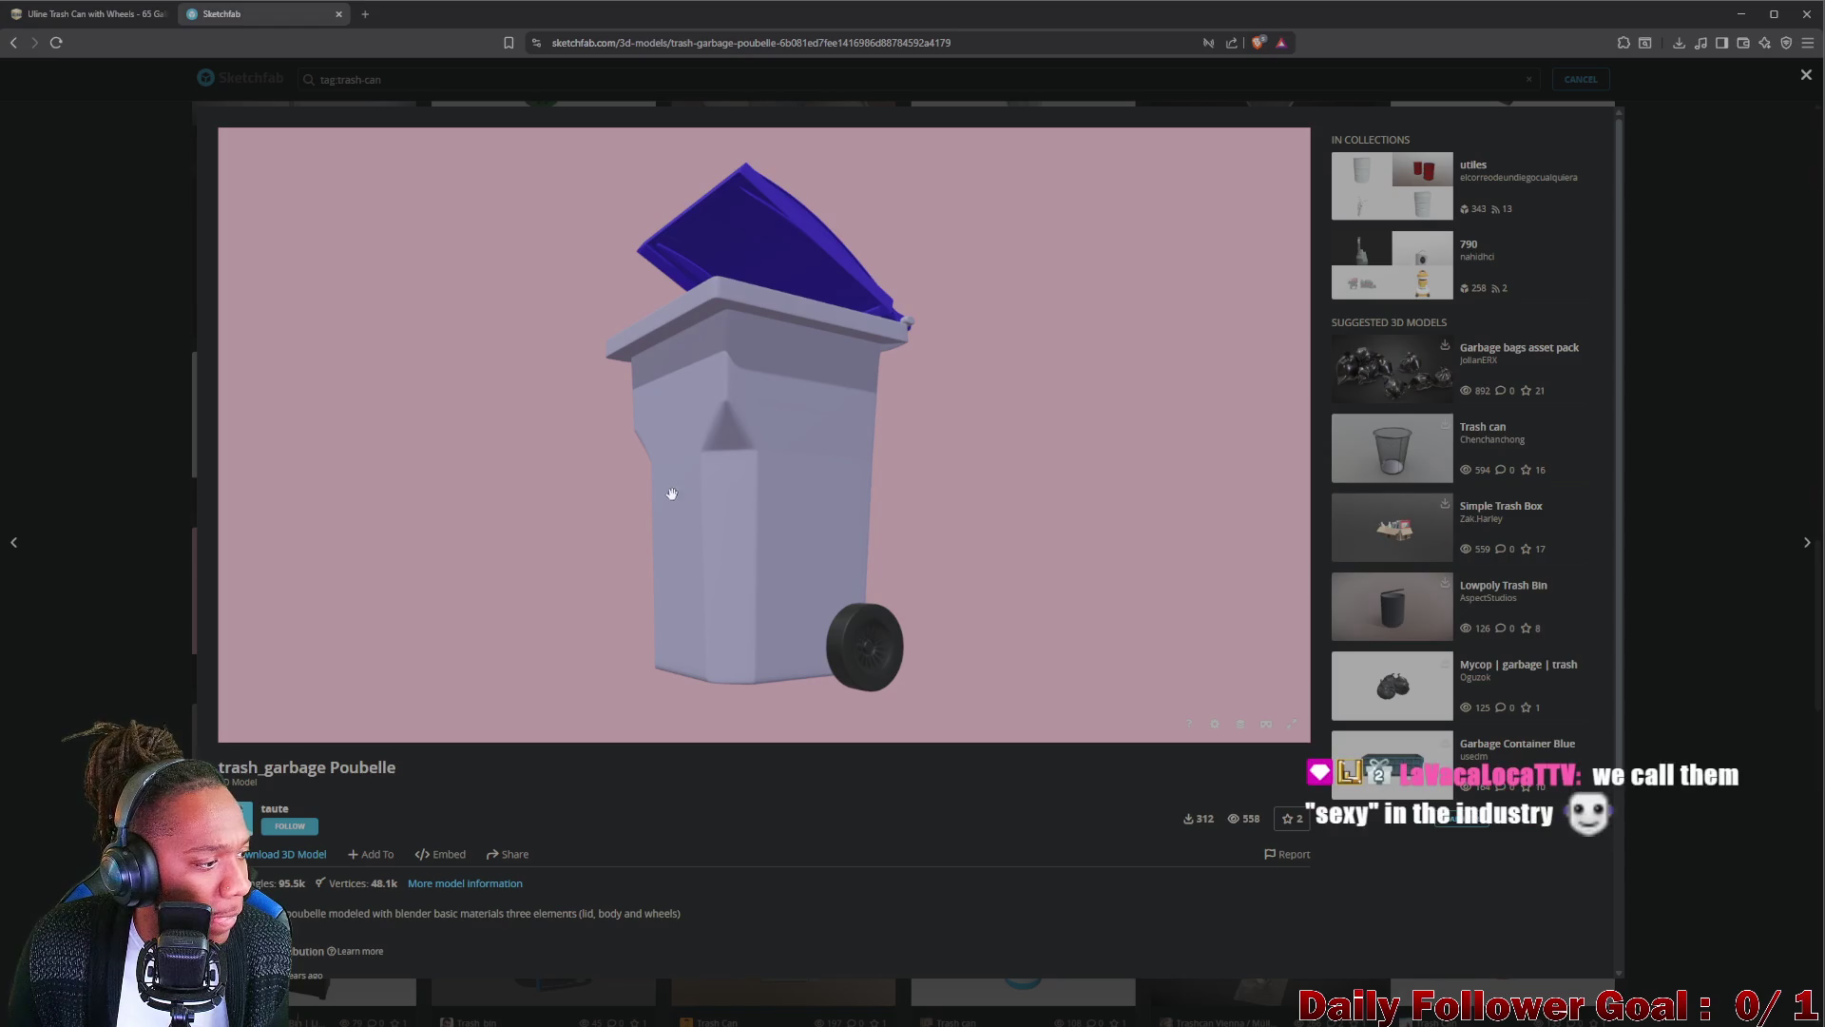
mouse_move(672, 502)
left_mouse_down()
mouse_move(770, 522)
mouse_move(844, 456)
mouse_move(684, 485)
mouse_move(706, 448)
mouse_move(762, 470)
mouse_move(755, 437)
mouse_move(844, 480)
mouse_move(607, 489)
mouse_move(666, 490)
mouse_move(643, 432)
mouse_move(620, 500)
mouse_move(623, 480)
mouse_move(557, 481)
mouse_move(819, 456)
mouse_move(913, 490)
mouse_move(912, 461)
mouse_move(664, 469)
mouse_move(722, 449)
mouse_move(728, 465)
mouse_move(879, 457)
mouse_move(868, 489)
mouse_move(909, 490)
mouse_move(956, 449)
mouse_move(809, 468)
mouse_move(847, 442)
mouse_move(717, 555)
mouse_move(717, 461)
mouse_move(799, 501)
left_mouse_up()
scroll(781, 453, "up", 5)
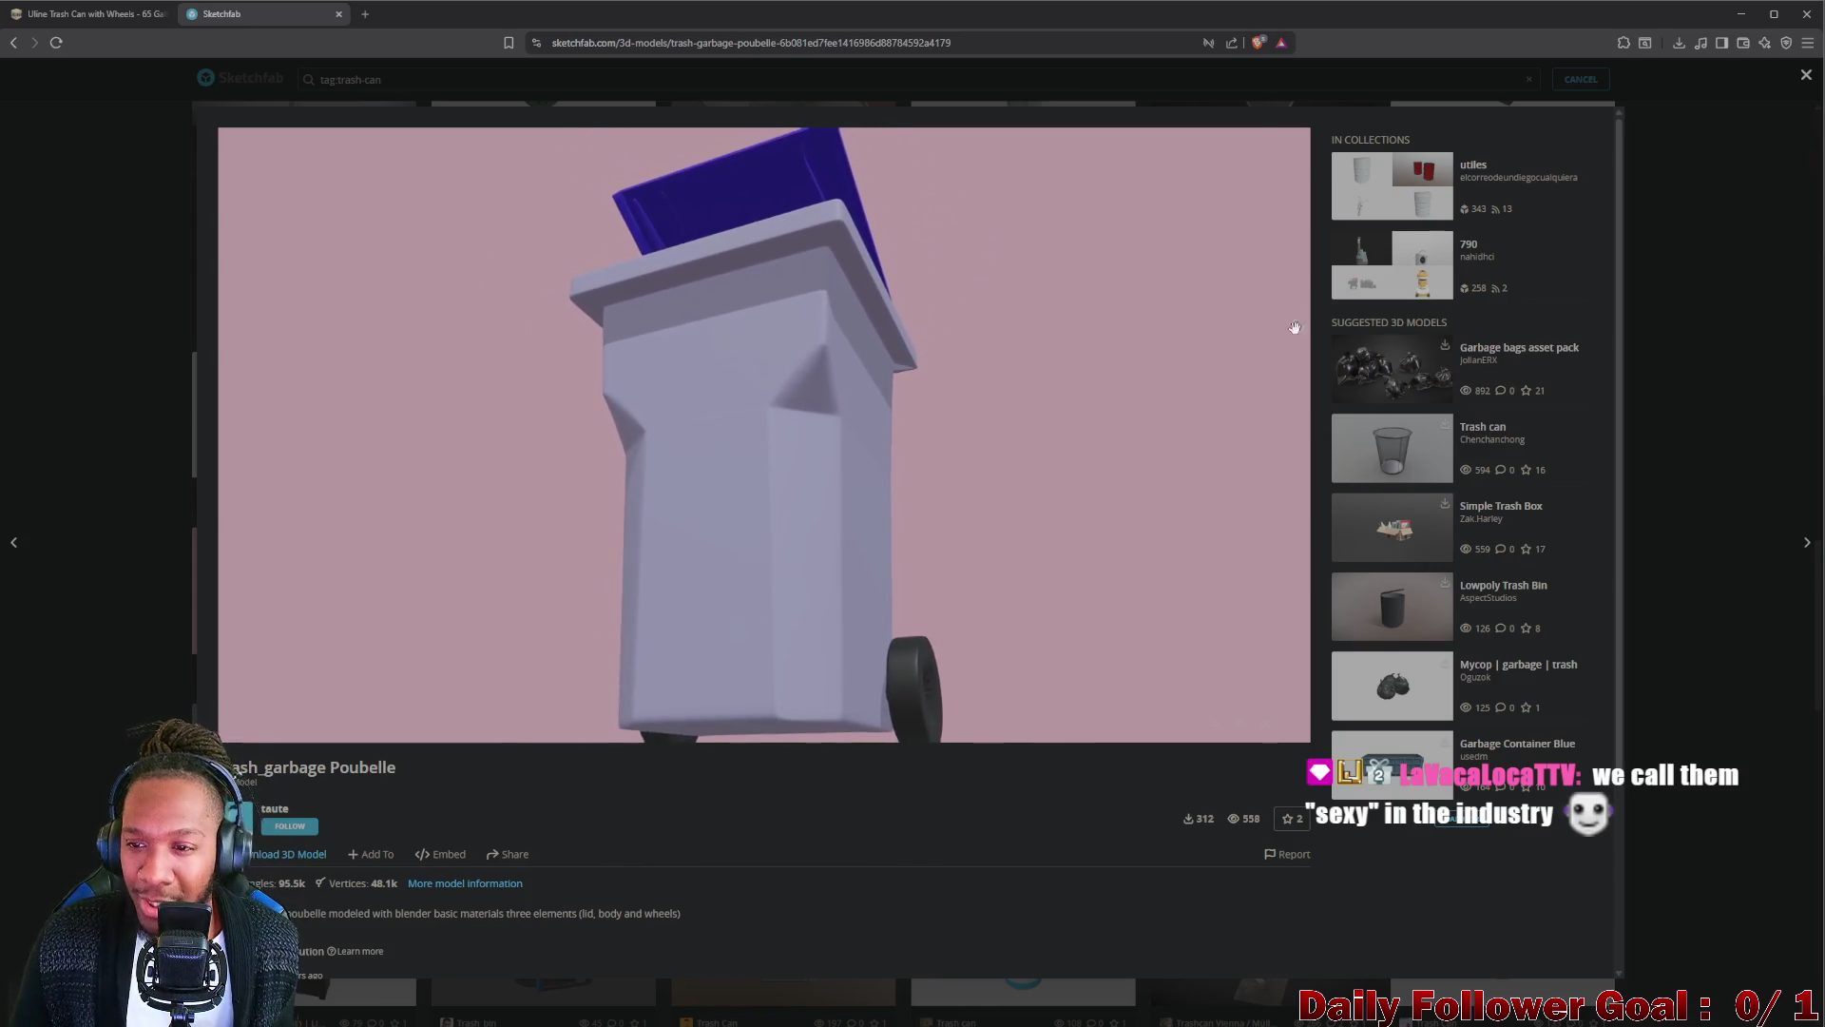
left_click(1626, 137)
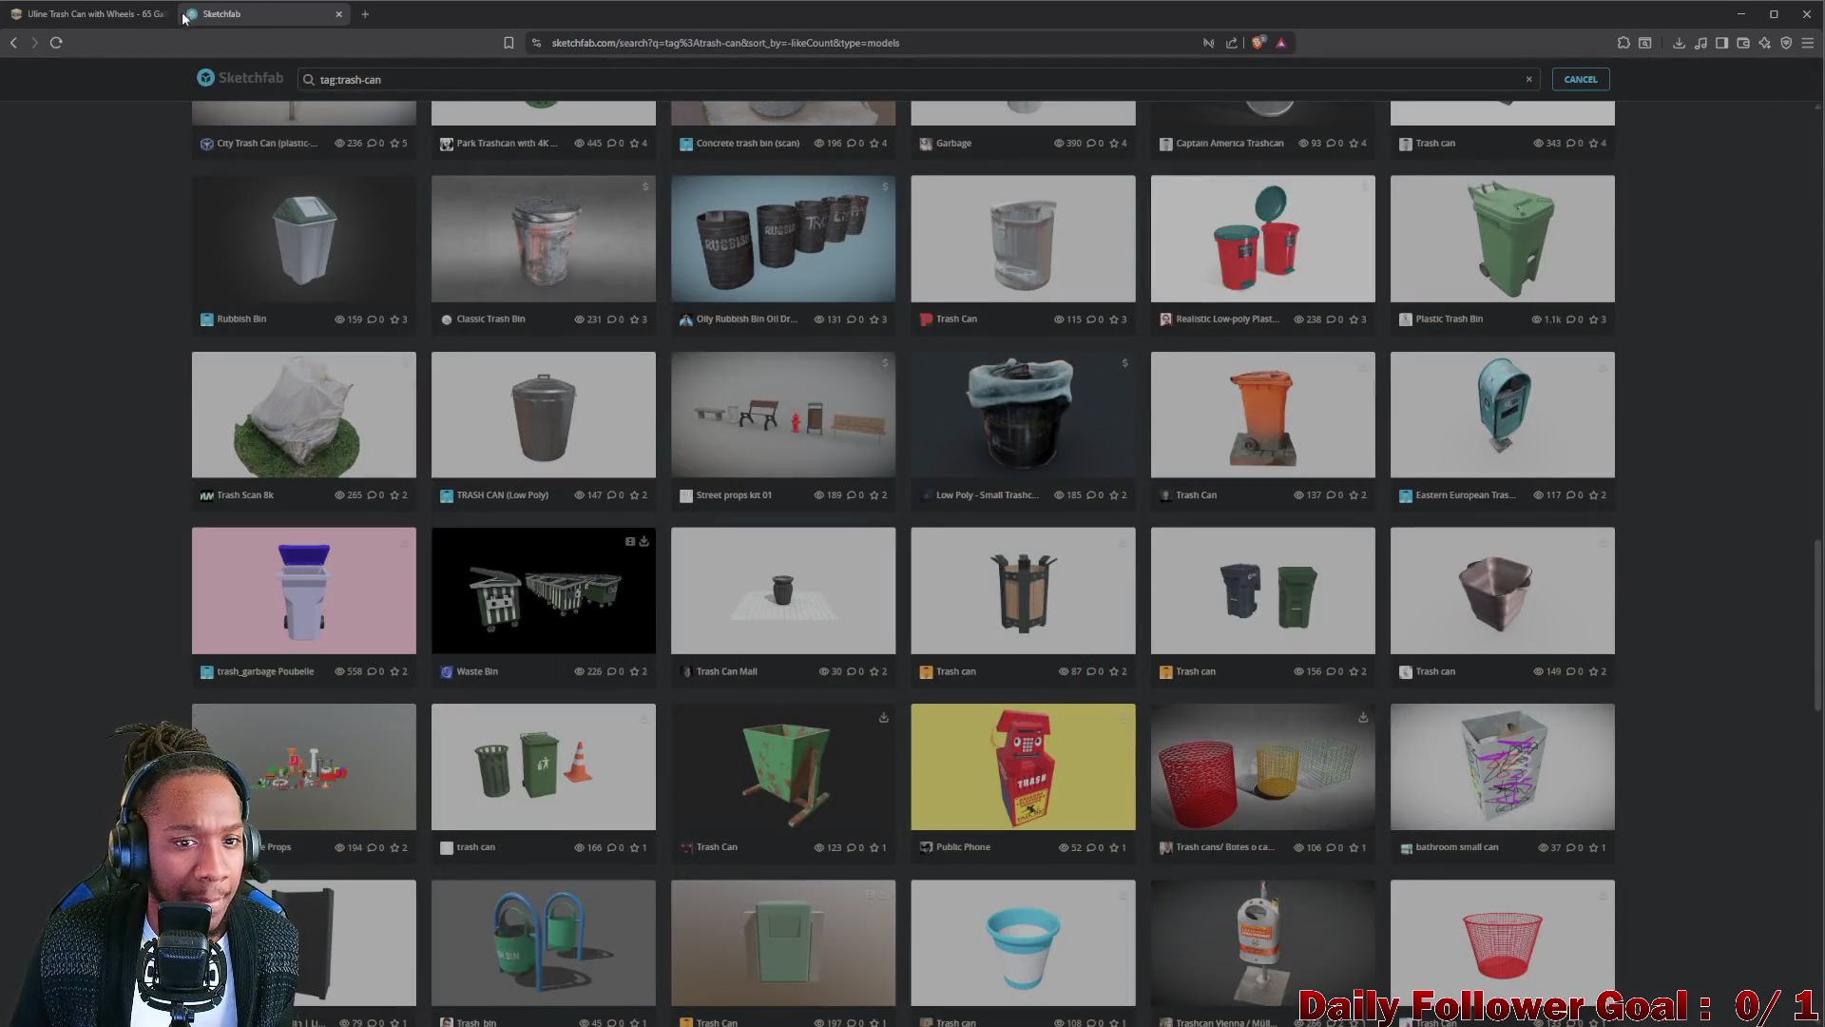
Check the Uline 65-gallon trash can photo, close it and put the browser away.
left_click(128, 20)
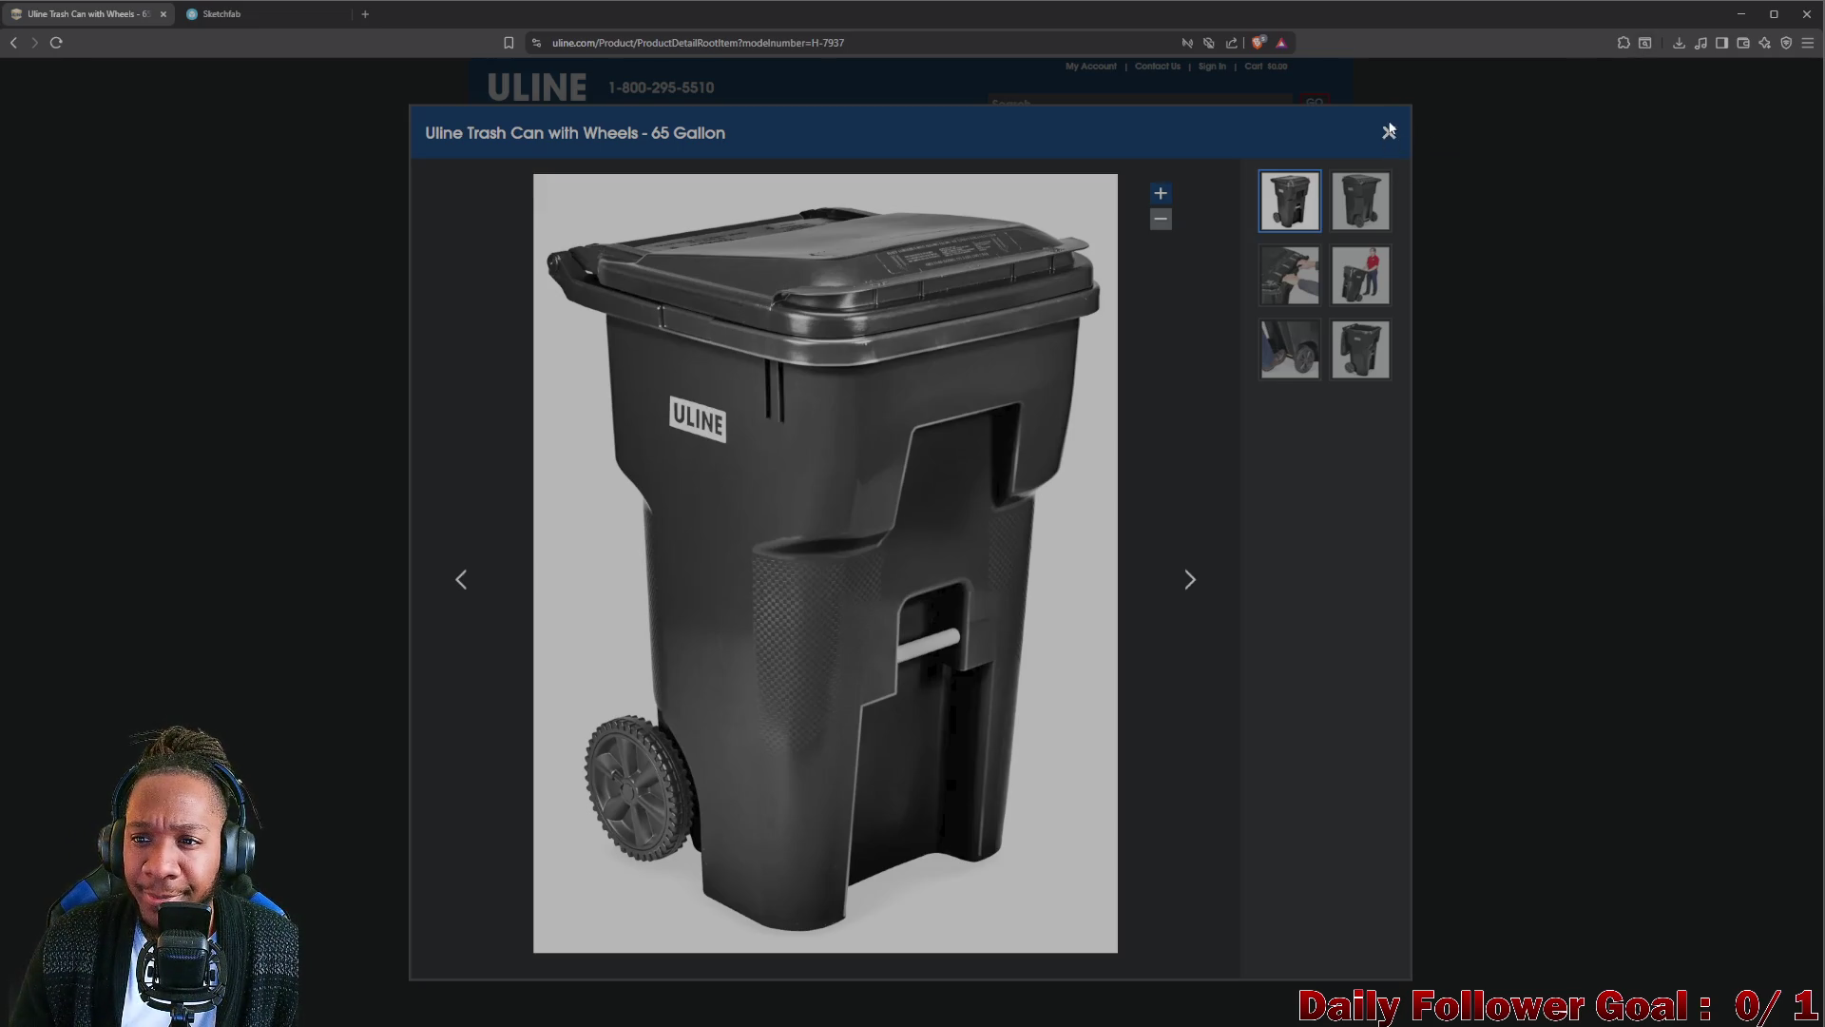
left_click(1389, 133)
left_click(1741, 14)
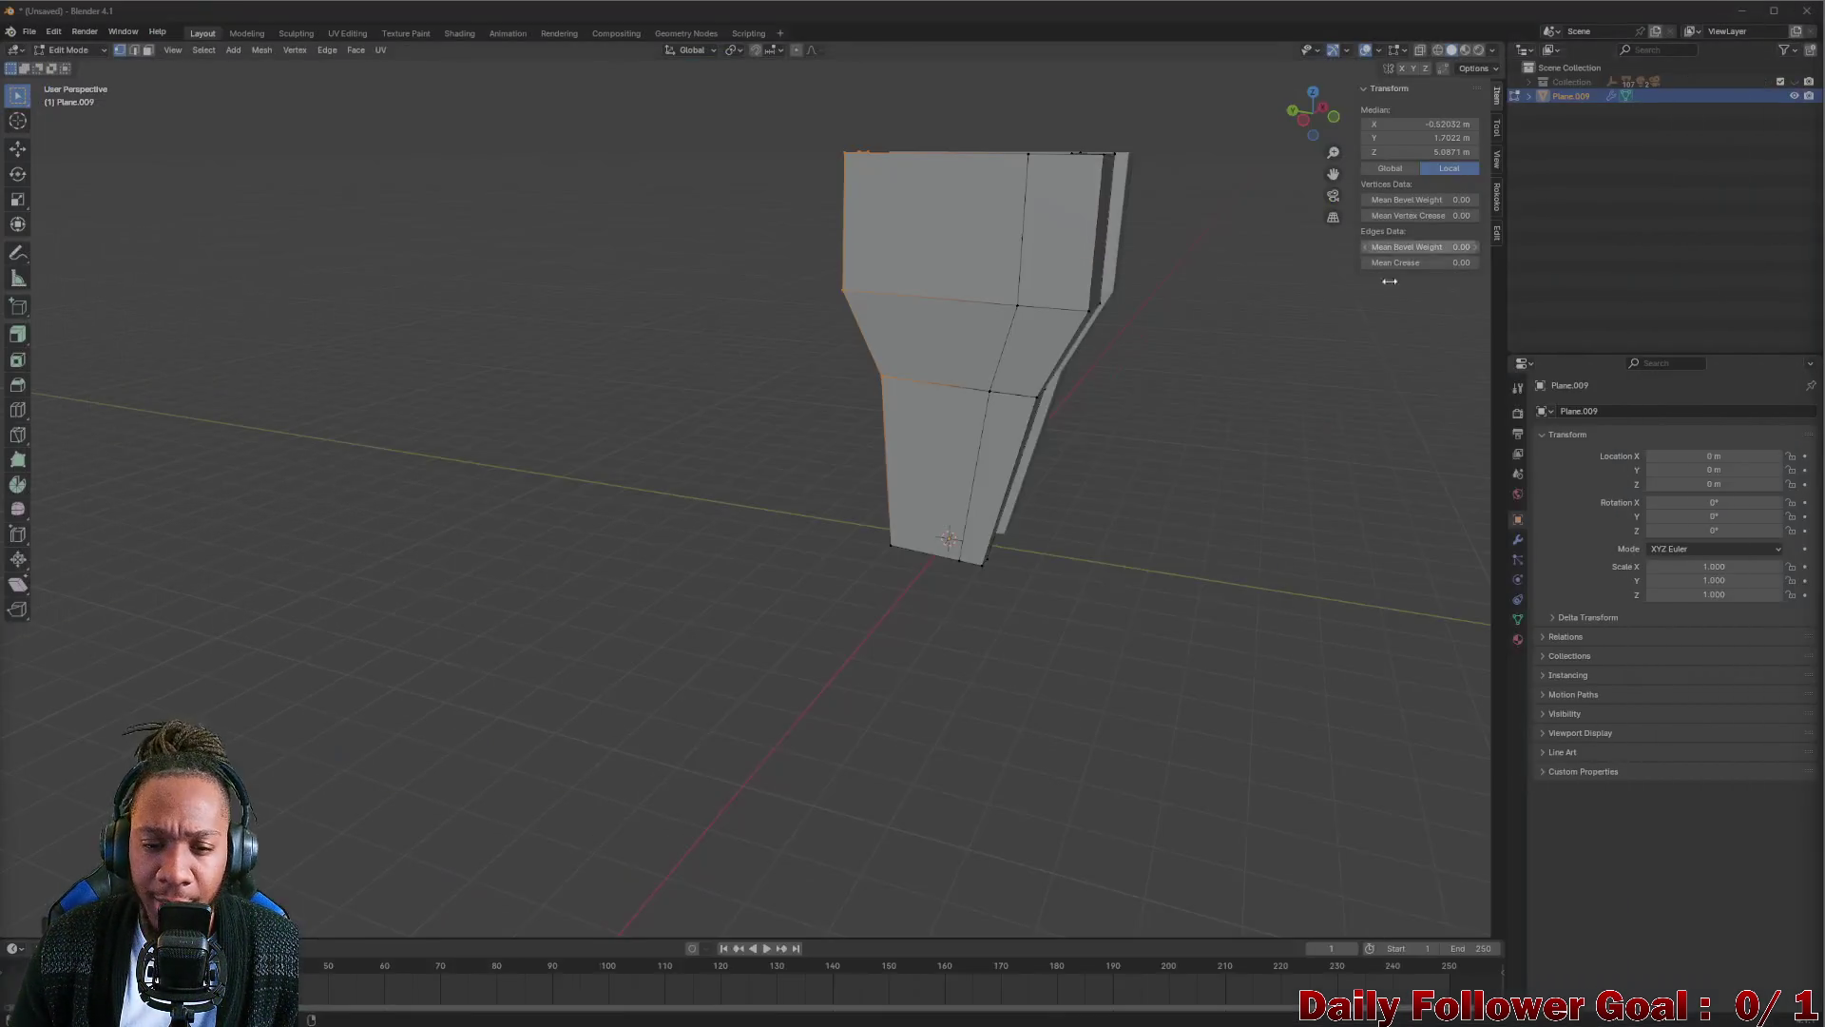
Box-select the upper-left faces of the trash-can mesh in Blender.
mouse_move(1112, 428)
middle_mouse_down()
mouse_move(924, 459)
mouse_move(845, 518)
mouse_move(854, 416)
mouse_move(912, 278)
mouse_move(864, 326)
middle_mouse_up()
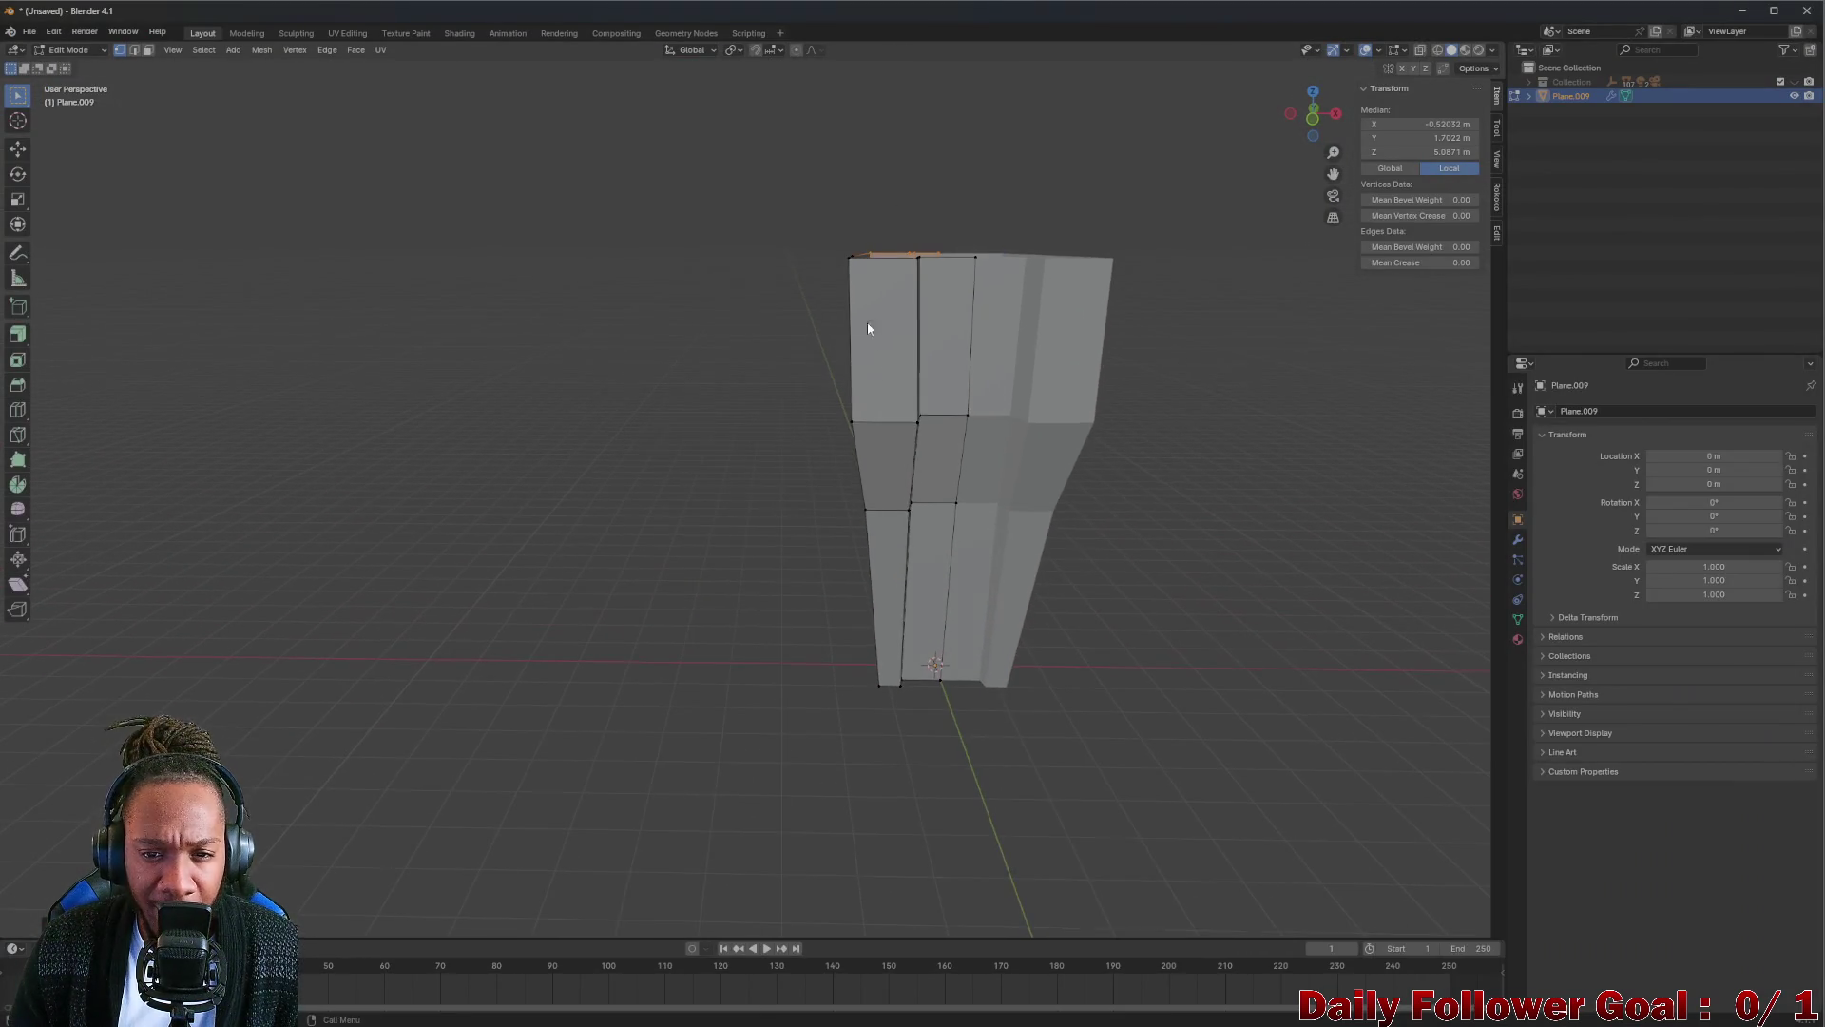
mouse_move(755, 174)
left_mouse_down()
mouse_move(822, 429)
mouse_move(983, 528)
left_mouse_up()
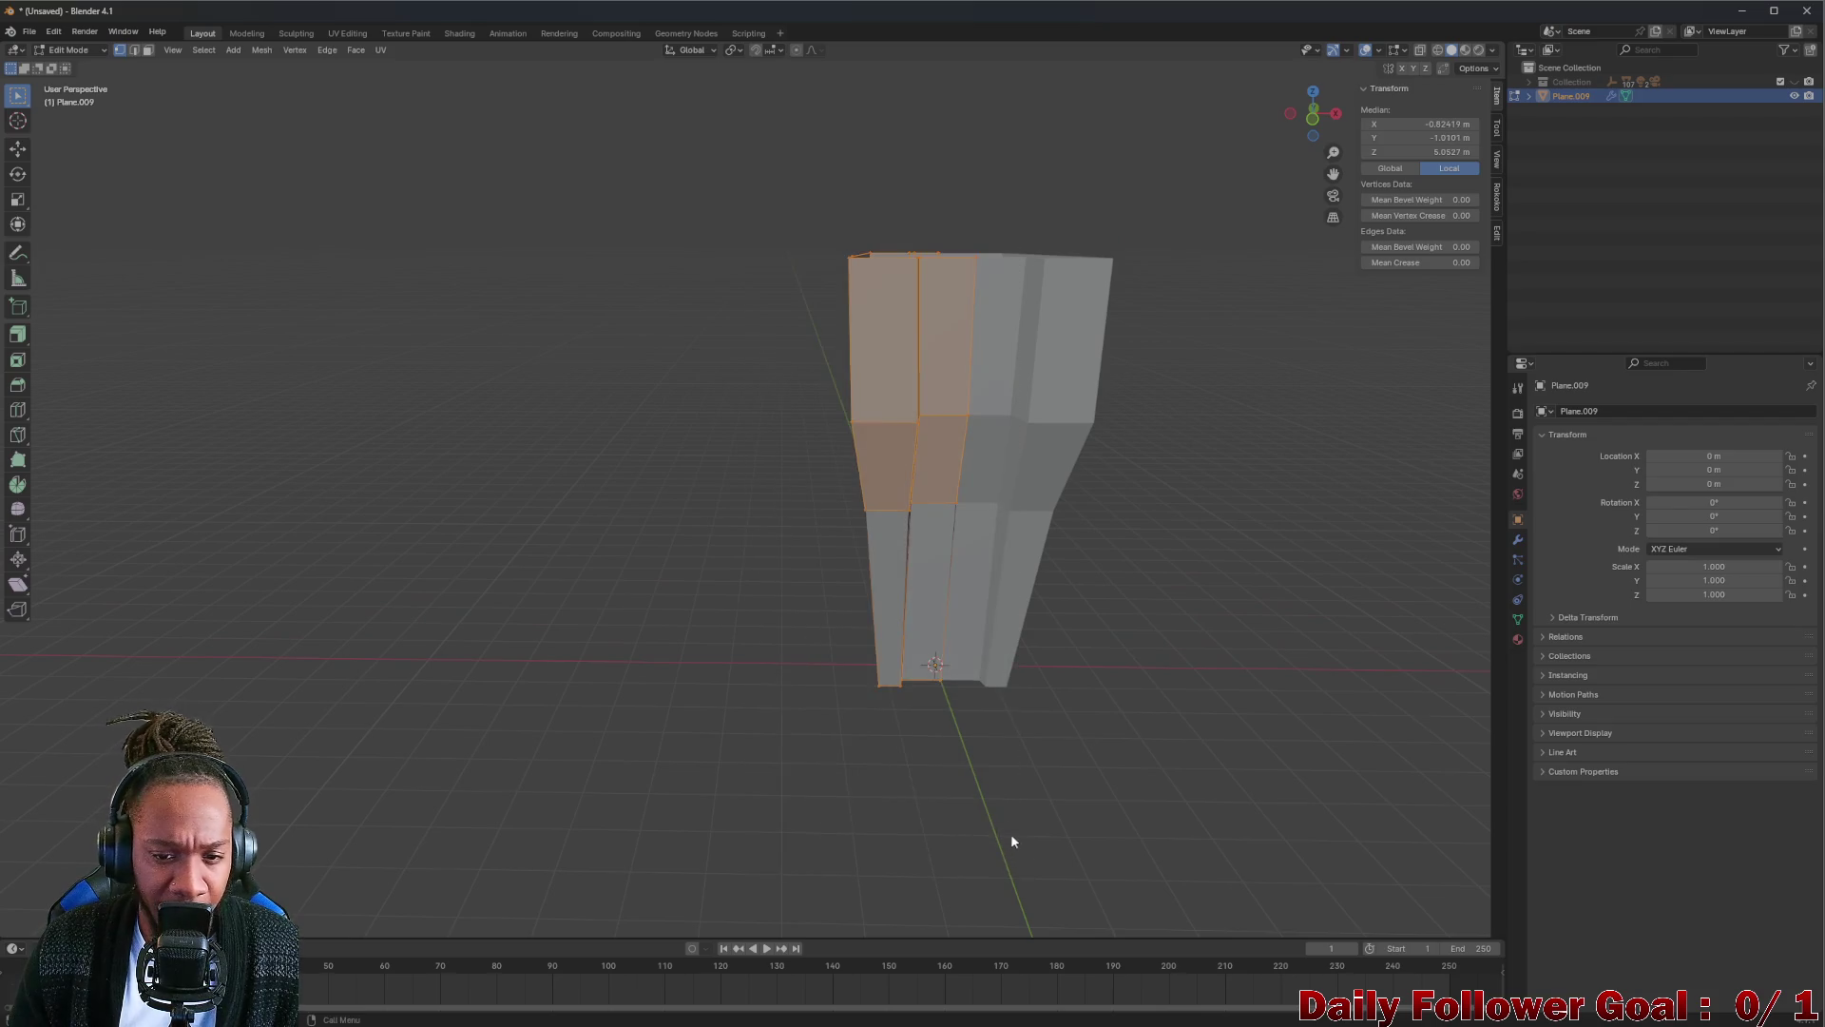
In Object Mode, delete the trash-can shell mesh Plane.009, leaving an empty scene.
left_click(163, 281)
left_click(69, 50)
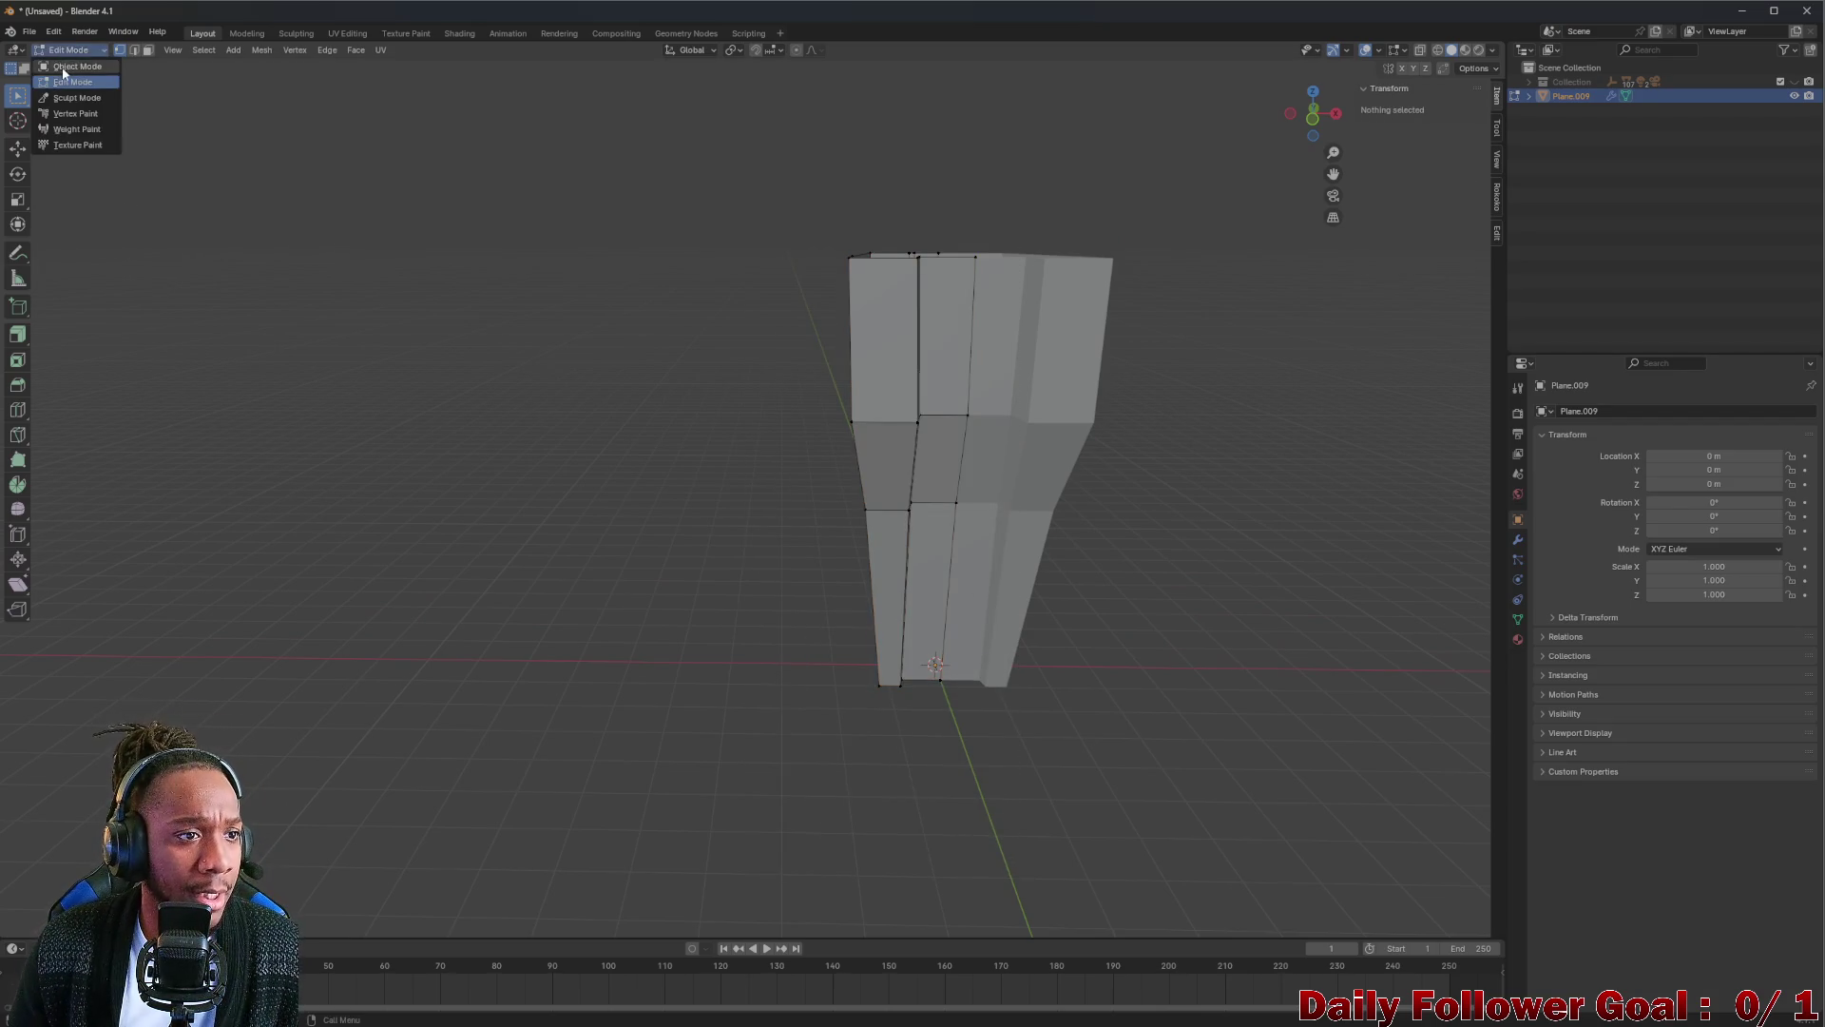
key("x")
left_click(911, 429)
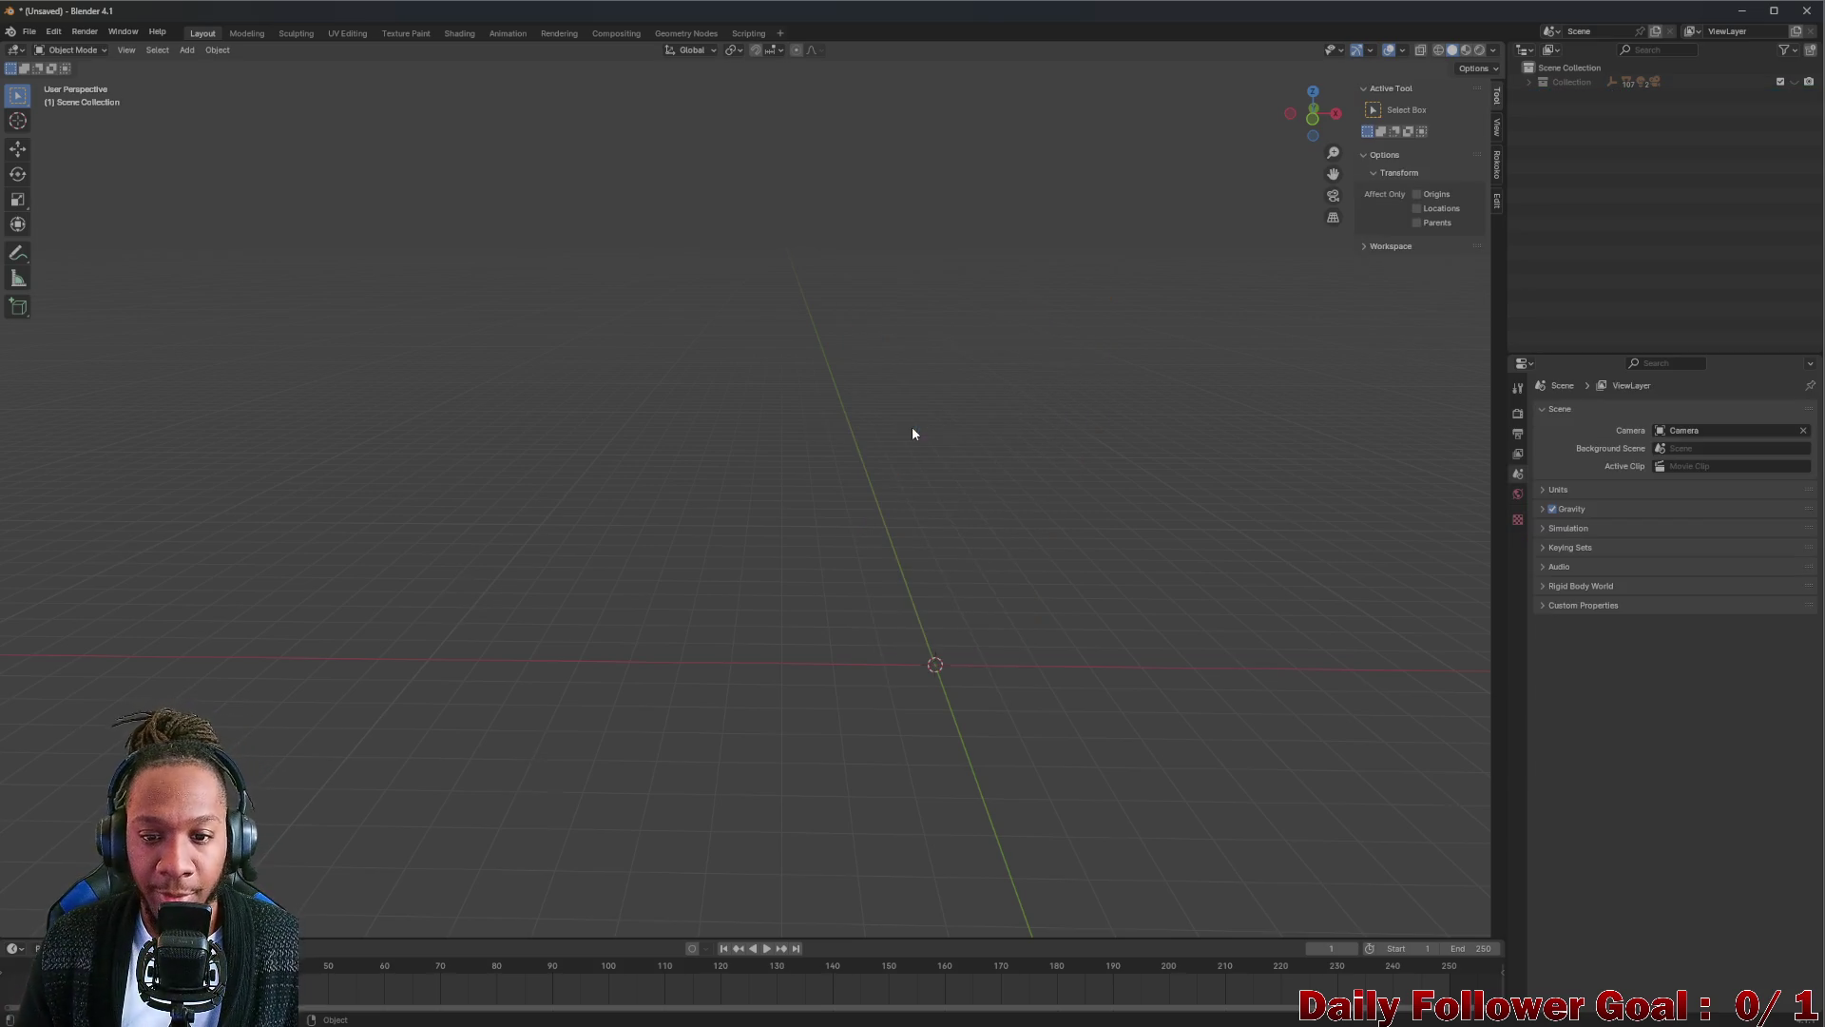
Look over the empty scene and browse the header menus for adding new geometry.
middle_click_drag(1060, 632, 753, 525)
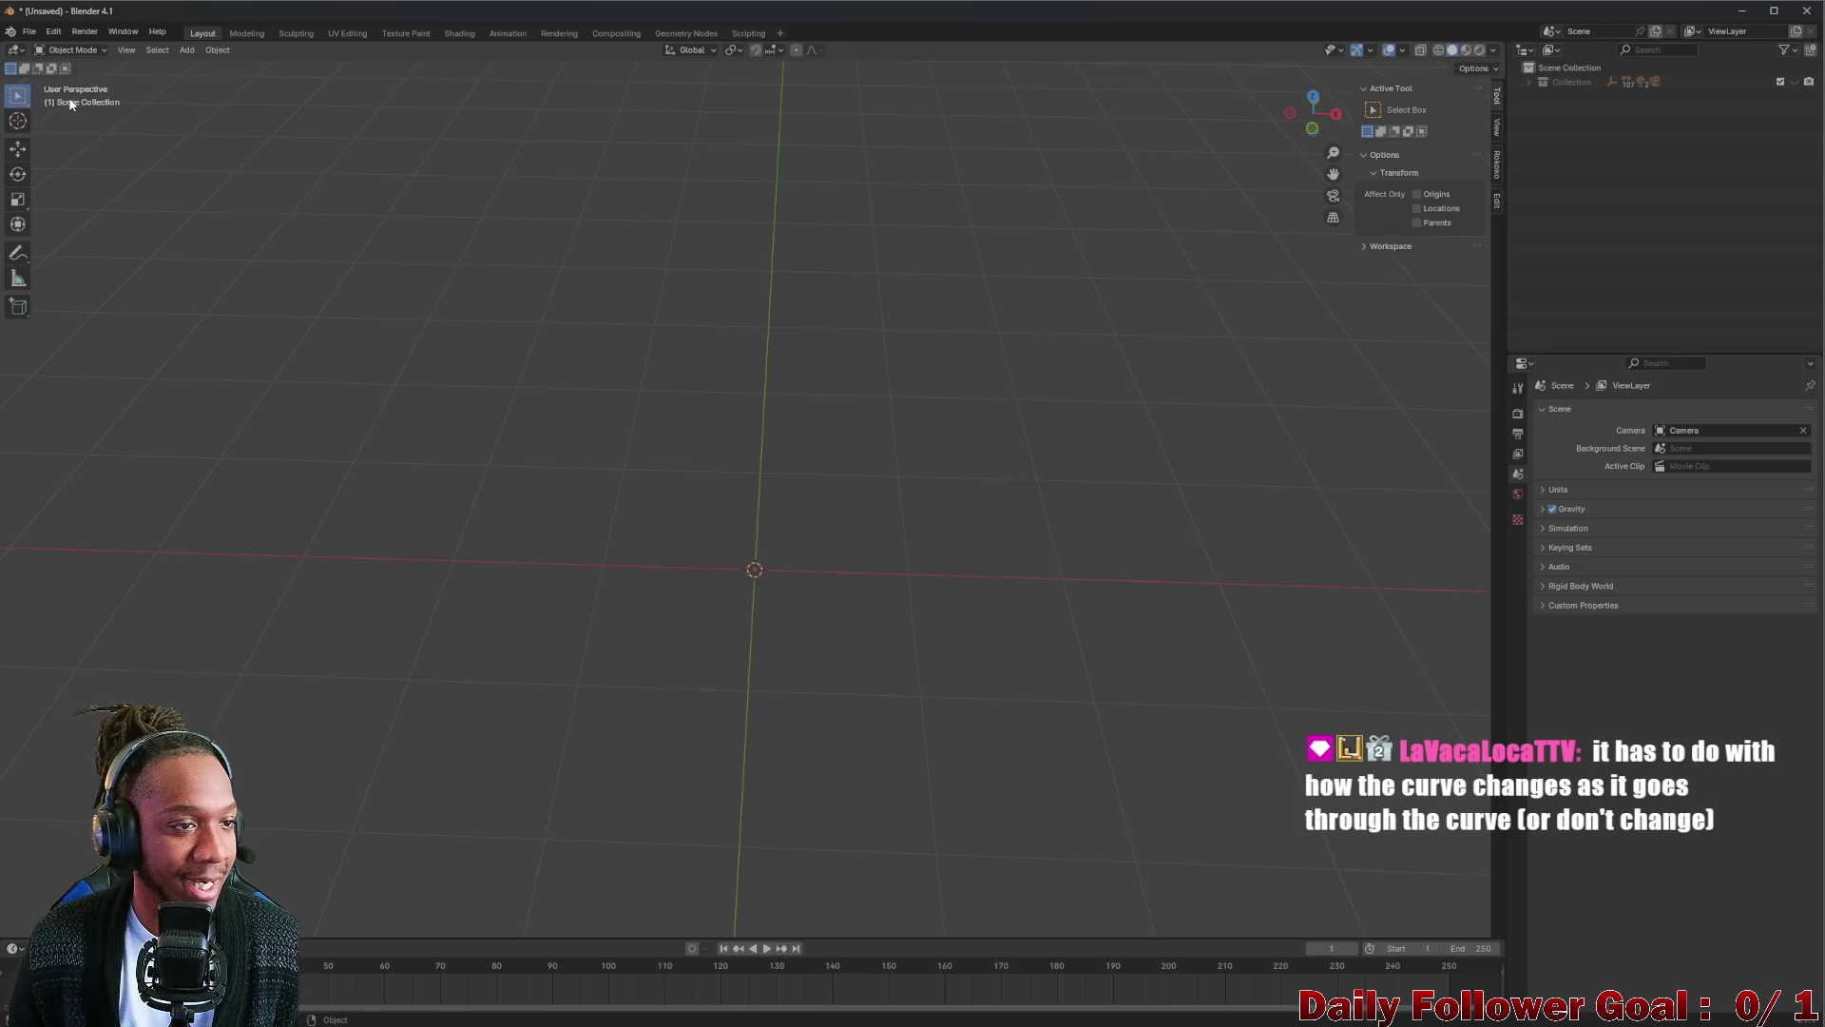
left_click(28, 30)
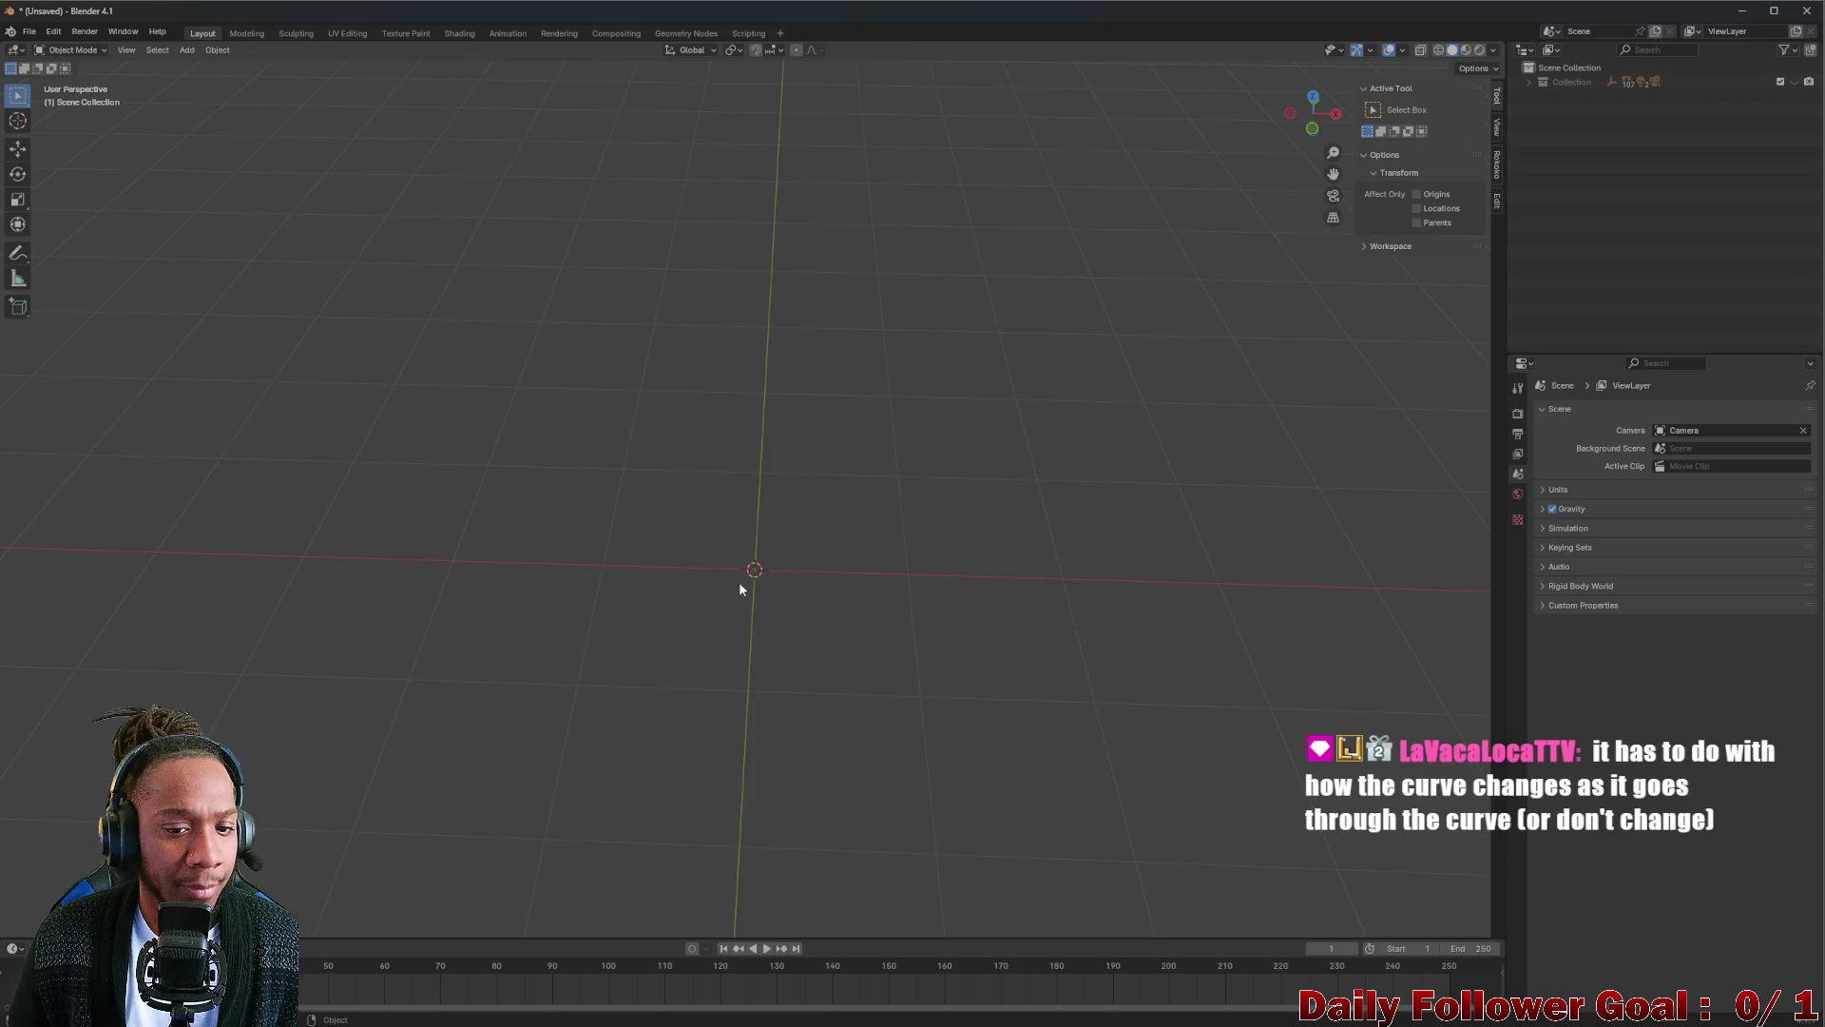
left_click(72, 52)
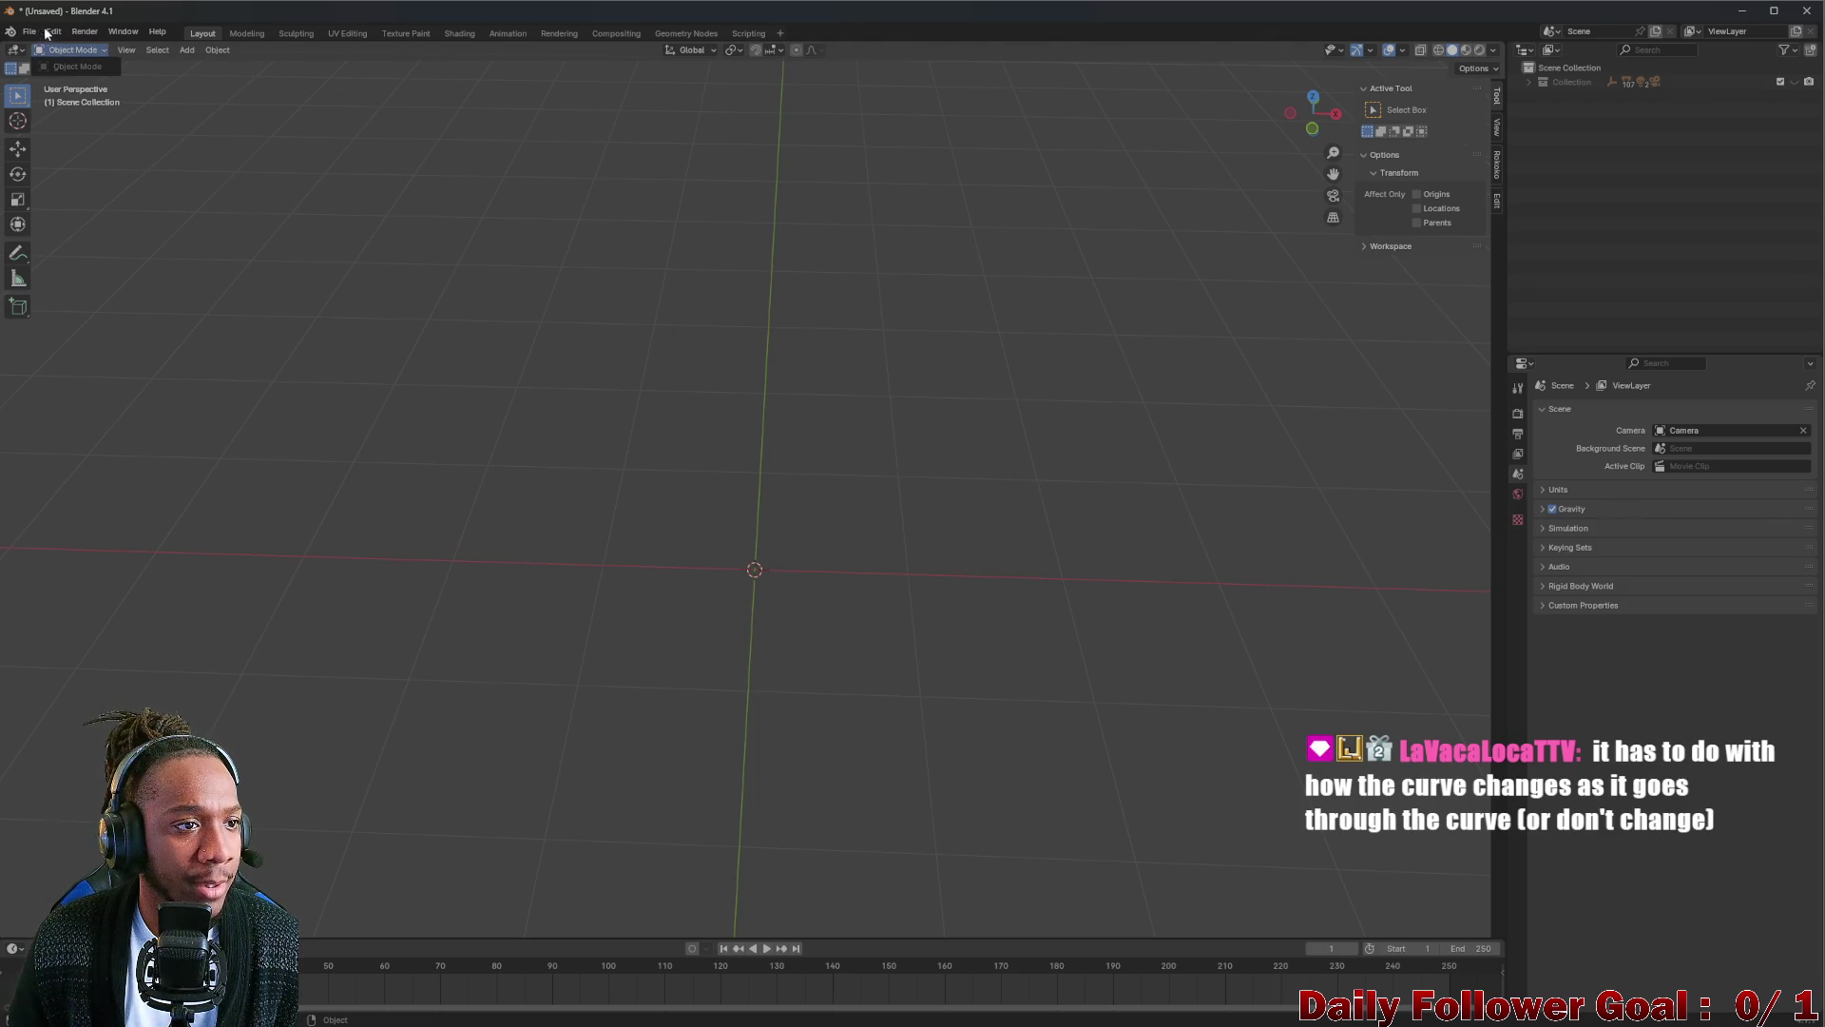
Add a new plane and raise it about 2 m along Z.
left_click(187, 50)
mouse_move(208, 66)
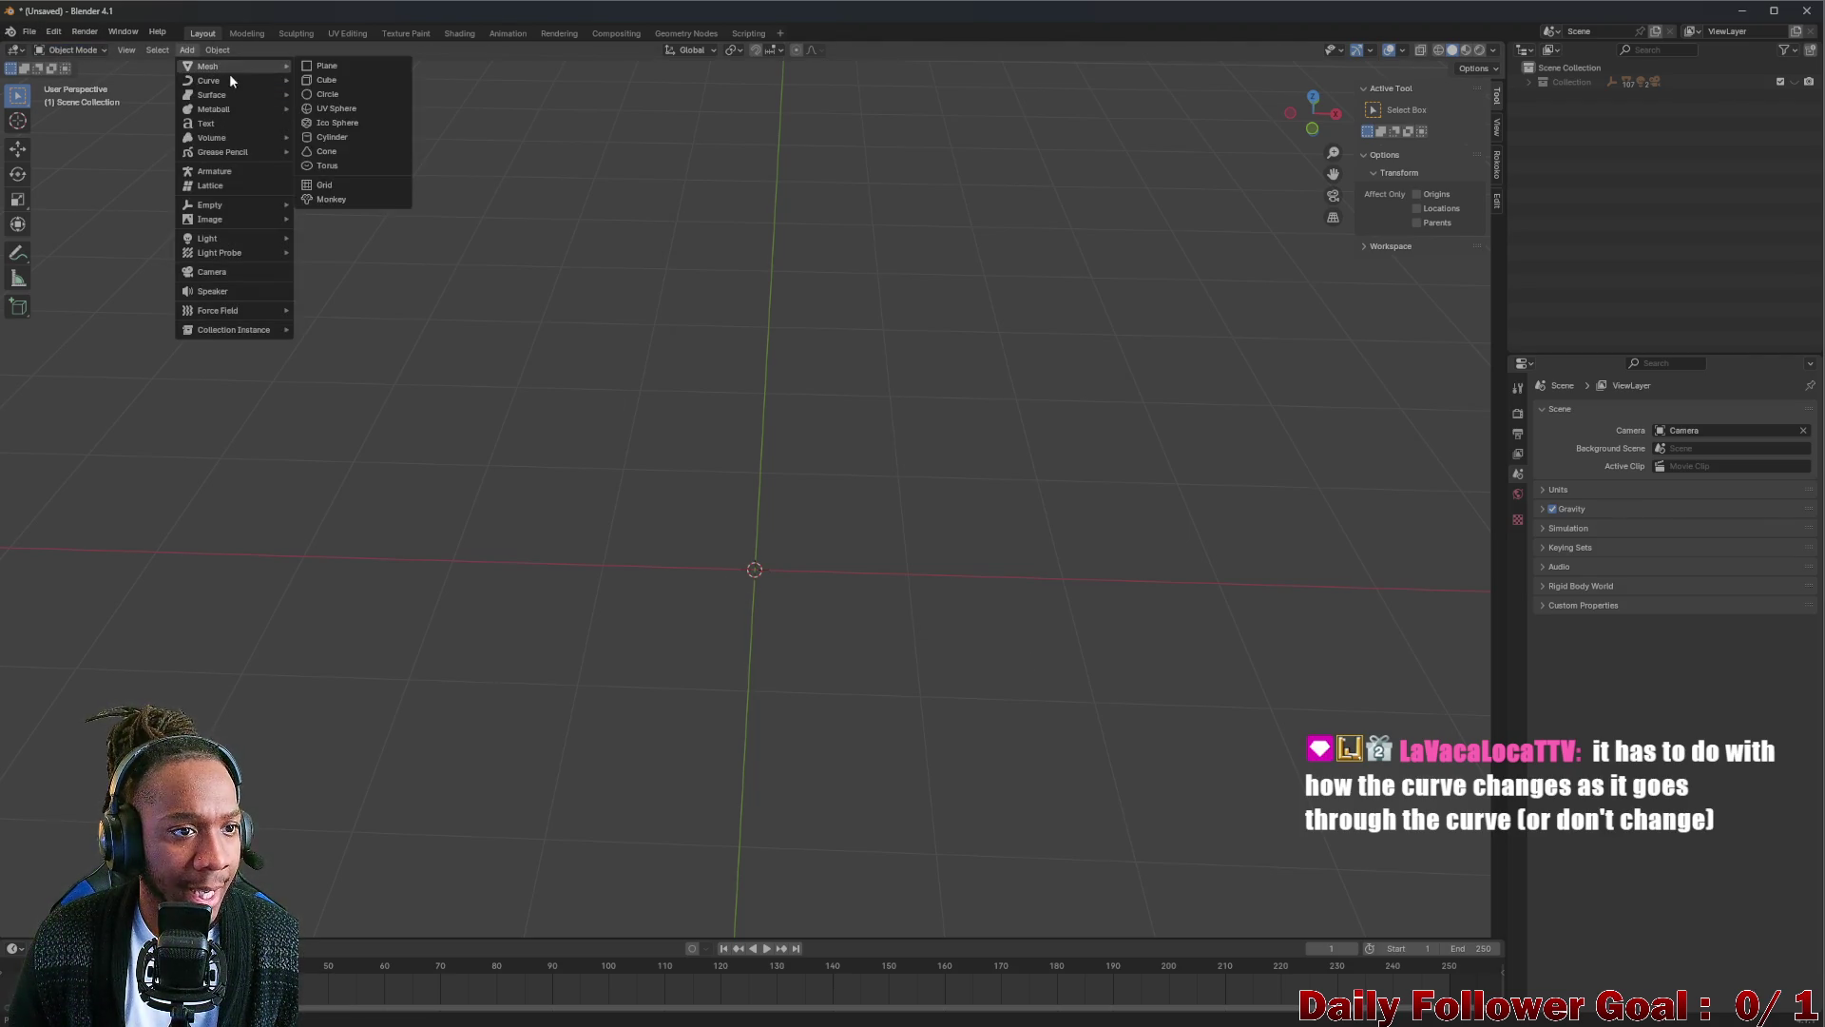
left_click(325, 67)
scroll(742, 551, "down", 2)
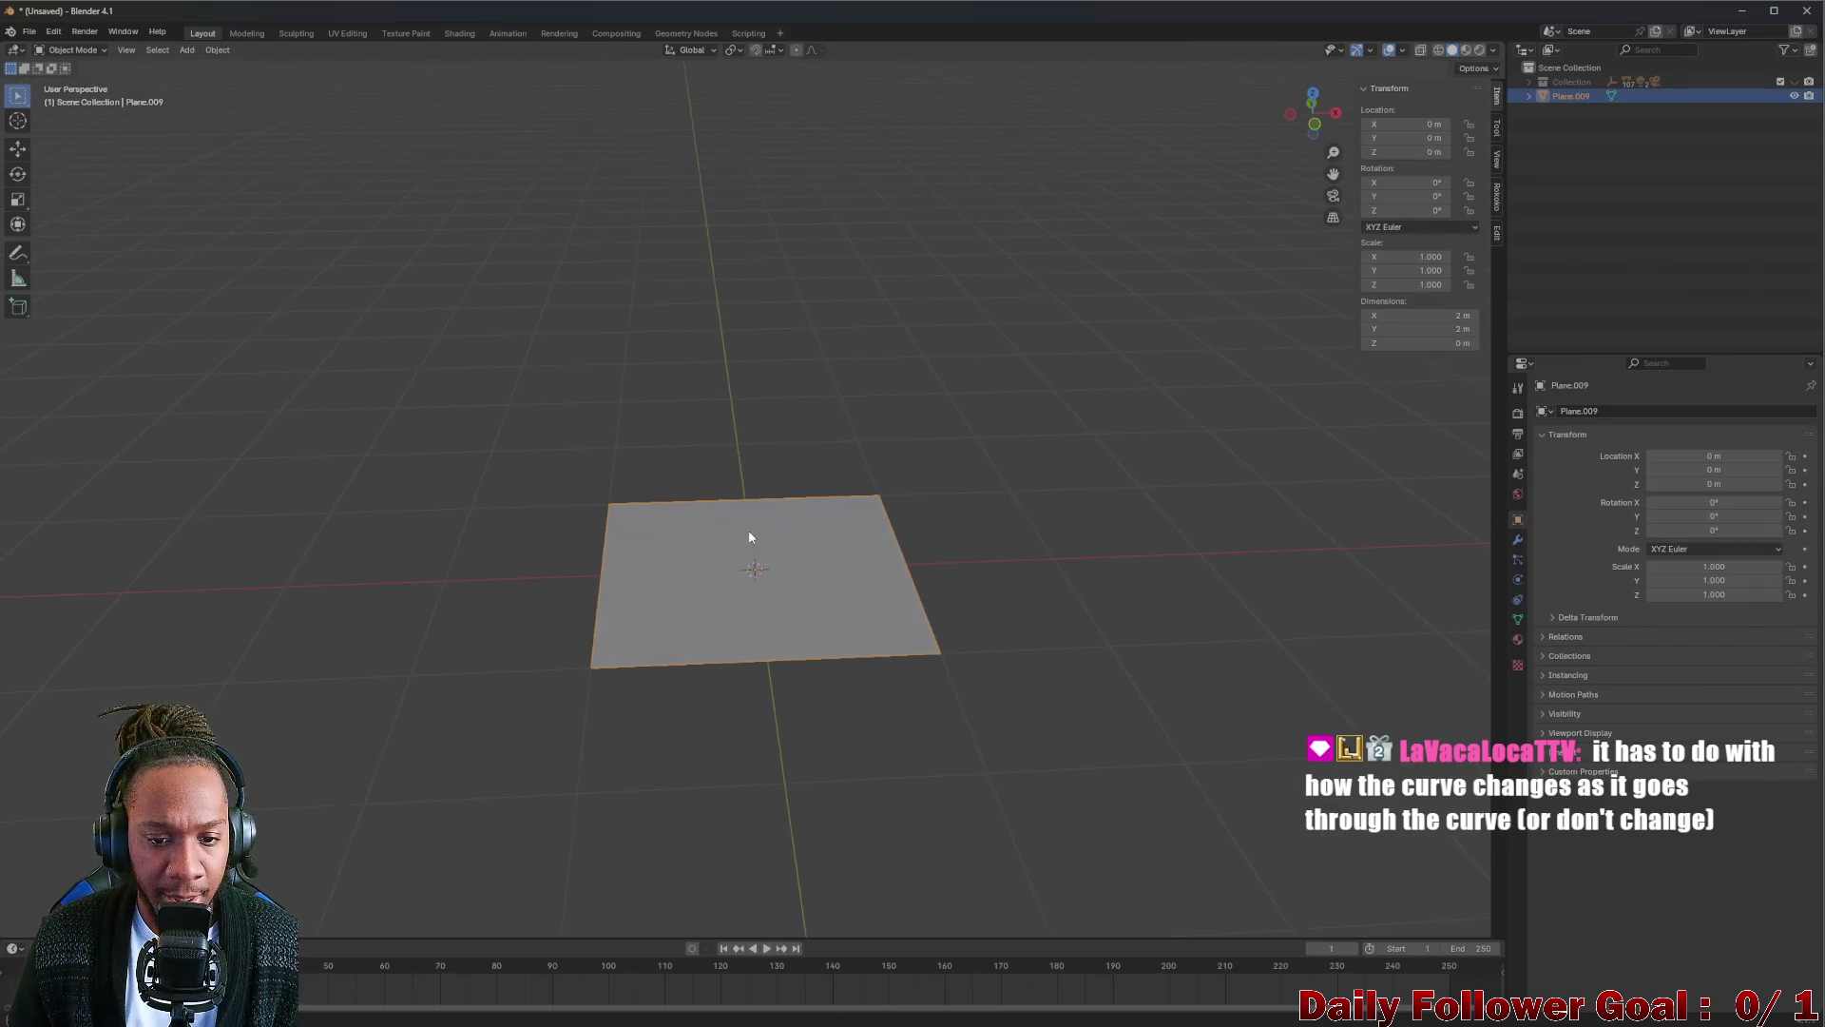
scroll(731, 558, "up", 2)
scroll(743, 566, "down", 1)
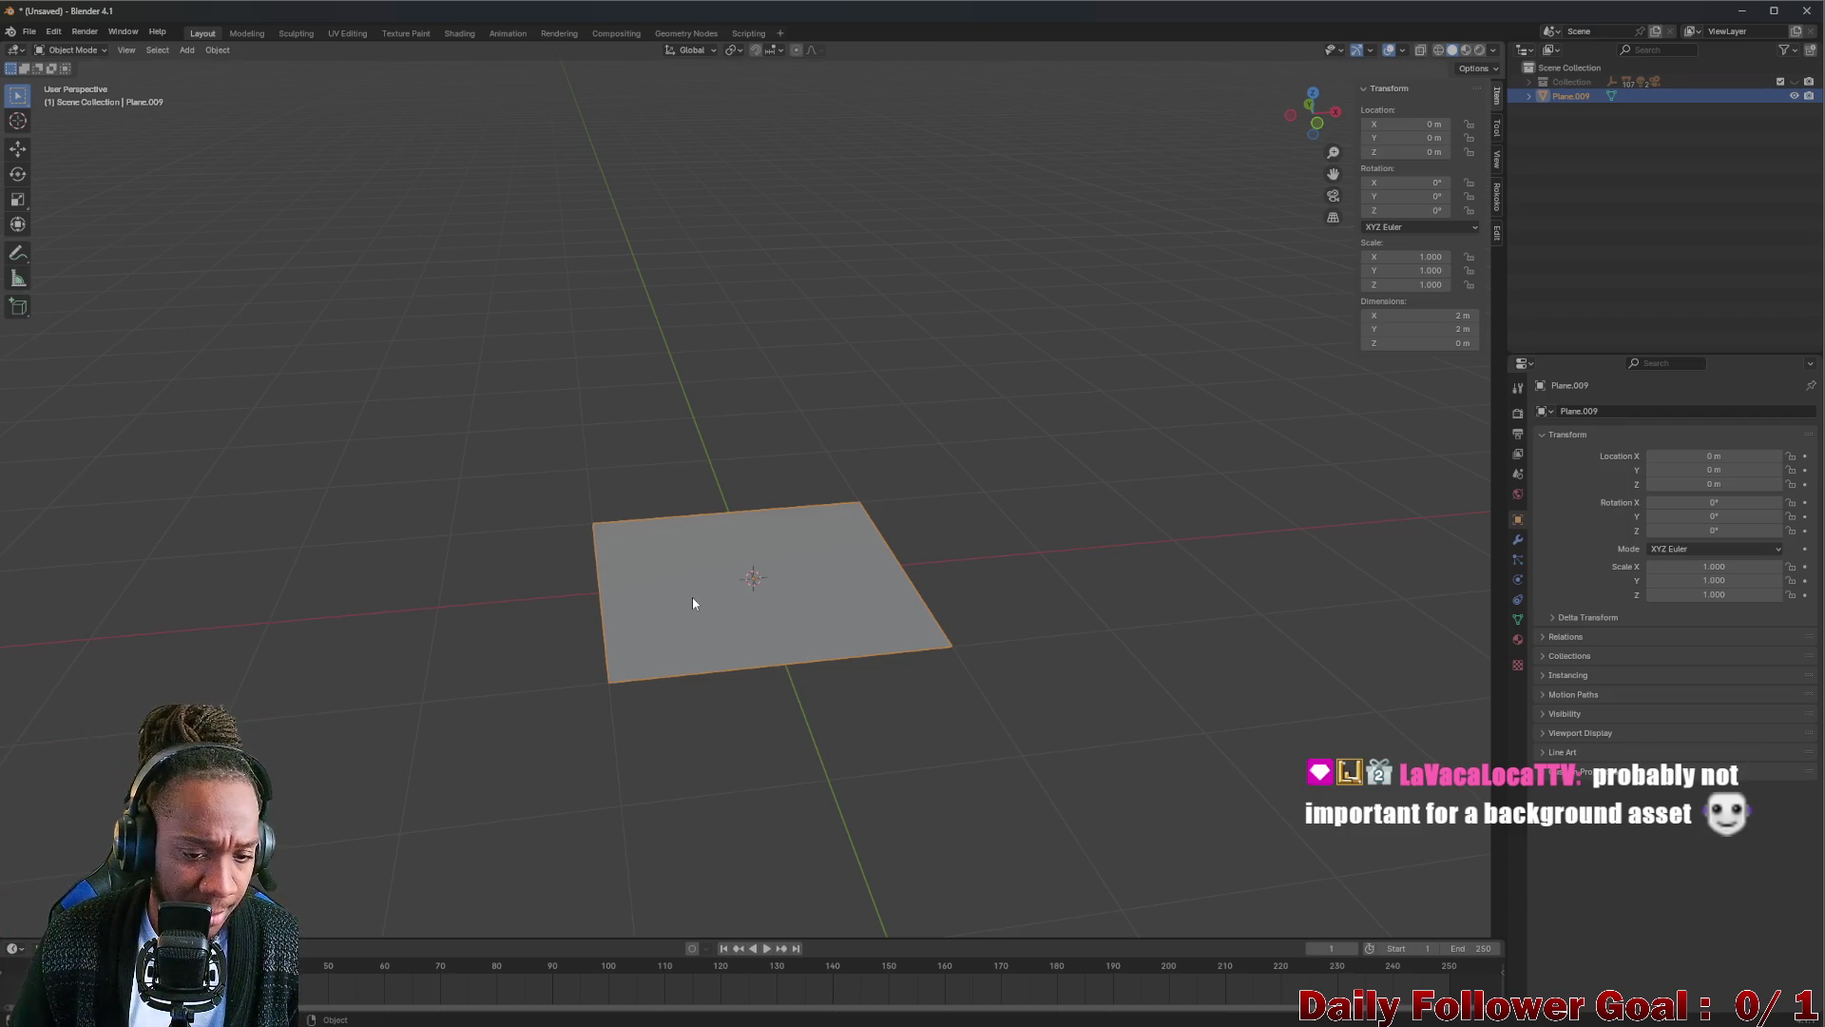
key("r")
key("Escape")
key("g")
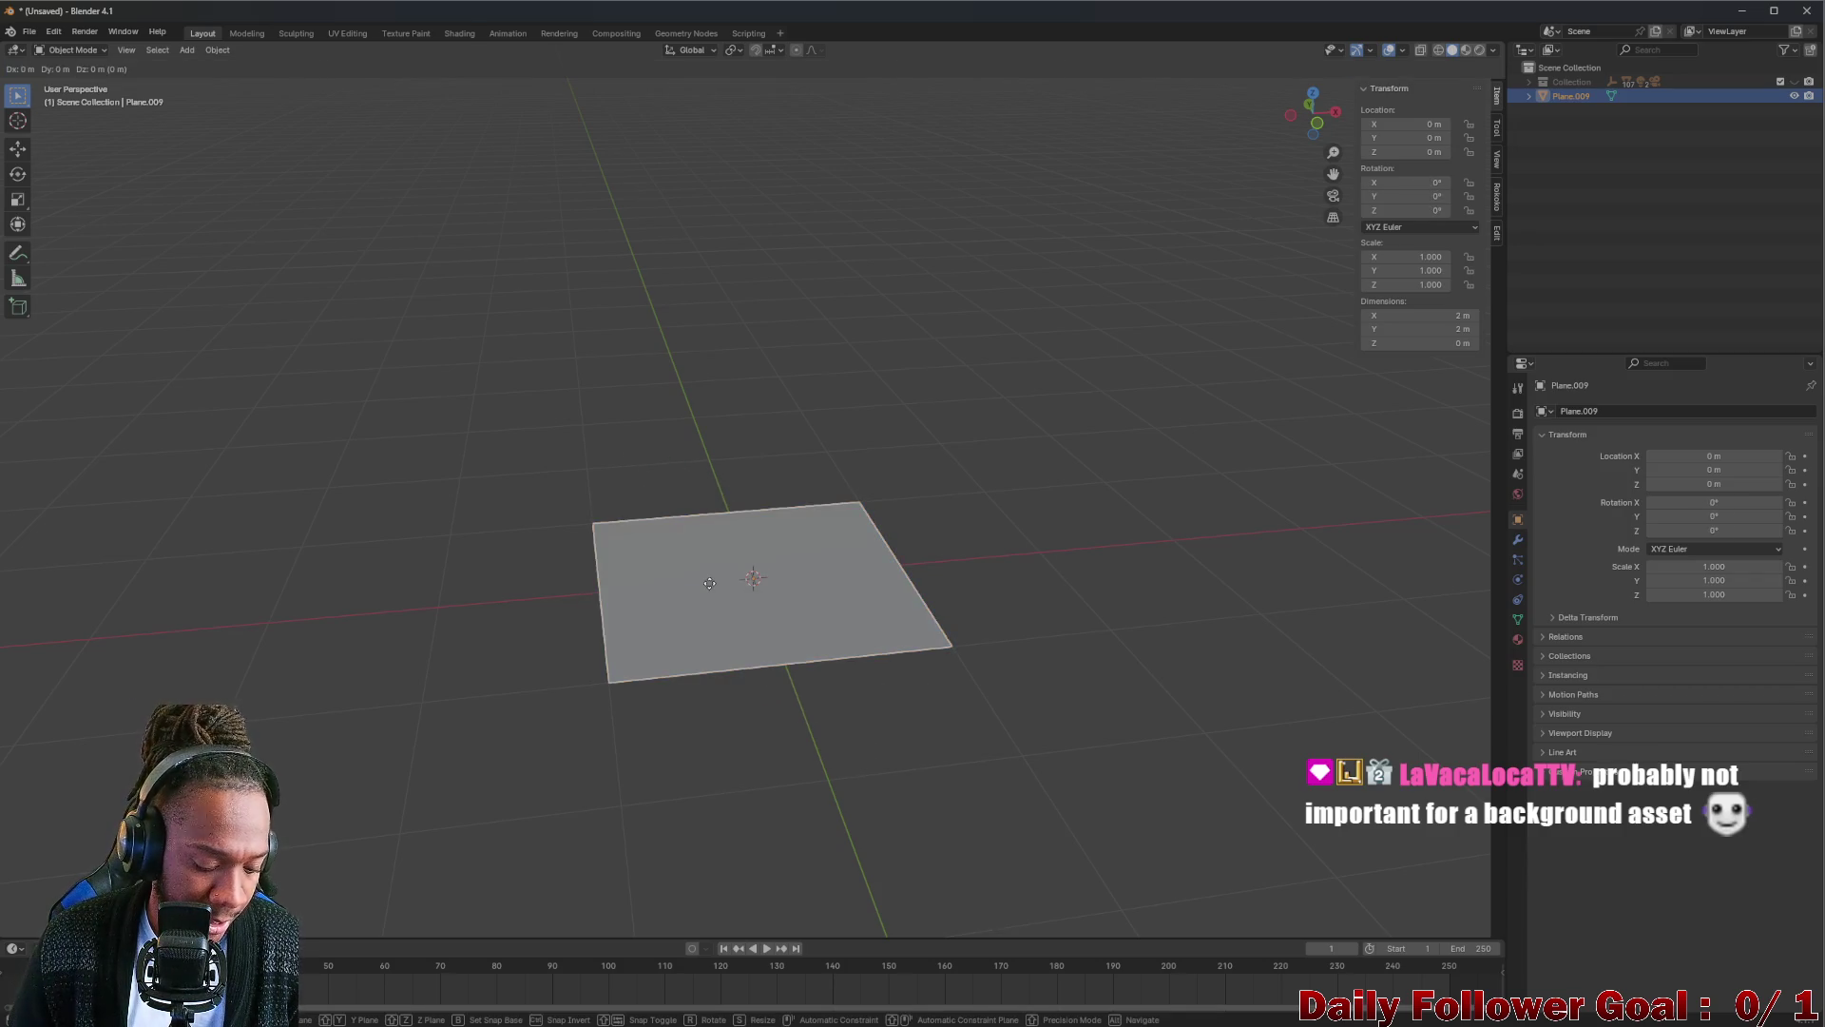
key("z")
left_click(779, 319)
middle_click_drag(778, 318, 884, 373)
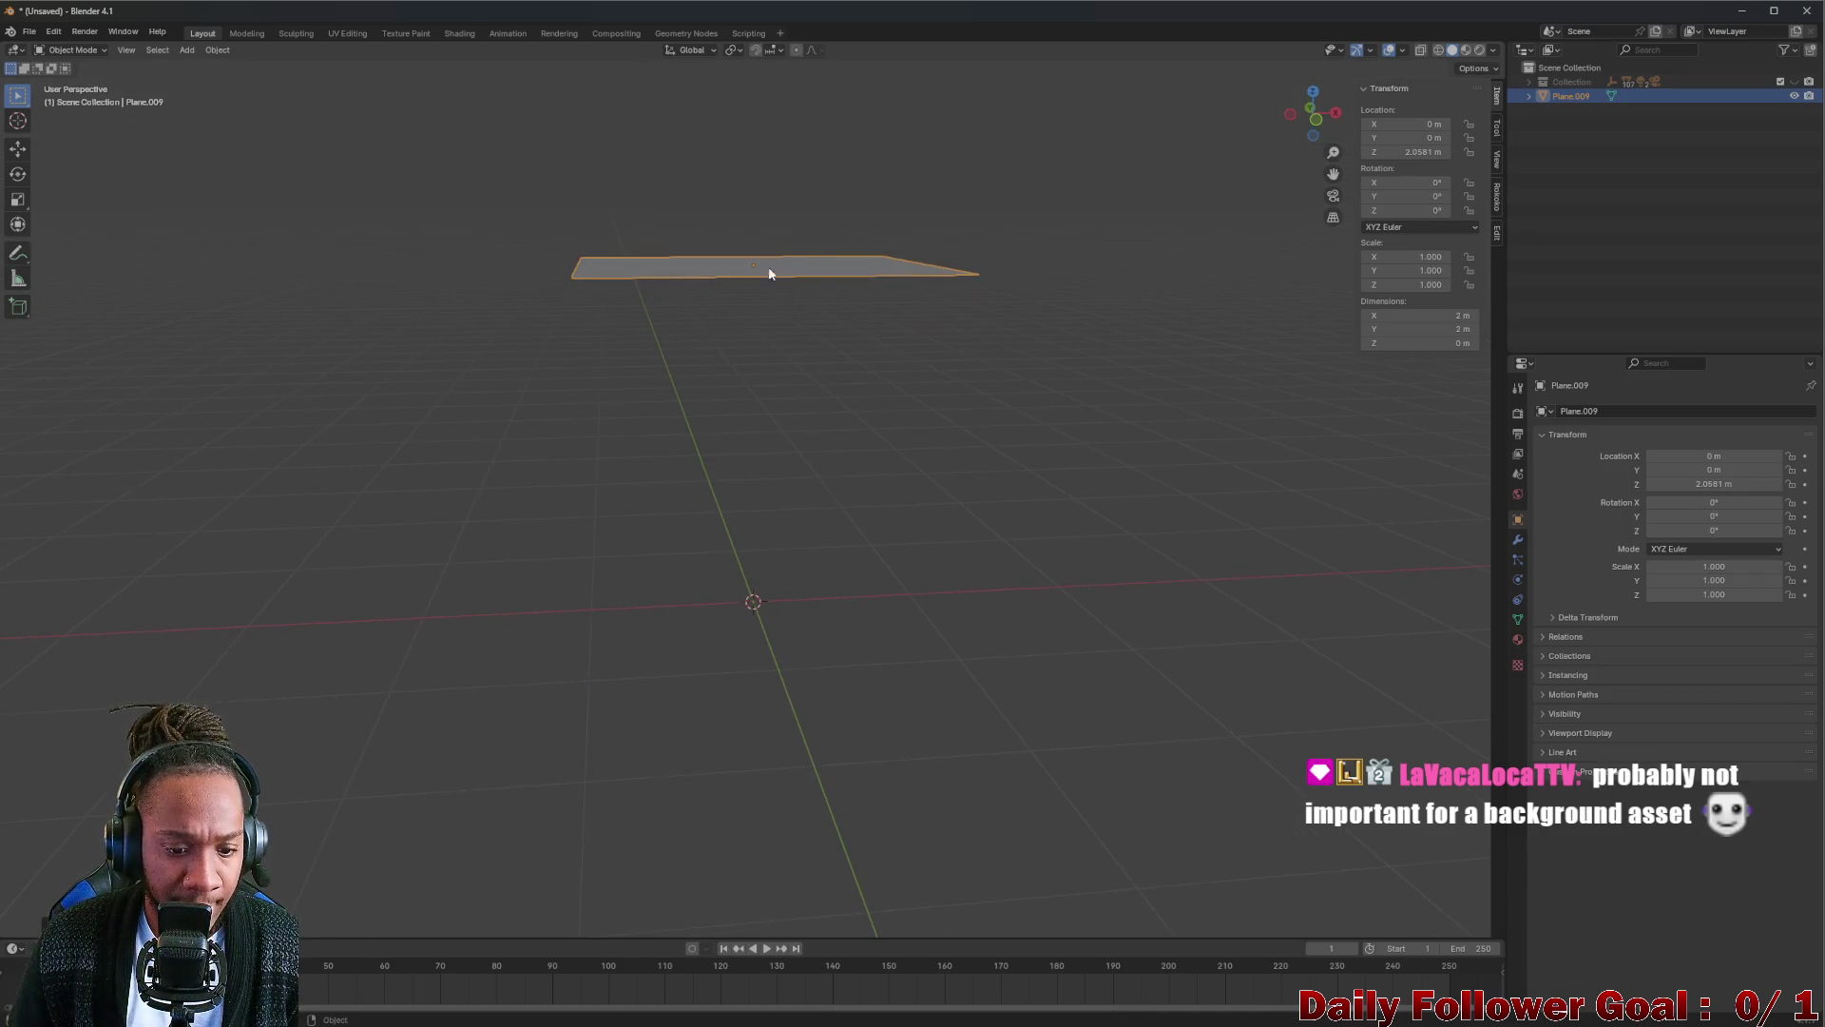
Tilt the plane roughly 37 degrees about the X axis and enter Edit Mode.
key("s")
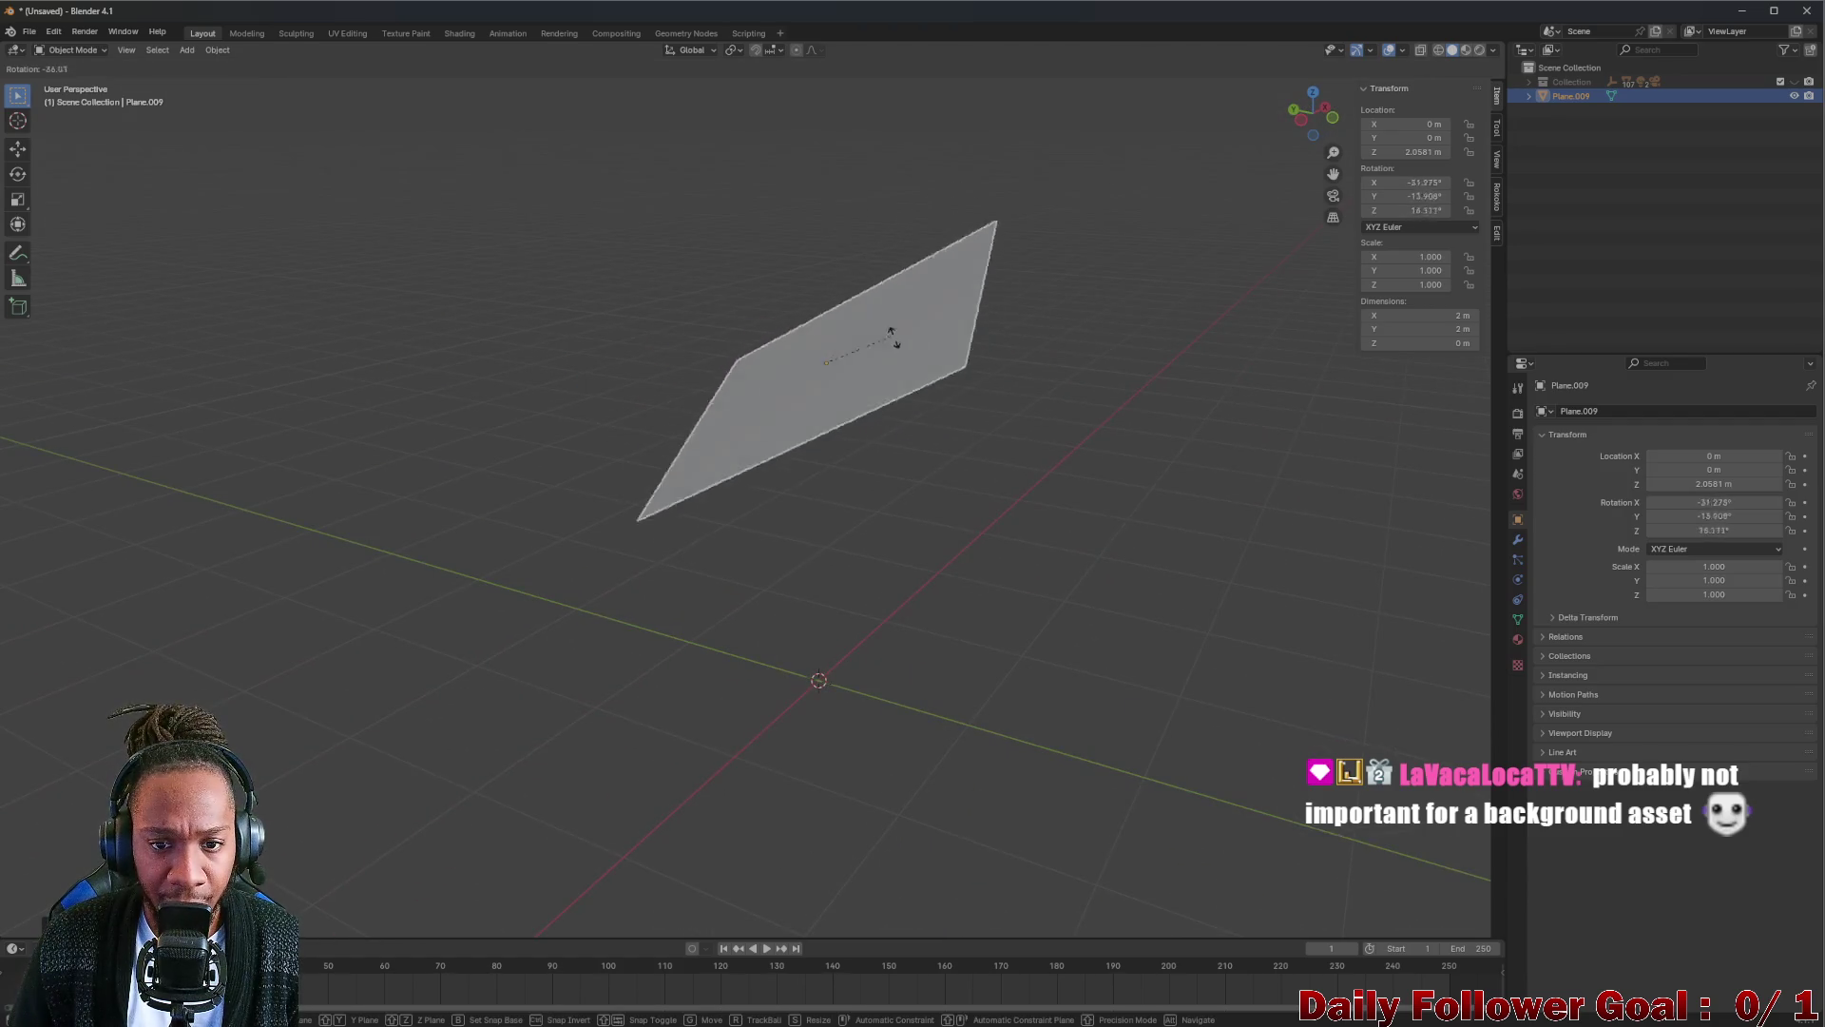
key("Escape")
middle_click_drag(929, 371, 819, 387)
key("r")
key("x")
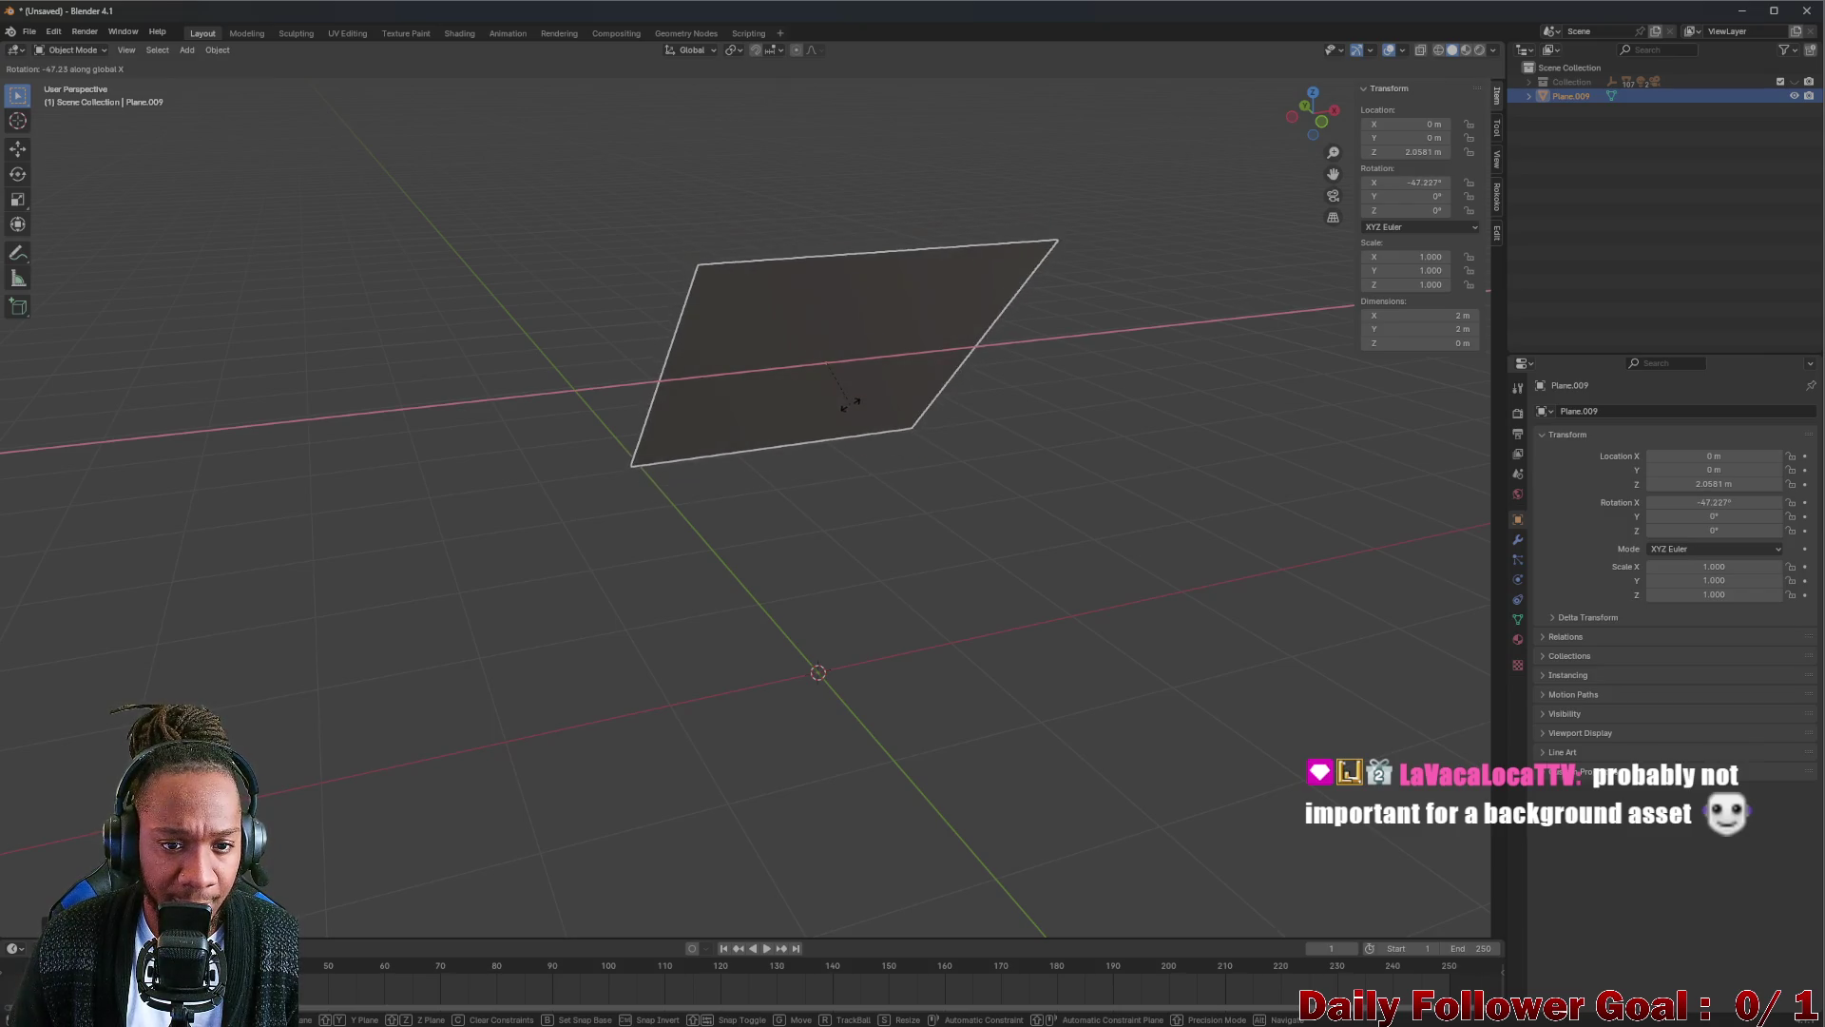
left_click(856, 454)
middle_click_drag(795, 452, 763, 453)
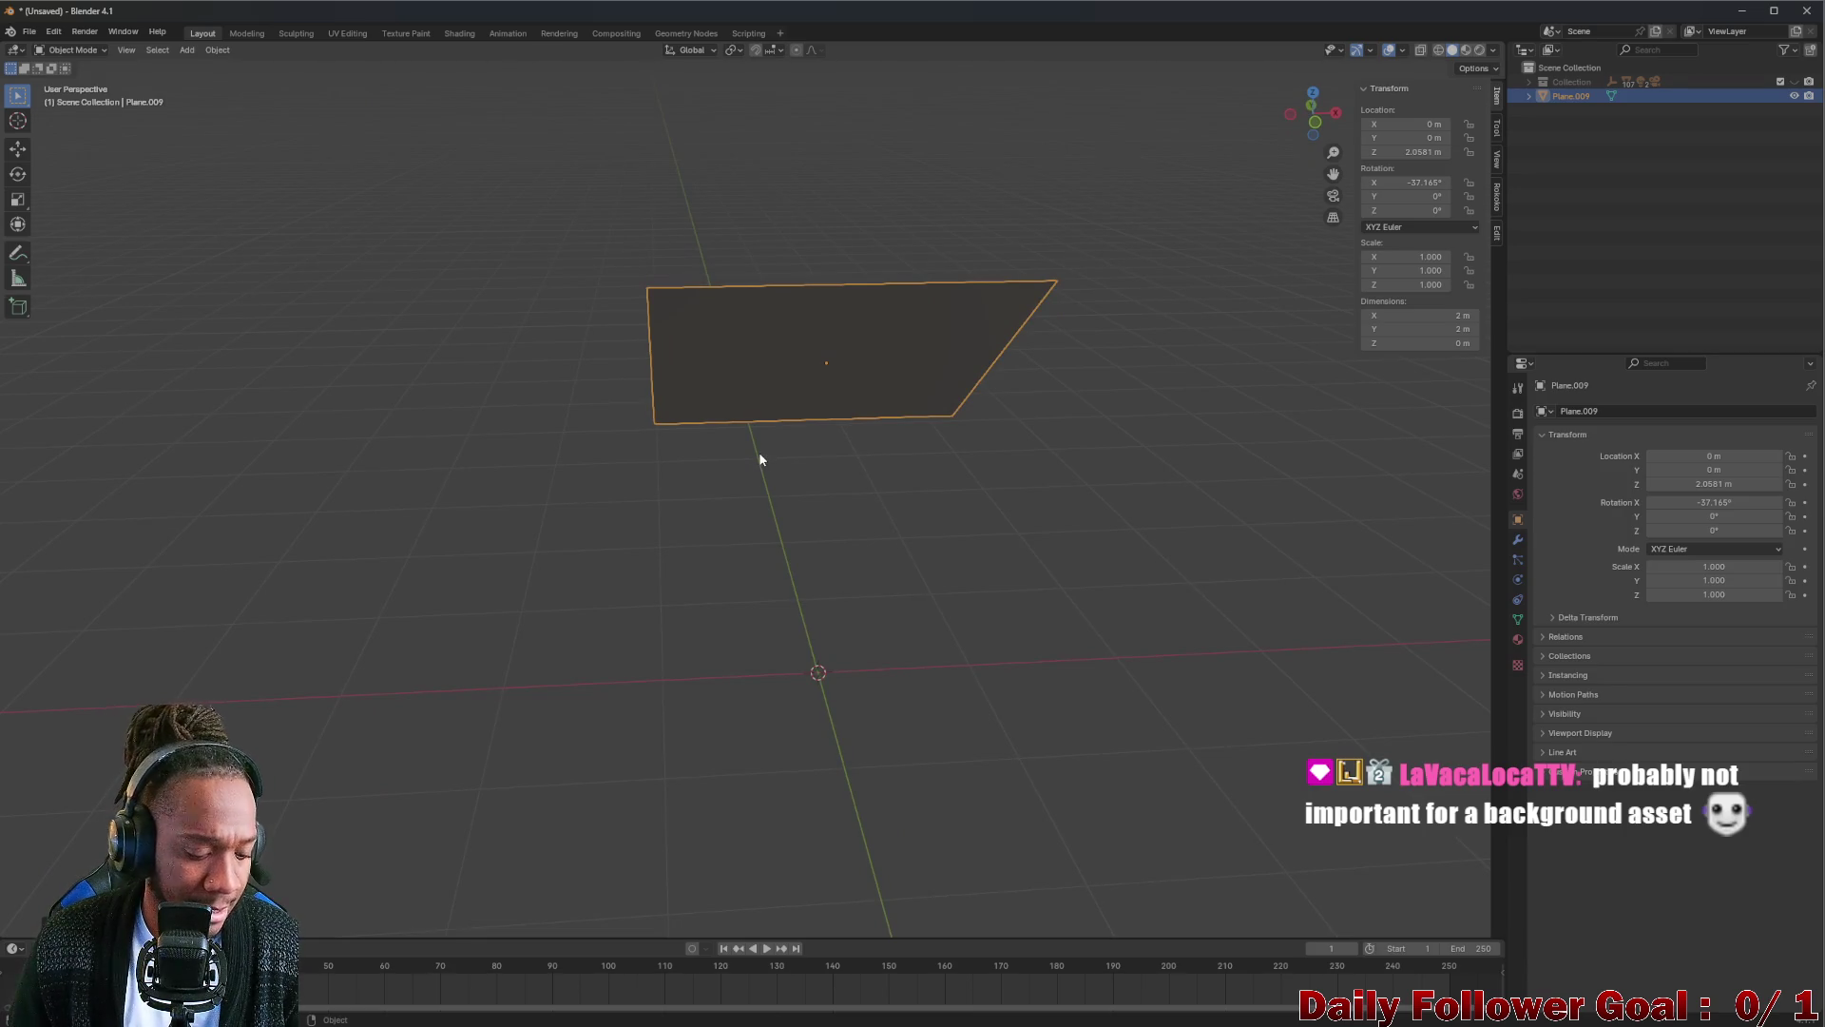
key("Tab")
Select the plane's bottom edge, trying and cancelling a scale and a free move.
left_click(757, 420)
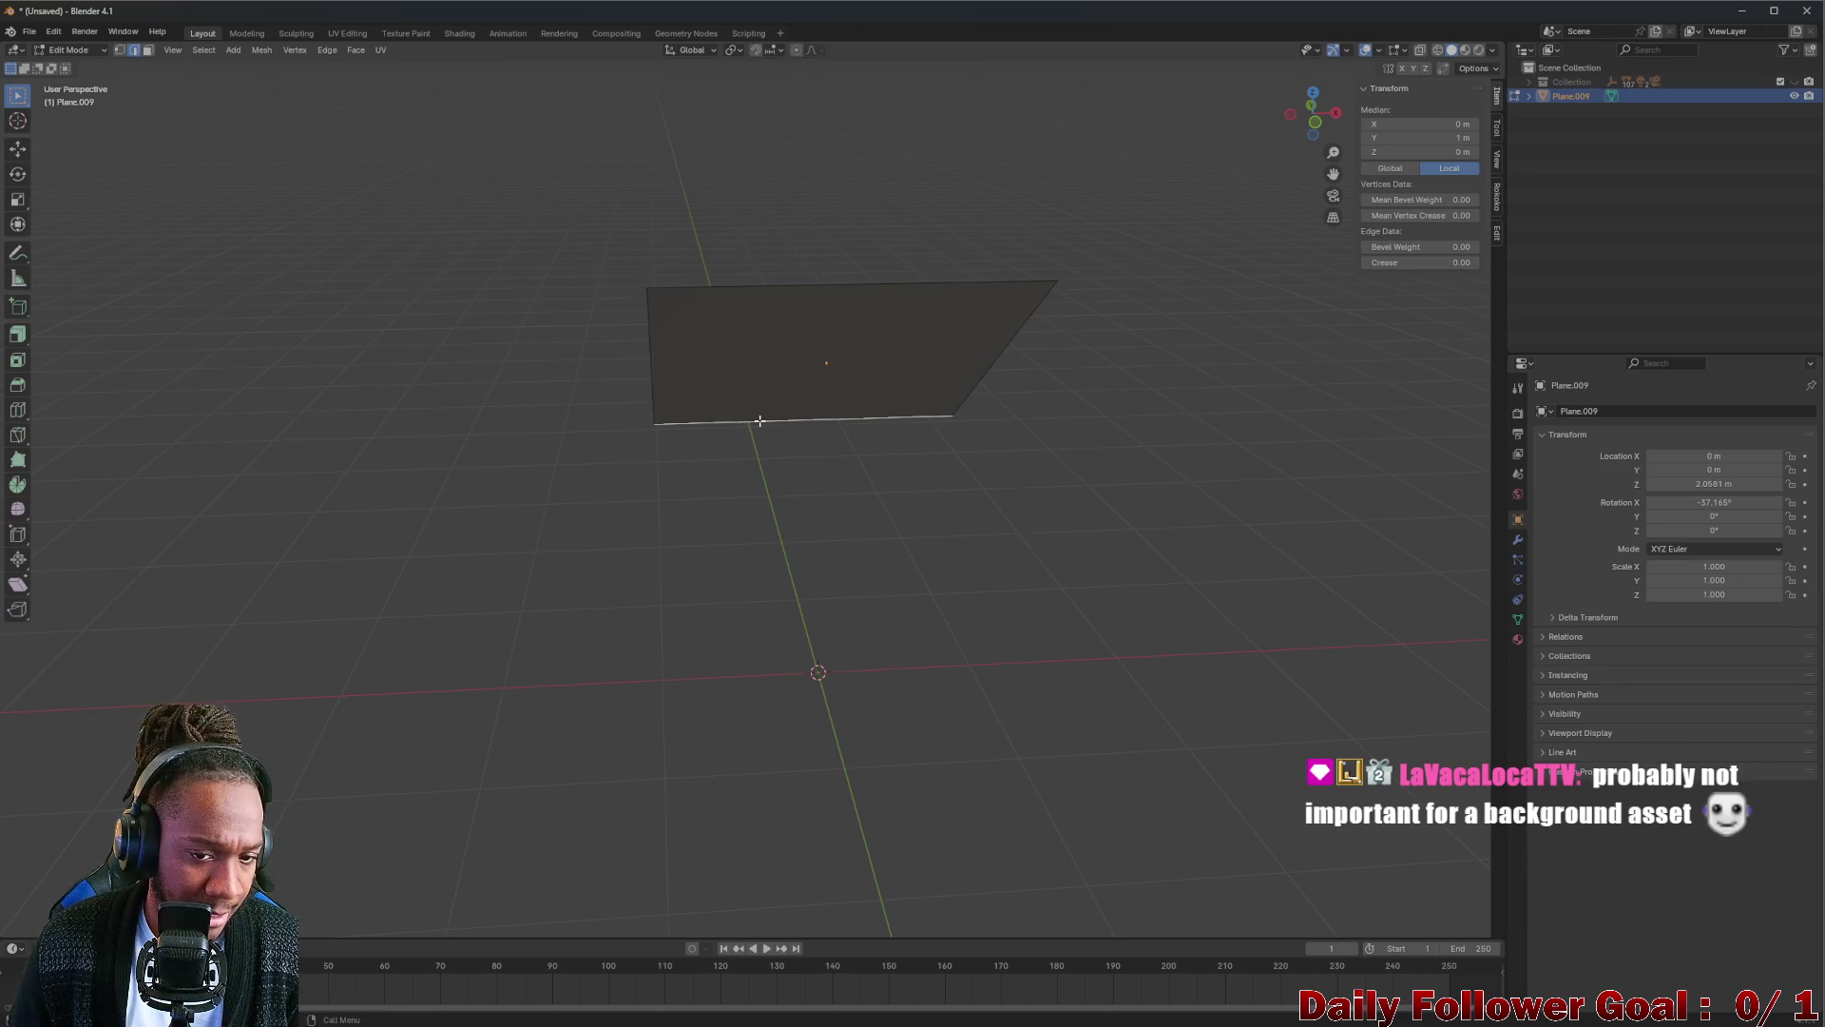
key("s")
key("Escape")
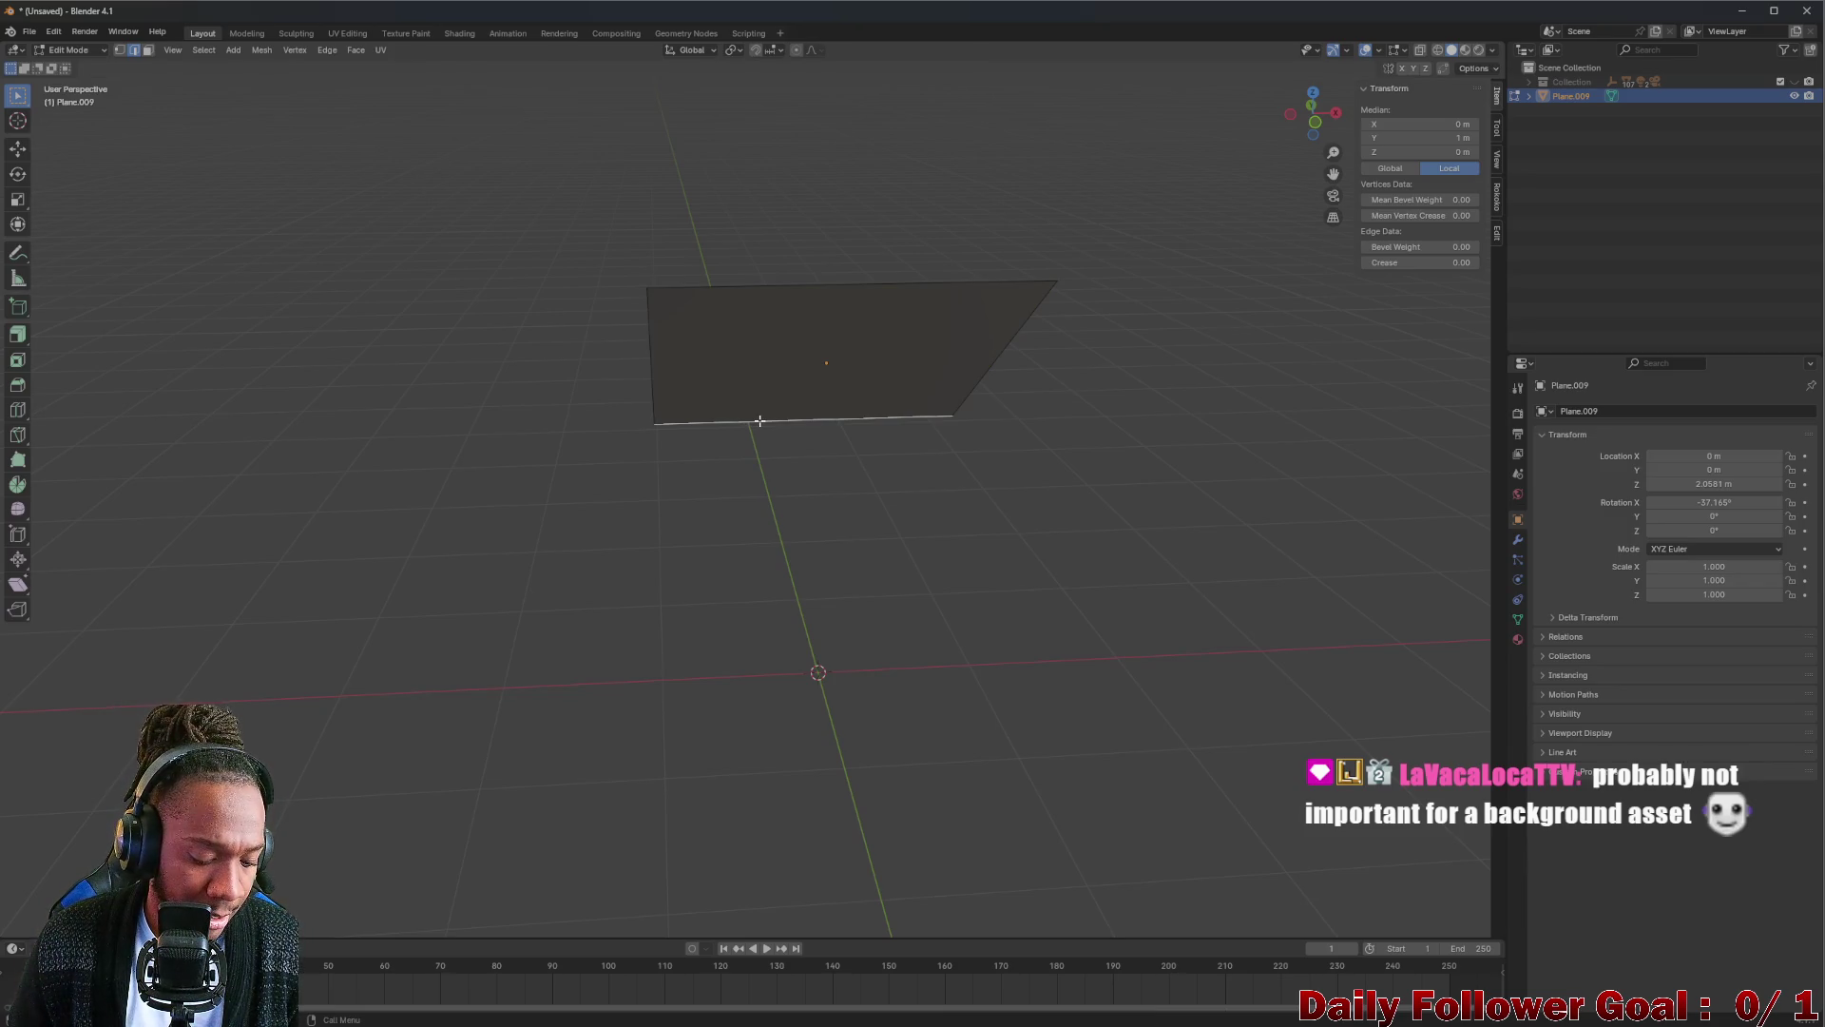
key("g")
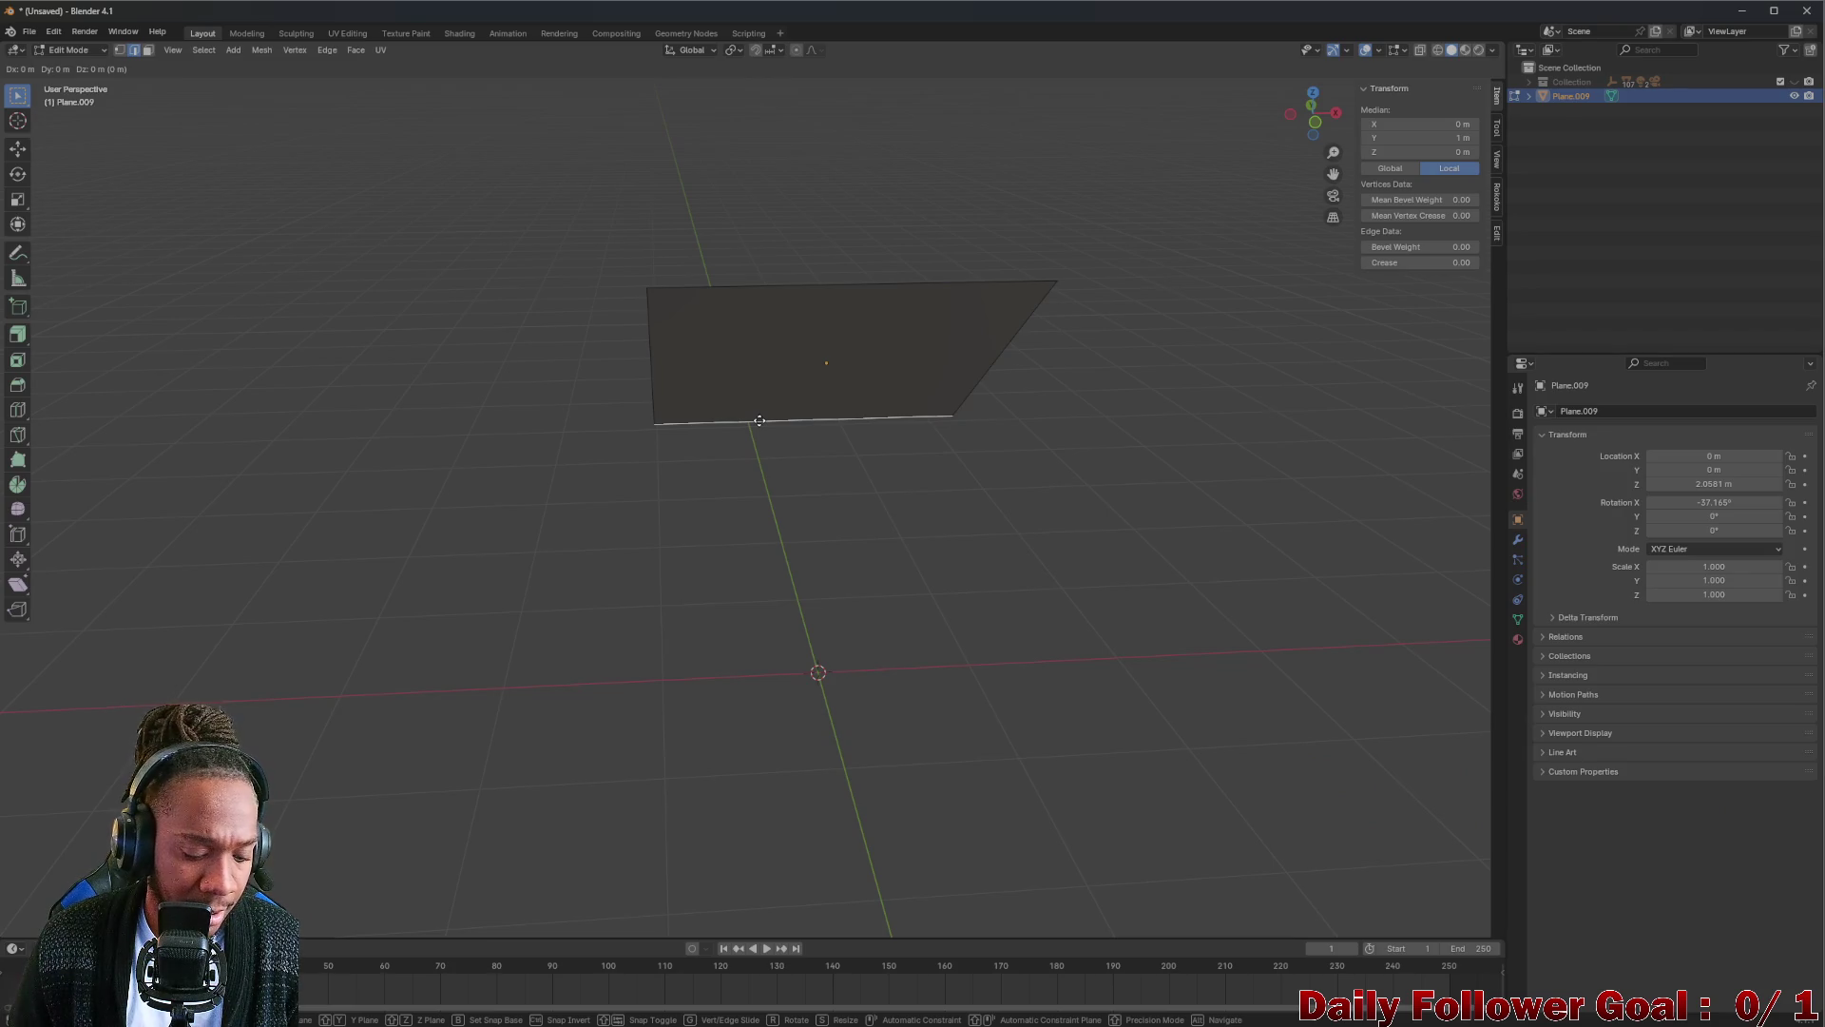
key("Escape")
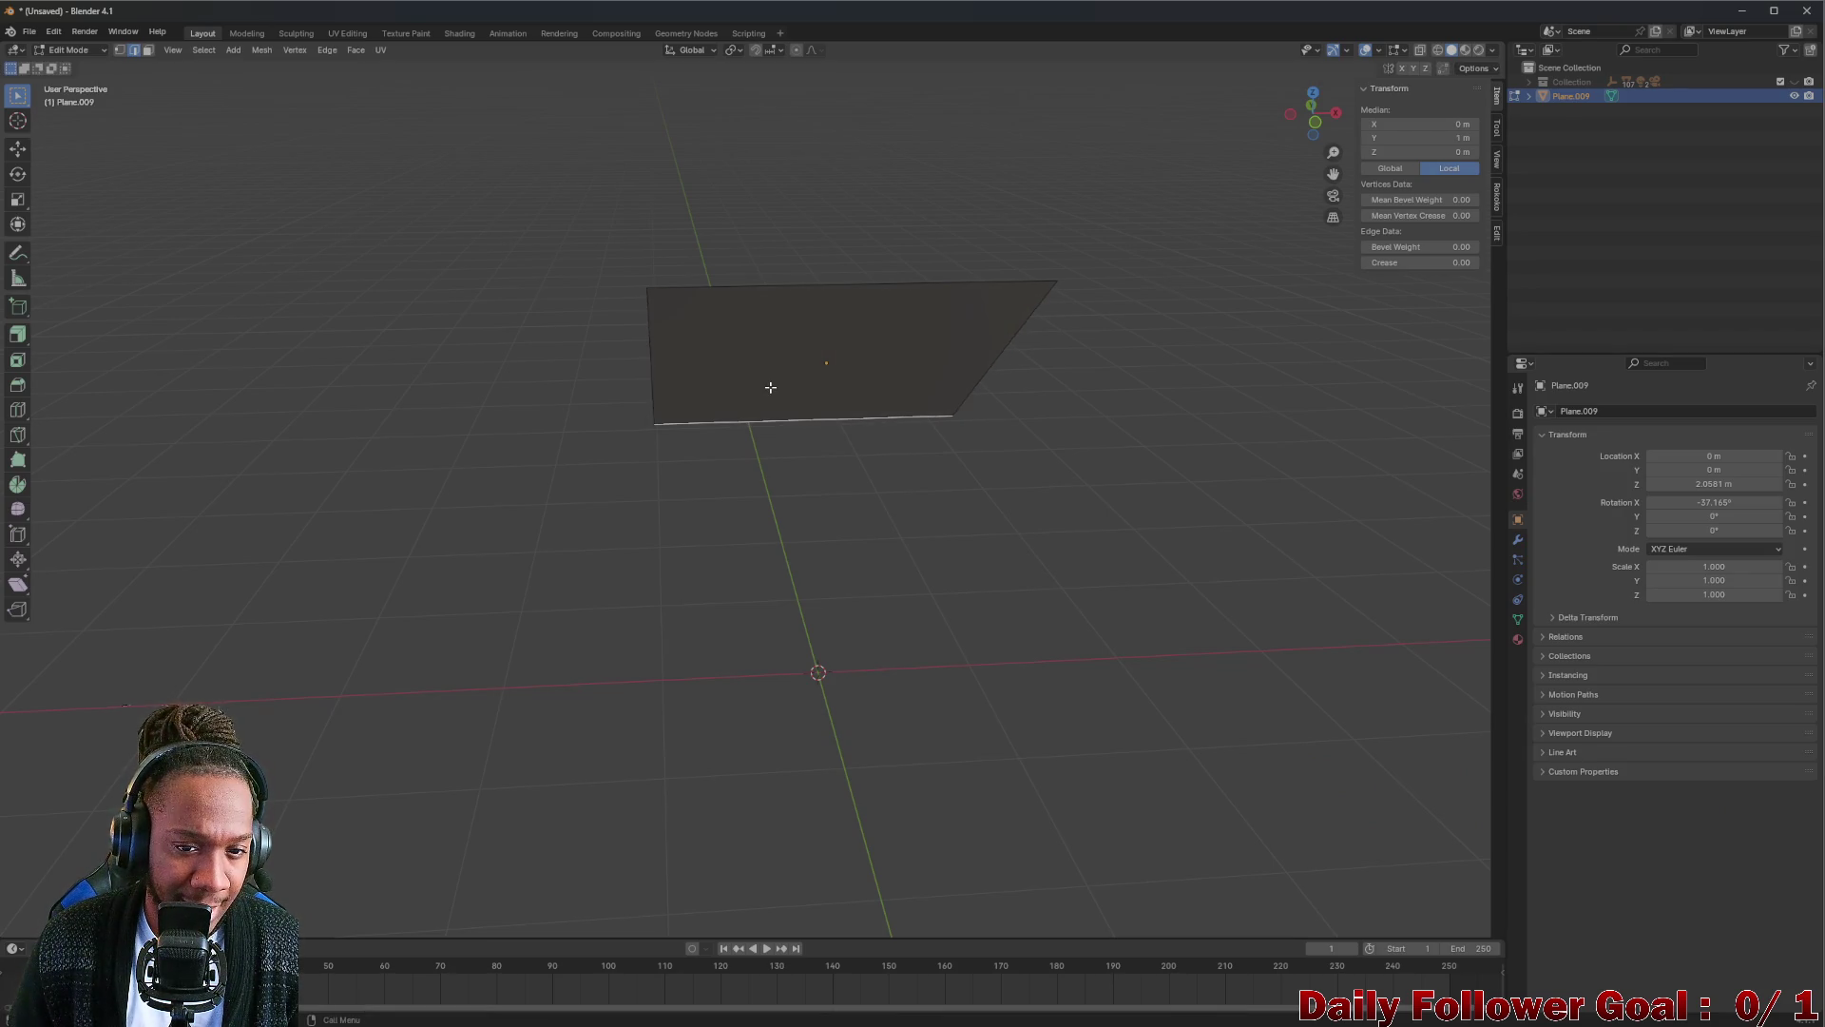
middle_click_drag(773, 397, 702, 343)
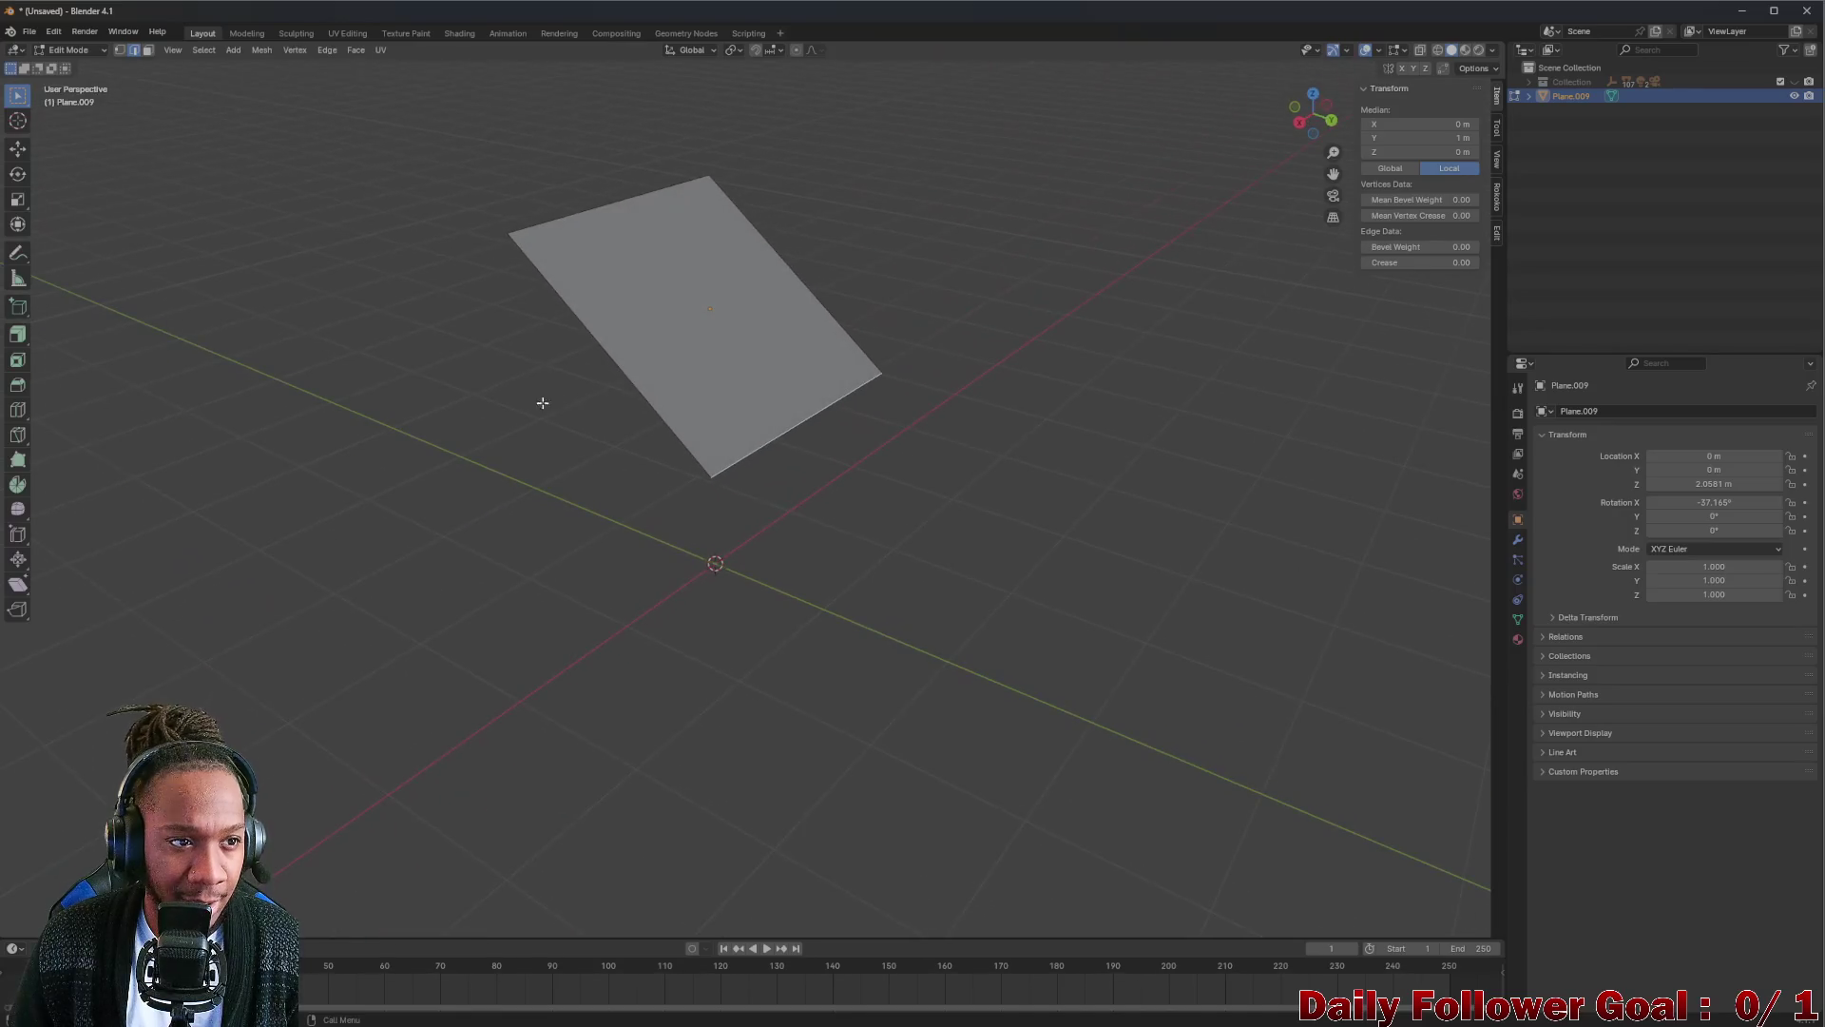
middle_click_drag(702, 344, 724, 398)
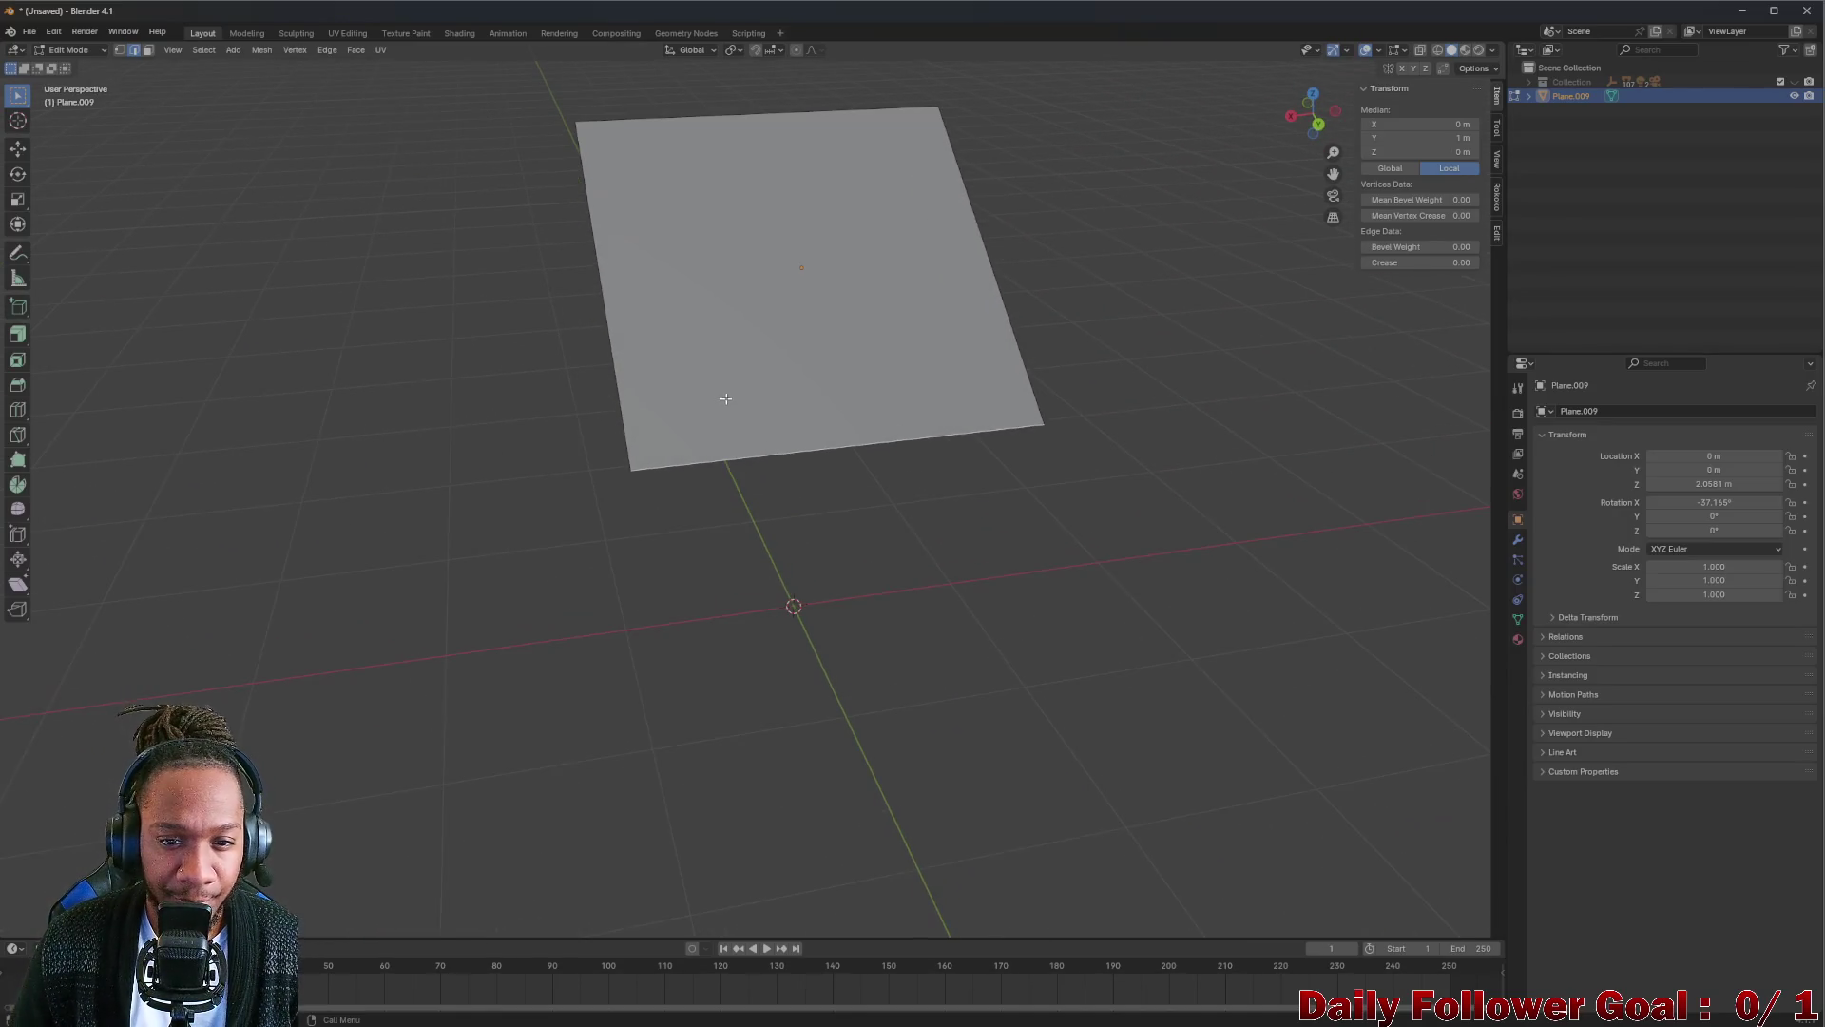
Raise the bottom edge along Z and orbit so the plane faces the view.
key("g")
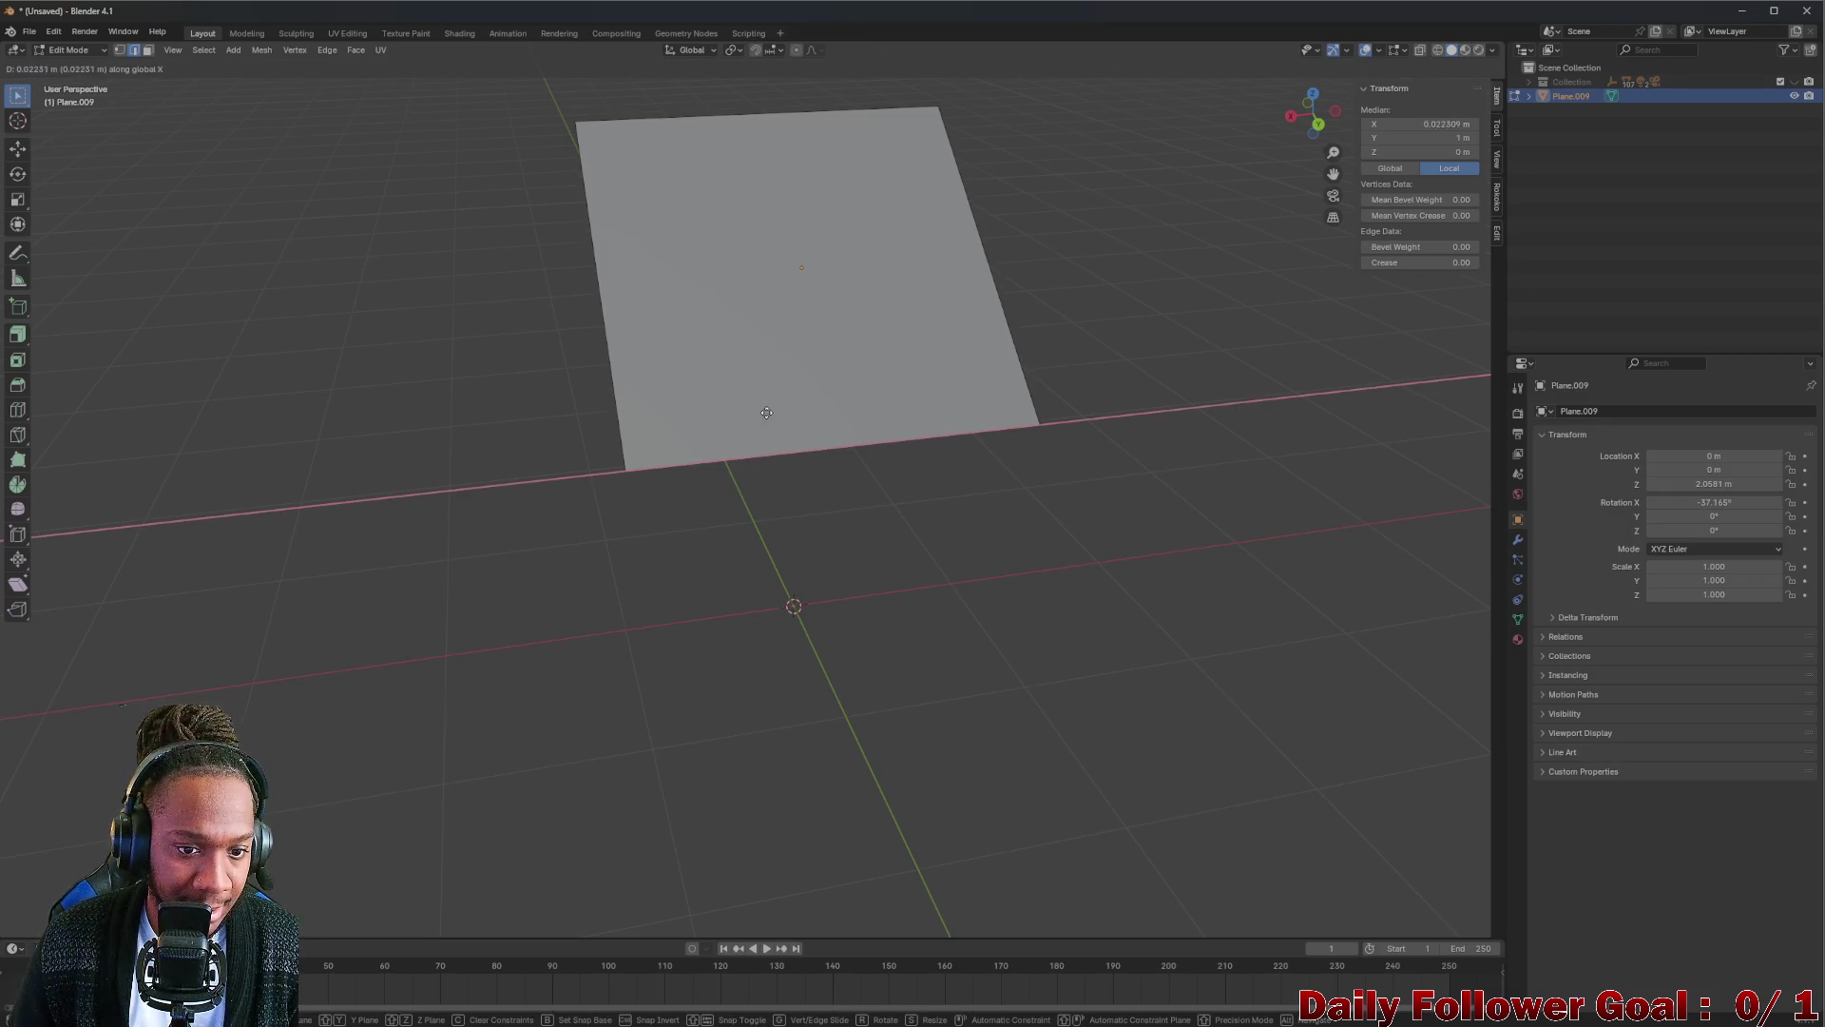
right_click(739, 439)
key("g")
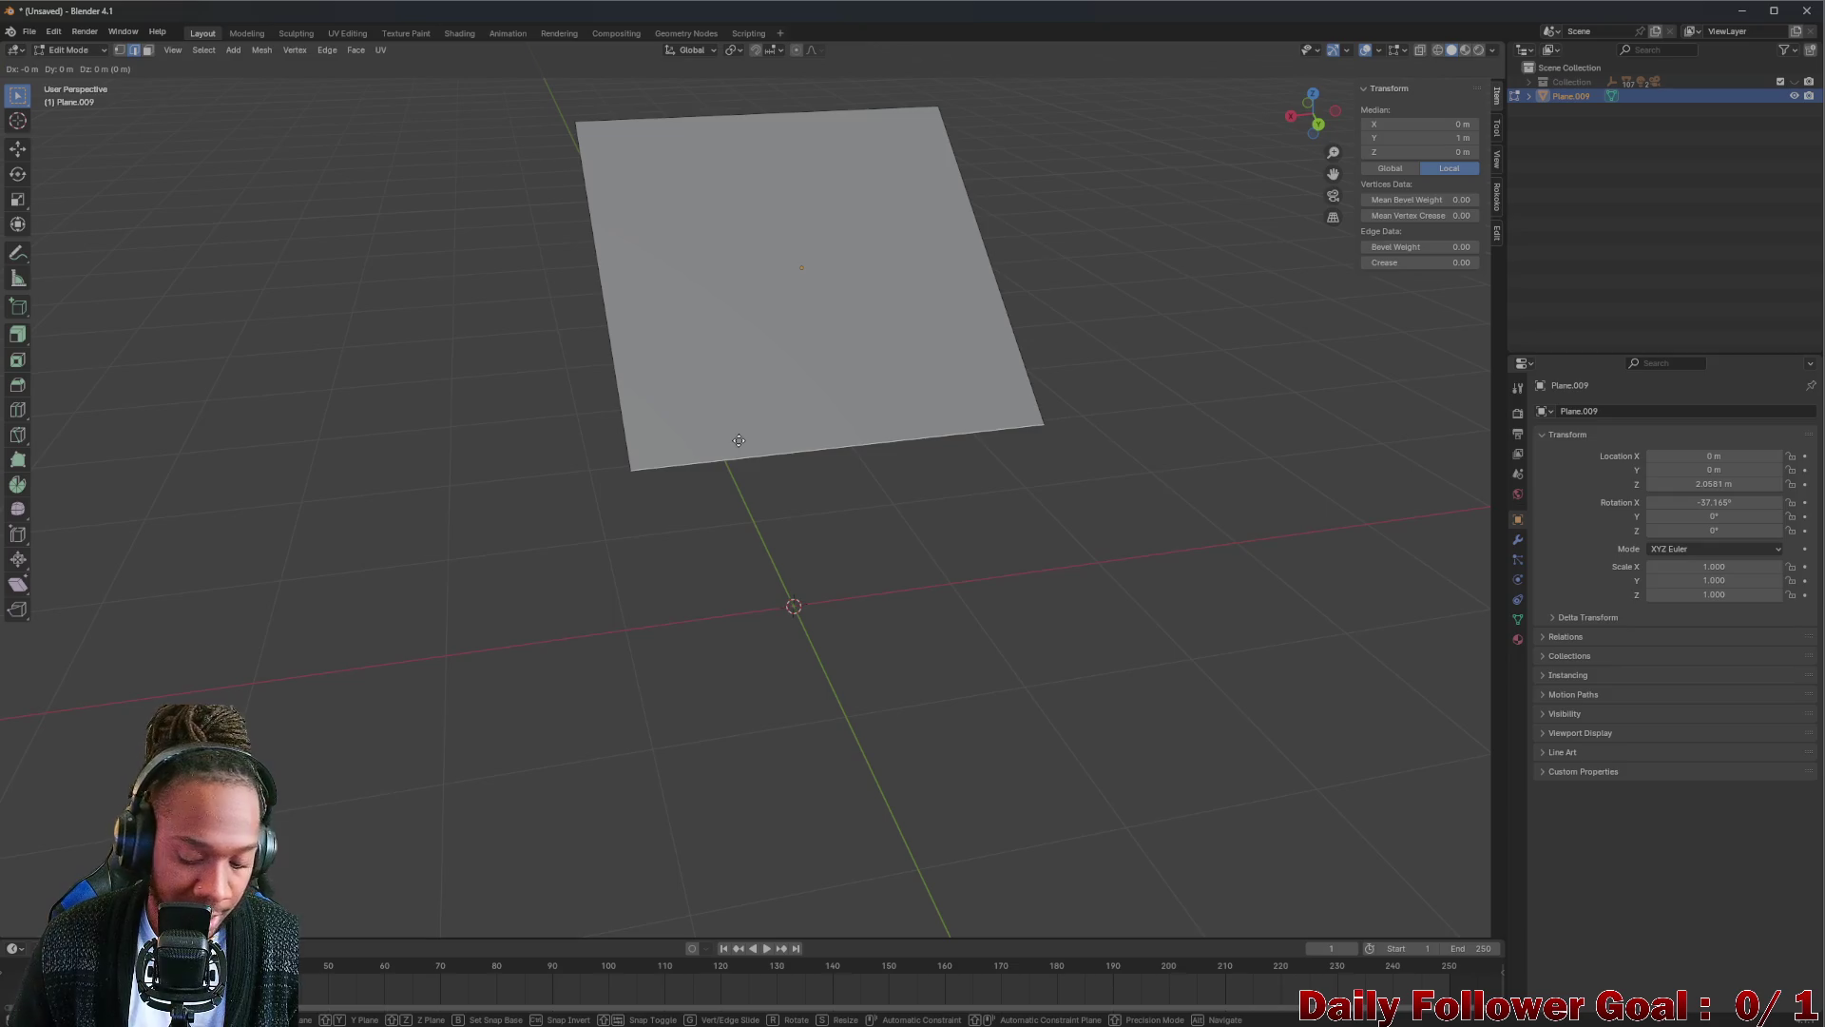
key("z")
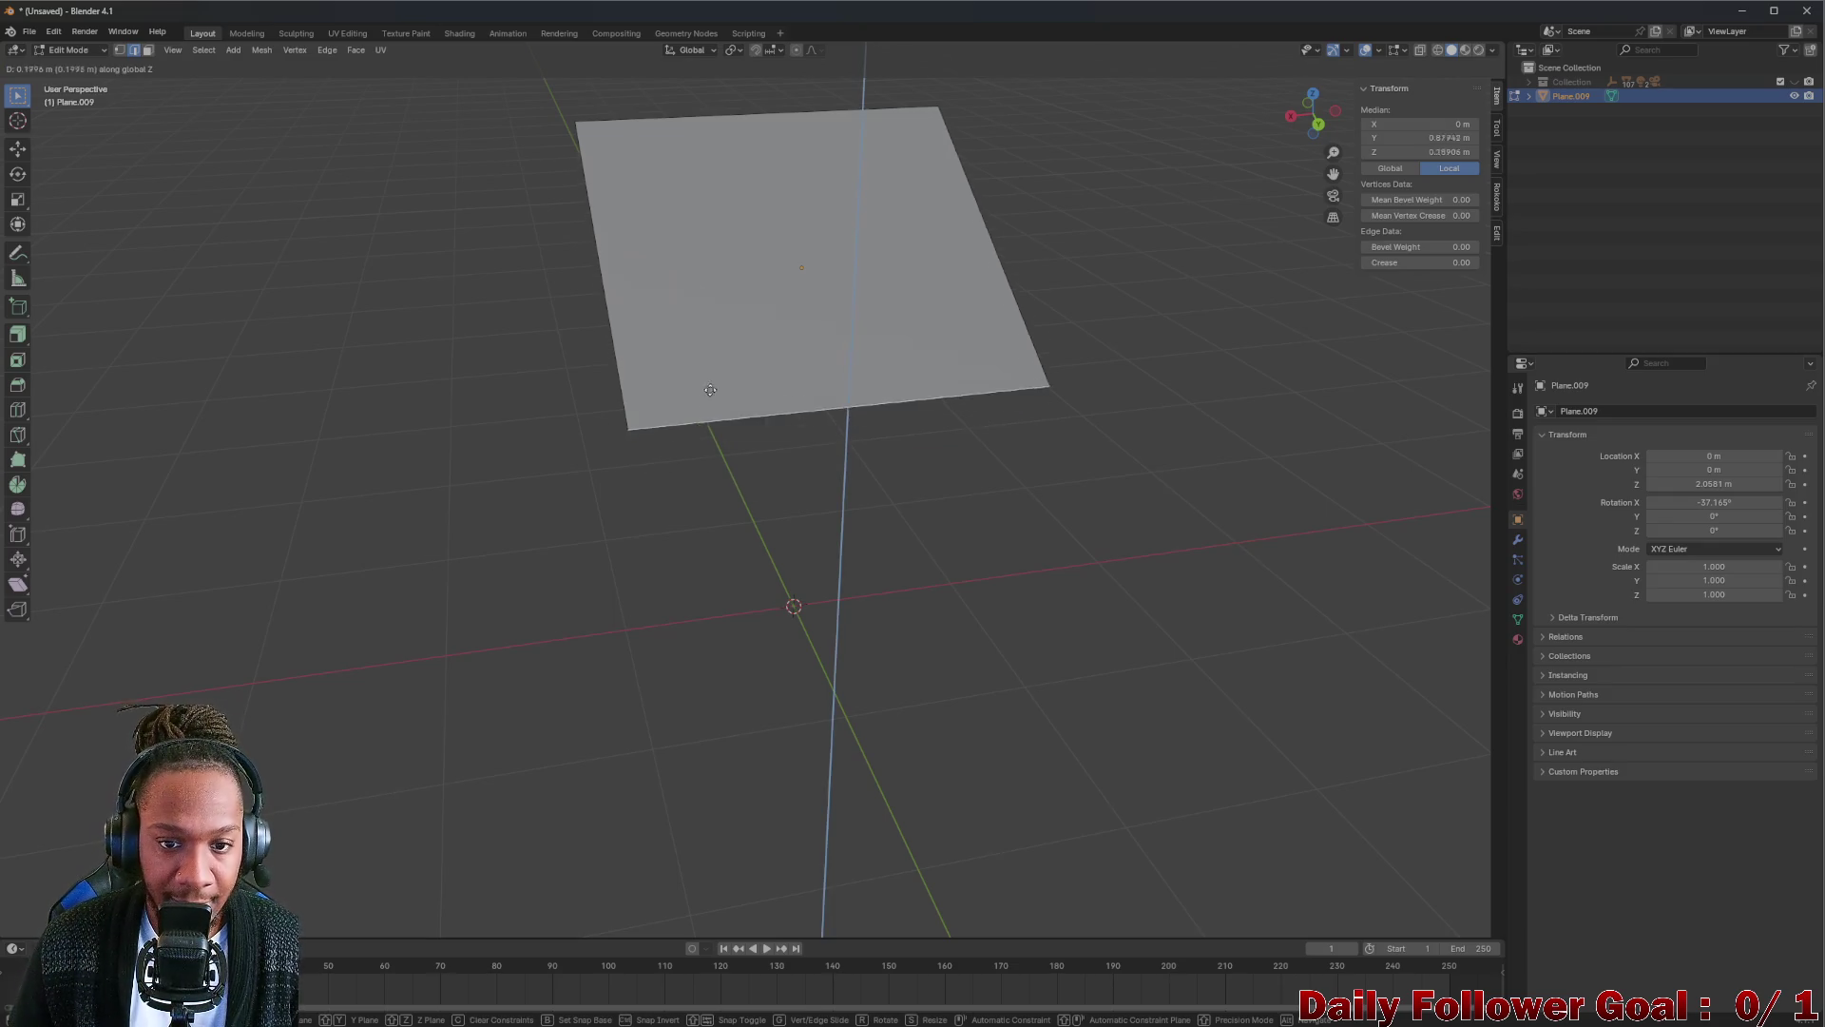
key("Return")
mouse_move(740, 440)
middle_mouse_down()
mouse_move(555, 295)
mouse_move(714, 368)
mouse_move(665, 320)
mouse_move(793, 423)
mouse_move(800, 500)
mouse_move(807, 385)
mouse_move(856, 392)
mouse_move(777, 426)
mouse_move(877, 395)
mouse_move(1104, 375)
mouse_move(887, 371)
mouse_move(832, 399)
mouse_move(765, 347)
mouse_move(798, 319)
mouse_move(758, 355)
mouse_move(820, 356)
middle_mouse_up()
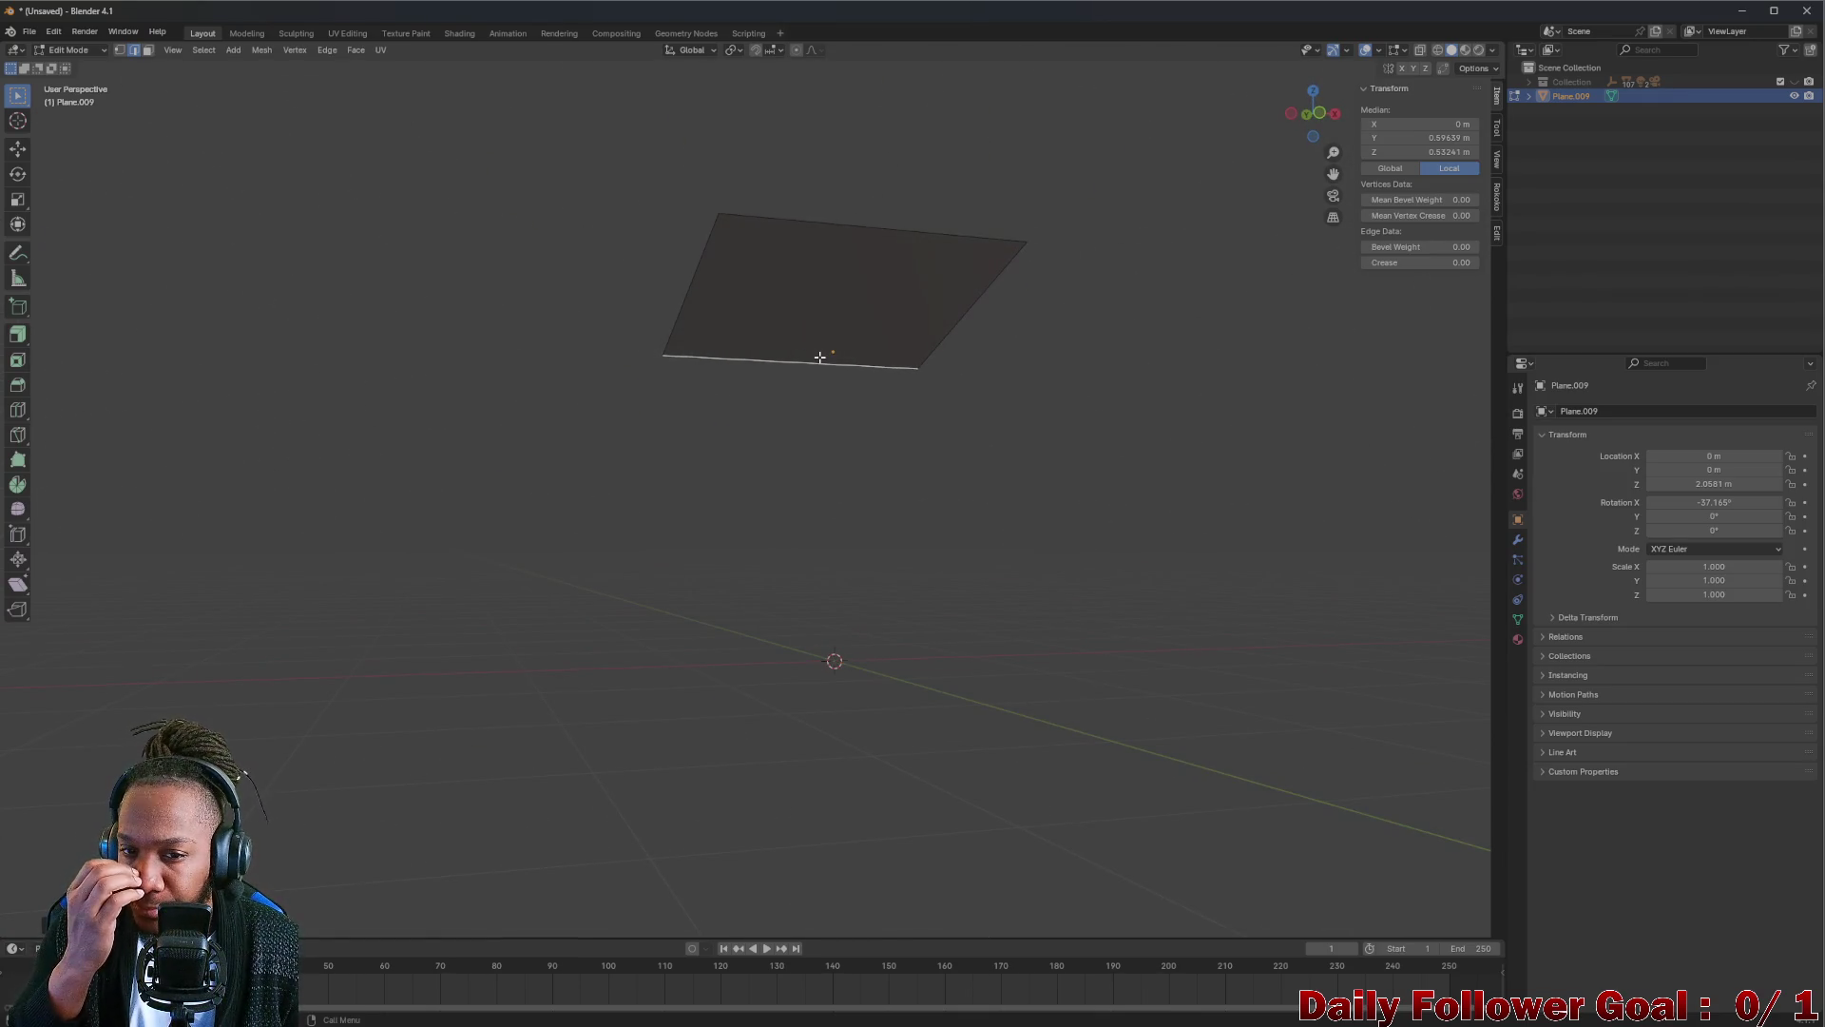
mouse_move(818, 355)
middle_mouse_down()
mouse_move(799, 295)
mouse_move(725, 301)
mouse_move(633, 409)
mouse_move(946, 334)
mouse_move(921, 310)
mouse_move(1023, 286)
mouse_move(1040, 248)
mouse_move(855, 237)
mouse_move(928, 307)
mouse_move(876, 347)
mouse_move(1128, 288)
mouse_move(1173, 352)
mouse_move(1051, 420)
mouse_move(1011, 407)
mouse_move(1281, 140)
middle_mouse_up()
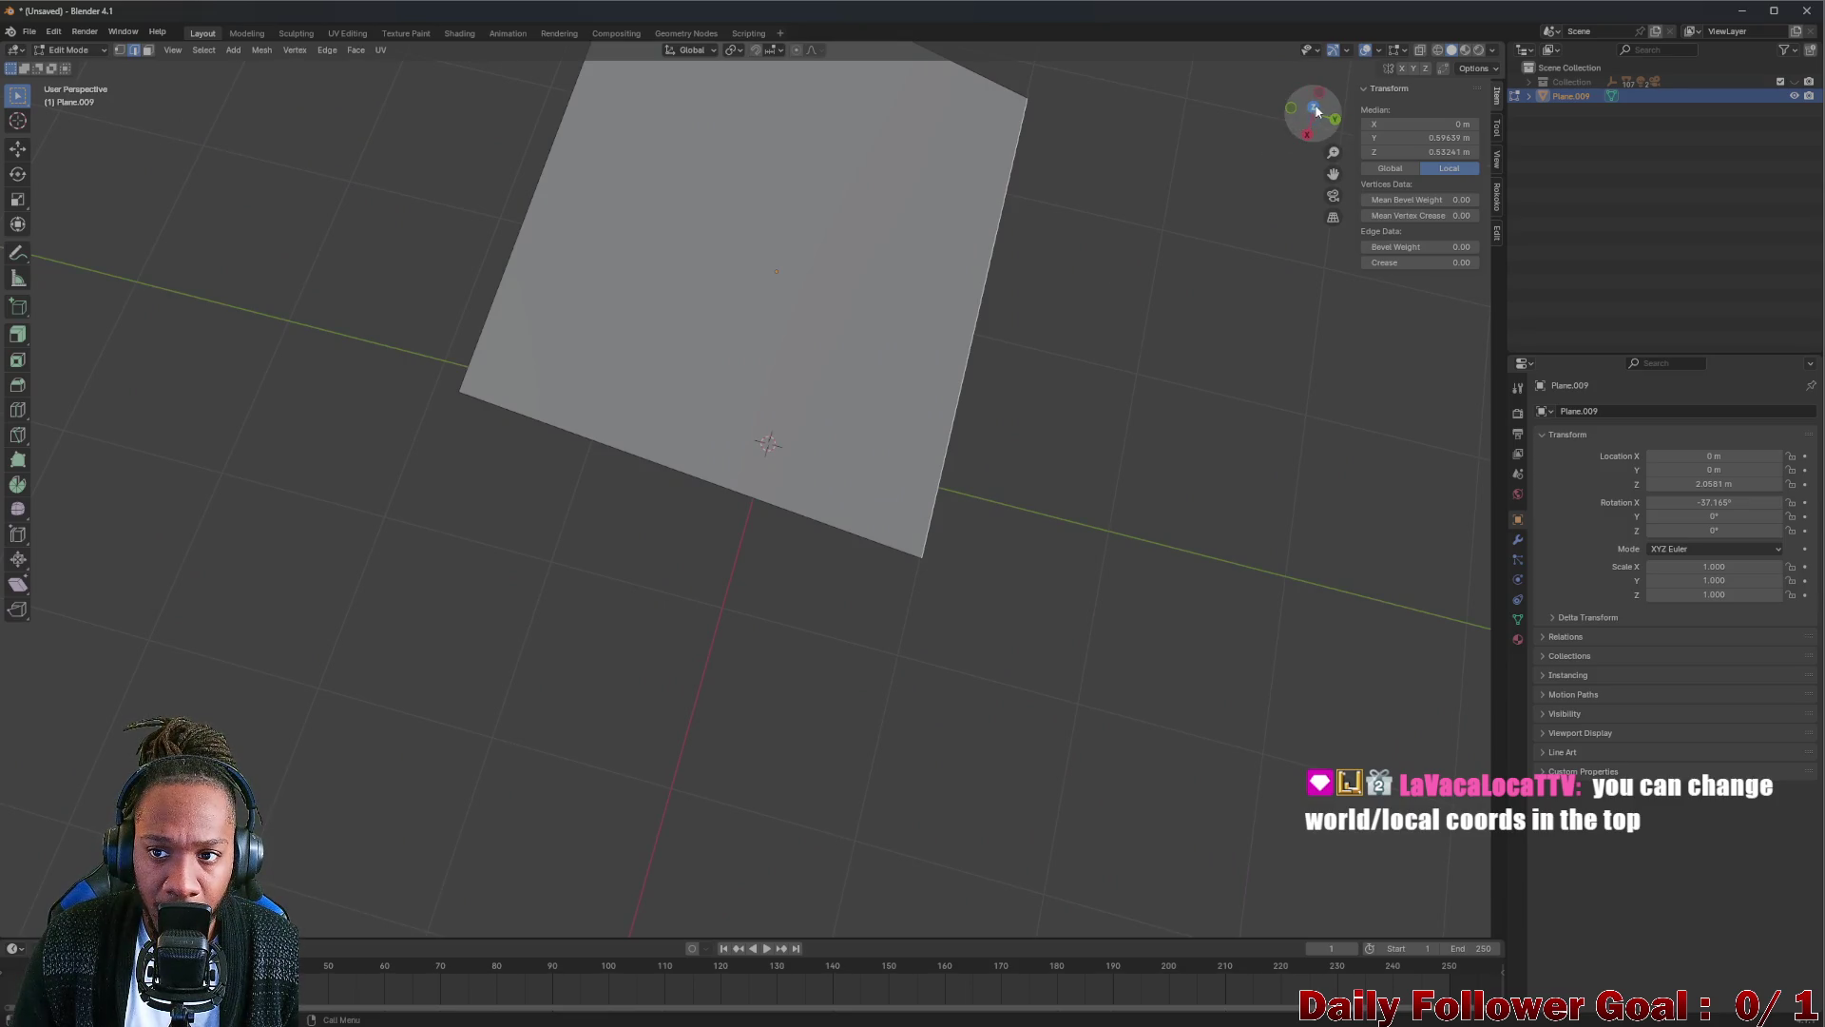
From top view, slide the edge along Y so the plane shrinks into a narrow strip.
left_click(1314, 106)
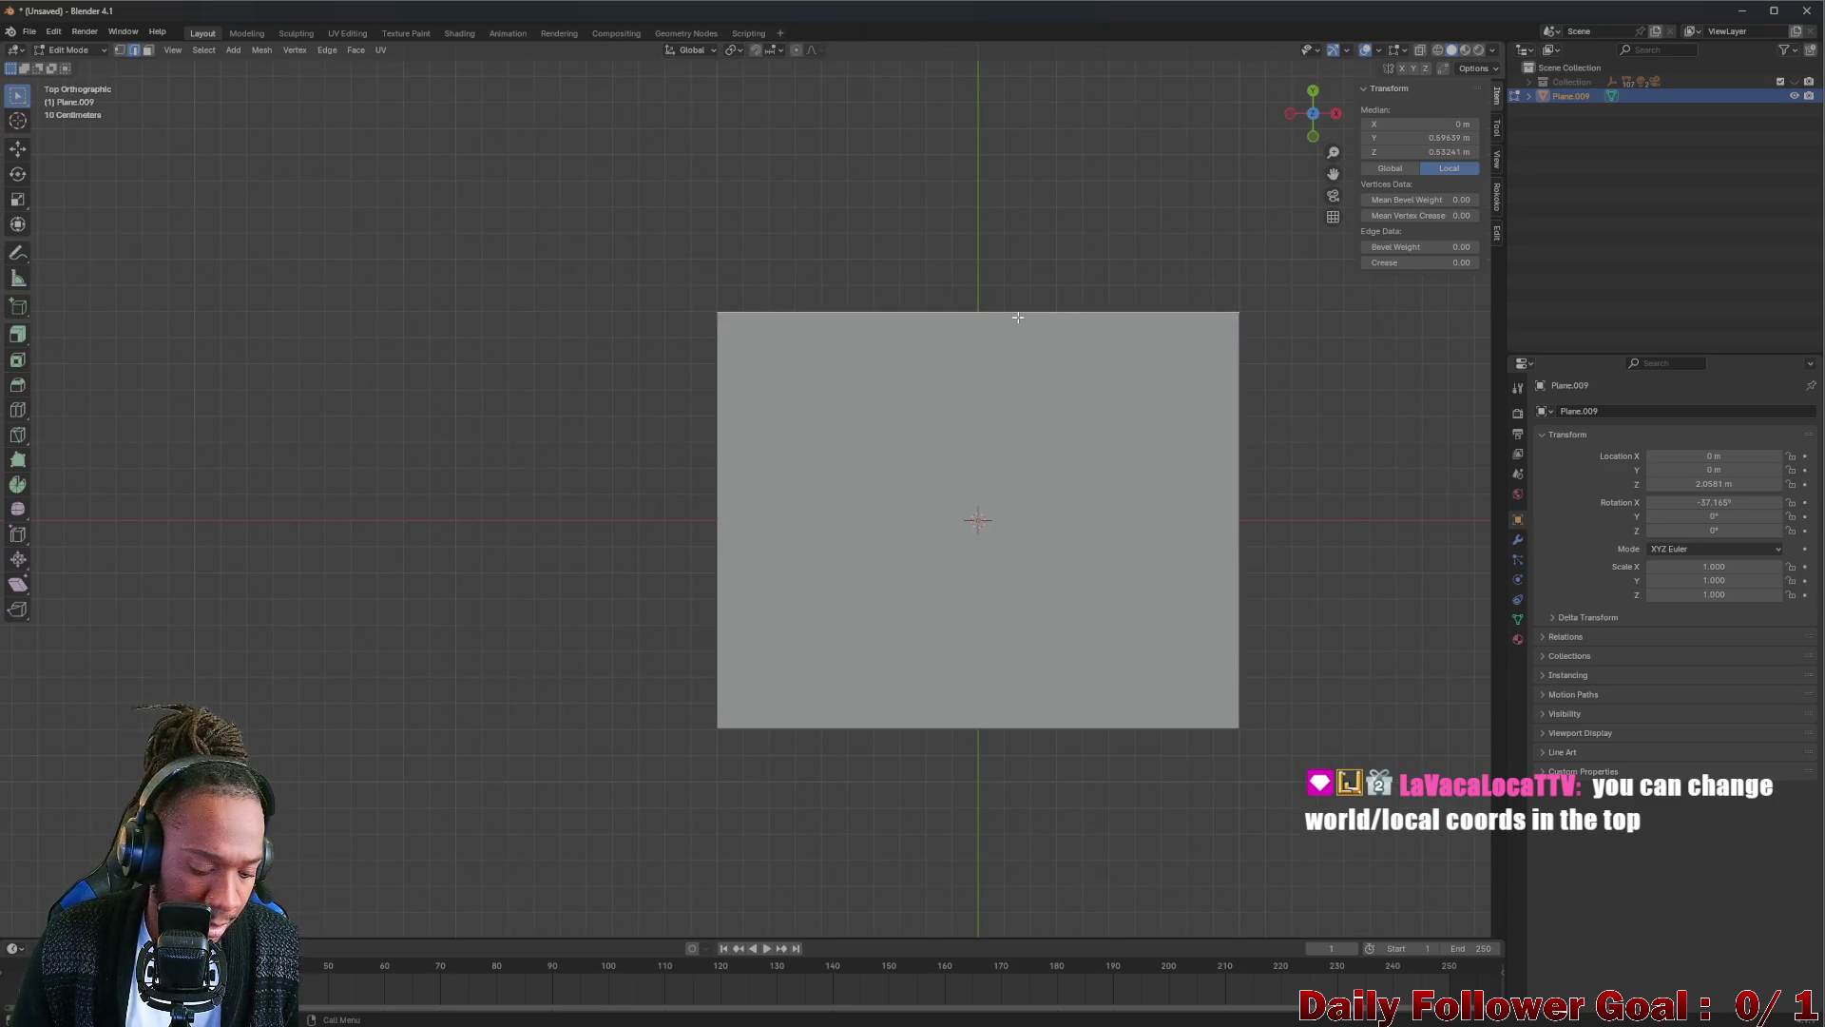
key("g")
key("x")
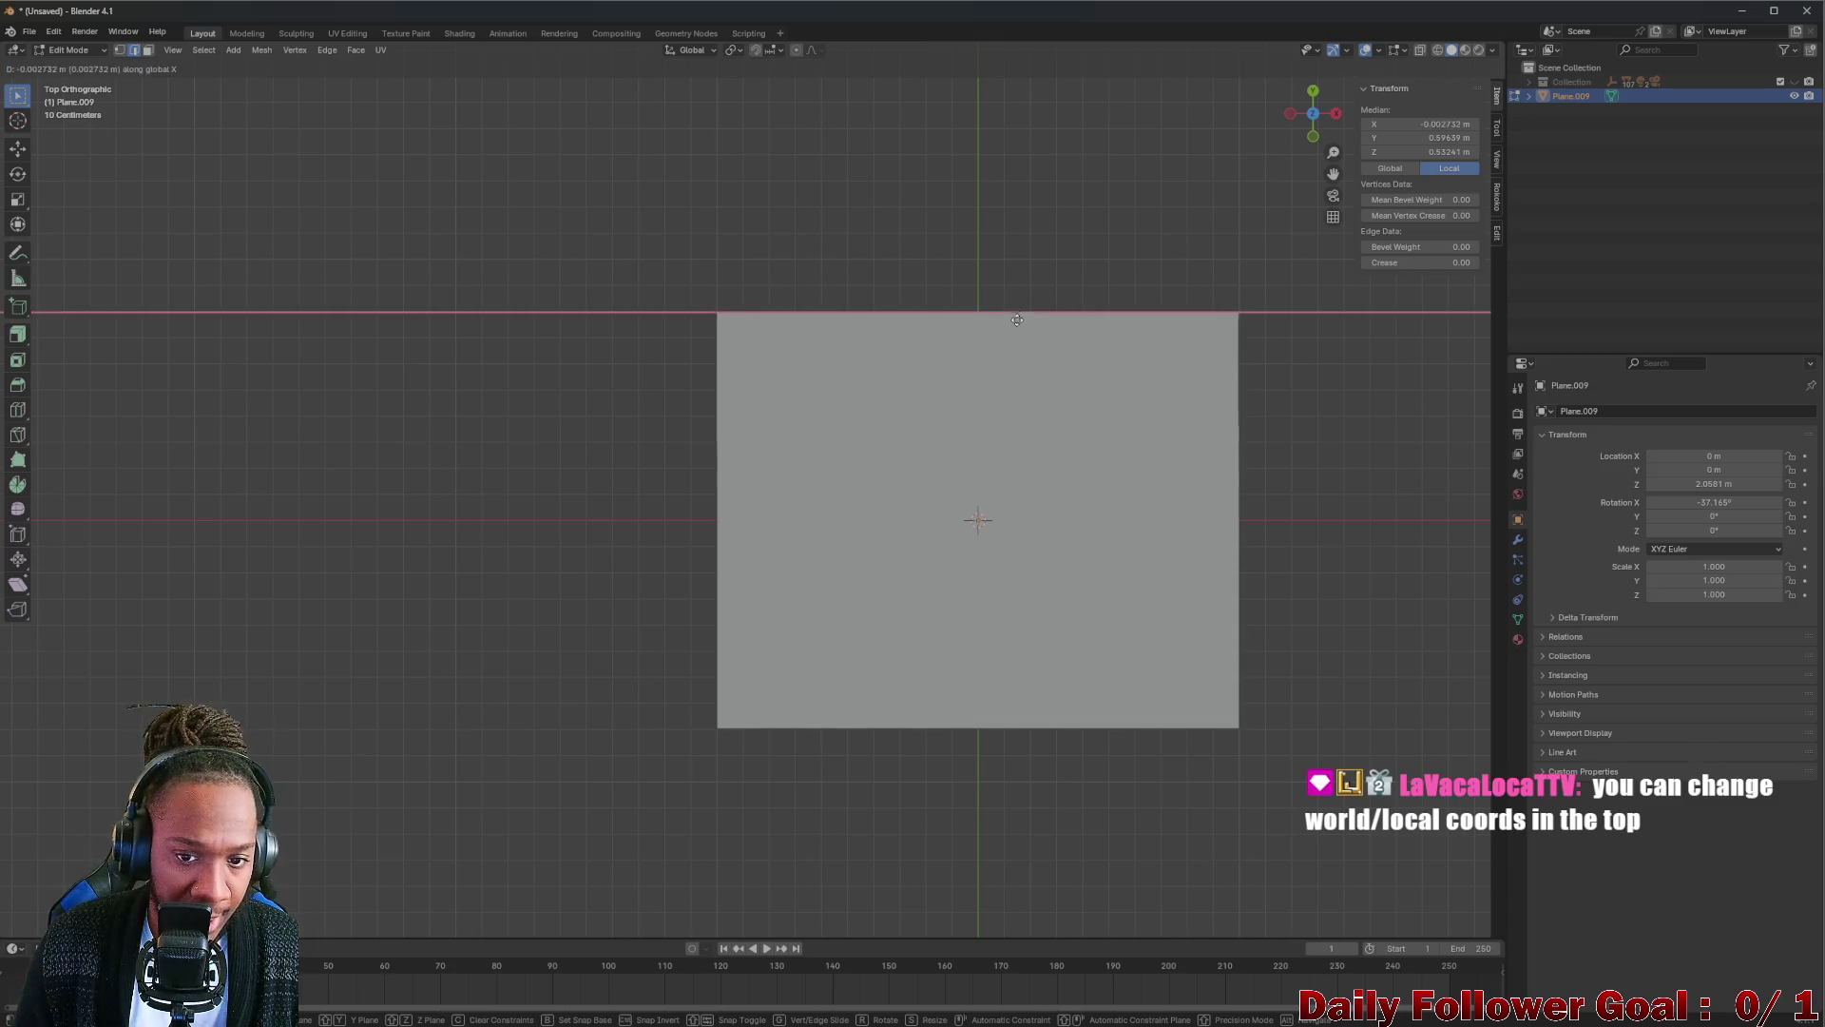
key("Escape")
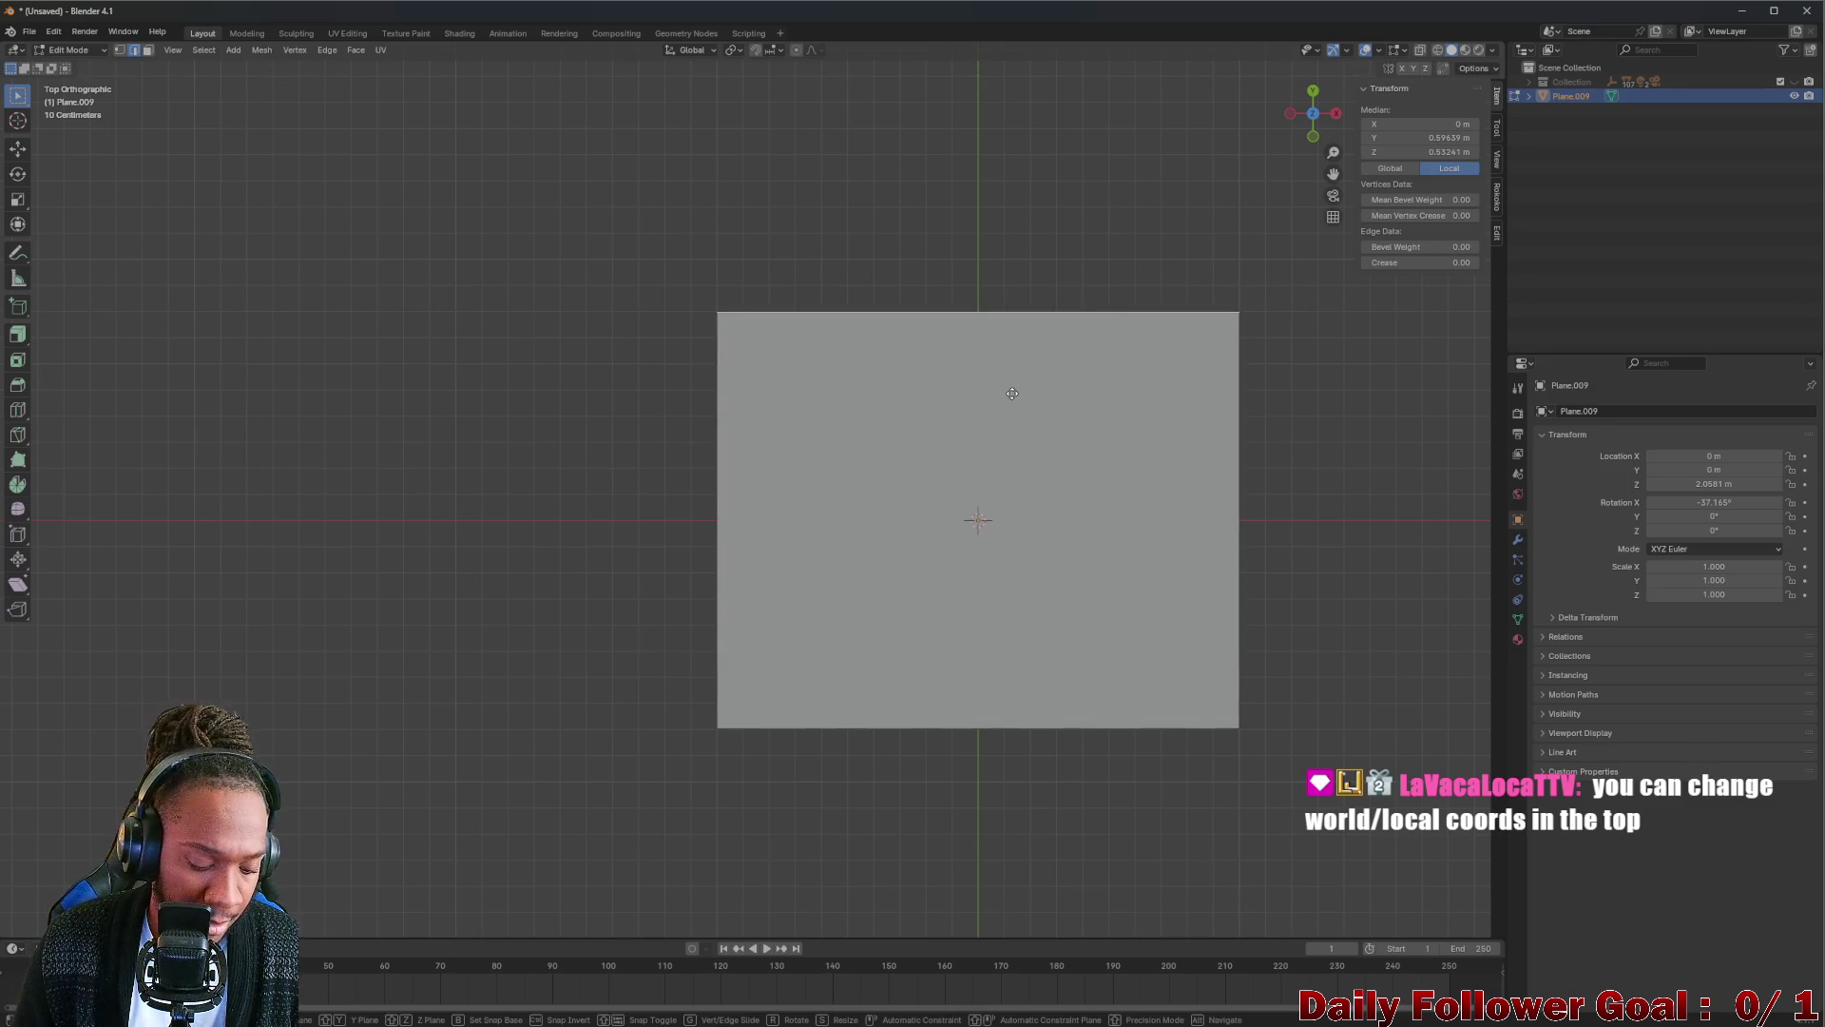
key("g")
key("y")
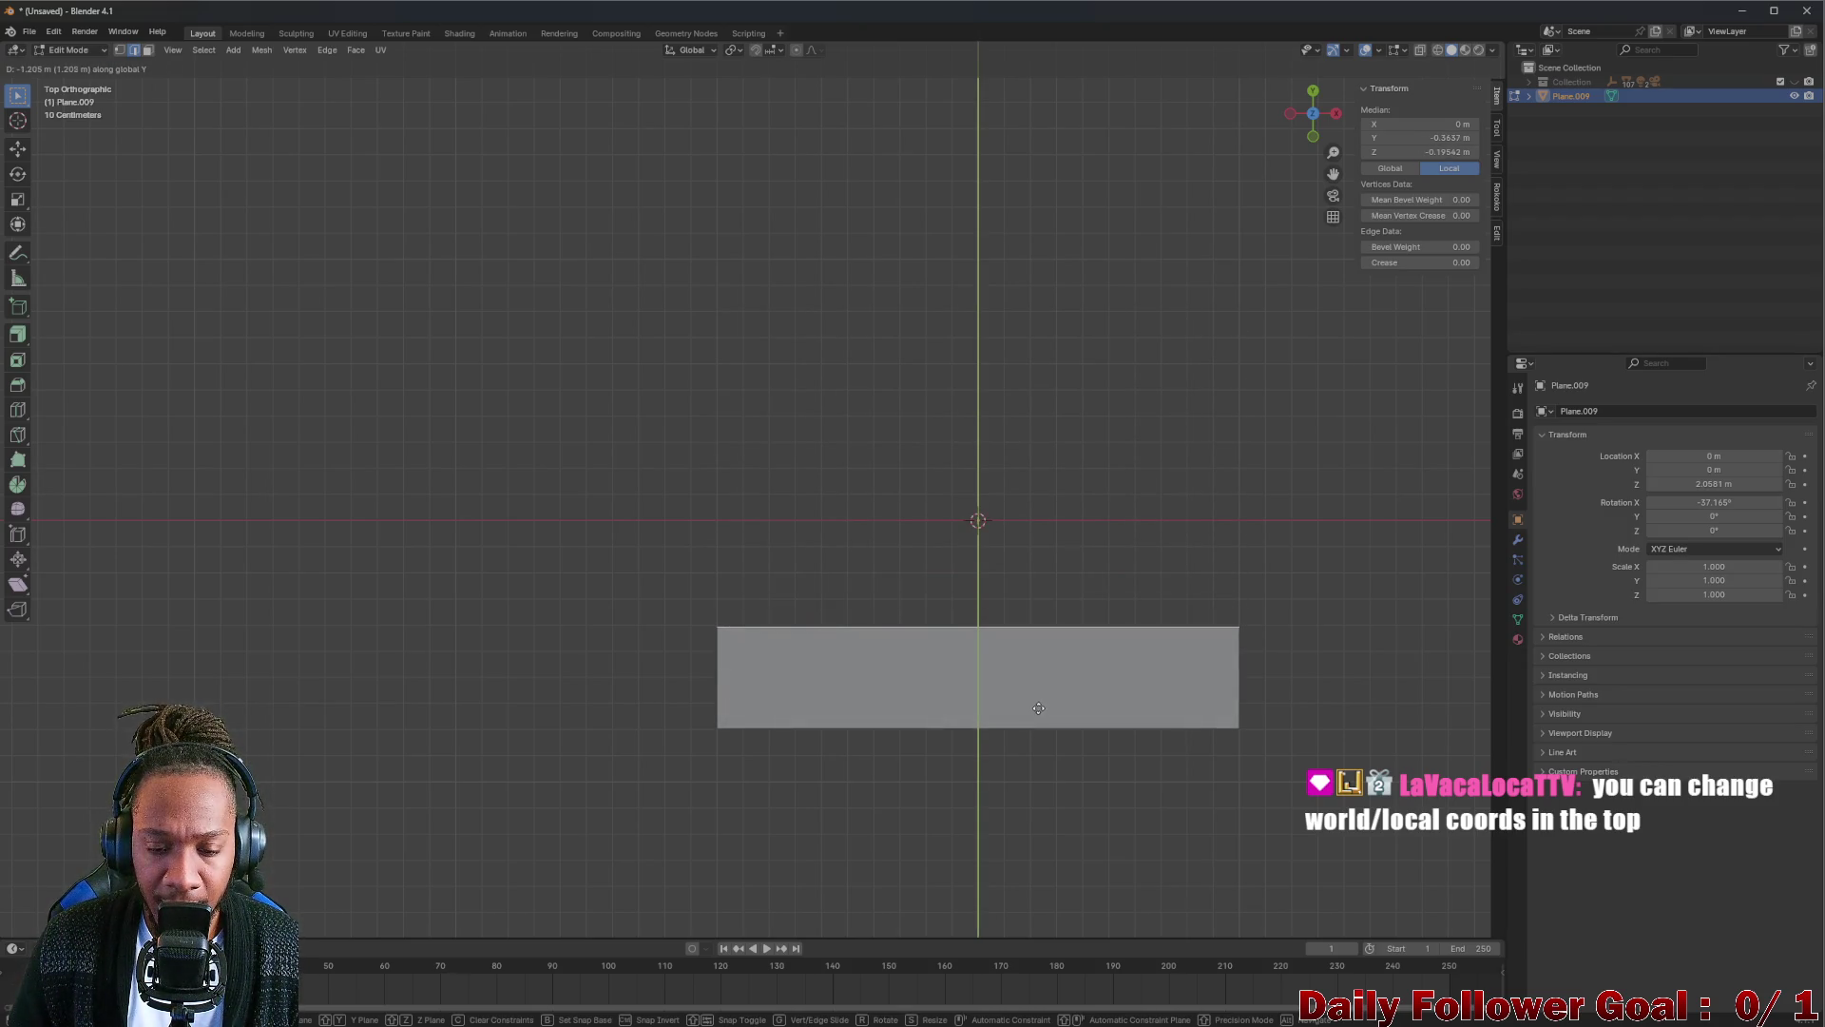
left_click(1035, 671)
mouse_move(1033, 664)
middle_mouse_down()
mouse_move(946, 489)
mouse_move(1087, 393)
middle_mouse_up()
scroll(1009, 443, "down", 3)
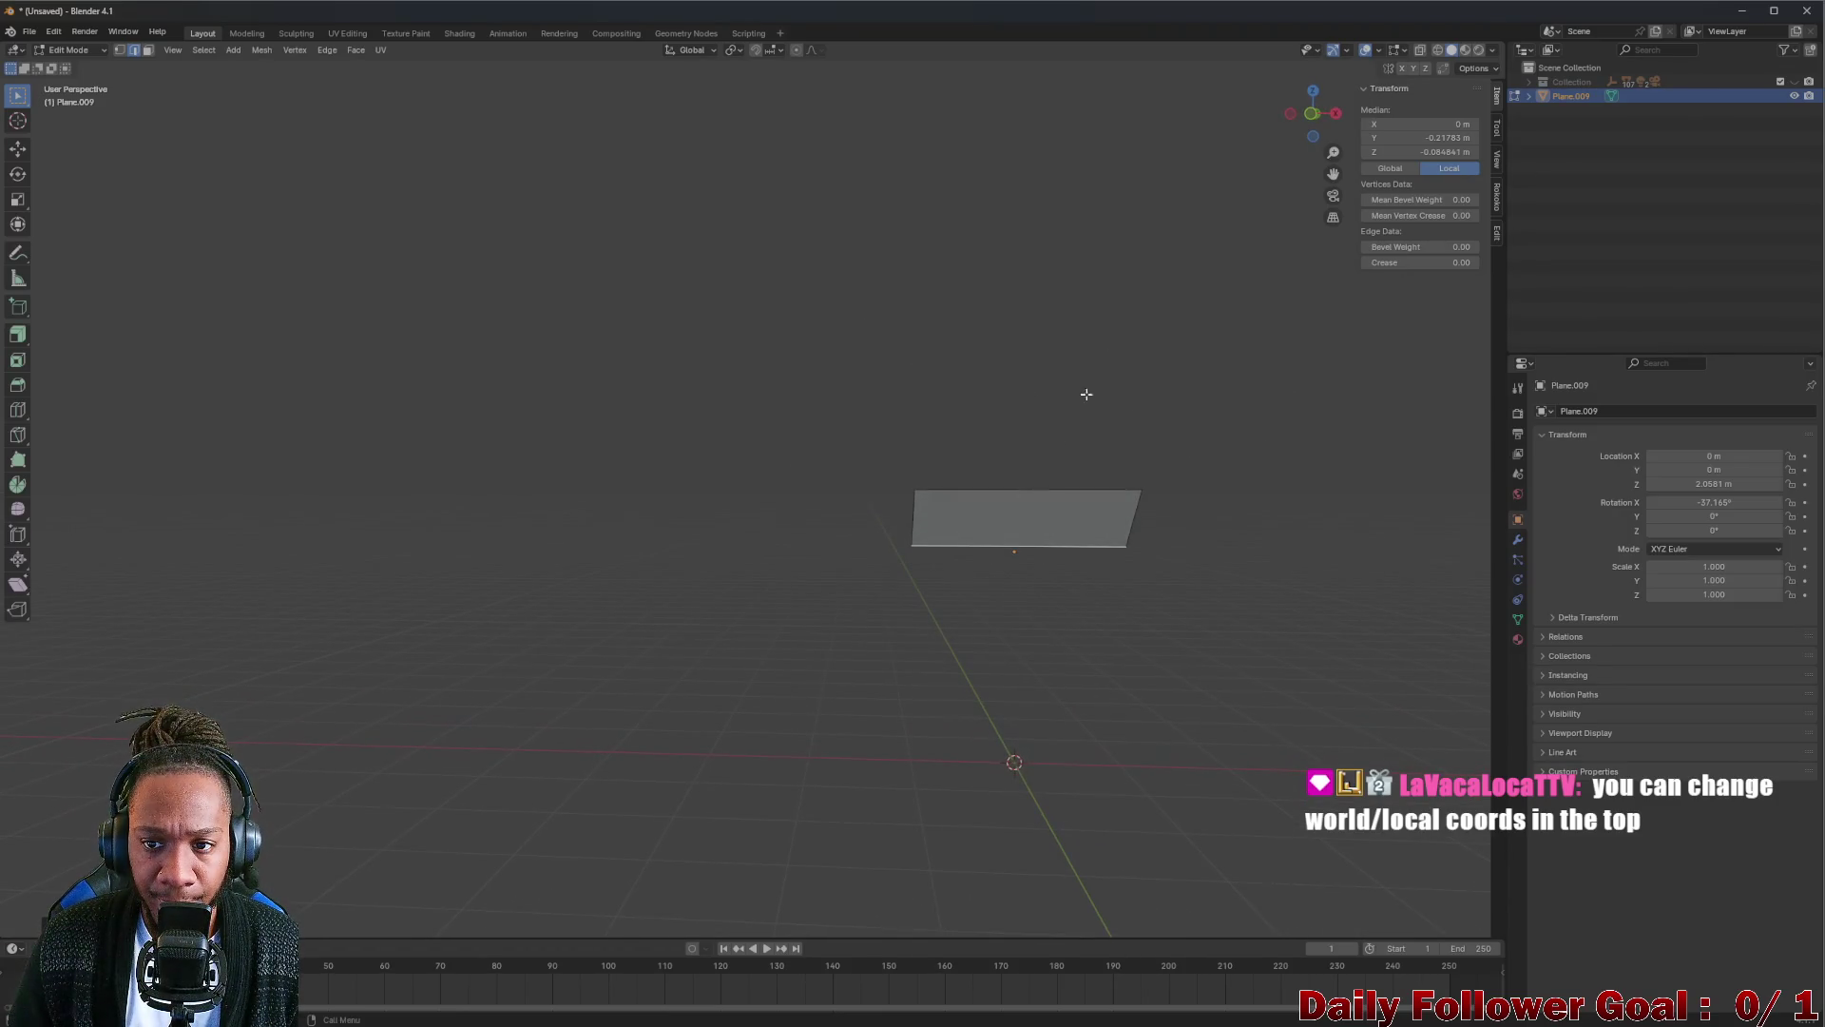
Select the strip's left edge and orbit so the plane stands upright.
left_click(1312, 118)
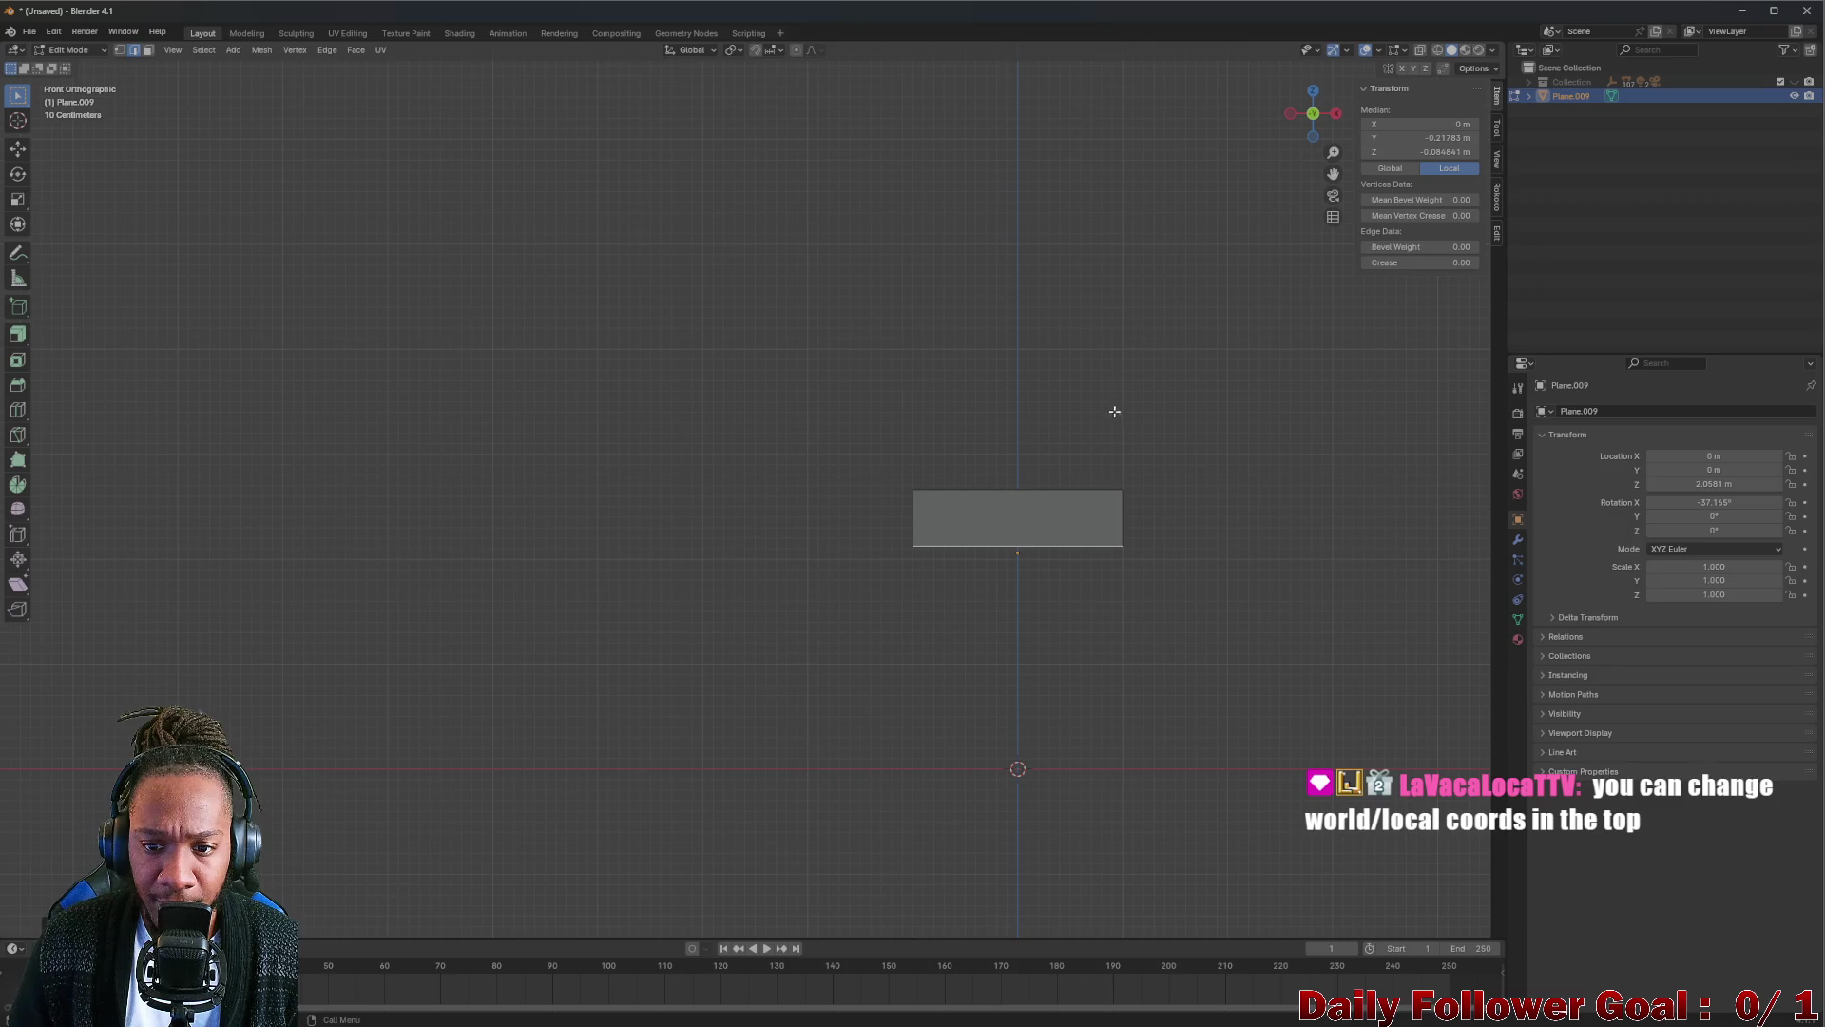
mouse_move(929, 380)
middle_mouse_down()
mouse_move(955, 386)
mouse_move(935, 399)
mouse_move(1000, 377)
middle_mouse_up()
middle_click_drag(926, 531, 945, 544)
left_click(946, 544)
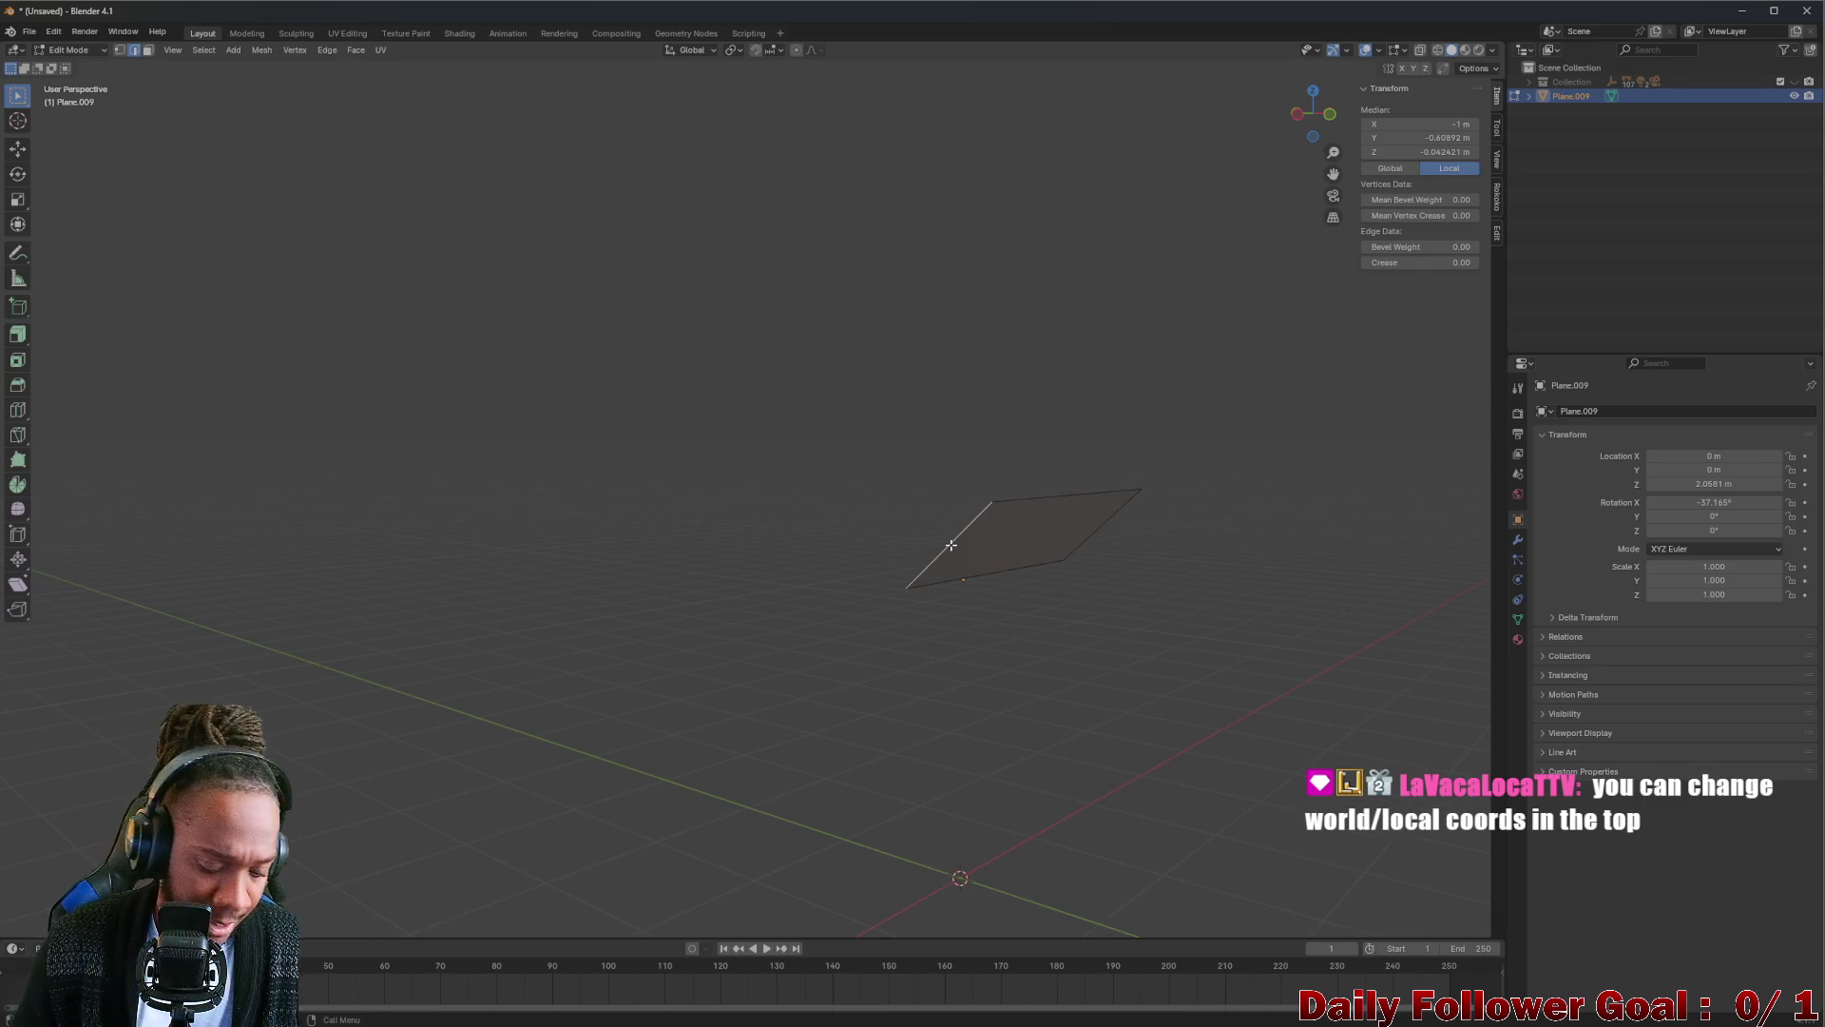
middle_click_drag(779, 442, 827, 478)
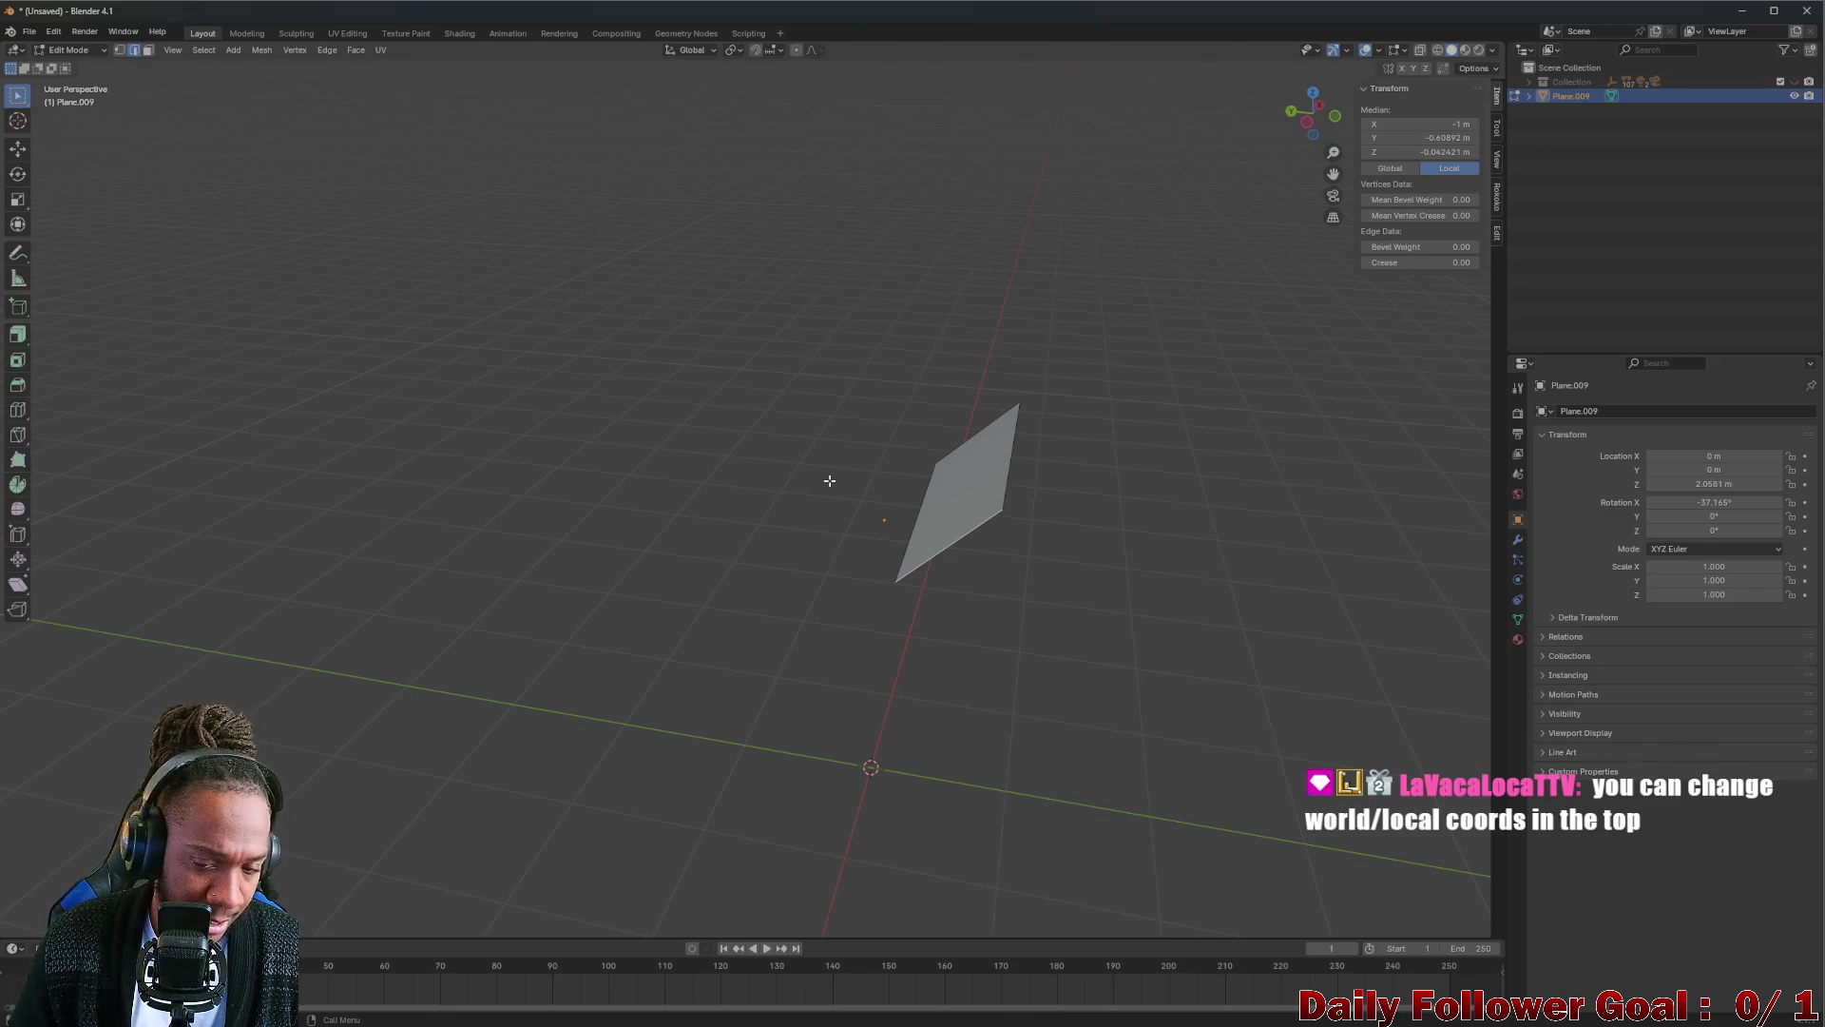
middle_click_drag(829, 480, 848, 533)
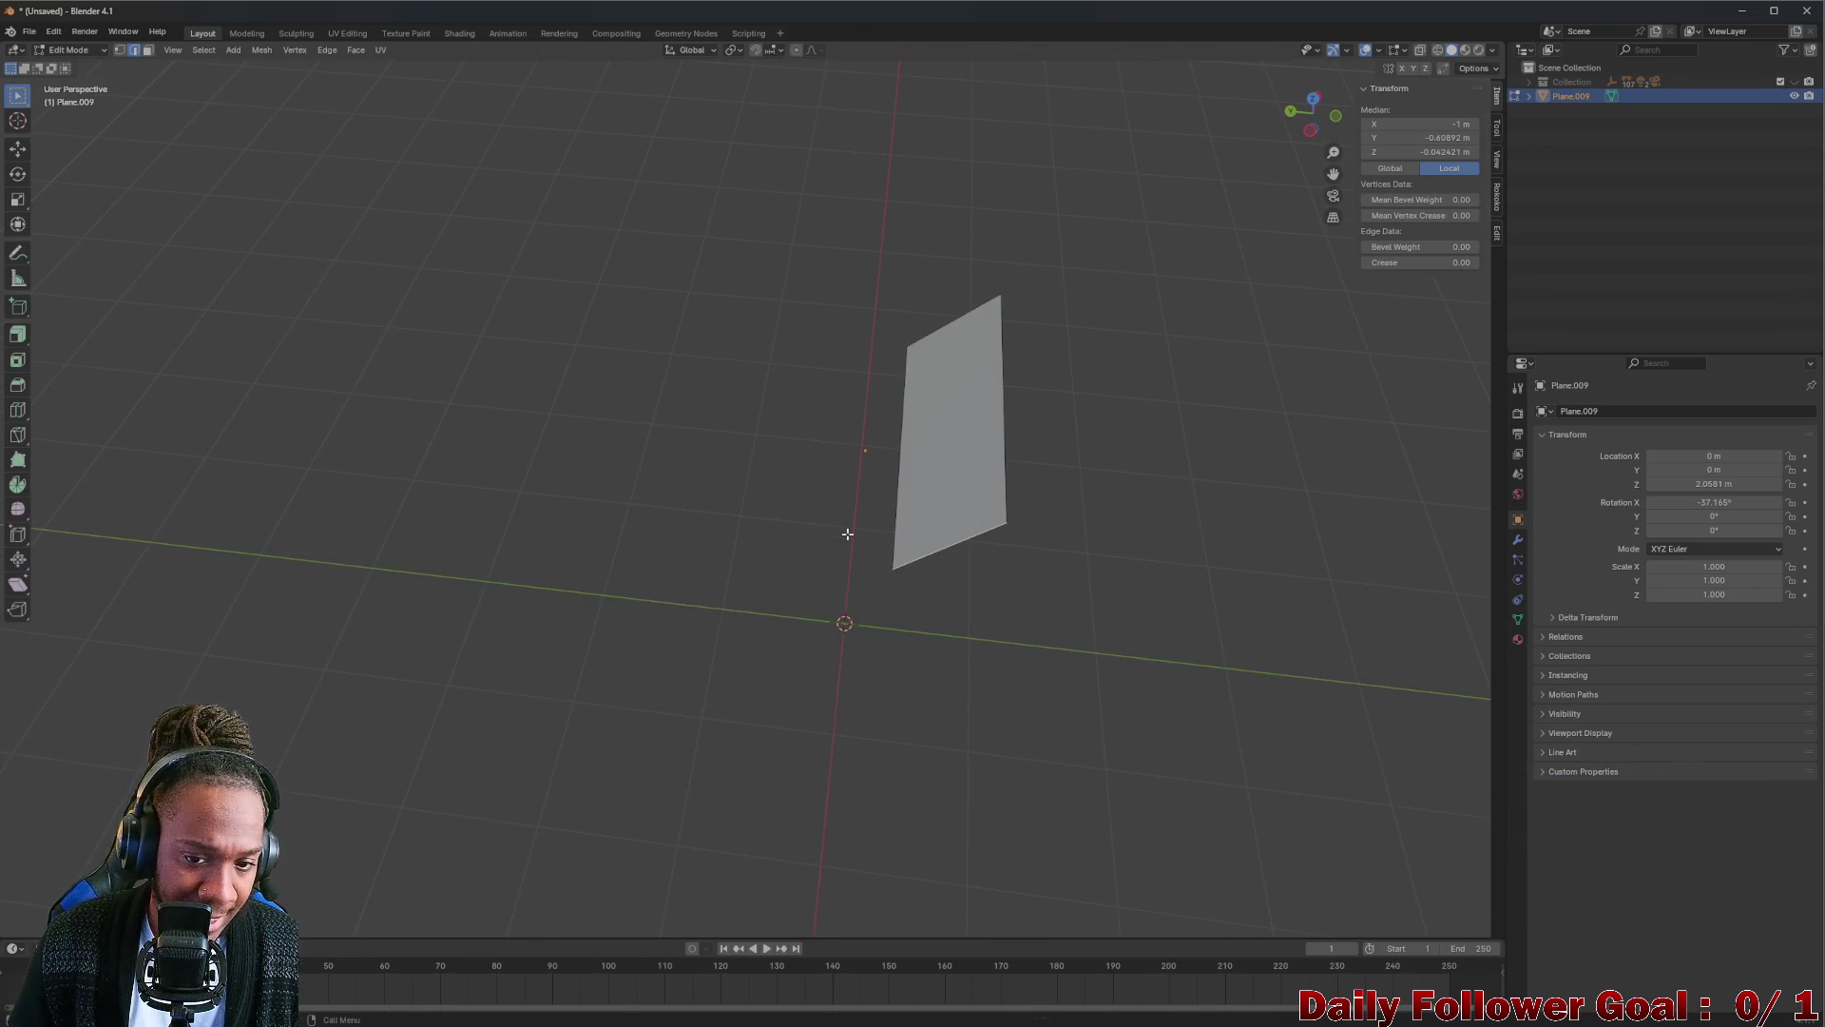
Extrude the edge into a second panel, bending the mesh into an L-shaped profile.
key("e")
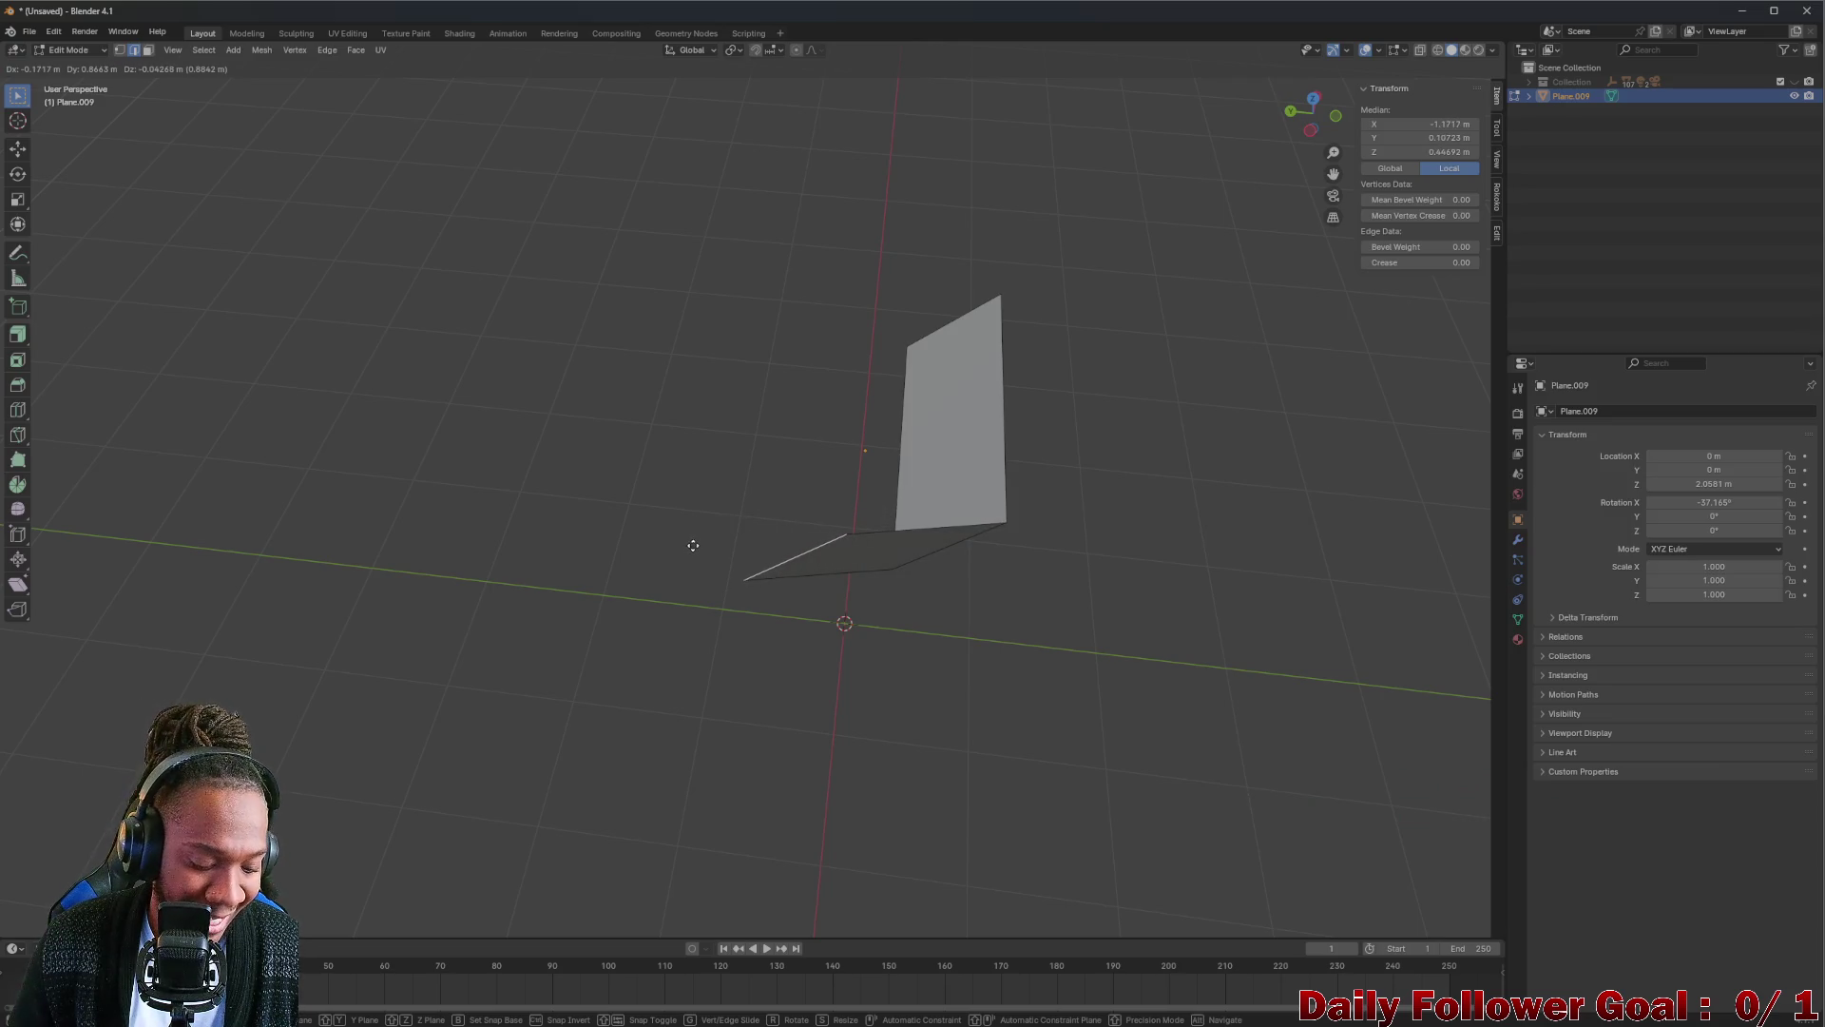
left_click(681, 530)
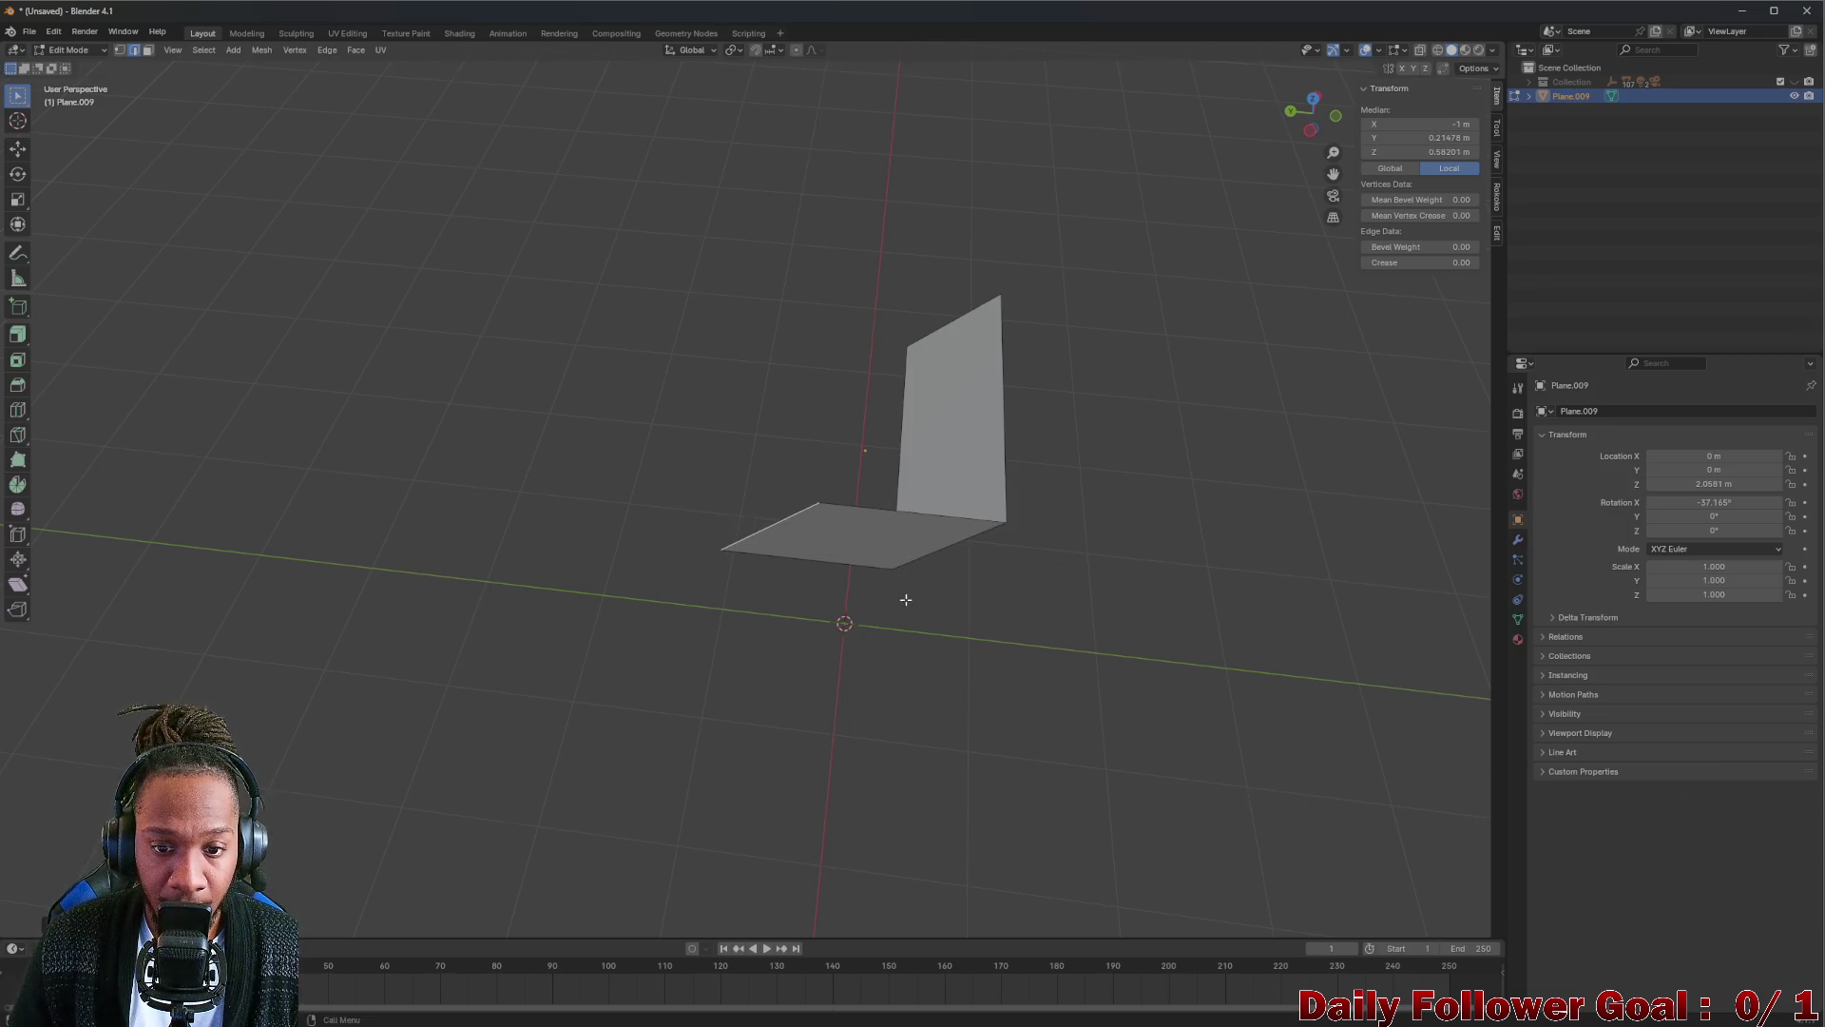
mouse_move(672, 522)
middle_mouse_down()
mouse_move(867, 497)
mouse_move(807, 476)
mouse_move(754, 528)
mouse_move(787, 498)
middle_mouse_up()
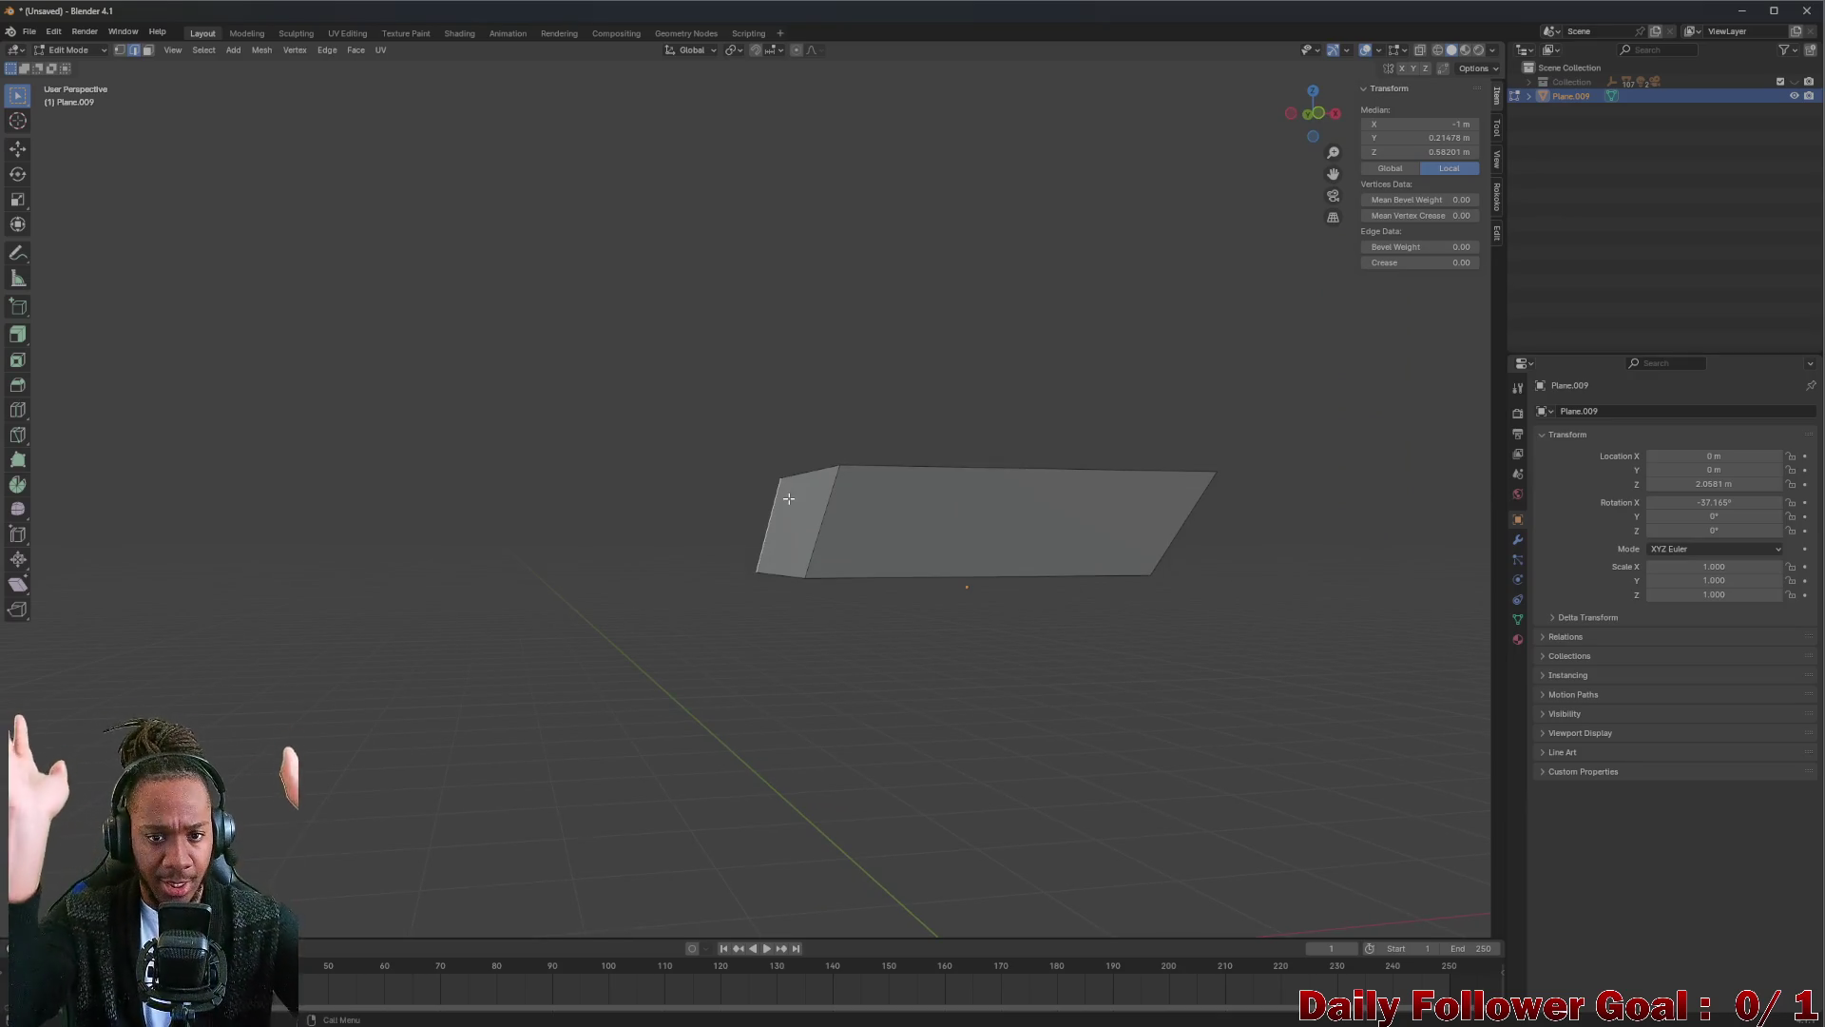
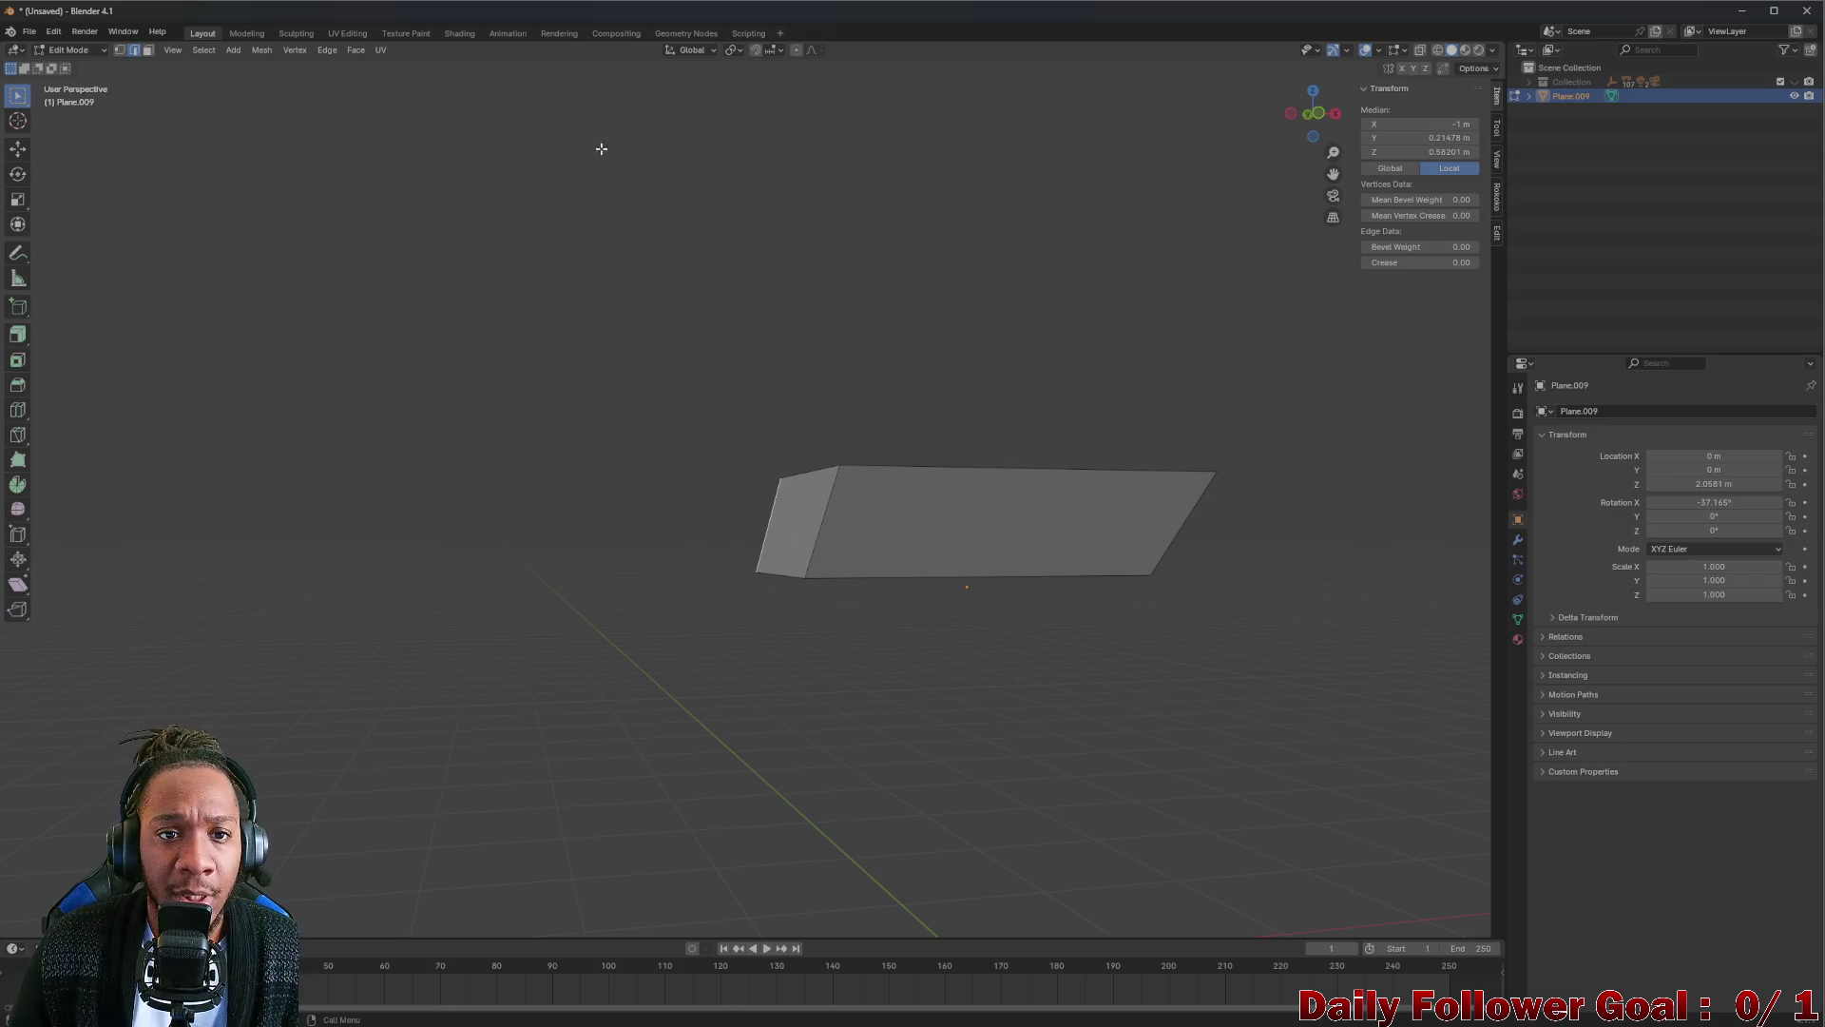
Scale the selected raised-edge vertices to 0 along Y so they line up flat, then inspect from several angles.
left_click(692, 50)
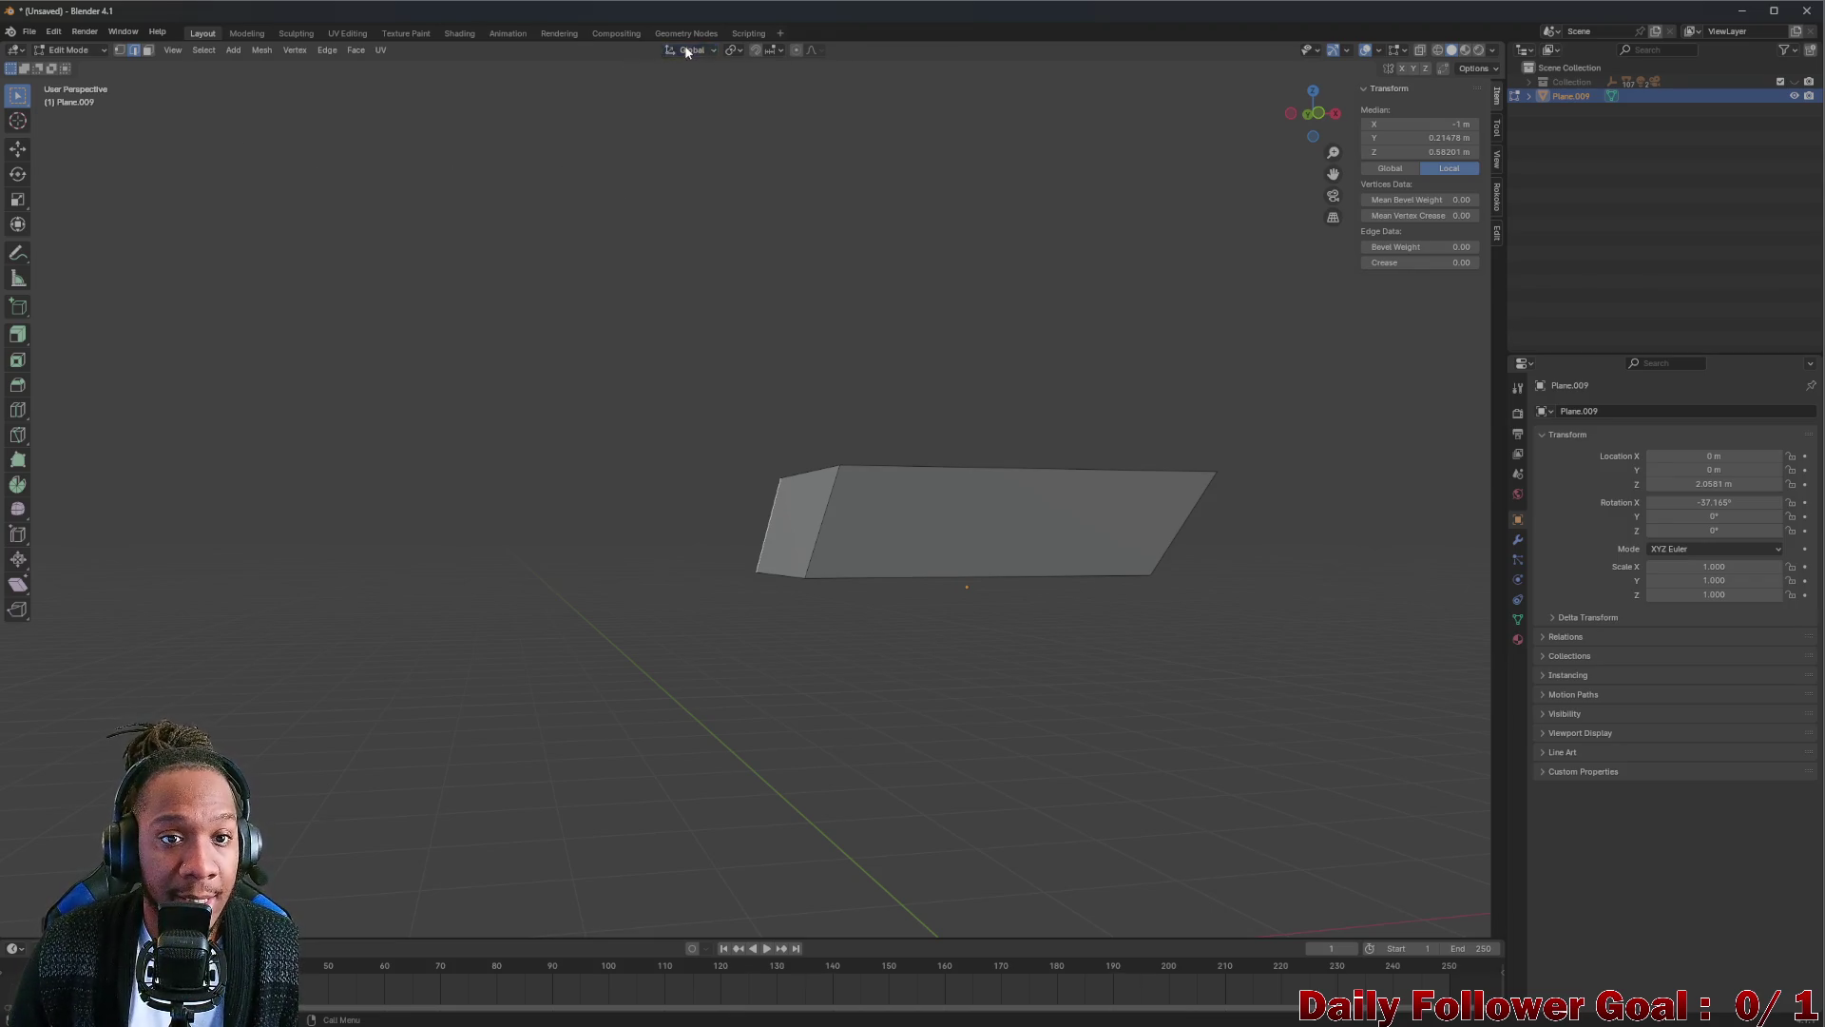
mouse_move(835, 472)
middle_mouse_down()
mouse_move(842, 507)
mouse_move(864, 505)
middle_mouse_up()
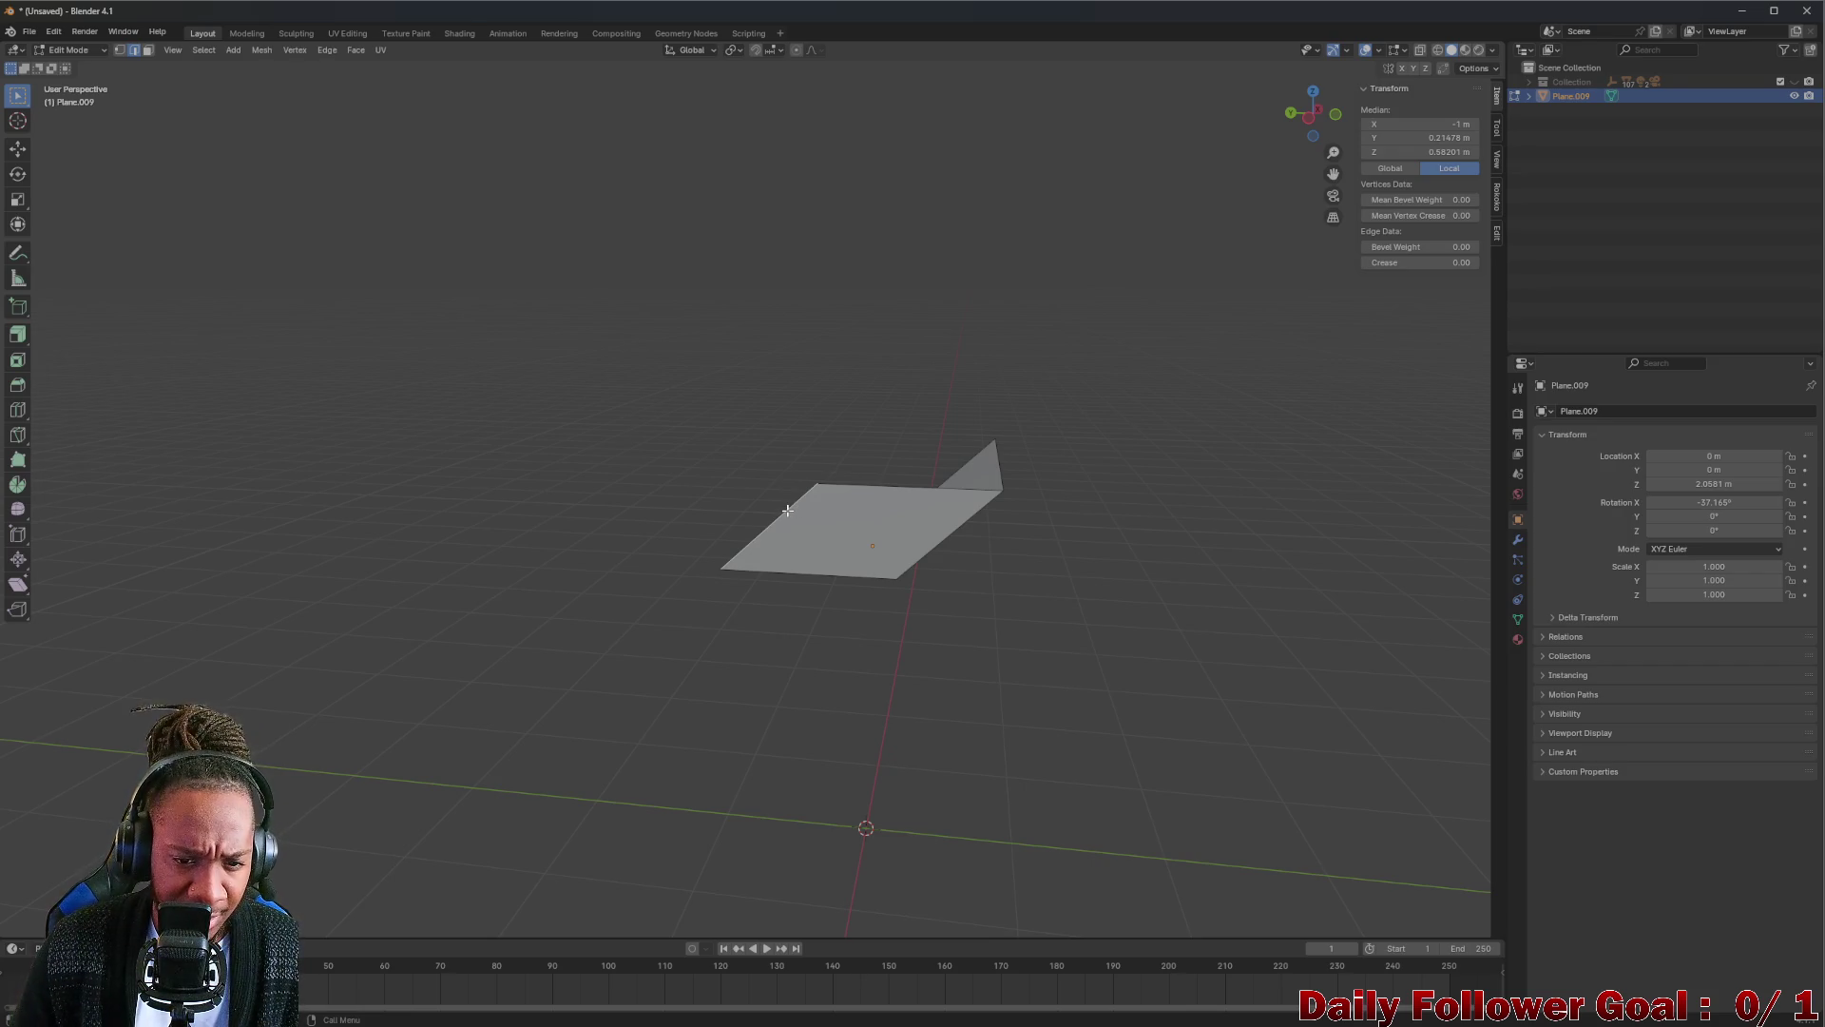
key("s")
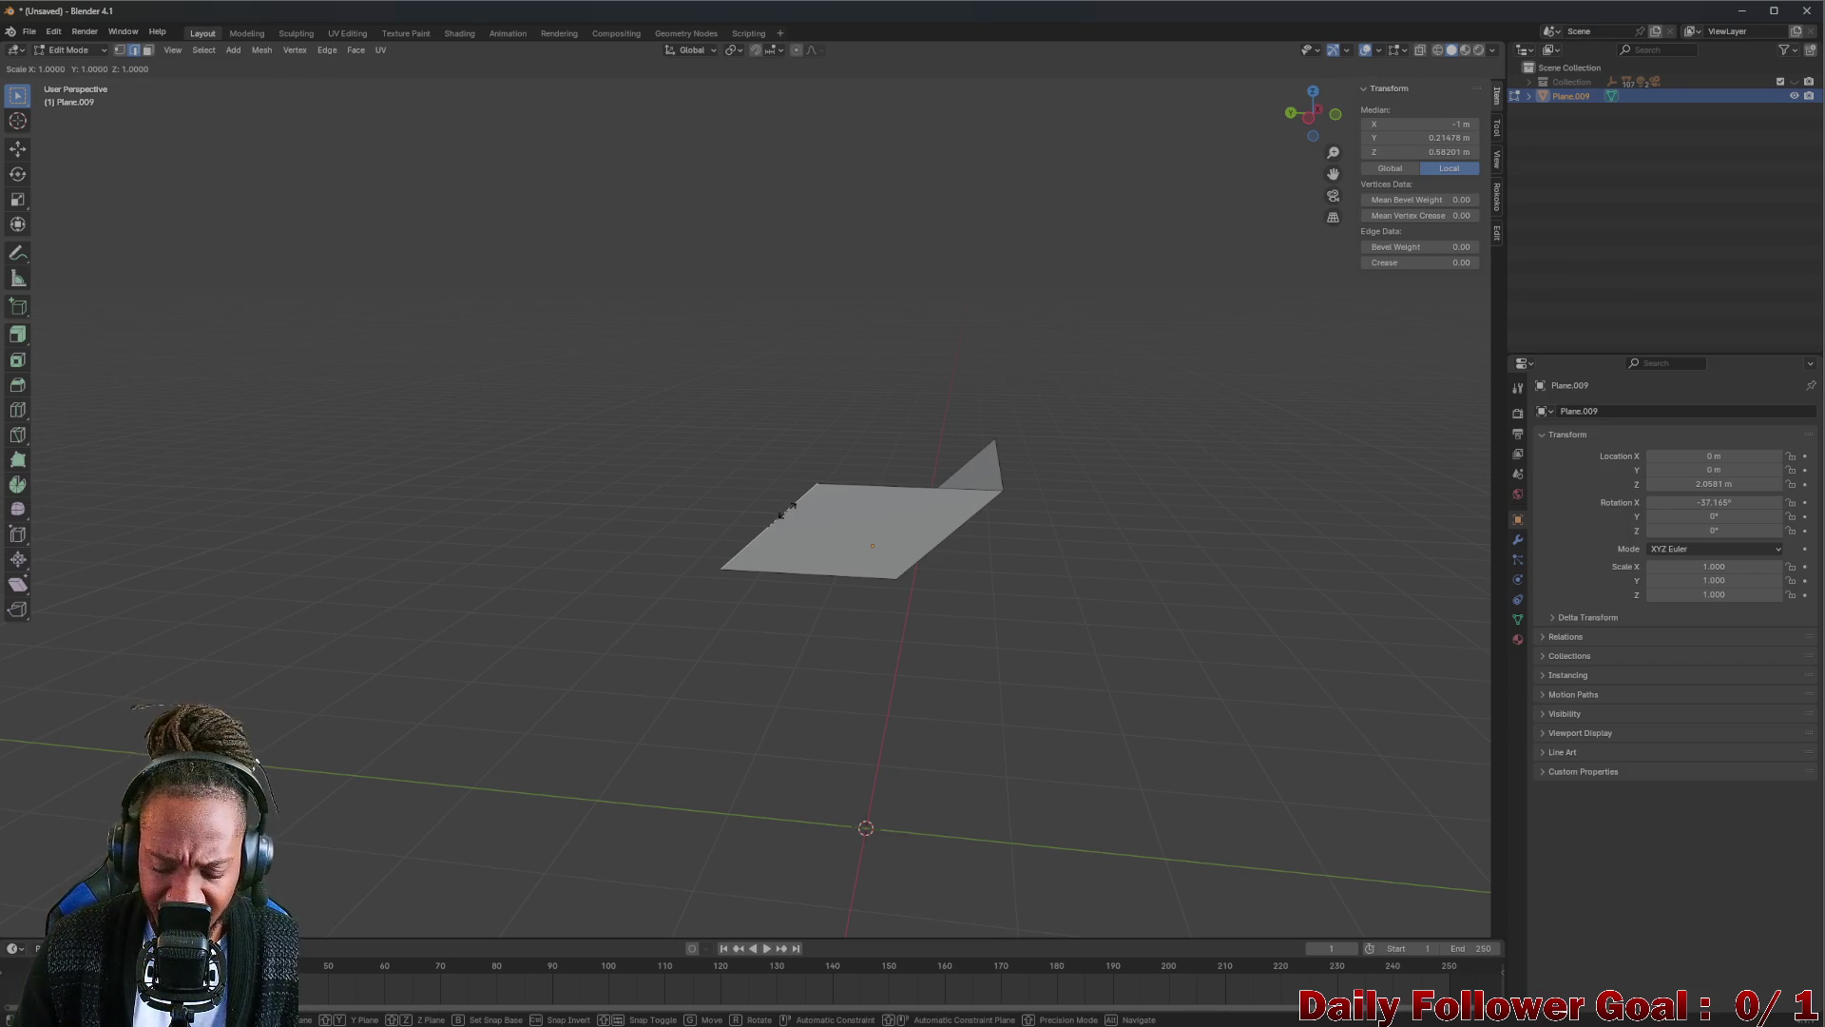
type("y")
type("0")
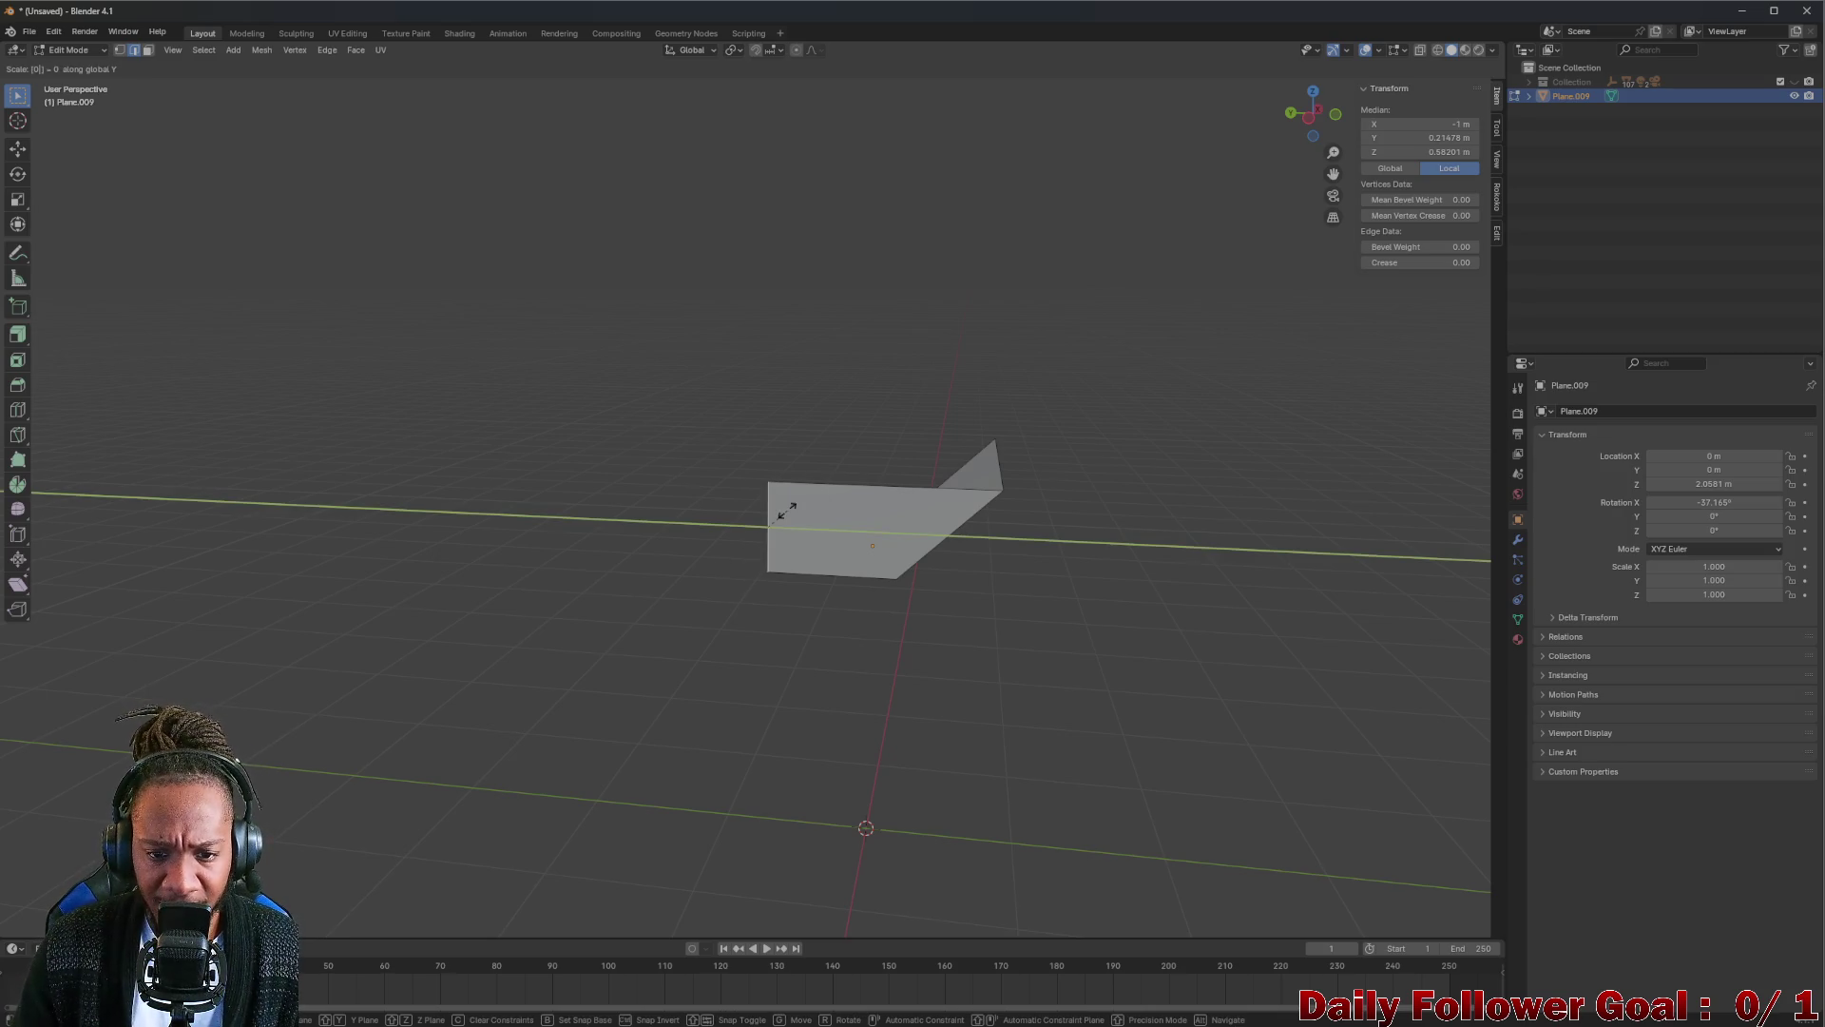
key("Return")
mouse_move(788, 518)
middle_mouse_down()
mouse_move(475, 530)
mouse_move(709, 529)
mouse_move(555, 509)
mouse_move(569, 522)
middle_mouse_up()
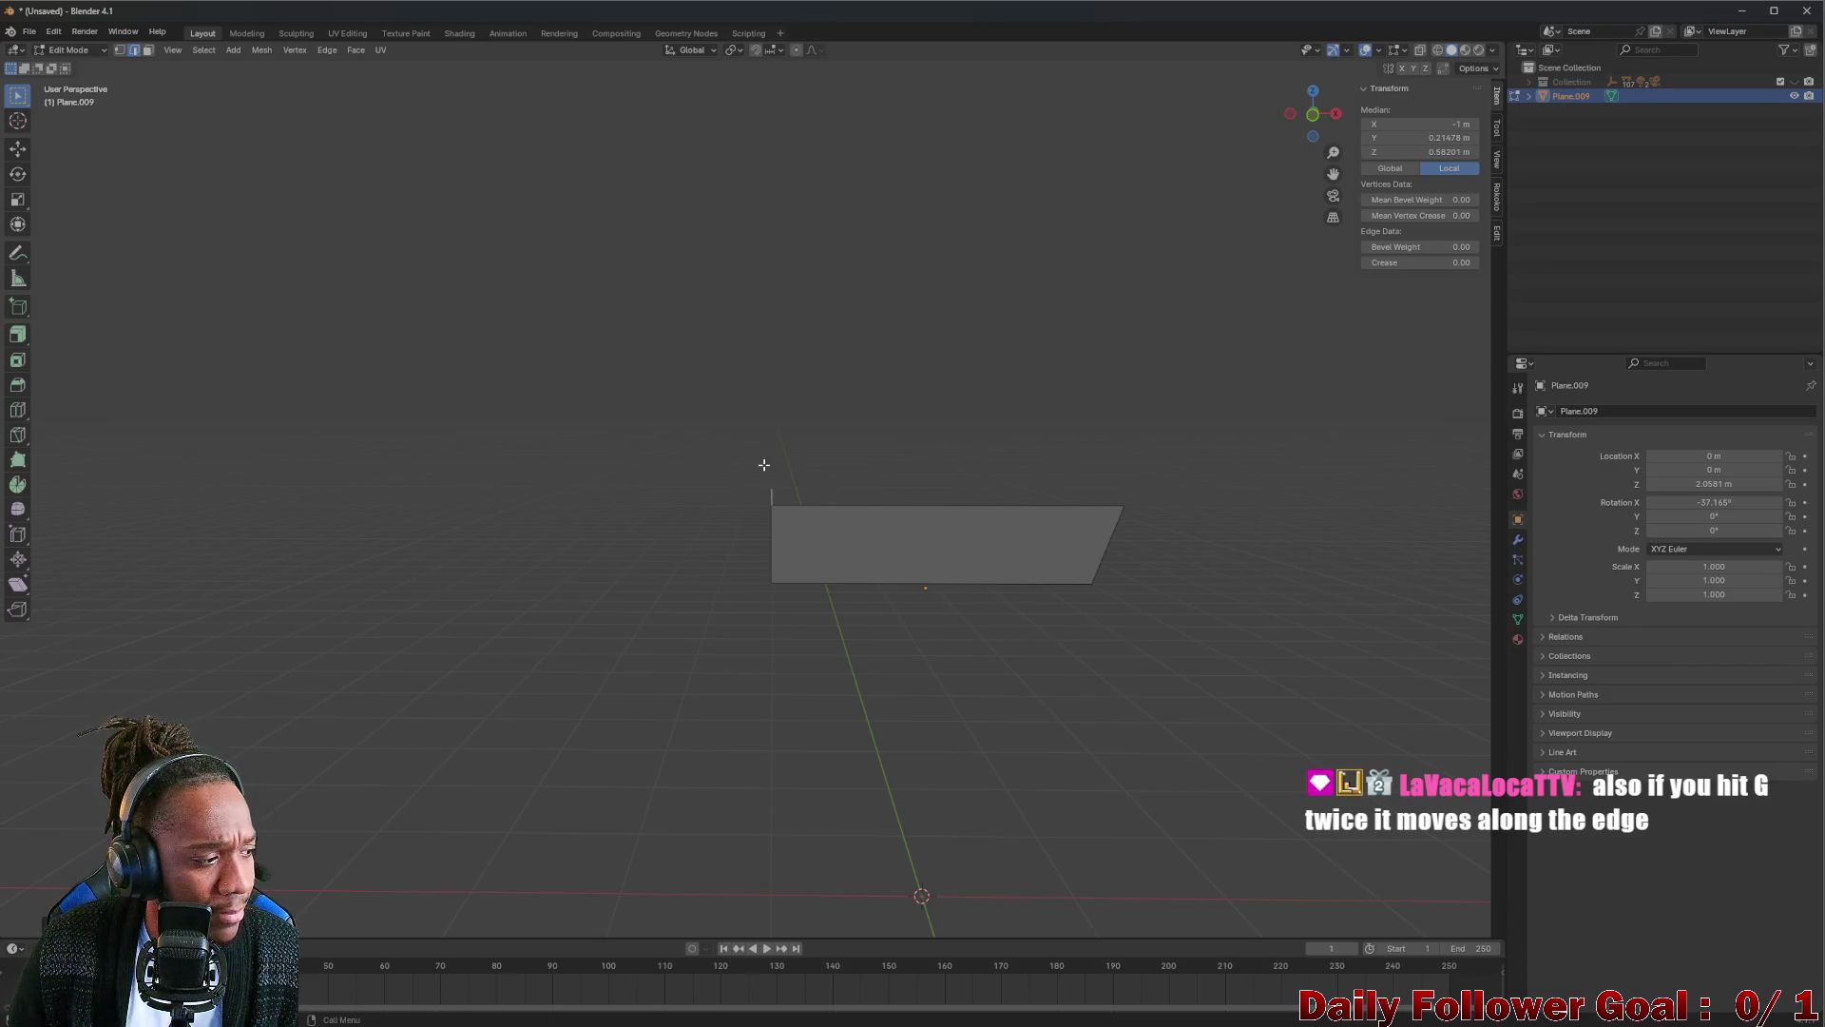
mouse_move(763, 463)
middle_mouse_down()
mouse_move(807, 497)
mouse_move(884, 465)
mouse_move(802, 522)
mouse_move(752, 490)
mouse_move(855, 501)
mouse_move(1302, 204)
middle_mouse_up()
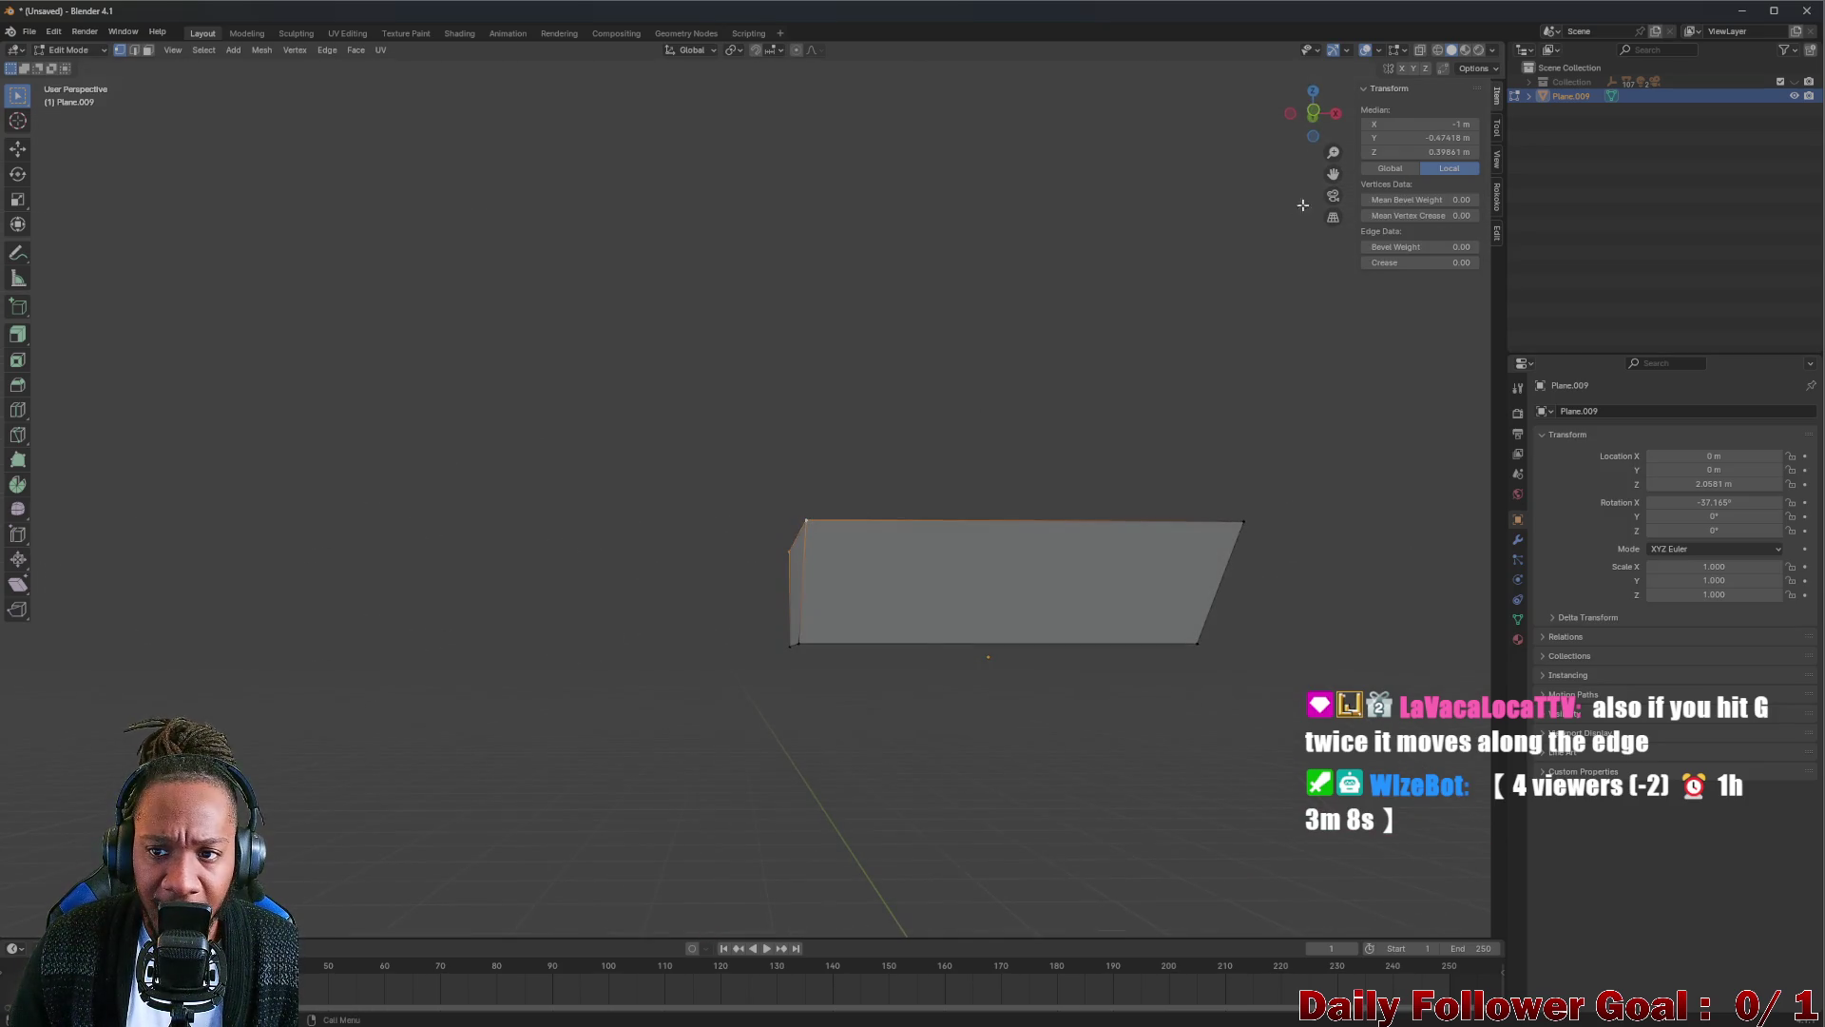
From the front view, slide the wall's end vertex and then the edge outward along X.
left_click(1318, 114)
key("g")
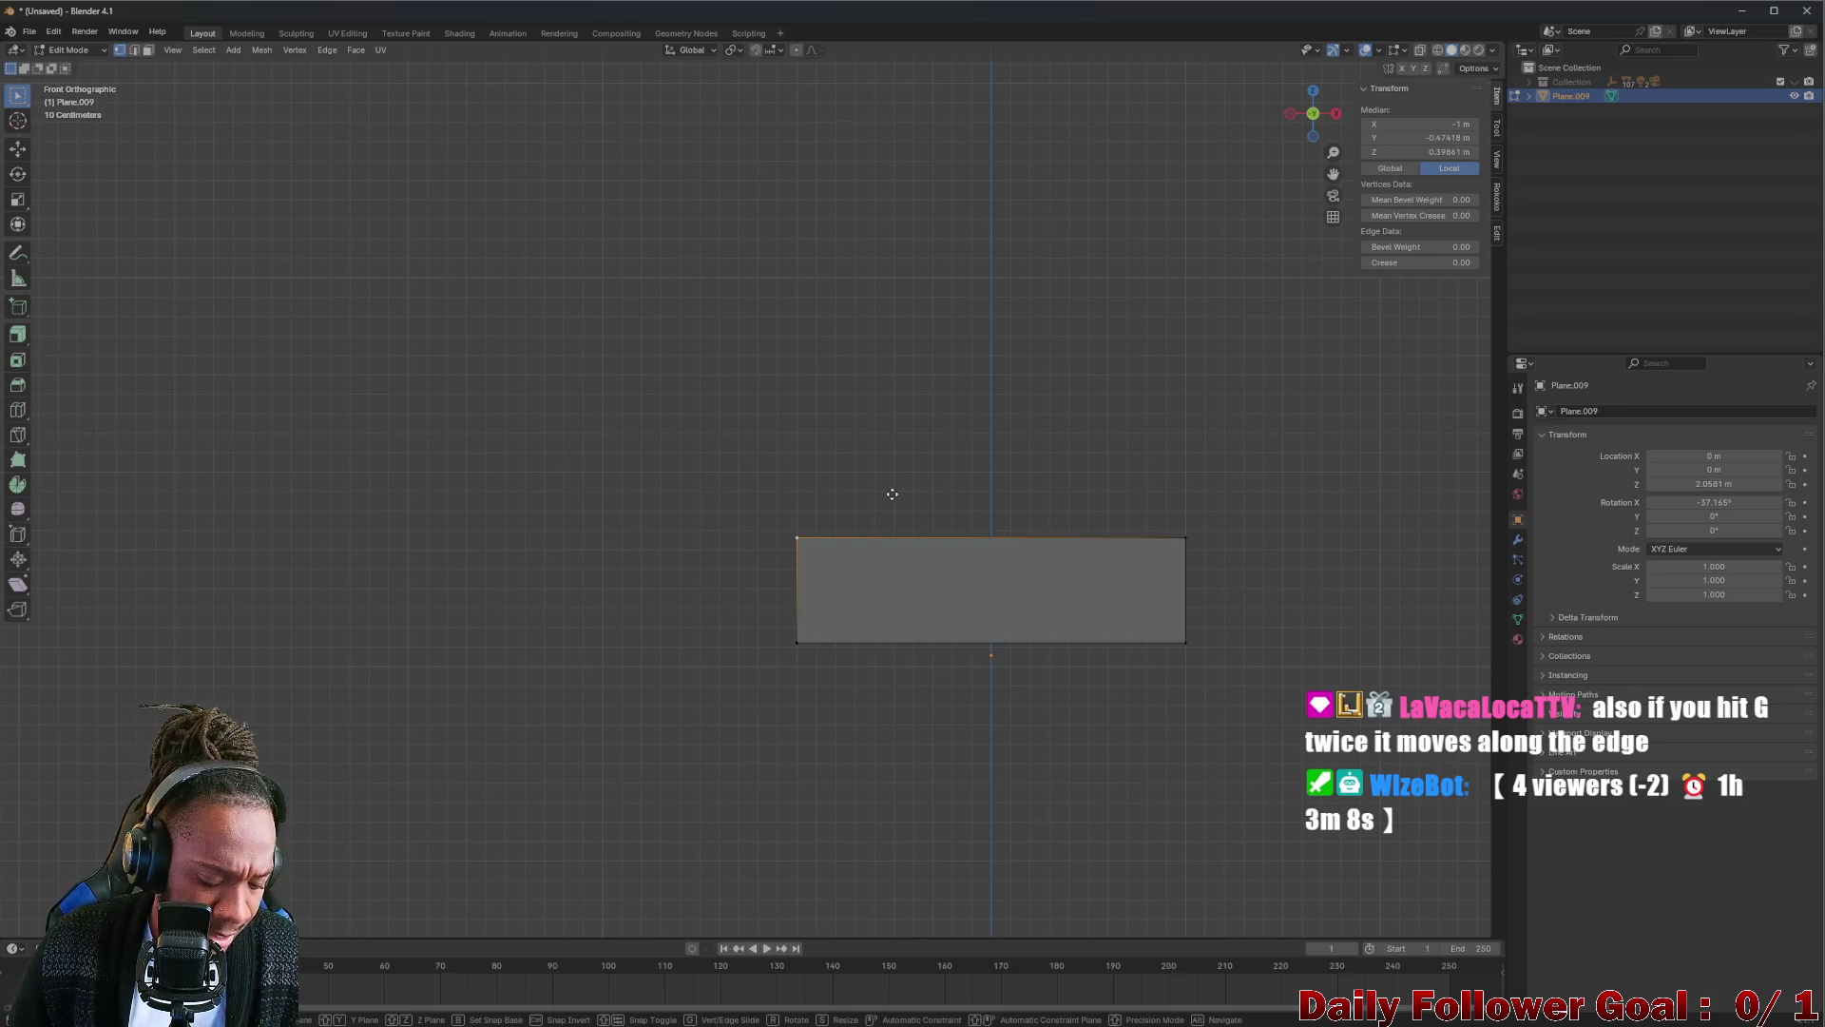
key("x")
left_click(856, 496)
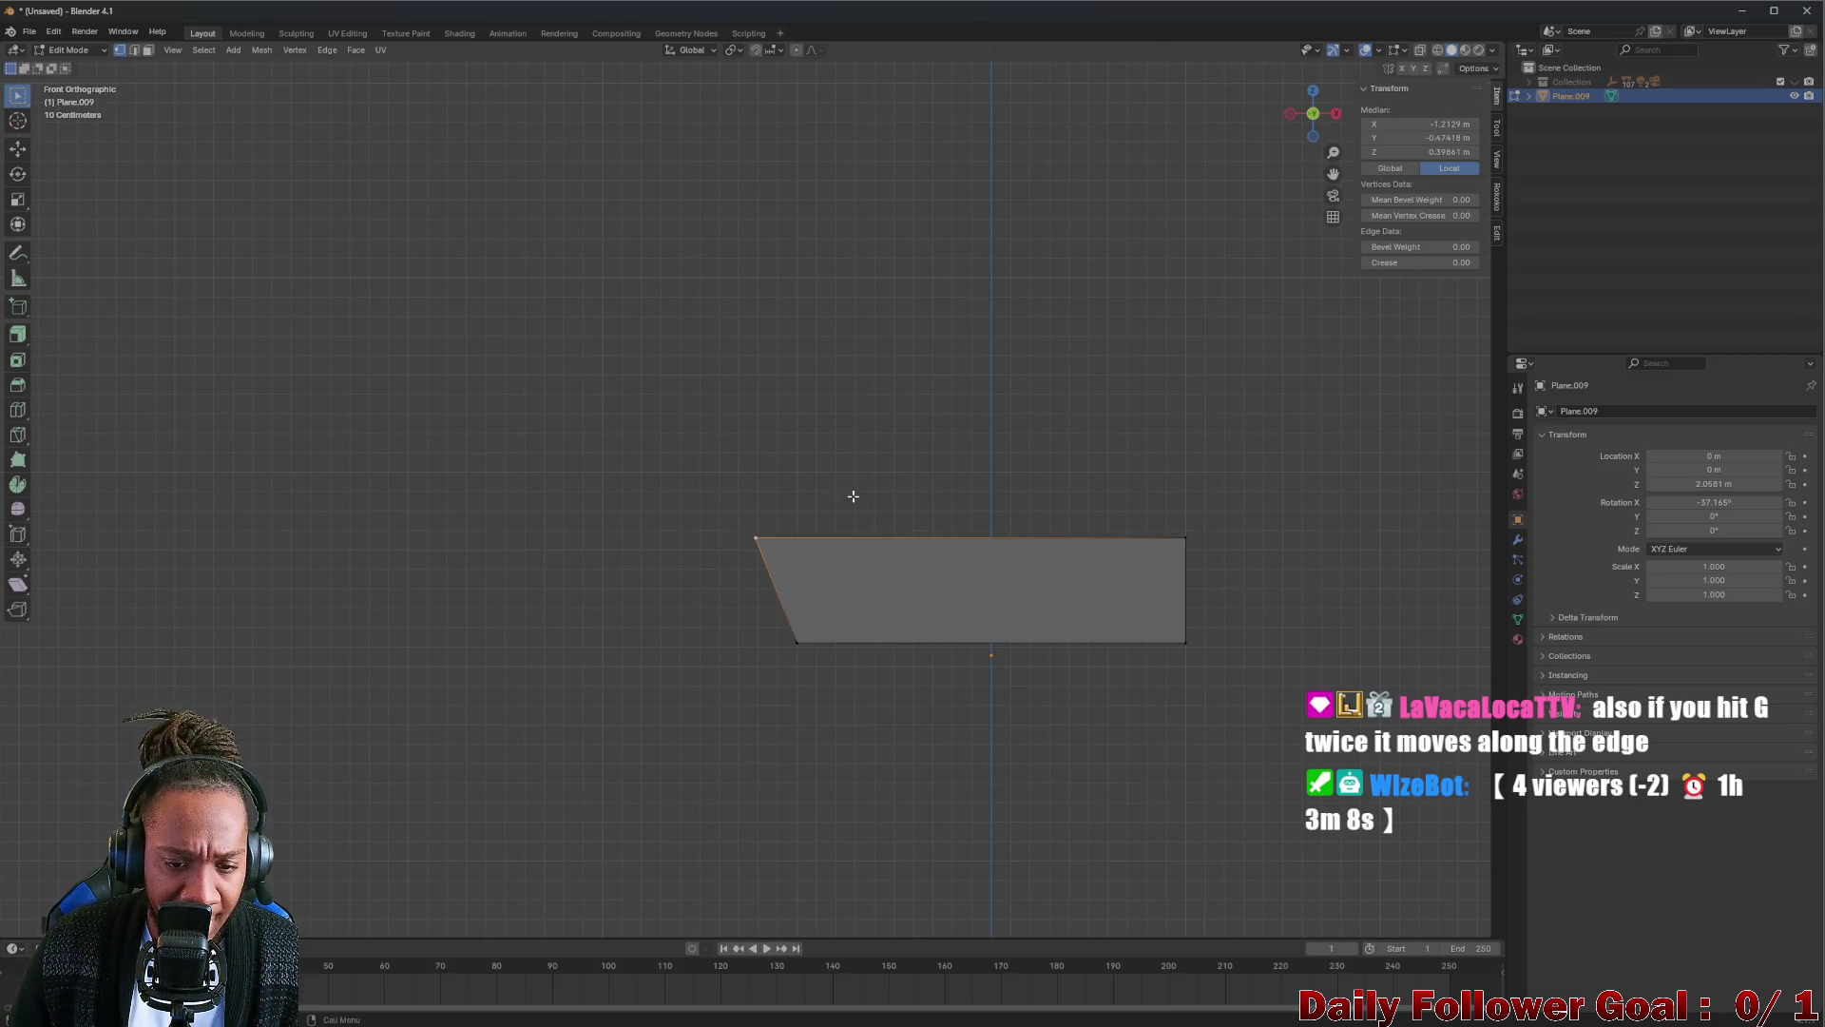
middle_click_drag(852, 493, 905, 577)
key("KP_1")
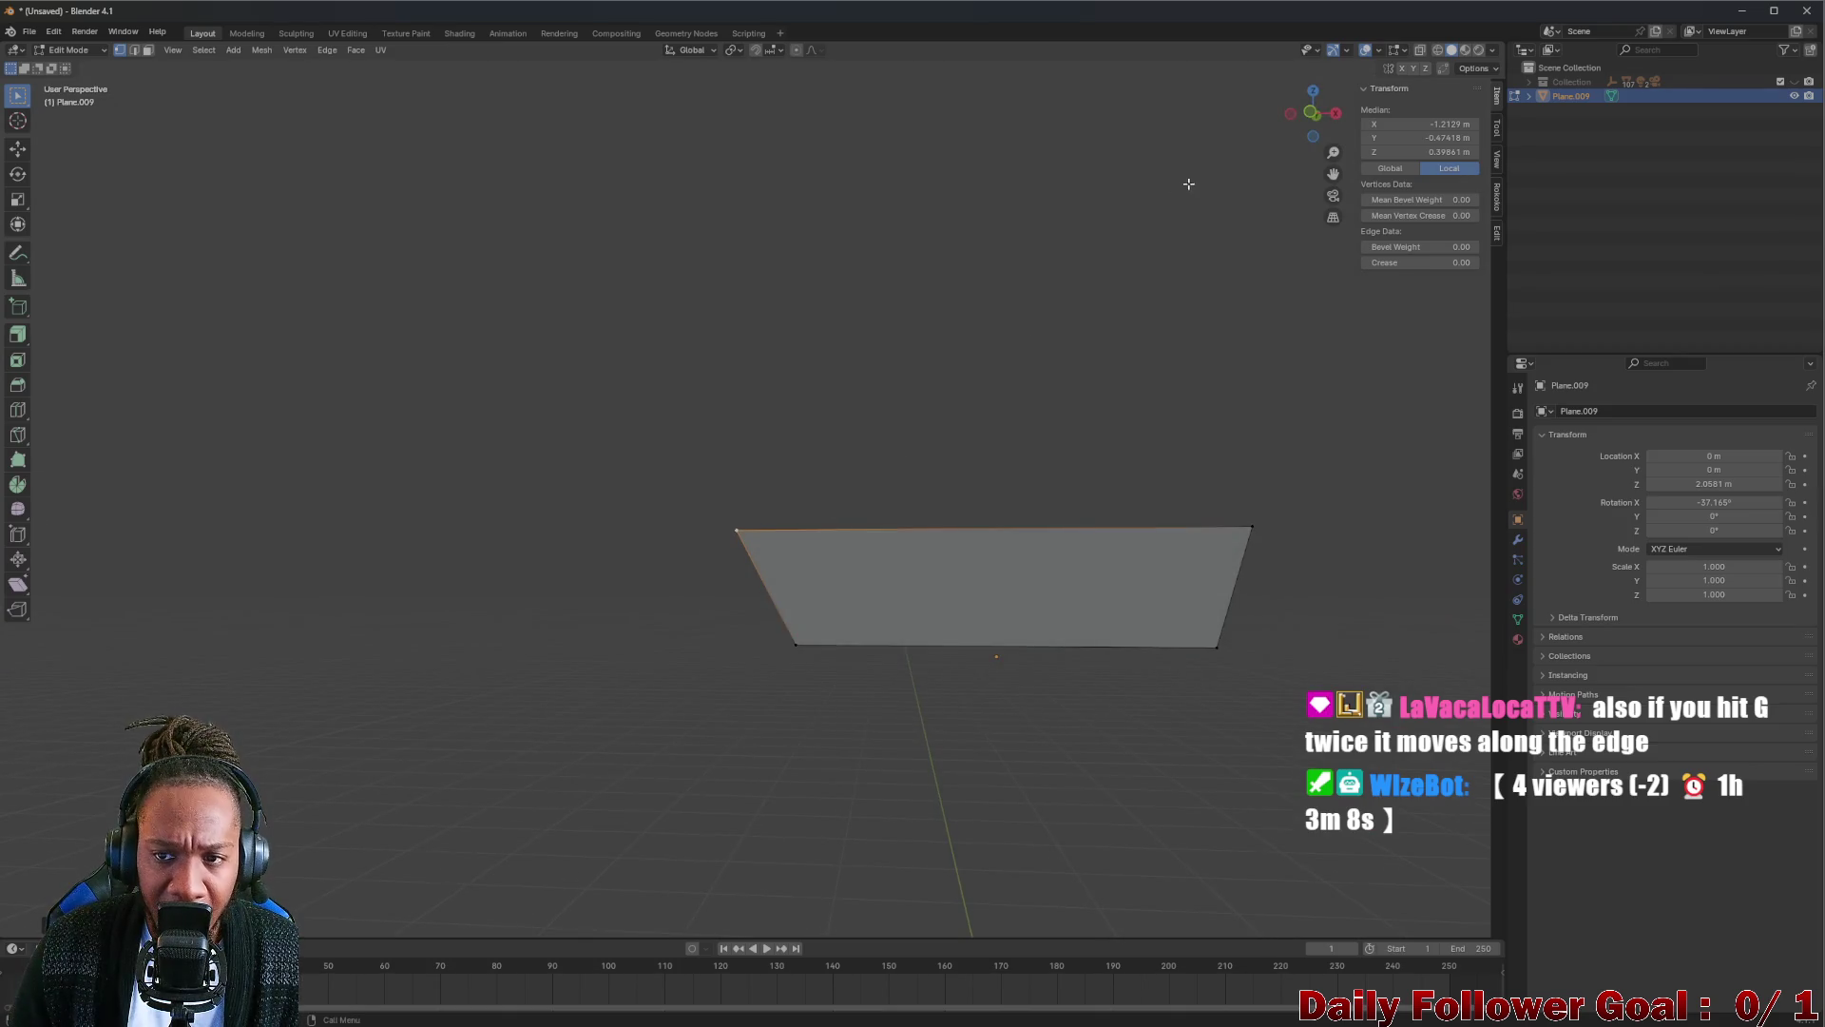
mouse_move(1239, 170)
middle_mouse_down()
mouse_move(908, 379)
mouse_move(887, 367)
middle_mouse_up()
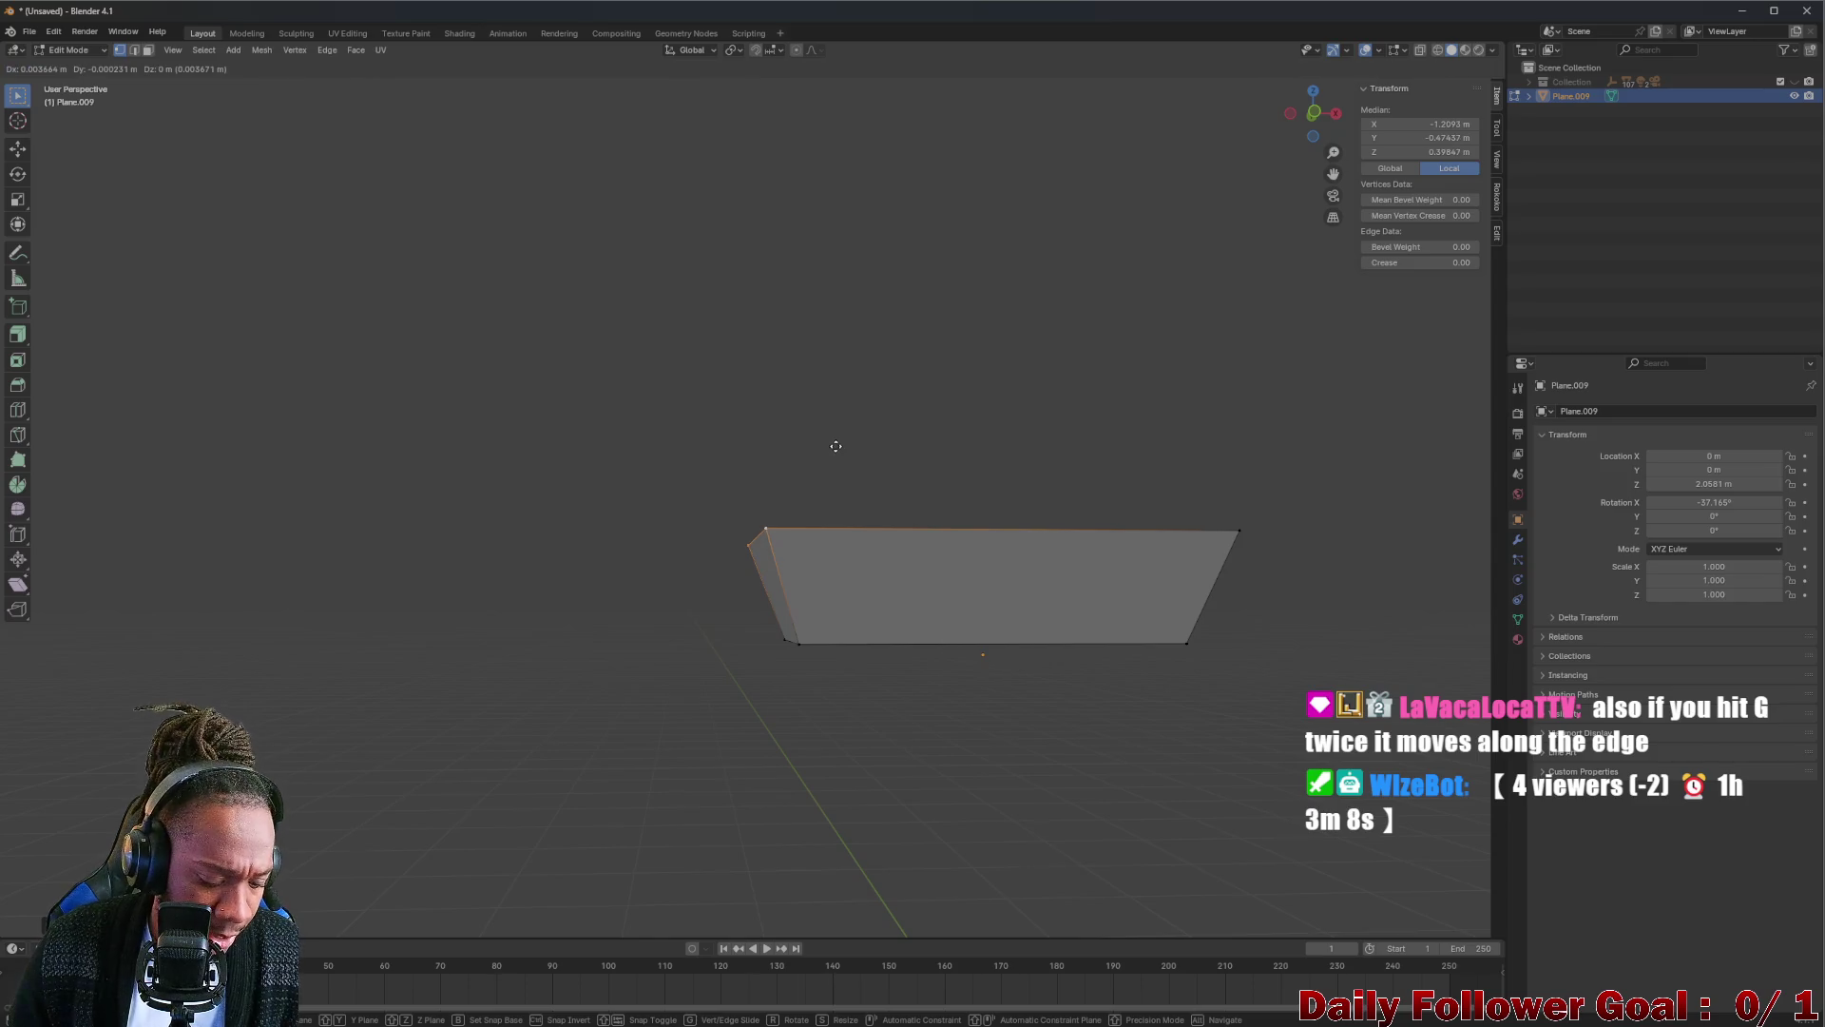
key("x")
left_click(826, 448)
mouse_move(818, 460)
middle_mouse_down()
mouse_move(866, 481)
mouse_move(814, 526)
mouse_move(733, 374)
middle_mouse_up()
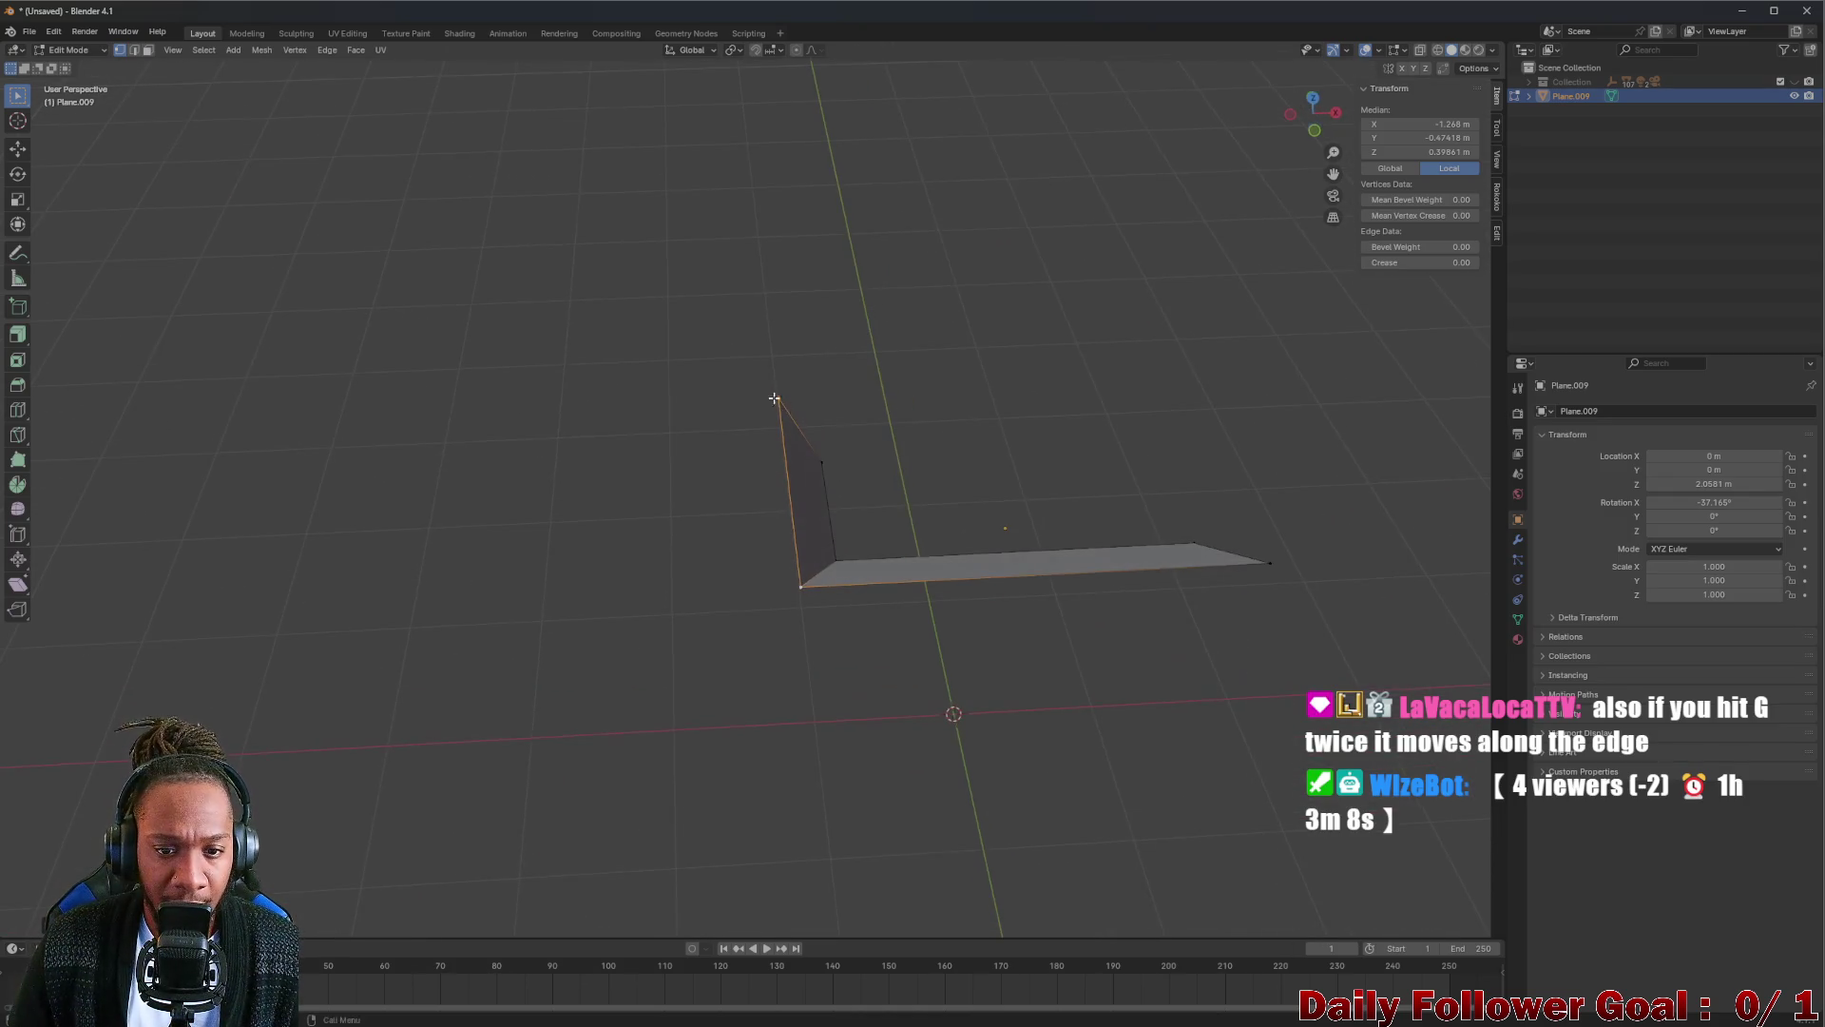
Slant the wall's end vertices further along X and extrude a second sloped wall from the adjacent edge.
left_click_drag(732, 376, 885, 500)
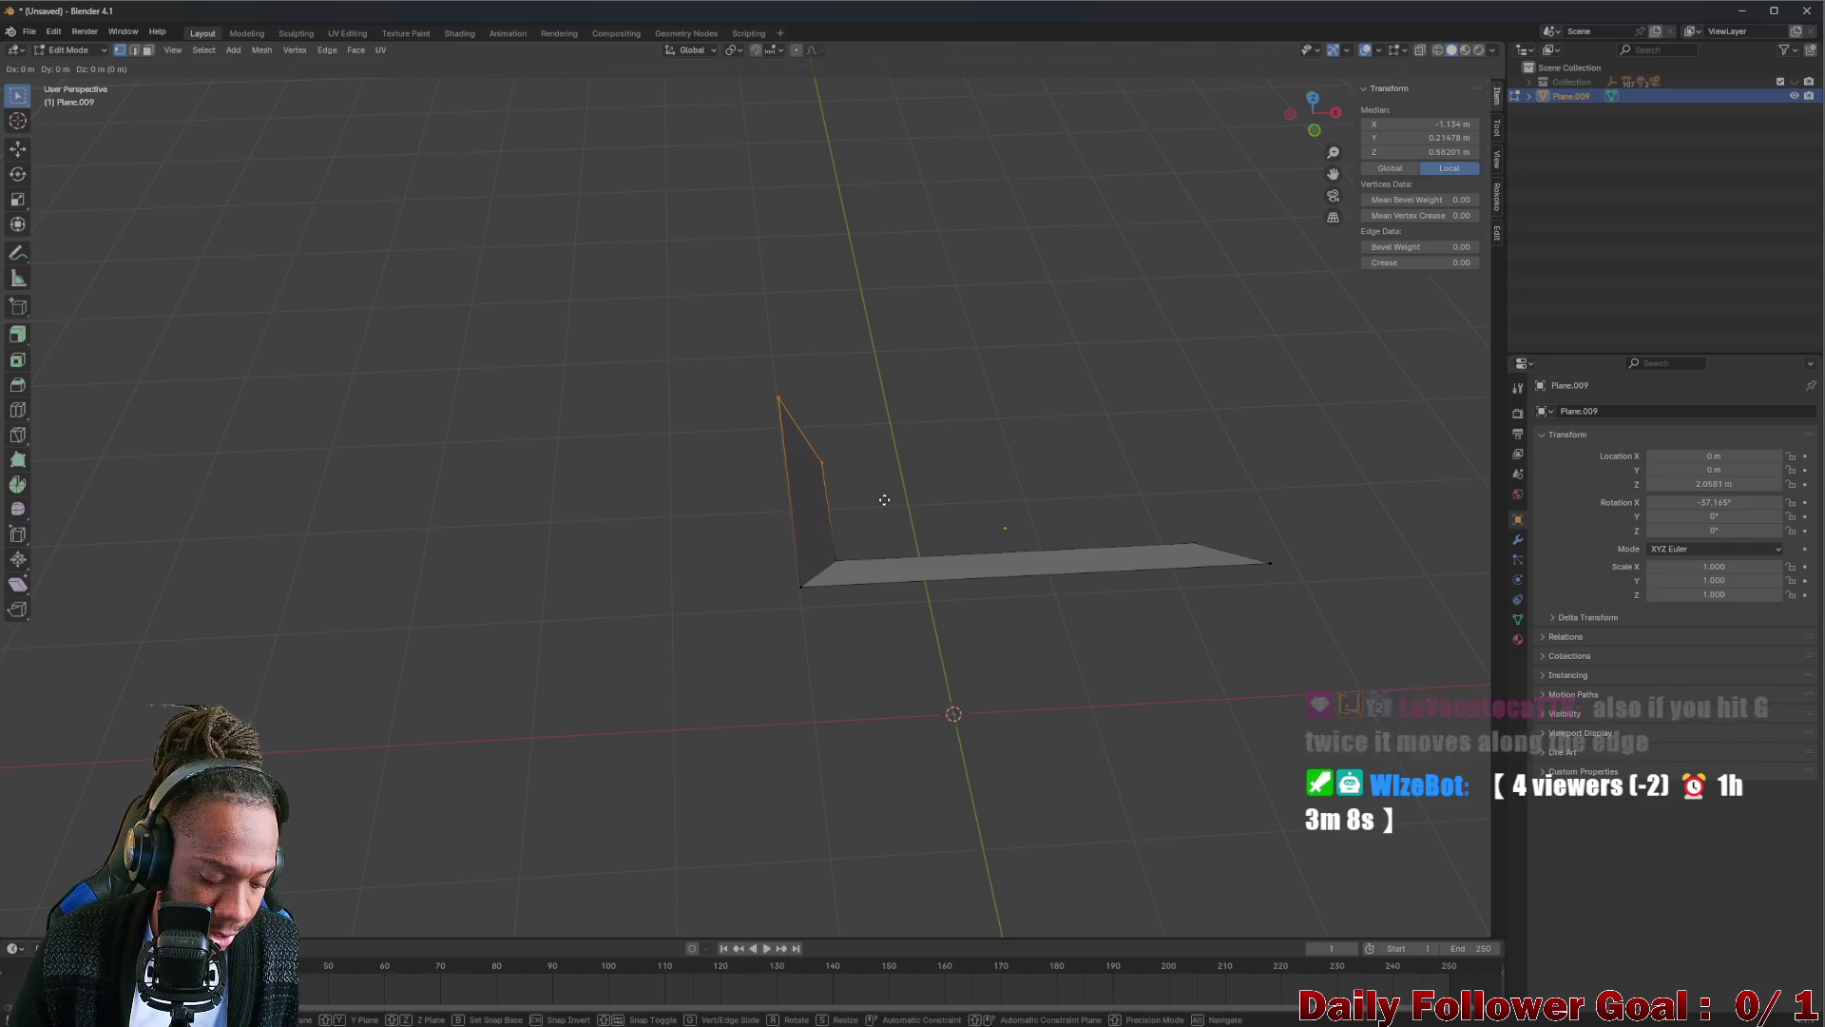
key("g")
key("x")
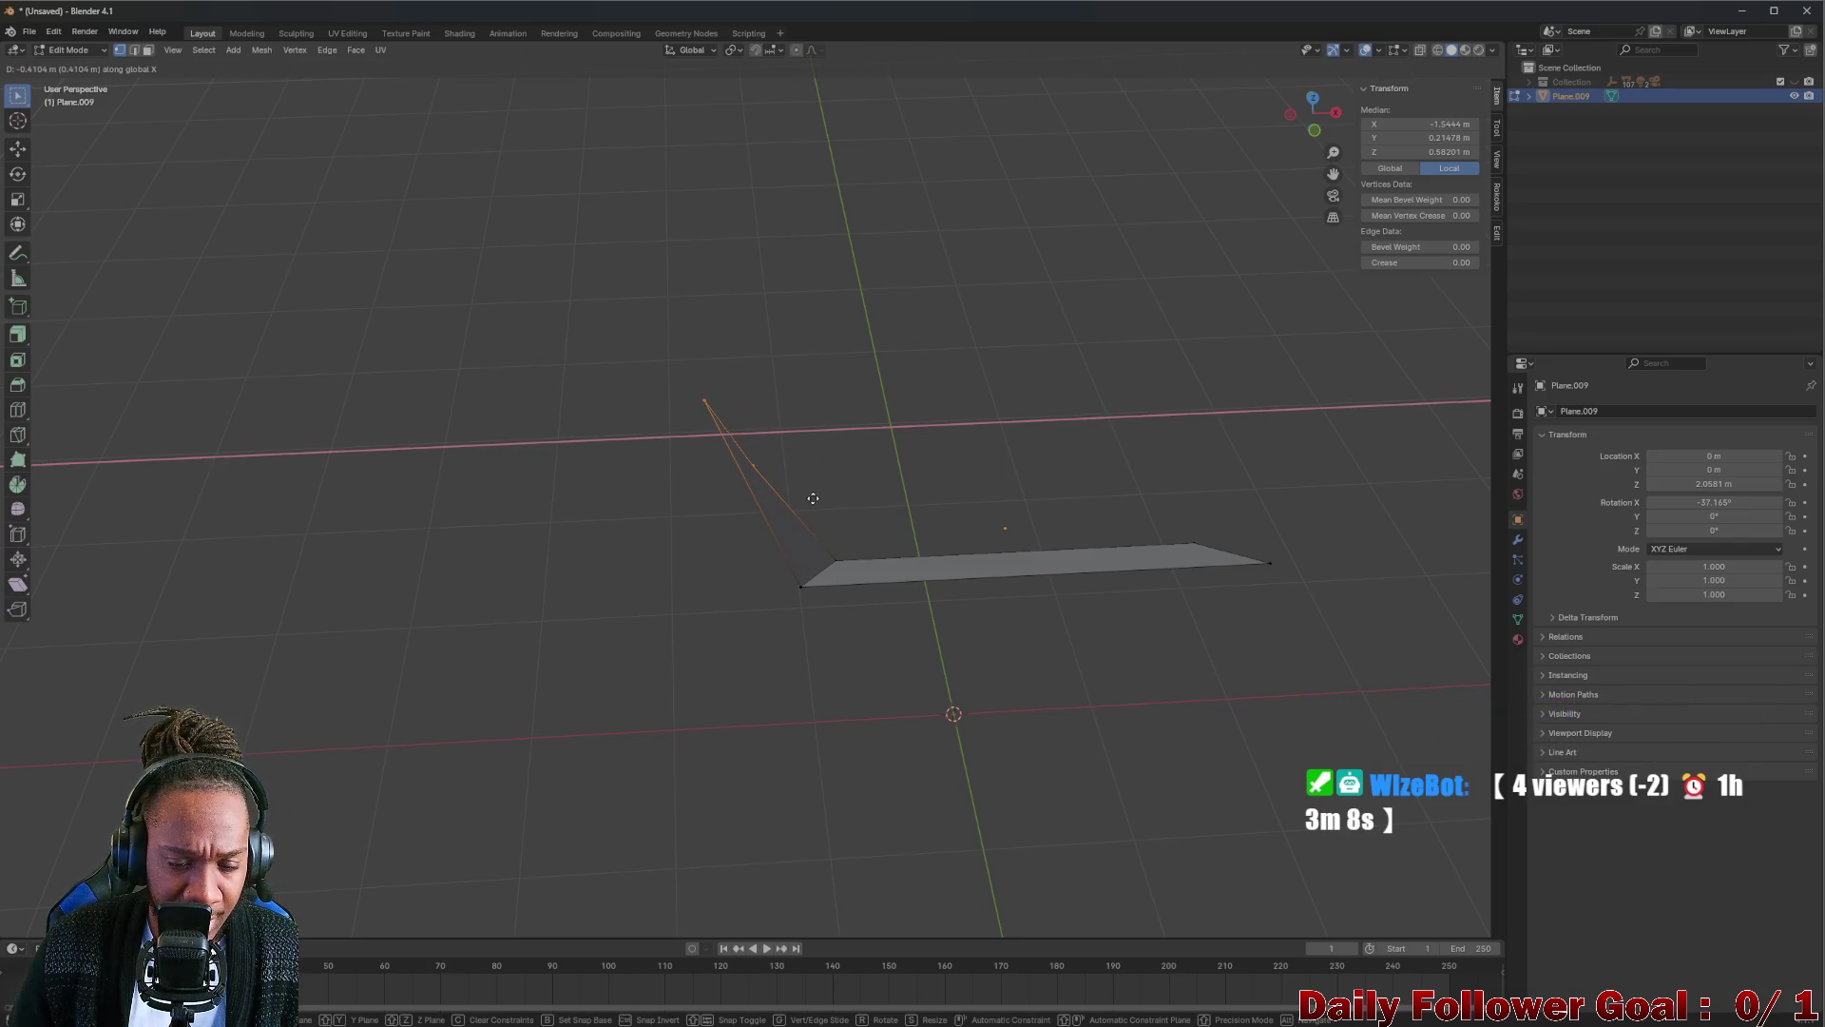
left_click(812, 502)
mouse_move(820, 541)
middle_mouse_down()
mouse_move(837, 444)
mouse_move(973, 457)
middle_mouse_up()
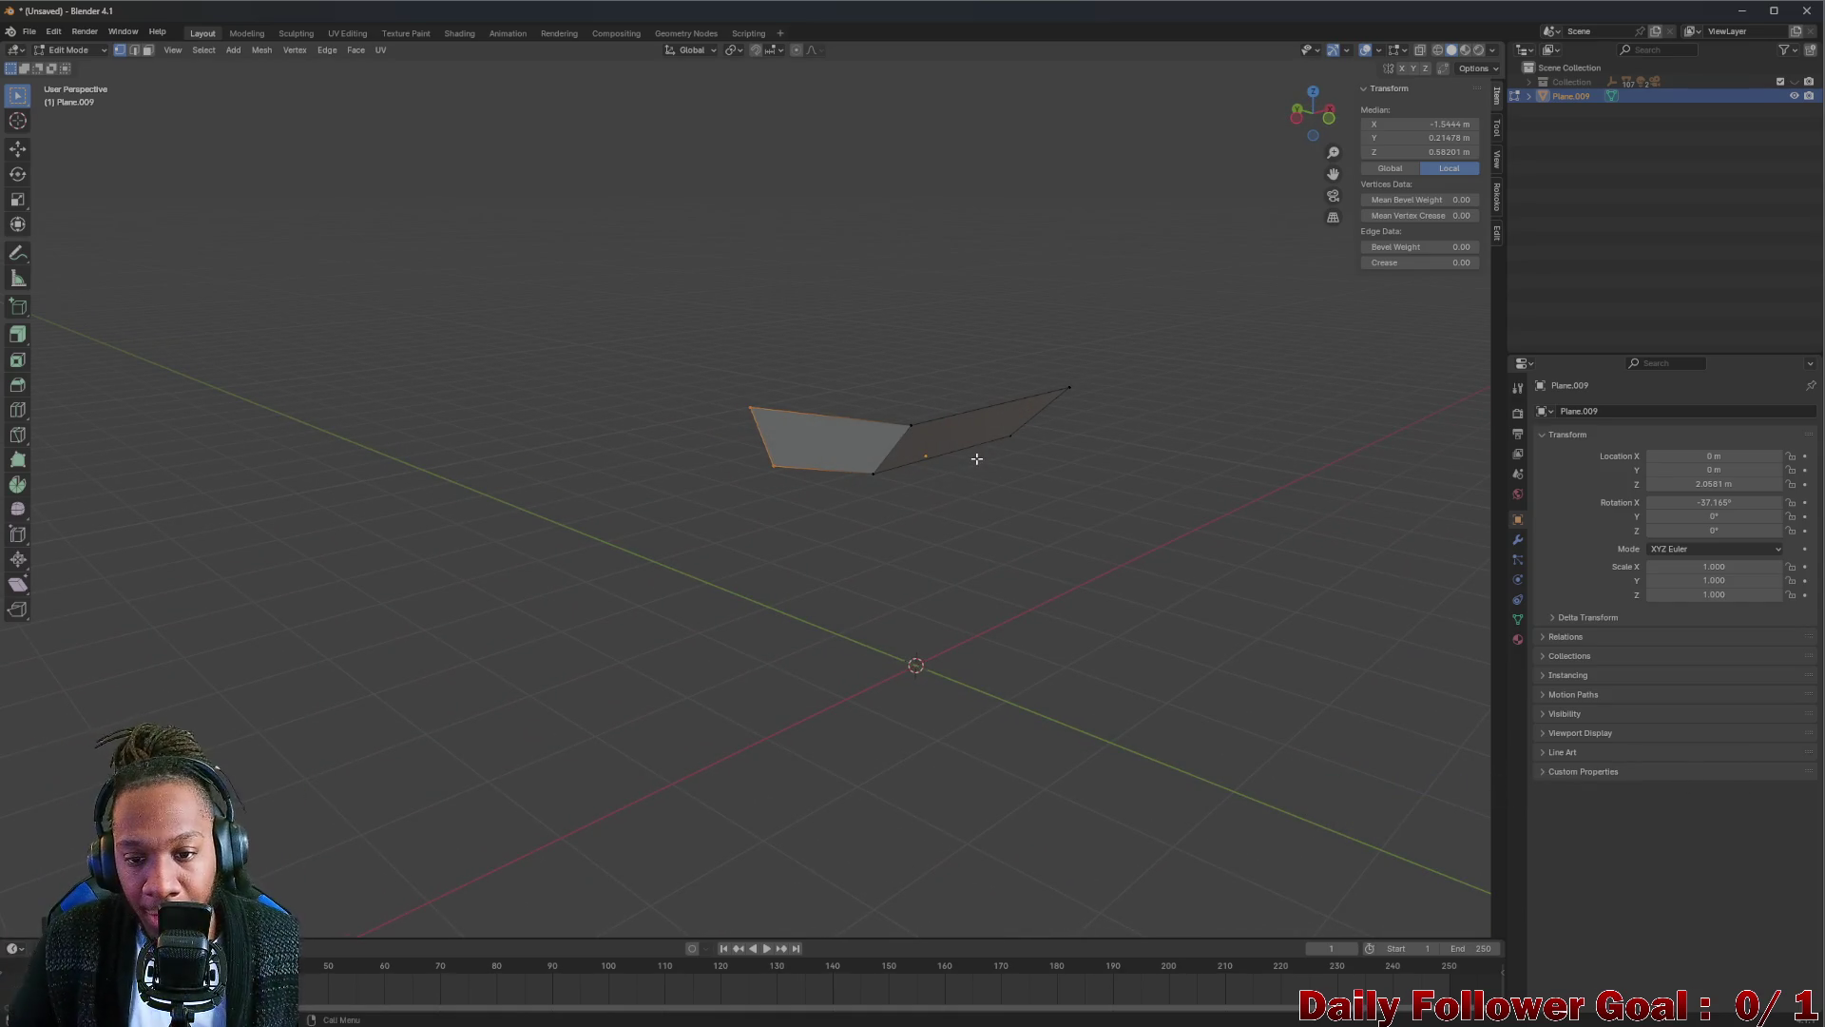
mouse_move(967, 449)
middle_mouse_down()
mouse_move(912, 400)
mouse_move(880, 456)
mouse_move(1000, 482)
middle_mouse_up()
key("e")
left_click(1227, 204)
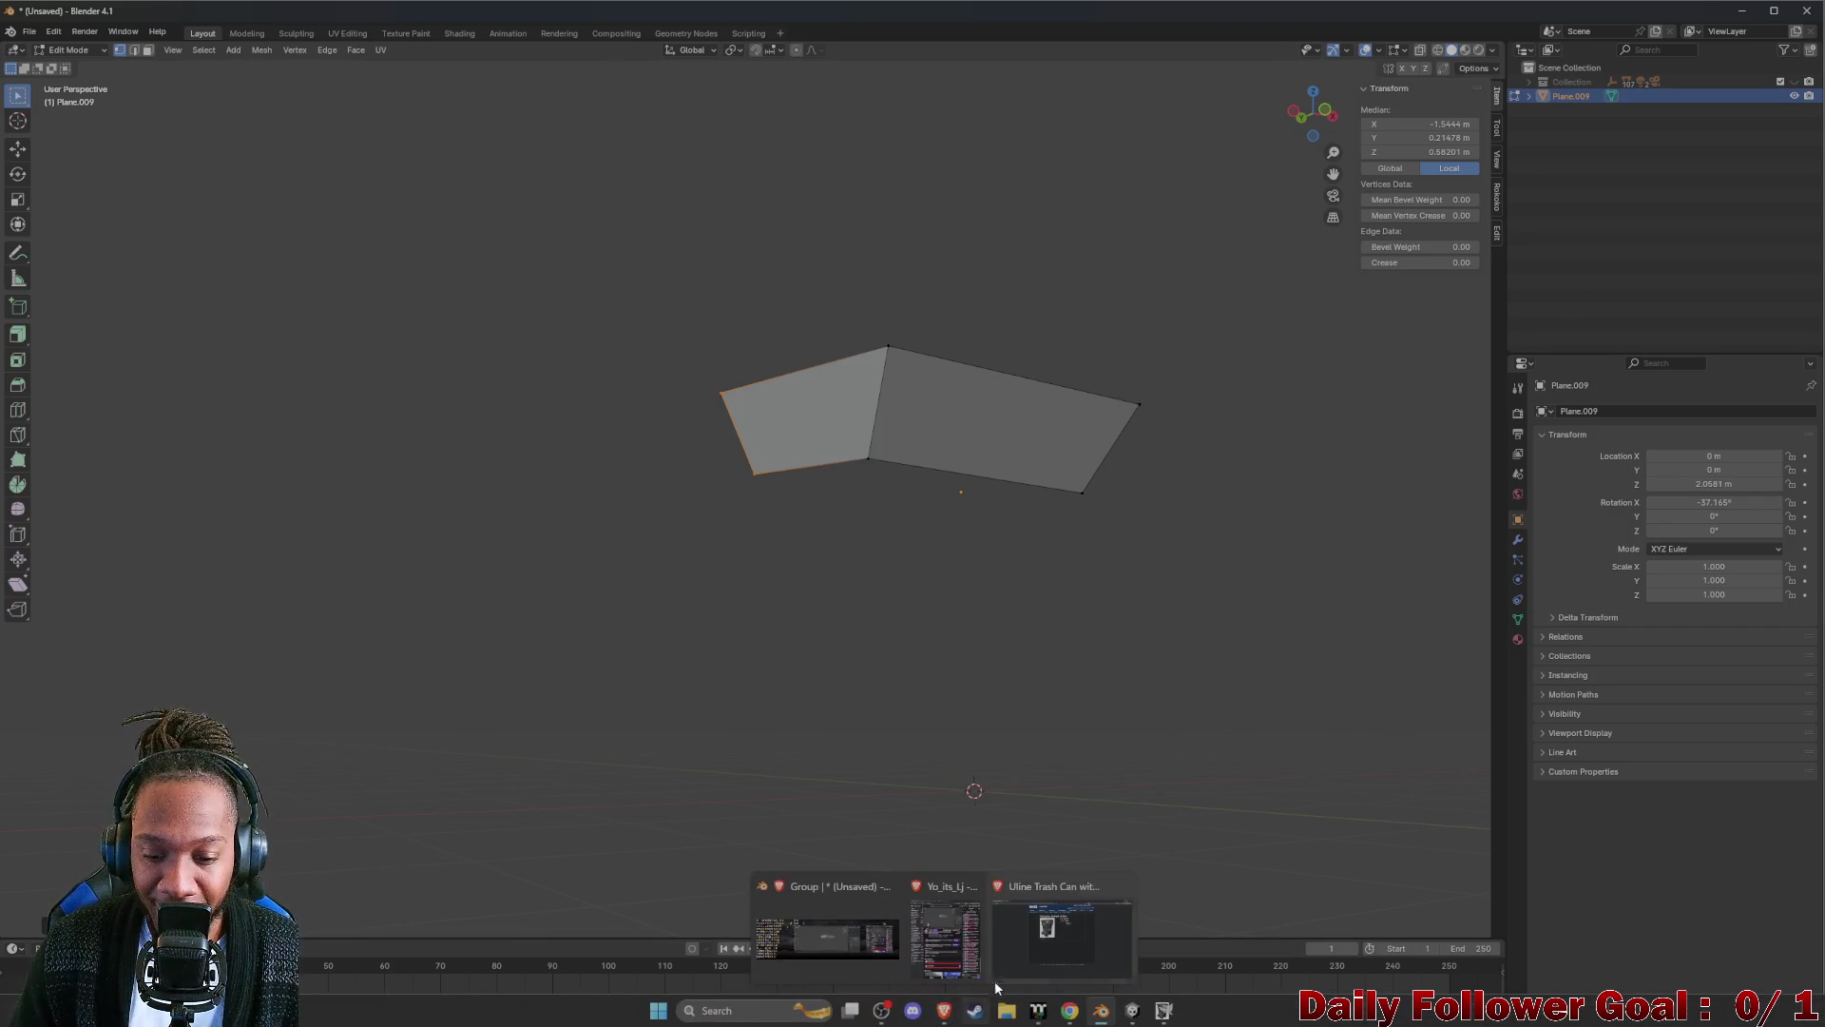
Enlarge the Uline 65-gallon trash can photo in the browser for reference, then return to the Blender mesh.
left_click(1031, 963)
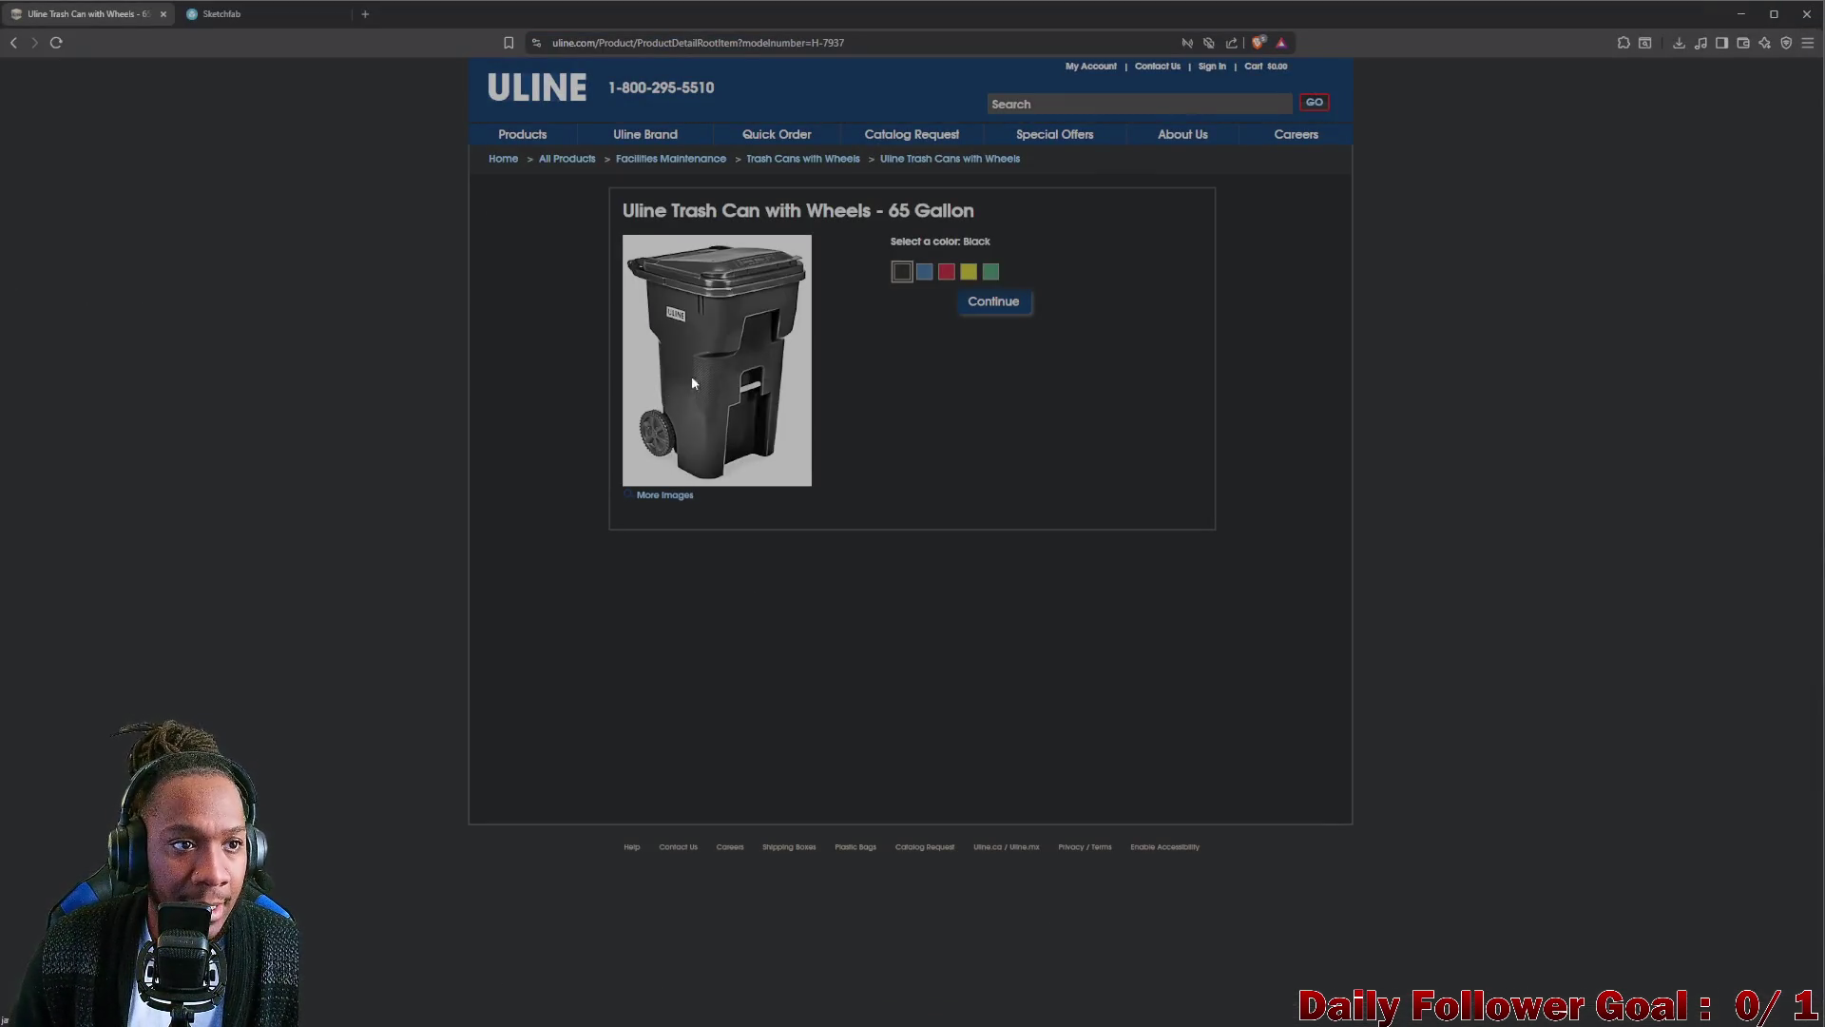
left_click(691, 382)
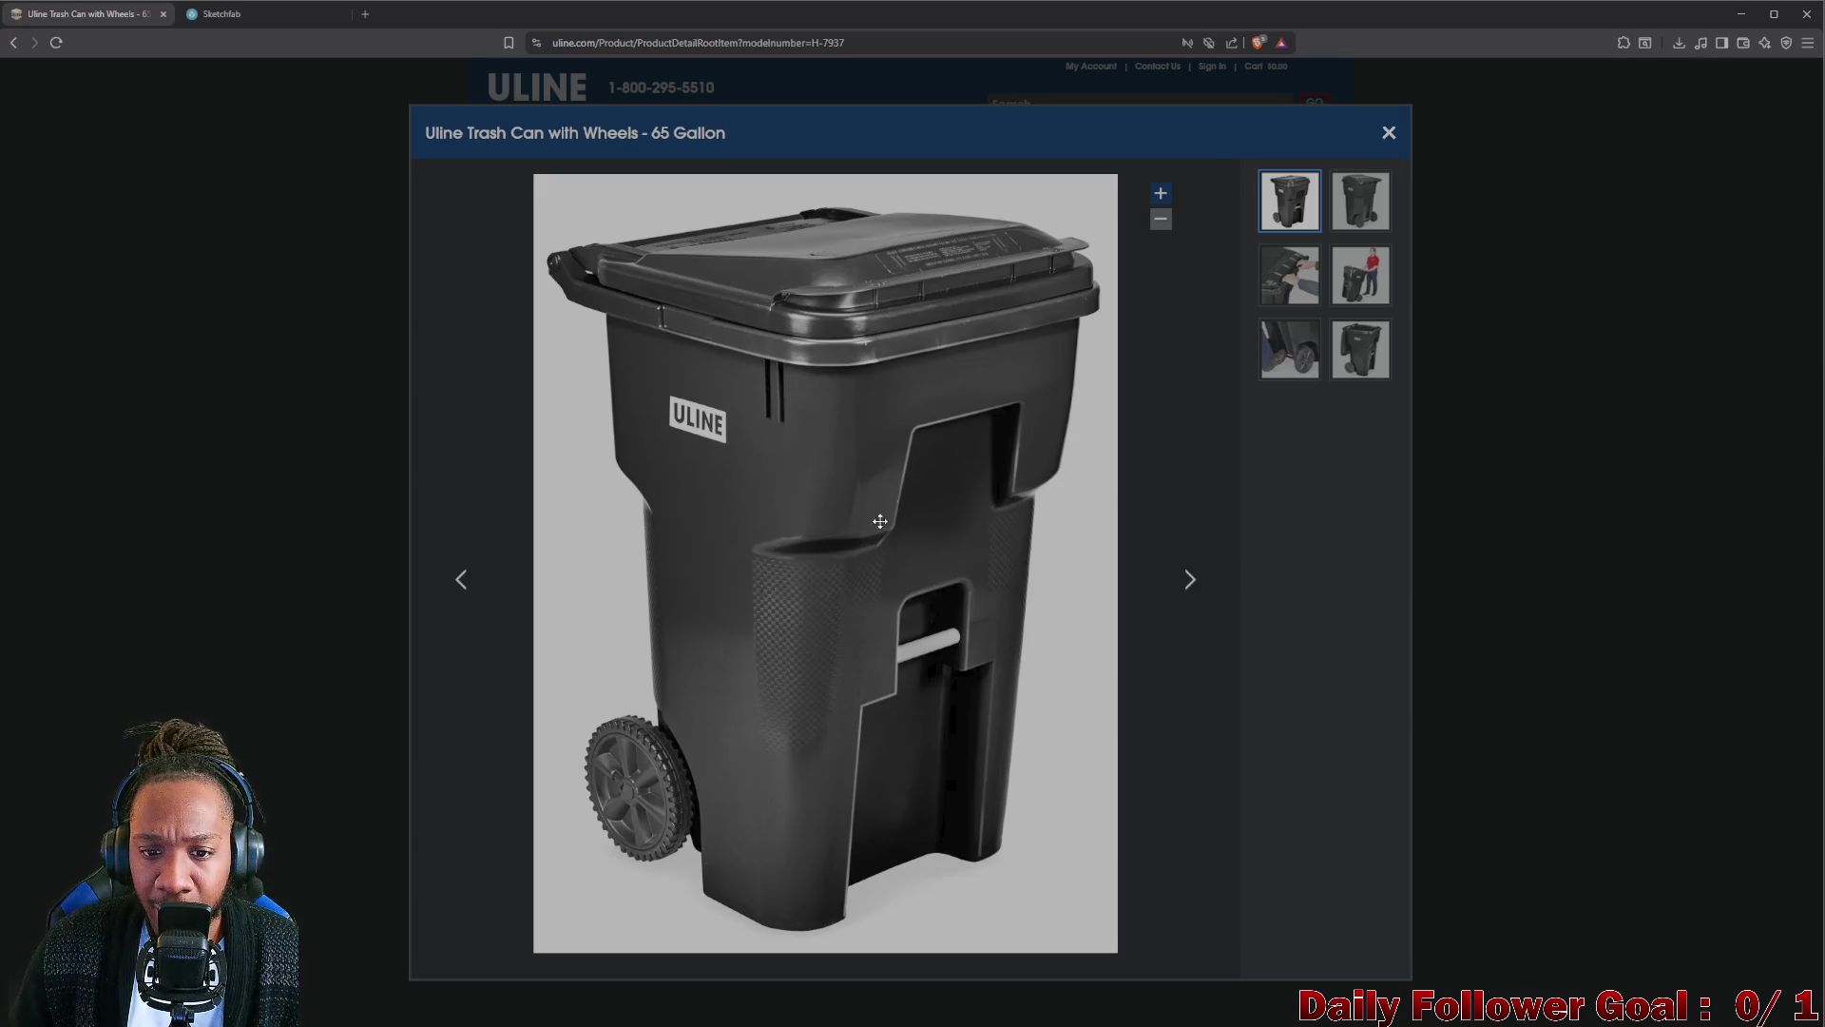
left_click(1742, 14)
mouse_move(959, 451)
middle_mouse_down()
mouse_move(998, 498)
mouse_move(1065, 520)
mouse_move(918, 407)
mouse_move(854, 423)
mouse_move(831, 458)
mouse_move(933, 447)
mouse_move(885, 418)
mouse_move(832, 419)
mouse_move(742, 447)
mouse_move(750, 476)
mouse_move(756, 462)
middle_mouse_up()
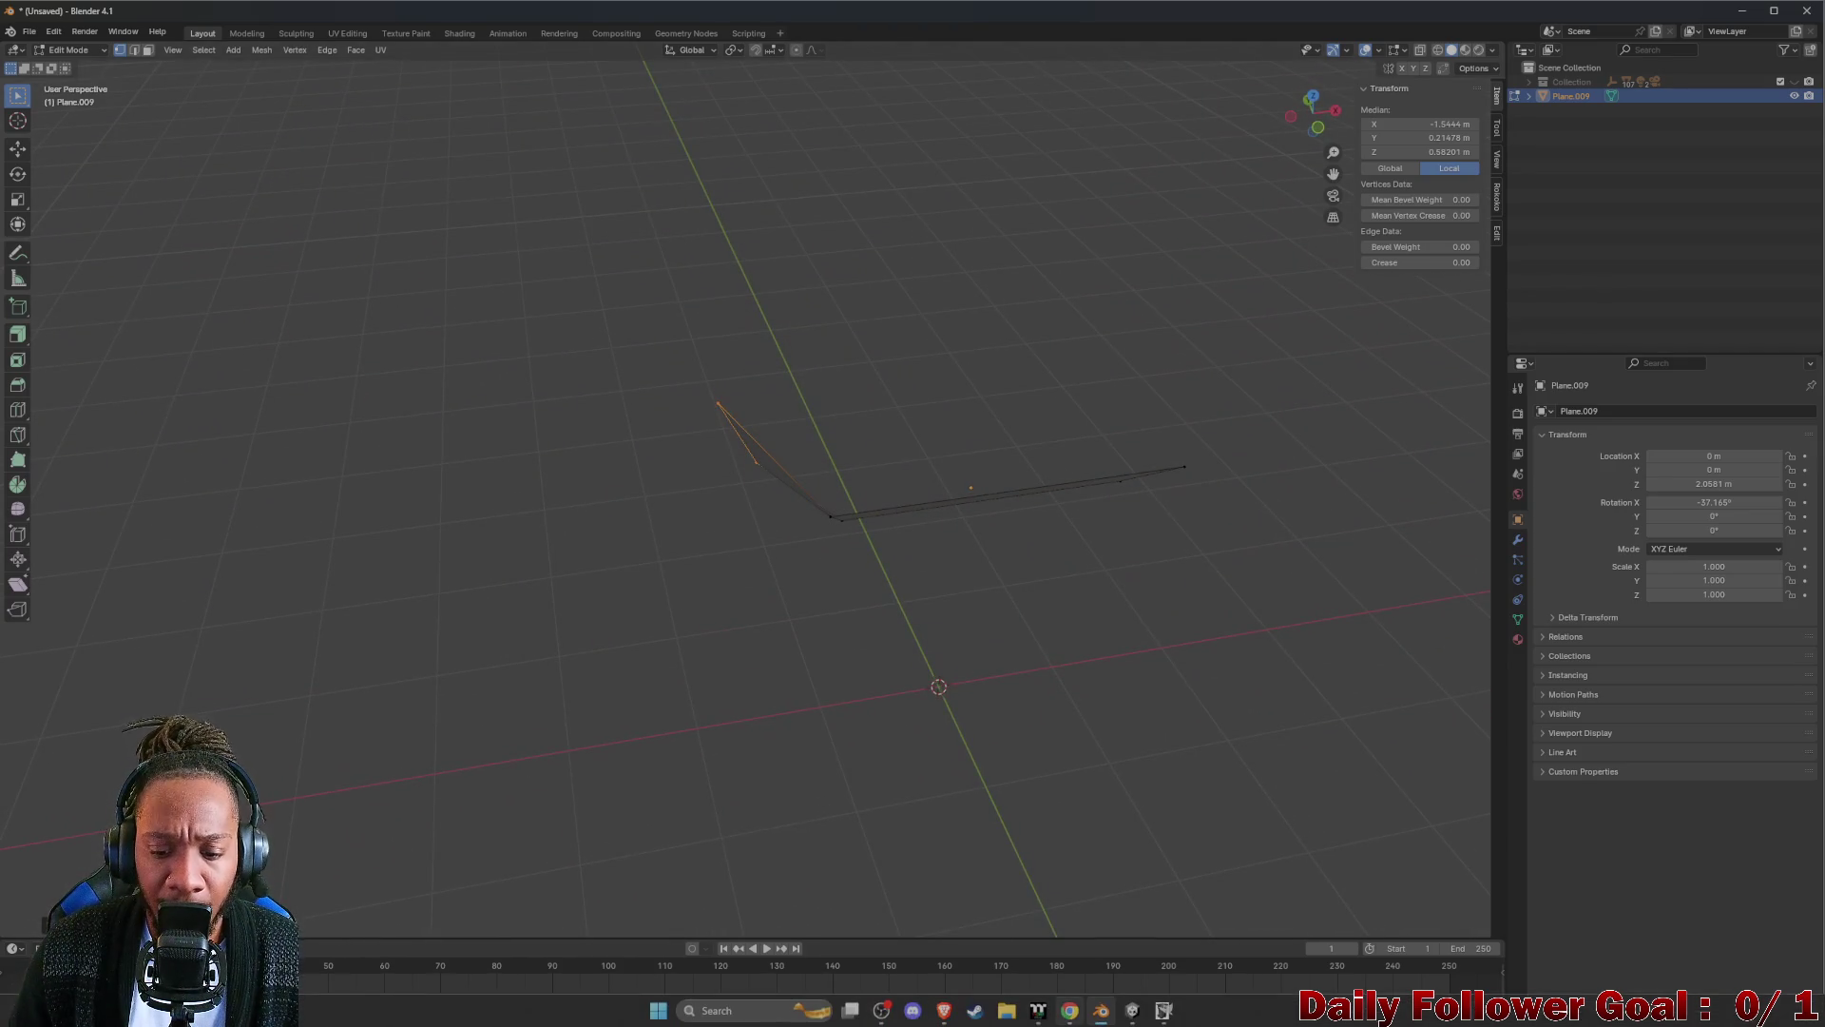
left_click(1101, 1011)
left_click(1132, 1009)
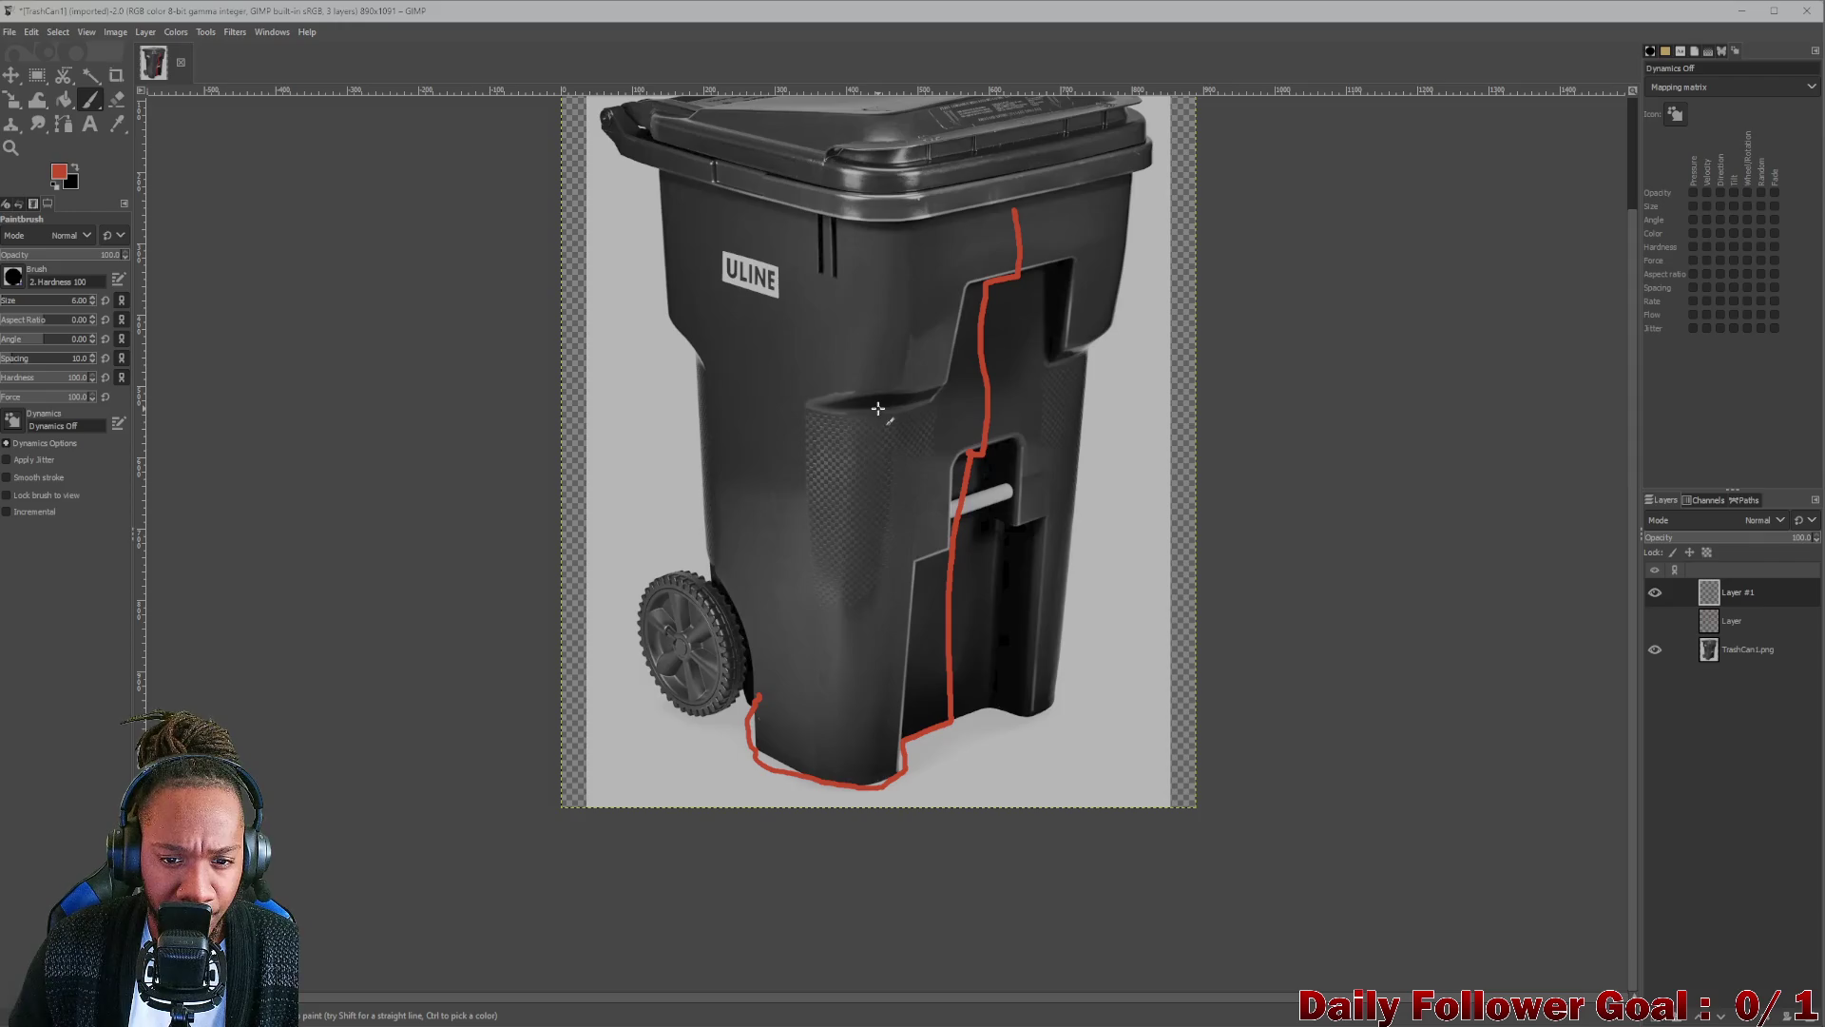
left_click(1745, 12)
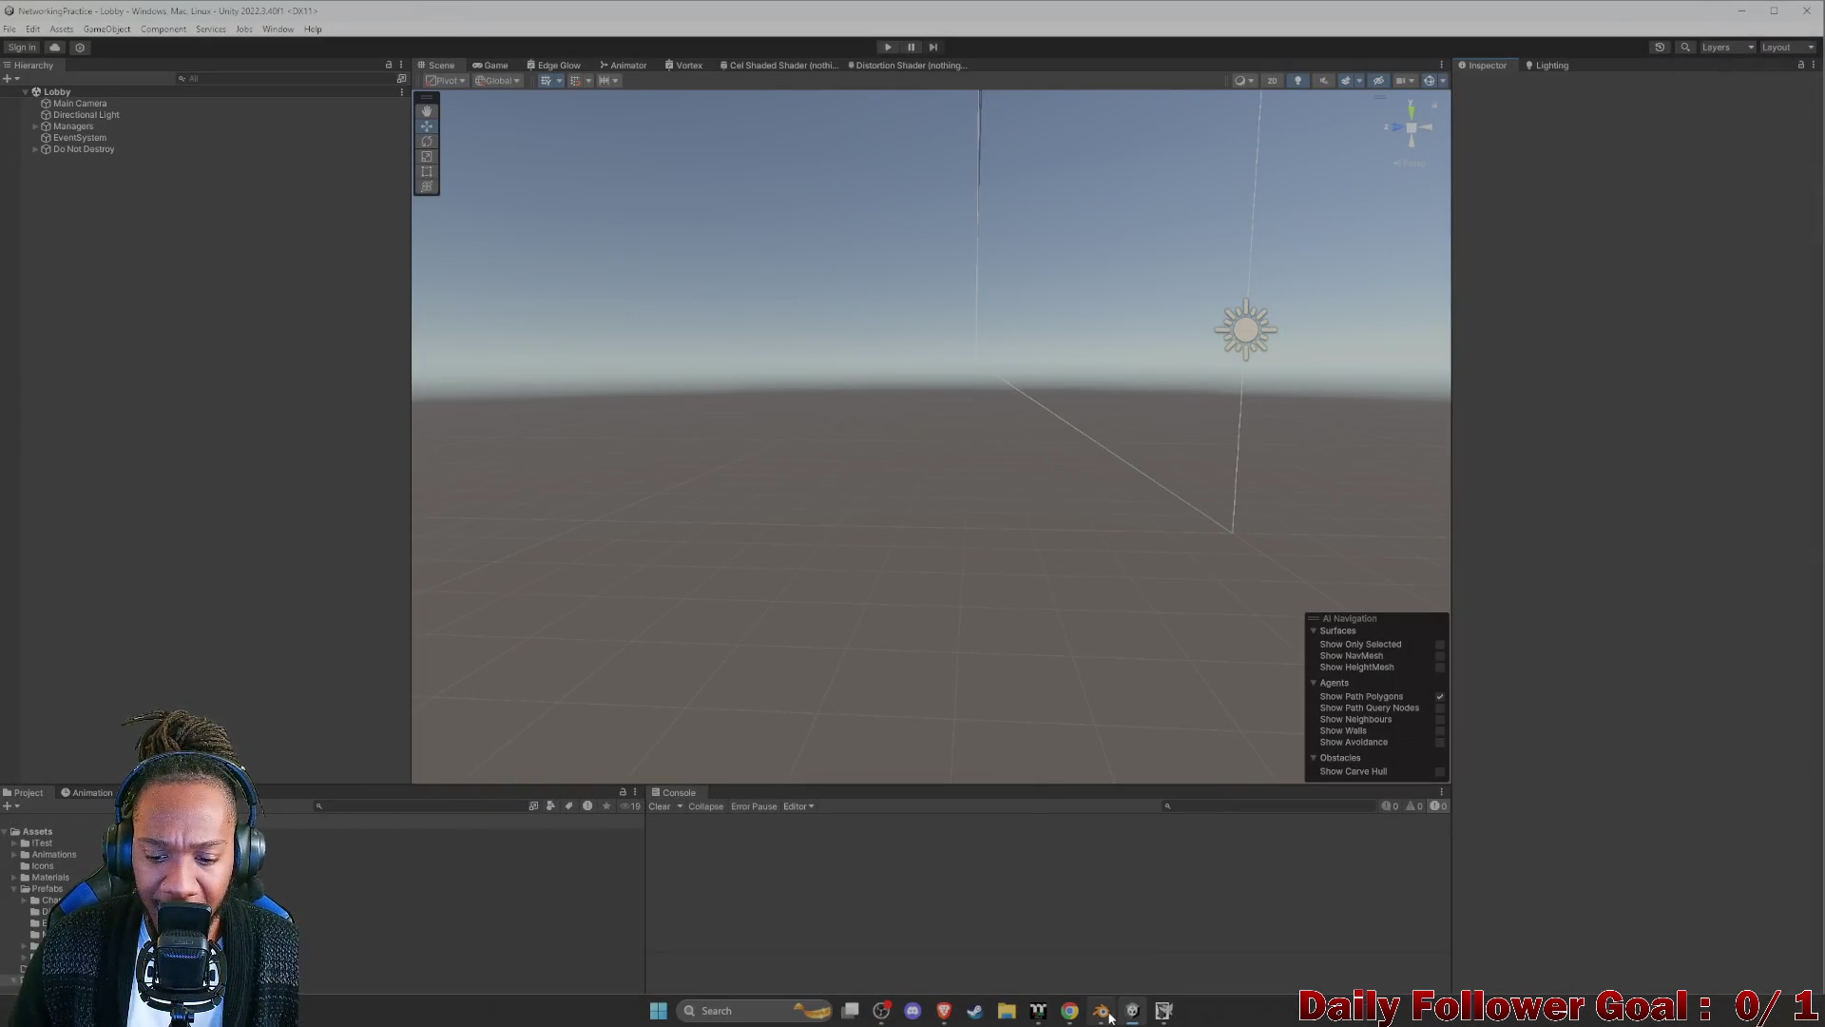
left_click(1105, 1010)
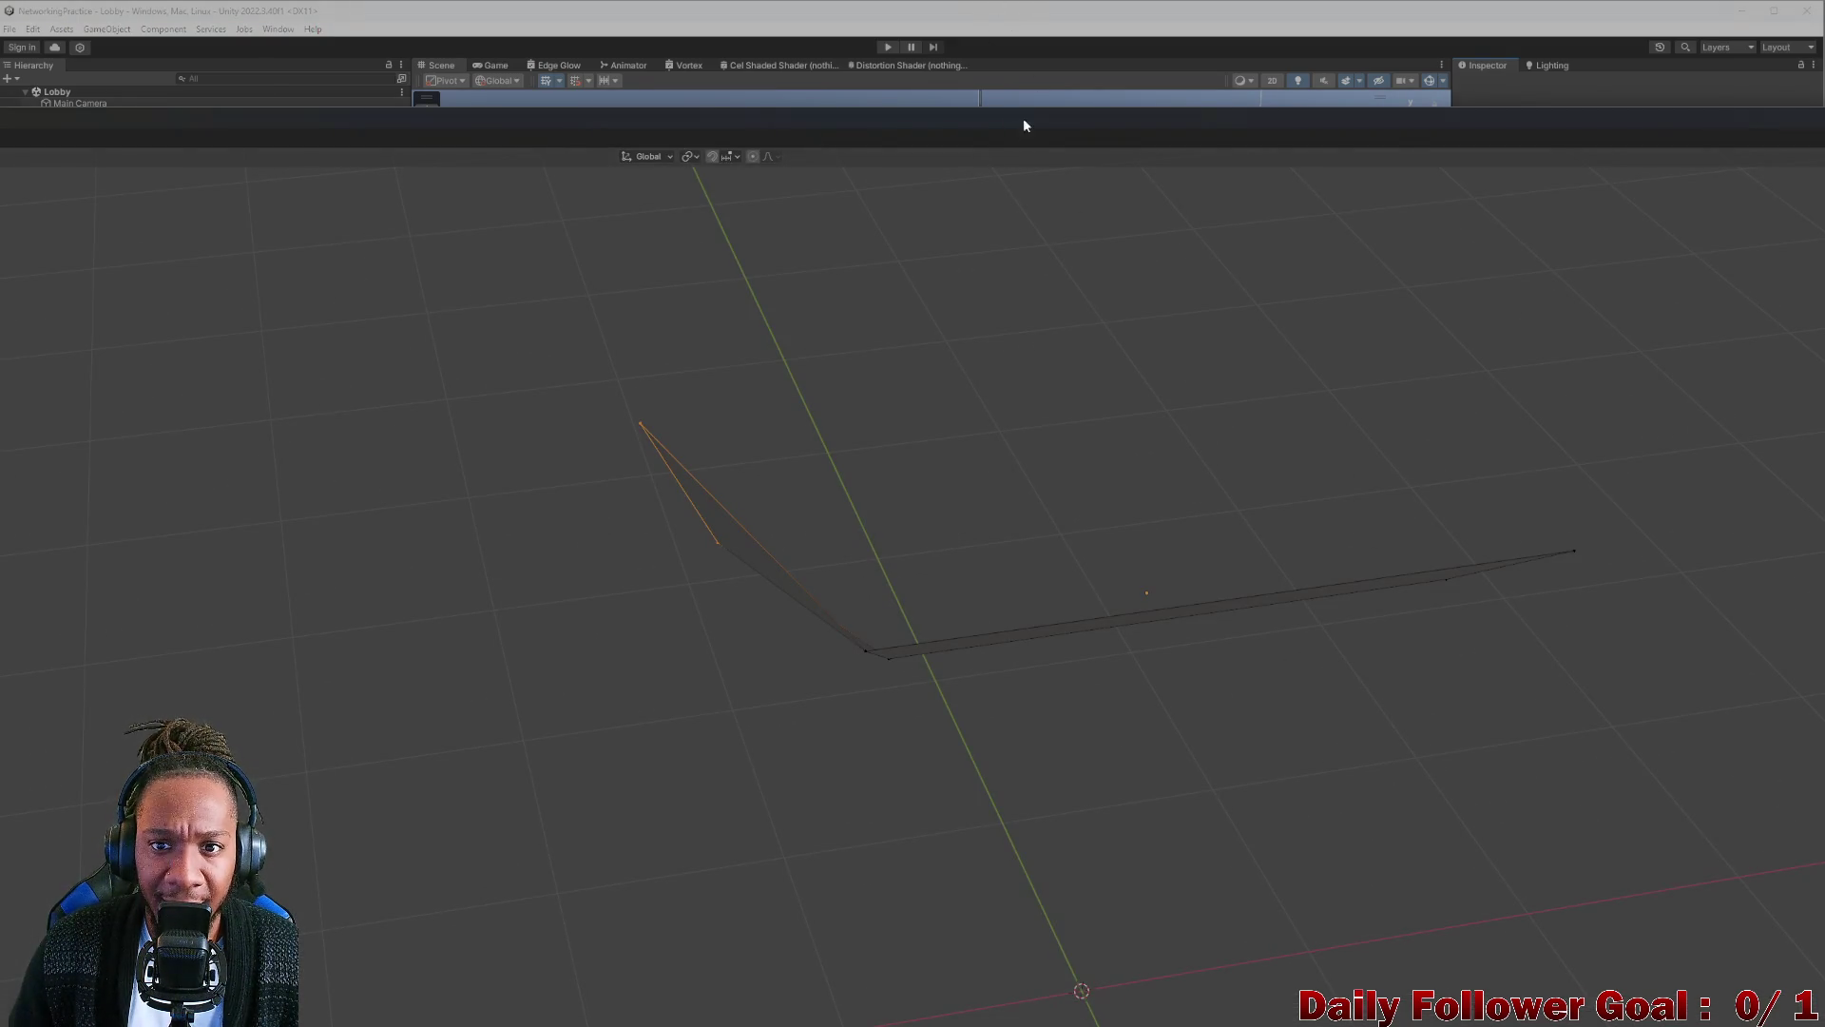
double_click(1202, 32)
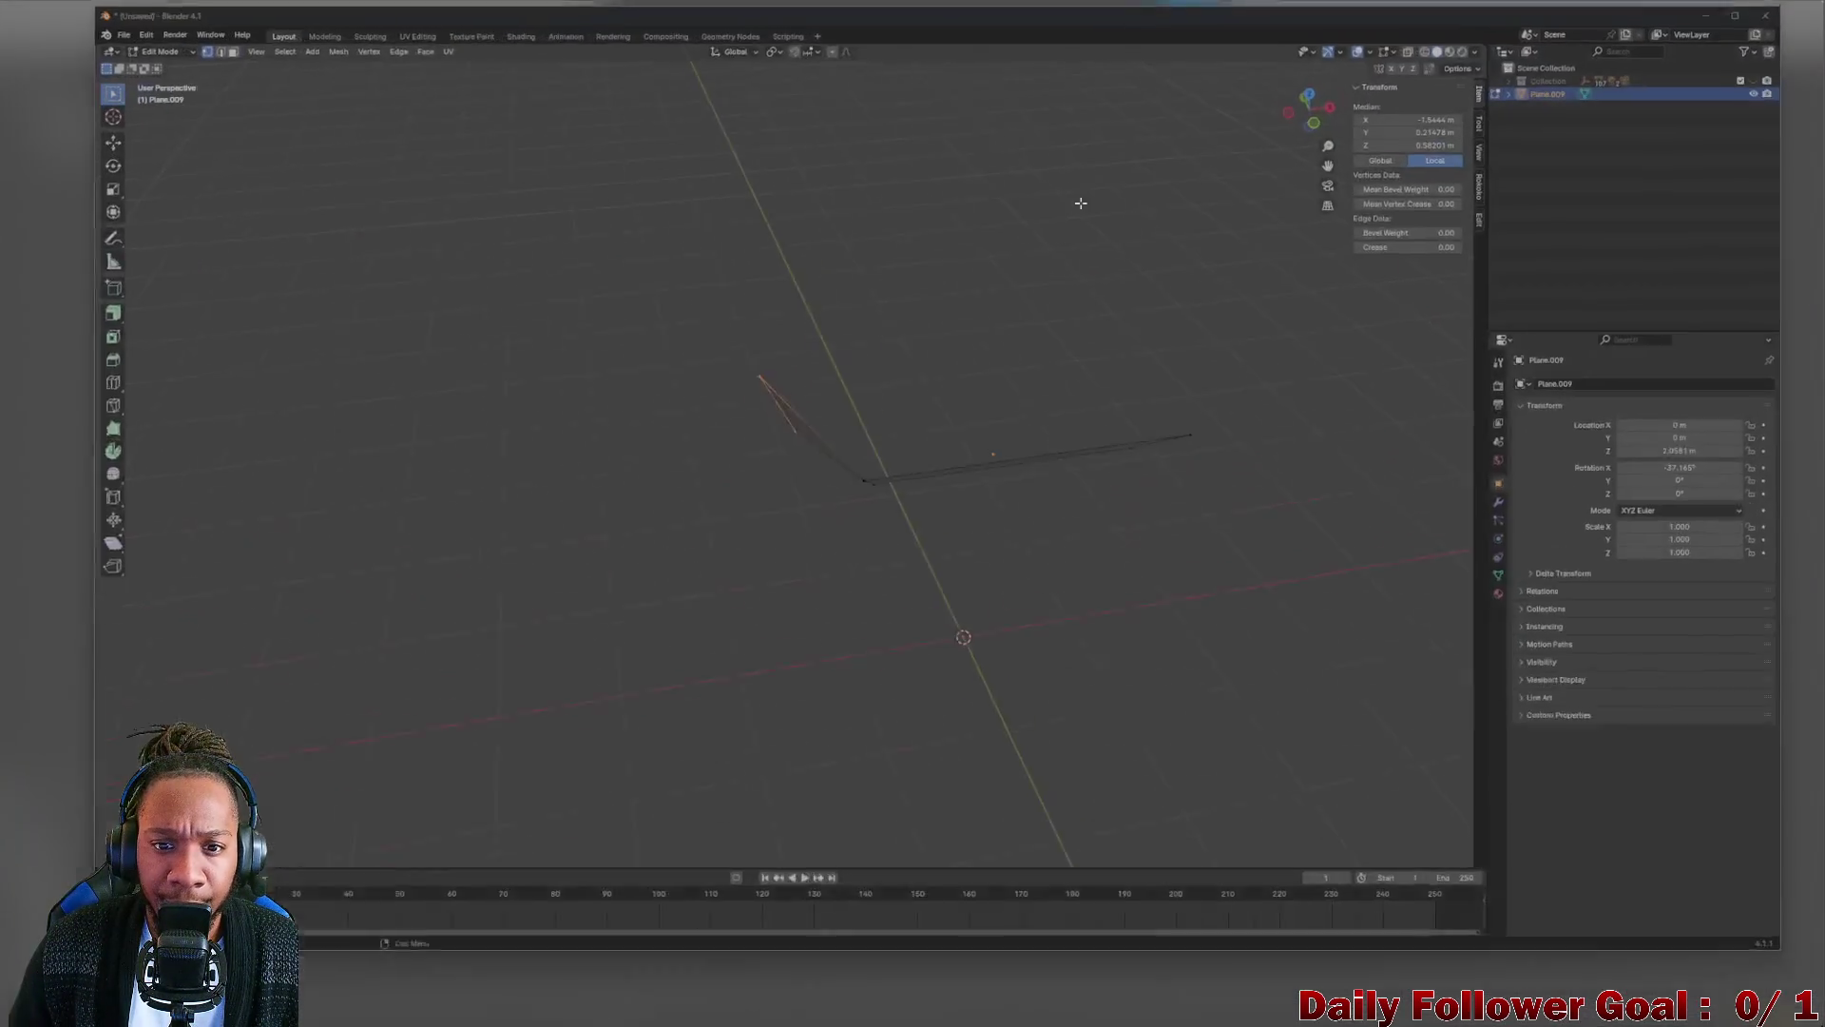
Move the slanted wall's upper end vertex along X to adjust its position.
mouse_move(1079, 204)
middle_mouse_down()
mouse_move(971, 386)
mouse_move(881, 455)
middle_mouse_up()
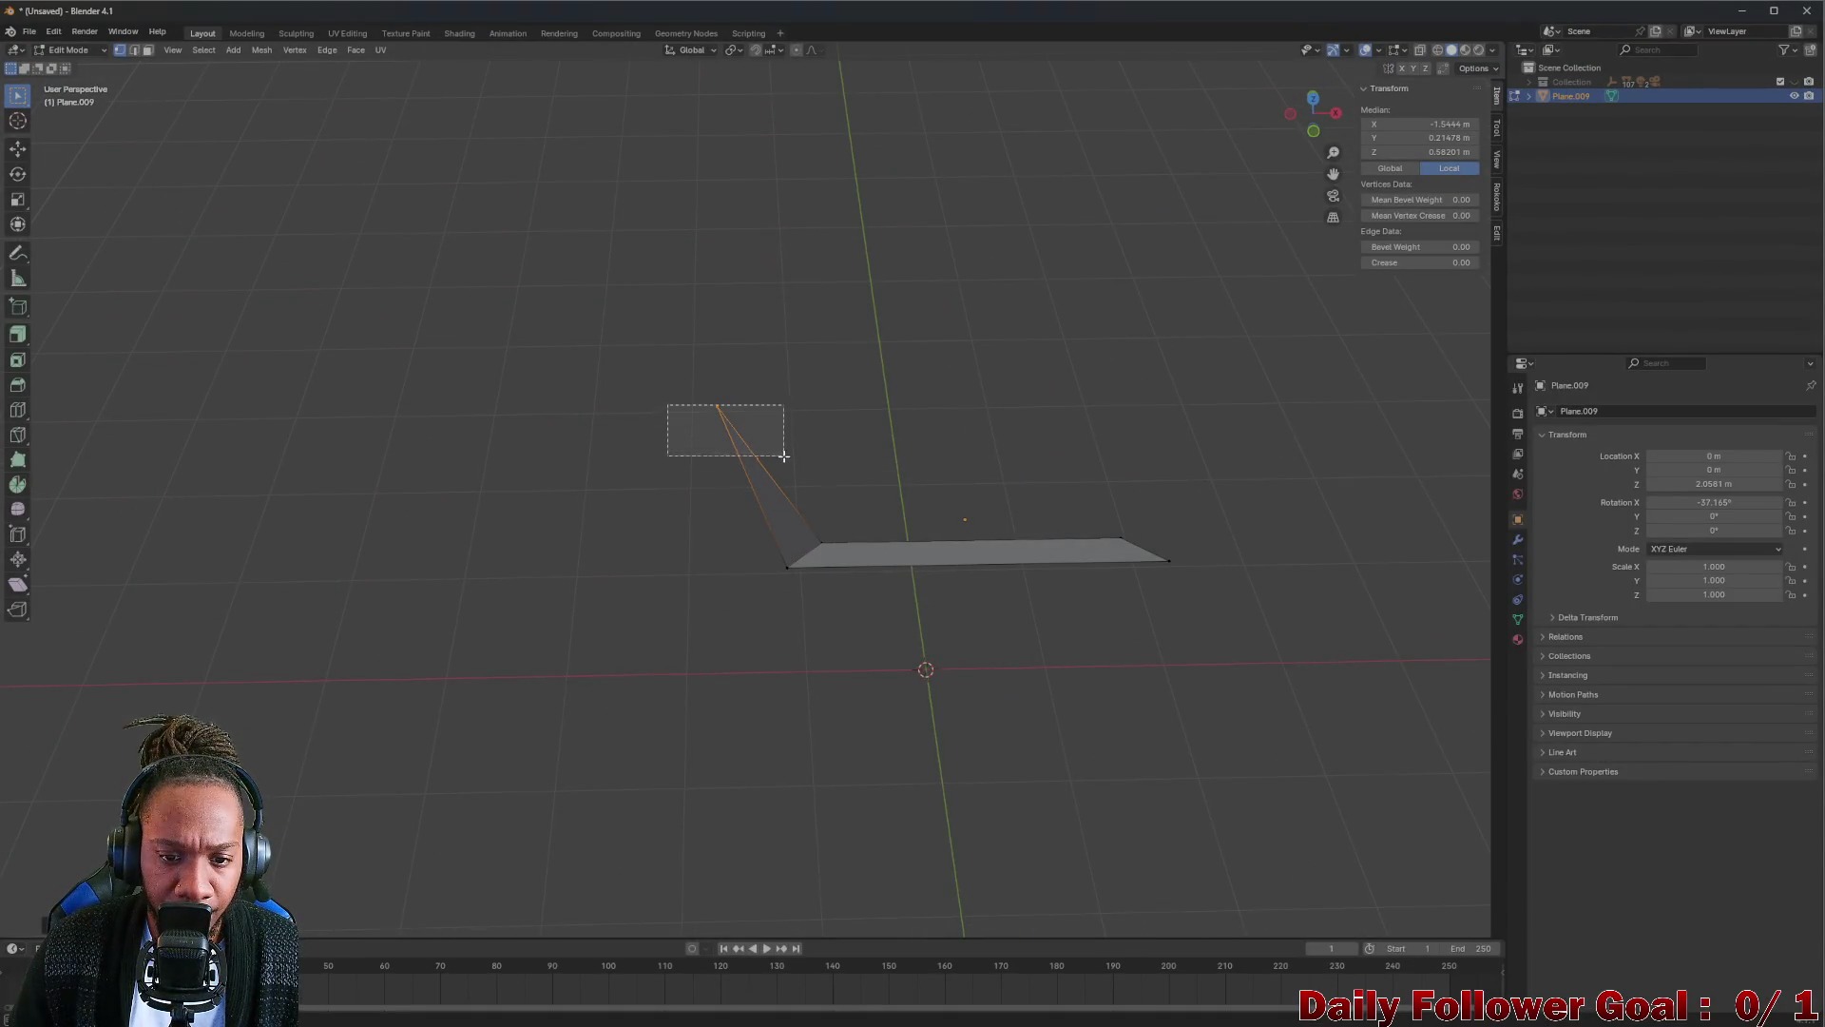
left_click_drag(659, 415, 792, 464)
mouse_move(803, 490)
middle_mouse_down()
mouse_move(841, 414)
mouse_move(851, 472)
mouse_move(834, 506)
middle_mouse_up()
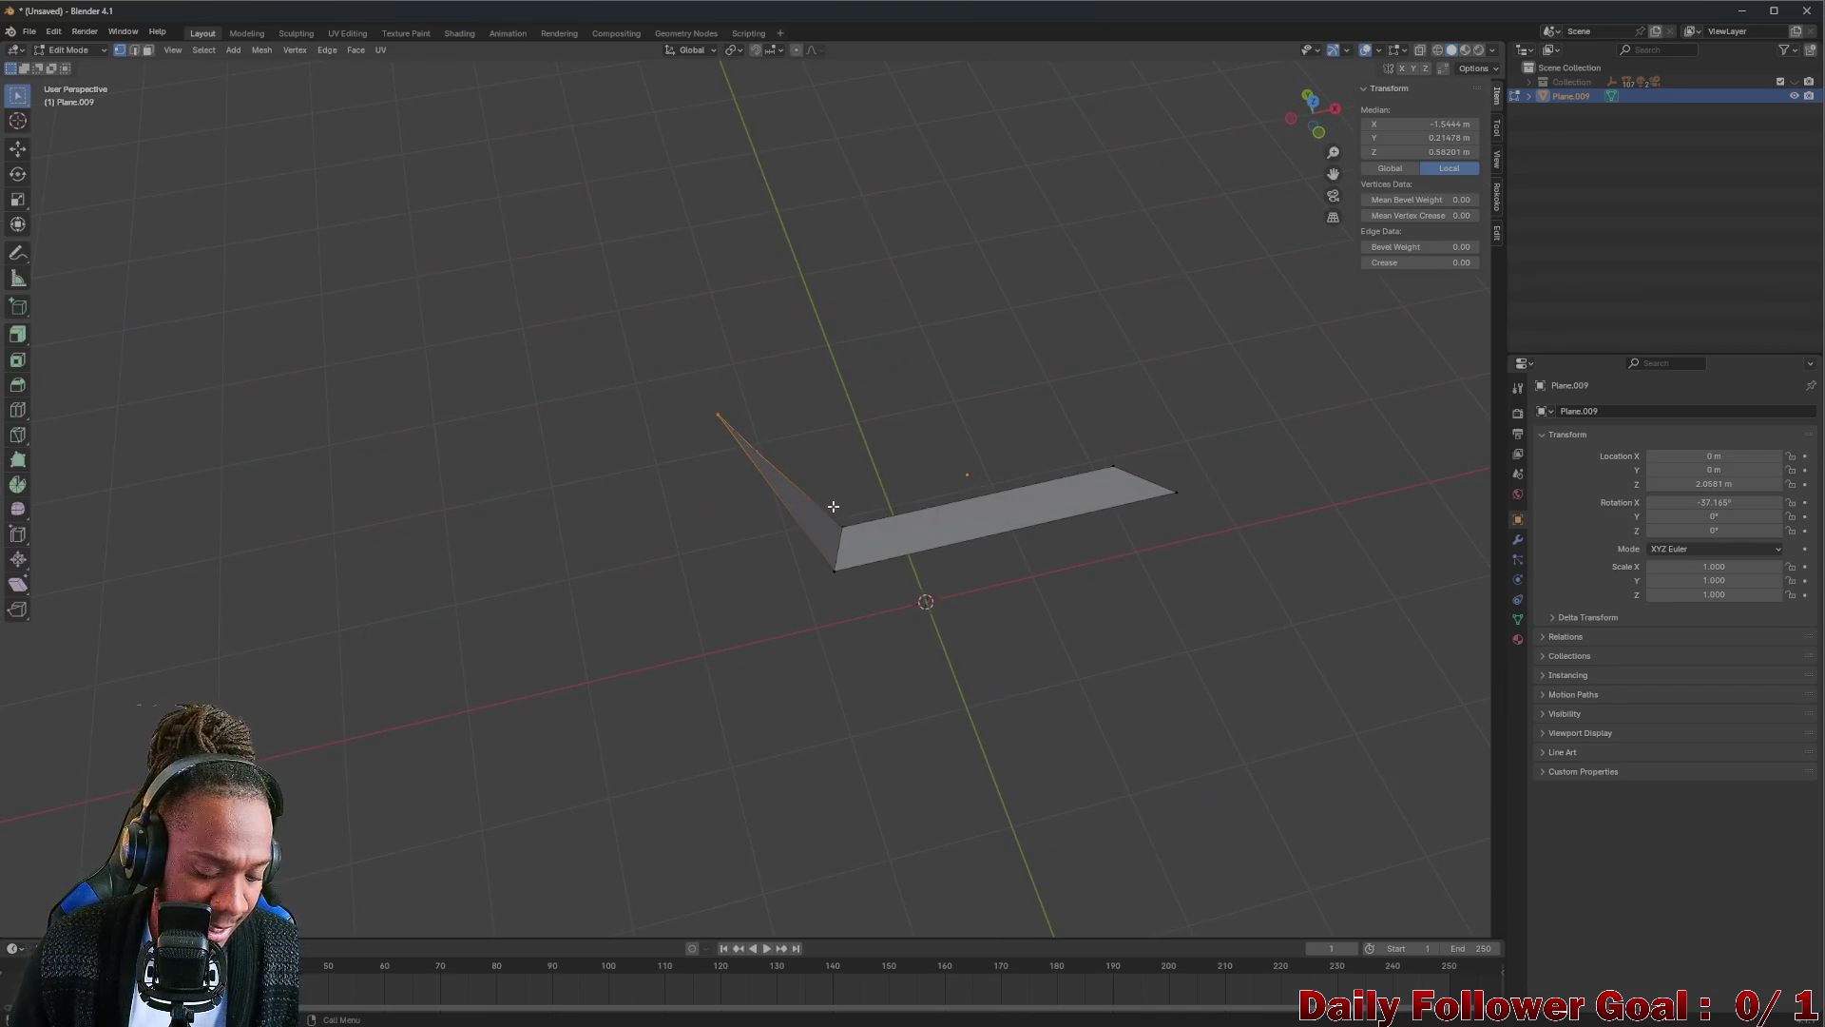
key("g")
key("x")
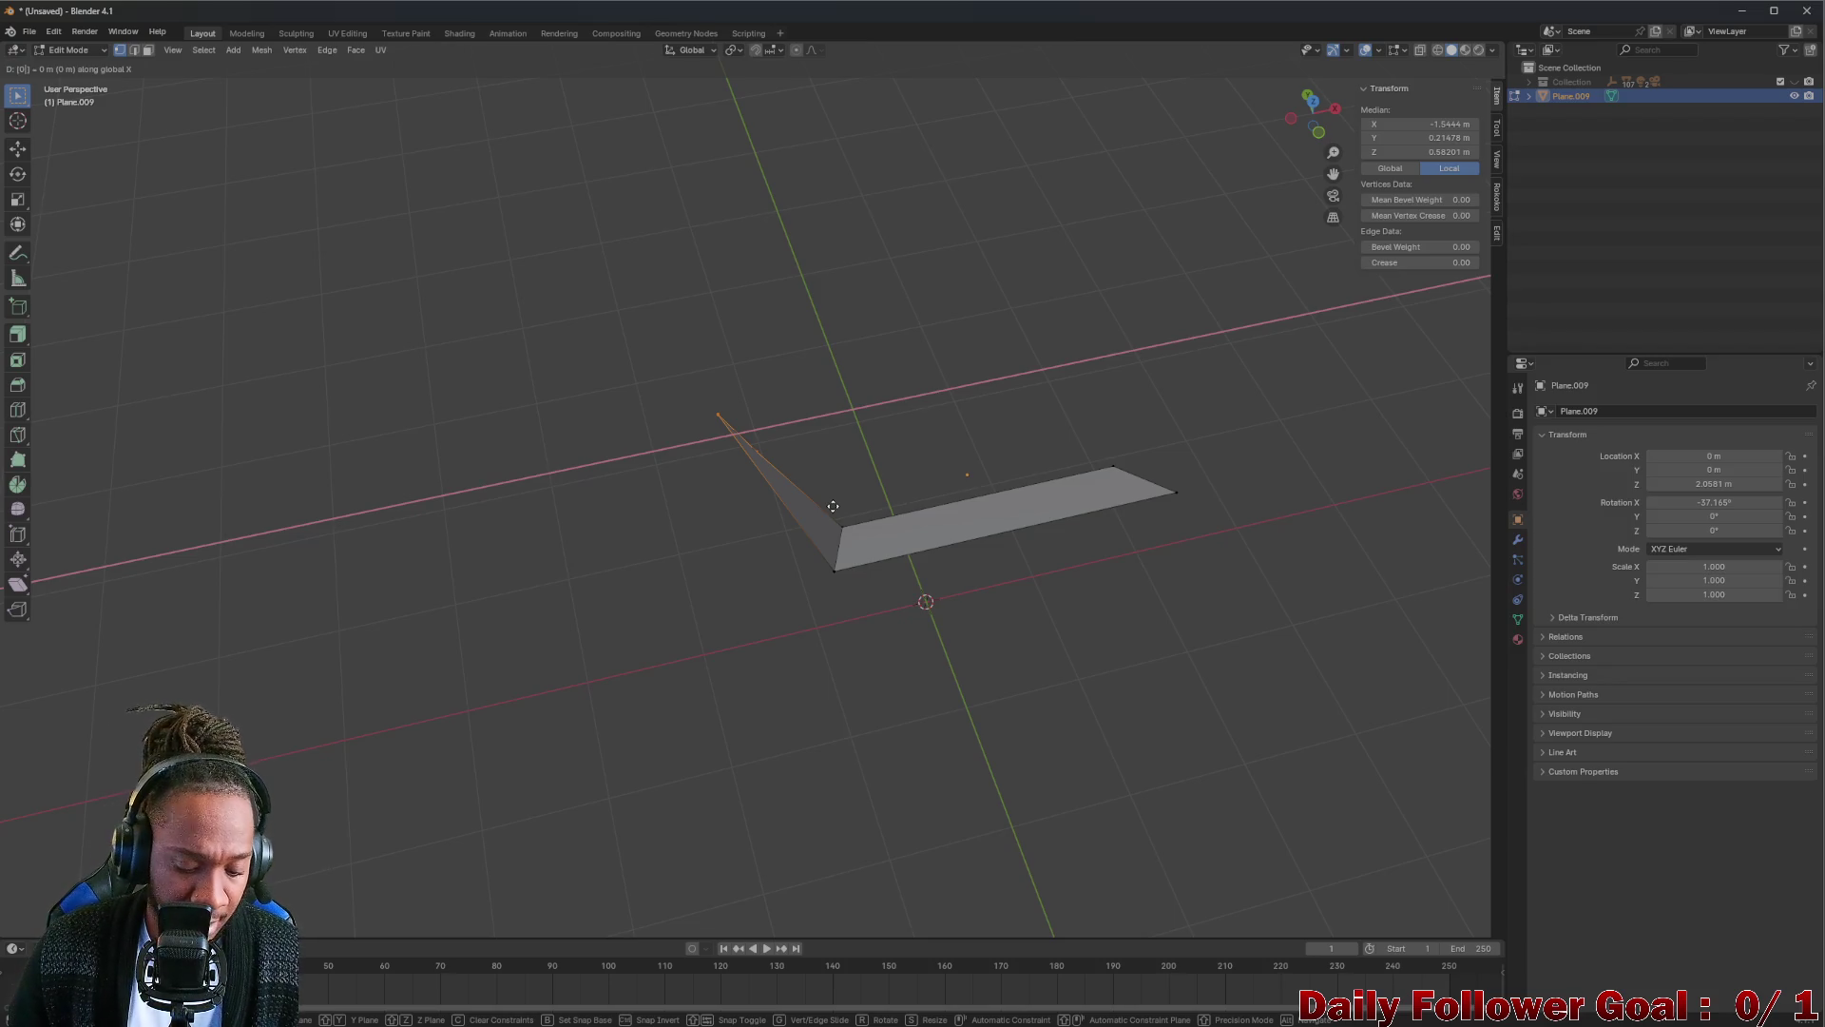
key("x")
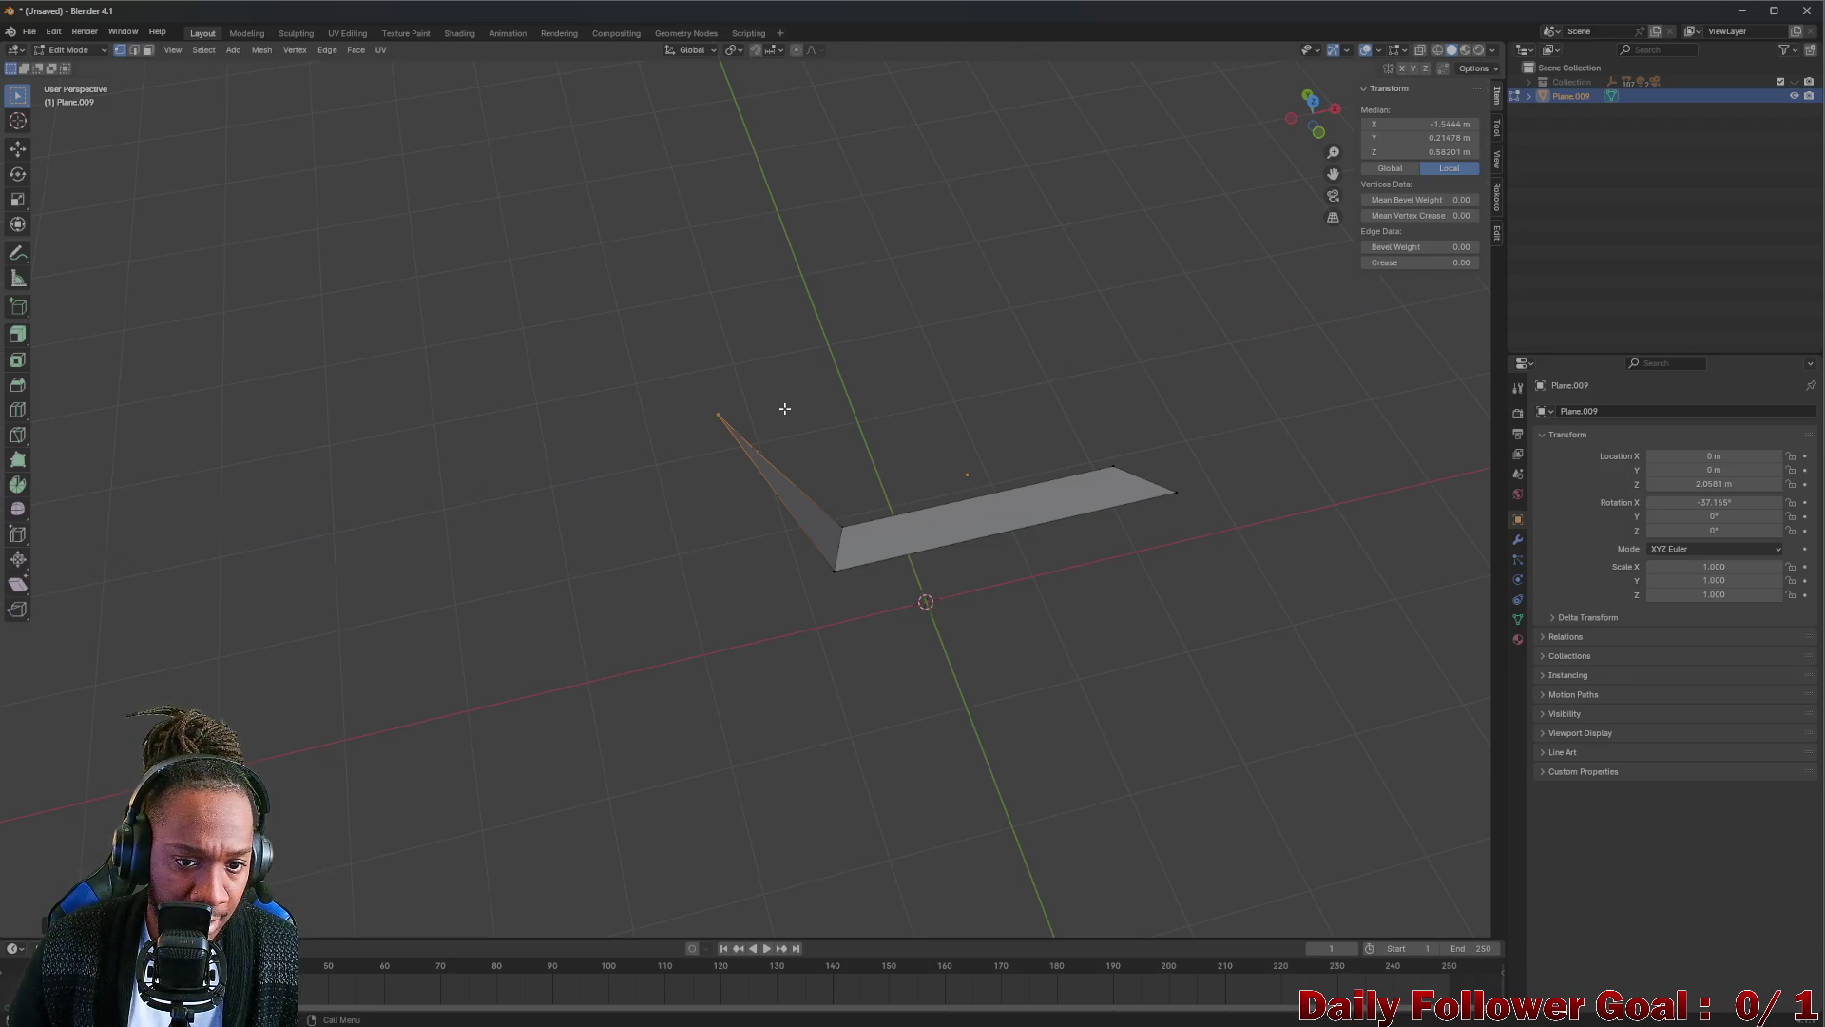
key("x")
key("x")
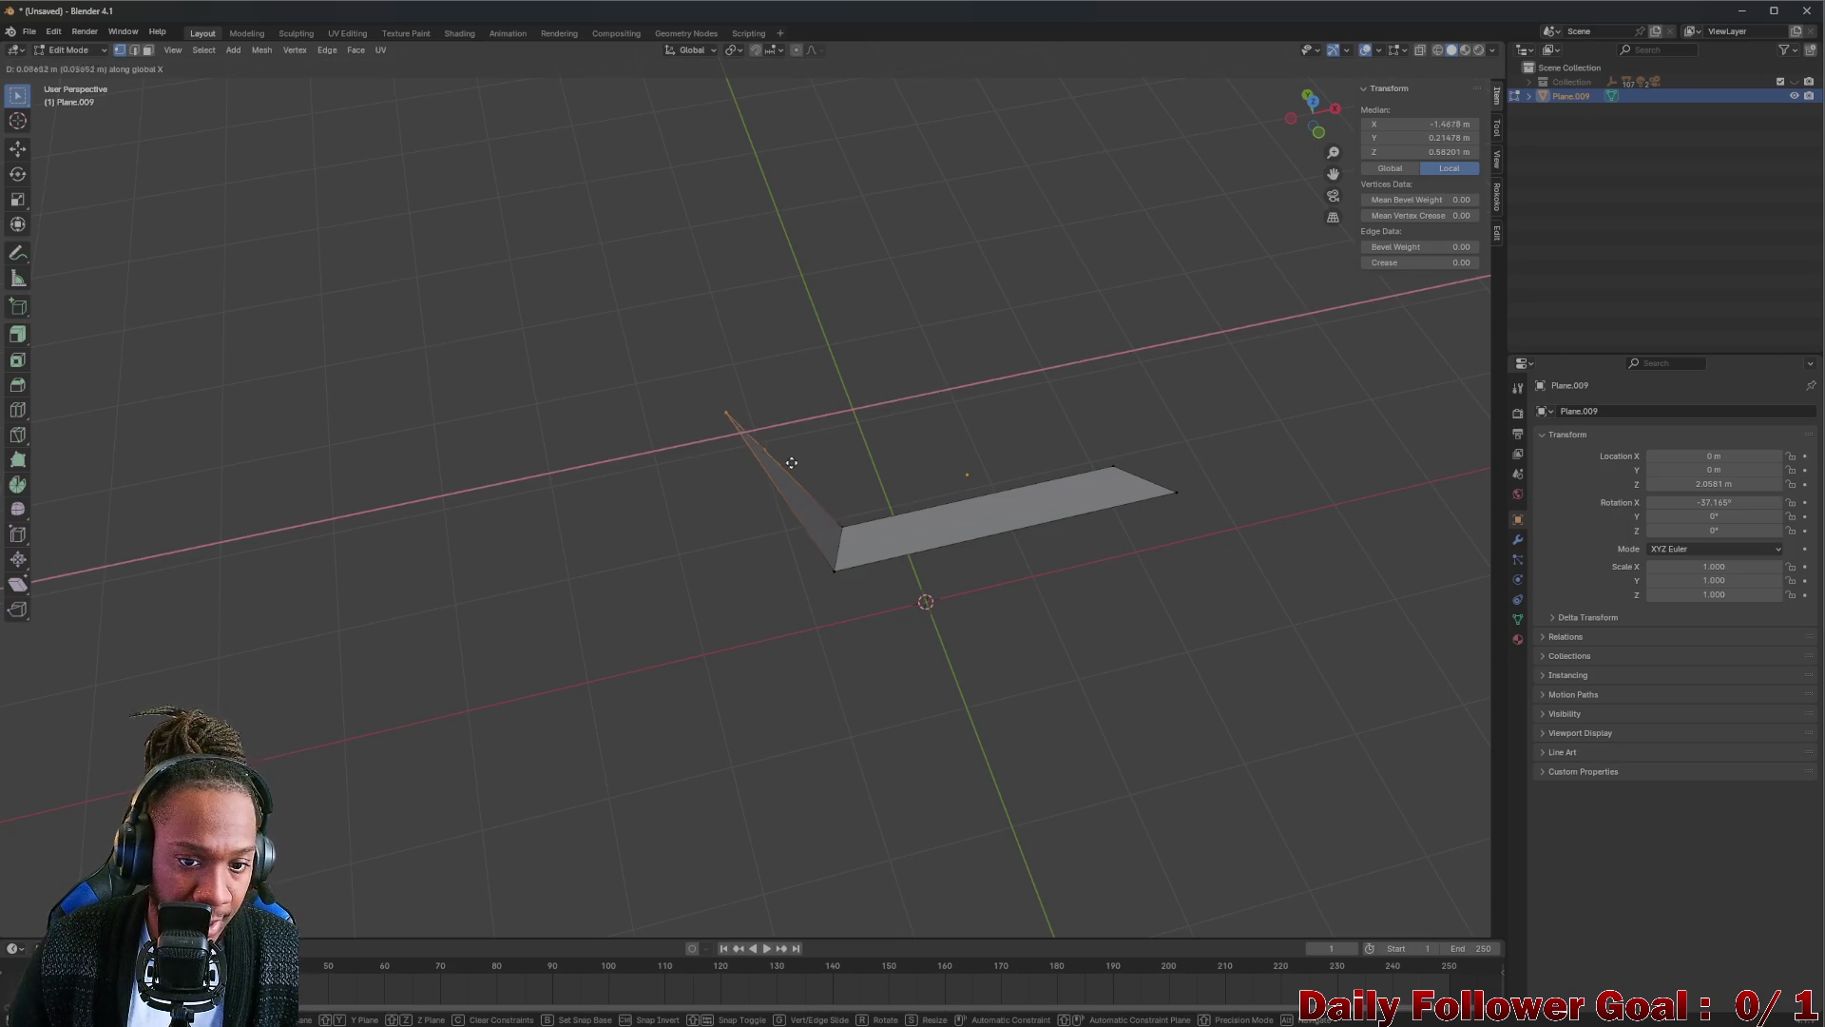
left_click(825, 442)
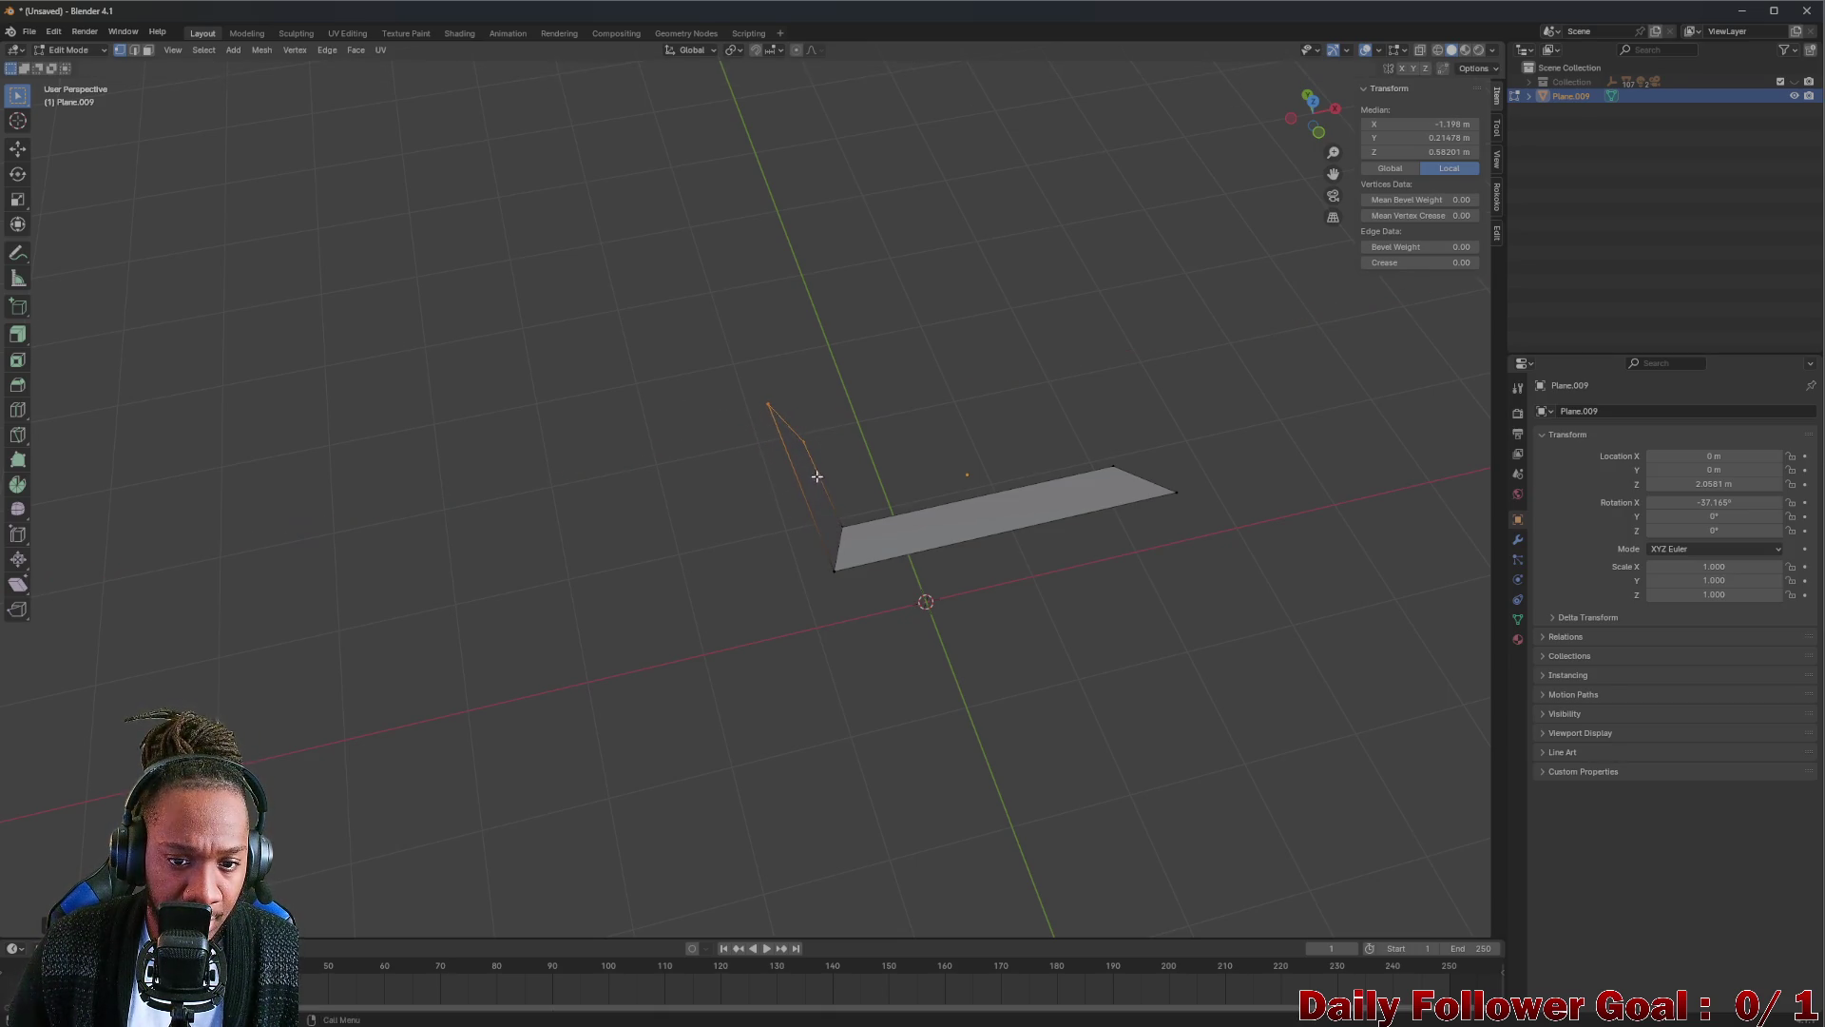
mouse_move(825, 443)
middle_mouse_down()
mouse_move(842, 382)
mouse_move(817, 394)
middle_mouse_up()
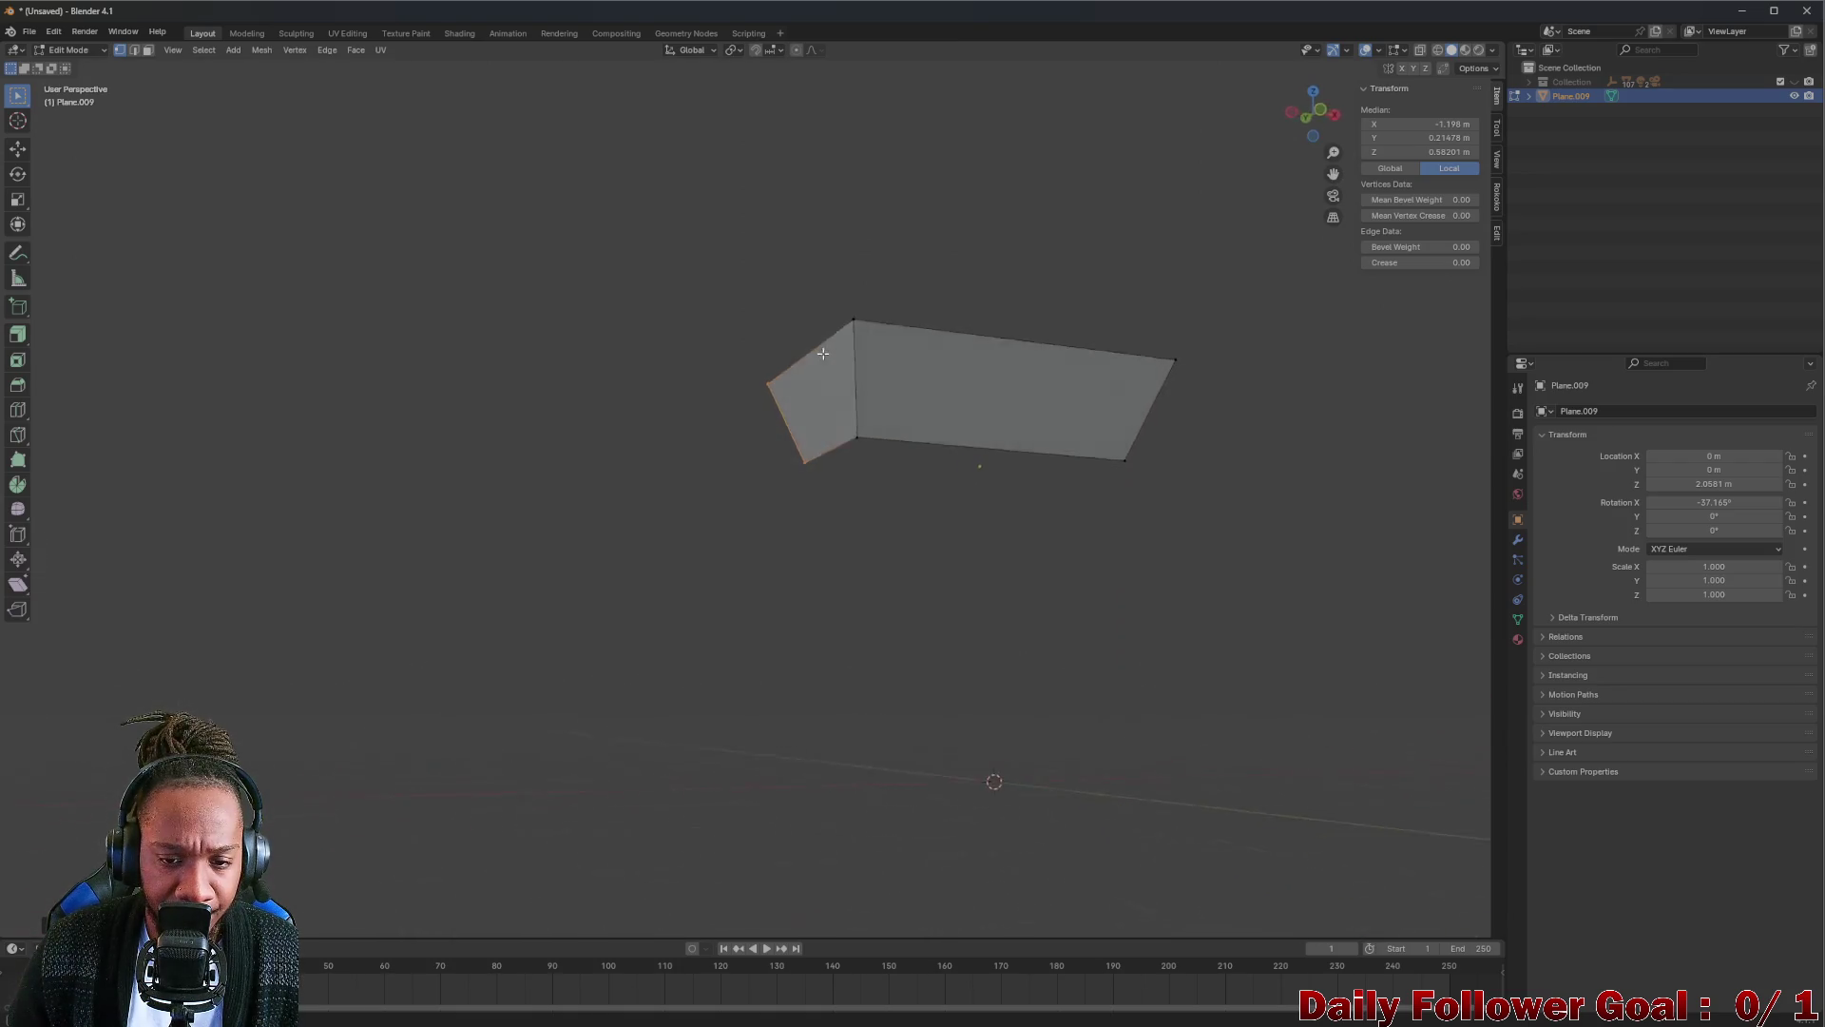
Select the walls' top edge in edge mode and extrude it straight up along Z.
left_click(807, 402)
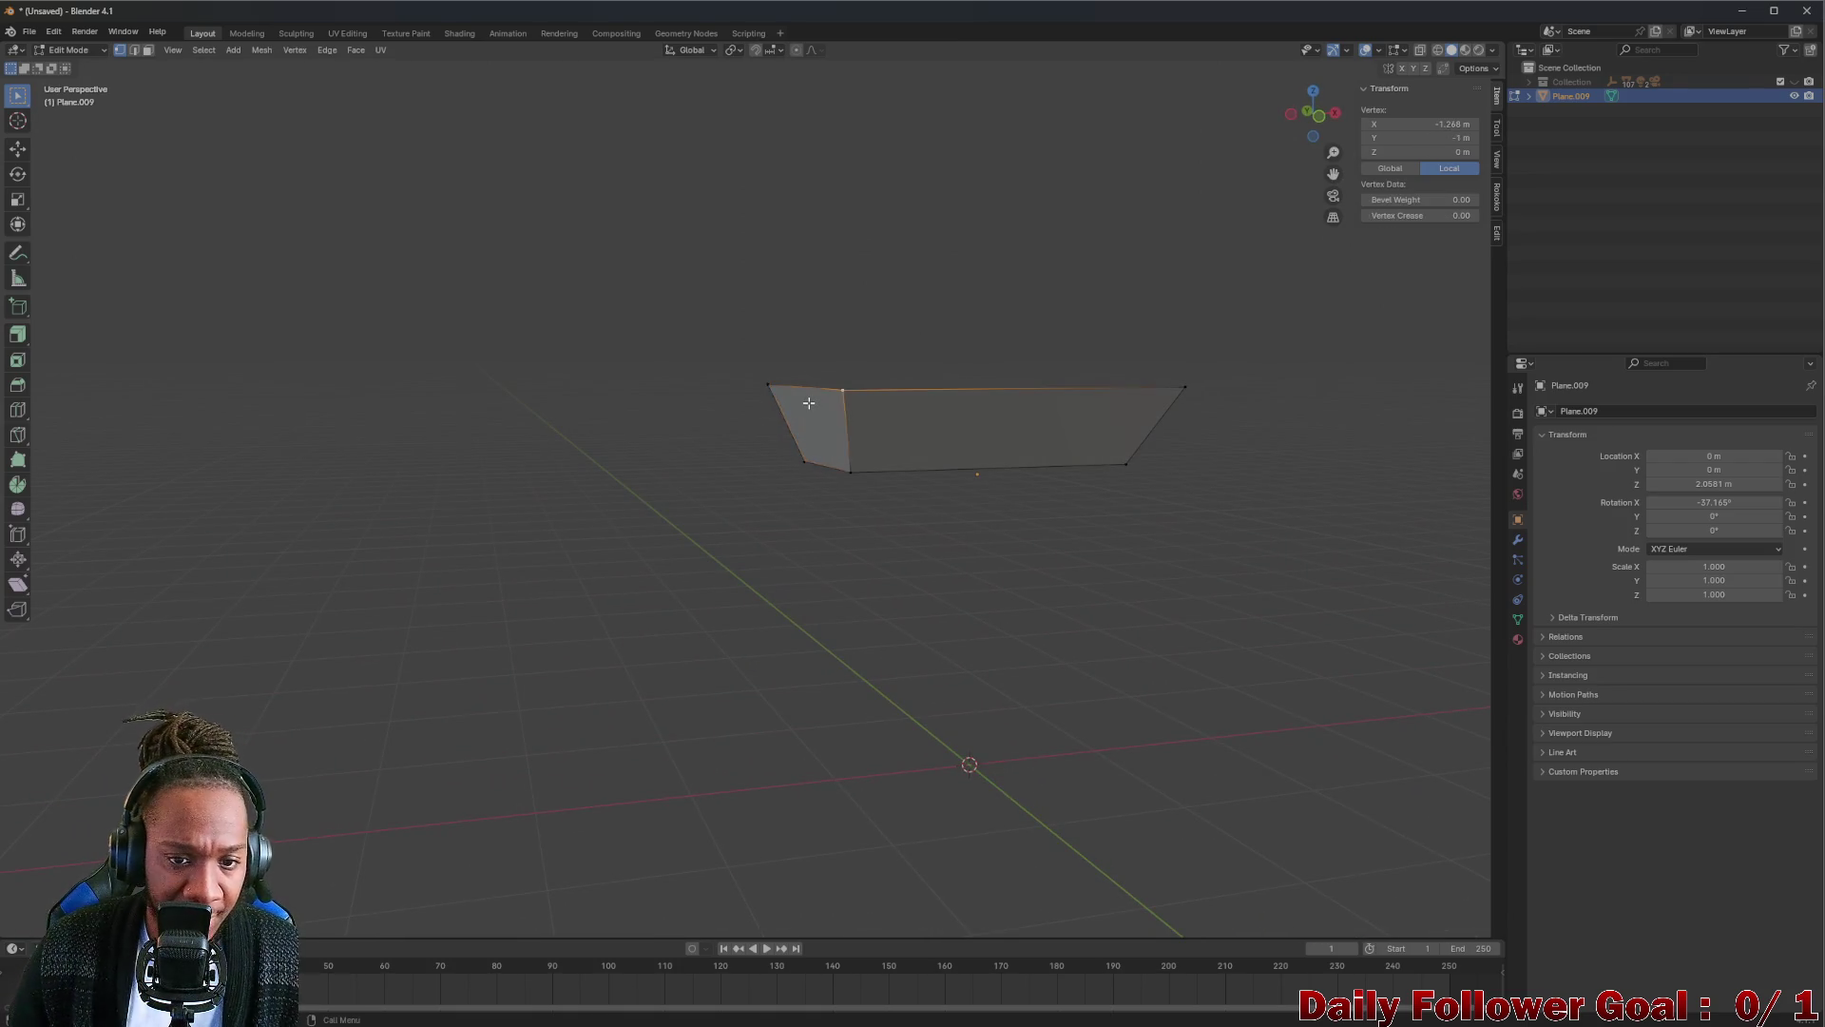
key("2")
left_click(831, 394)
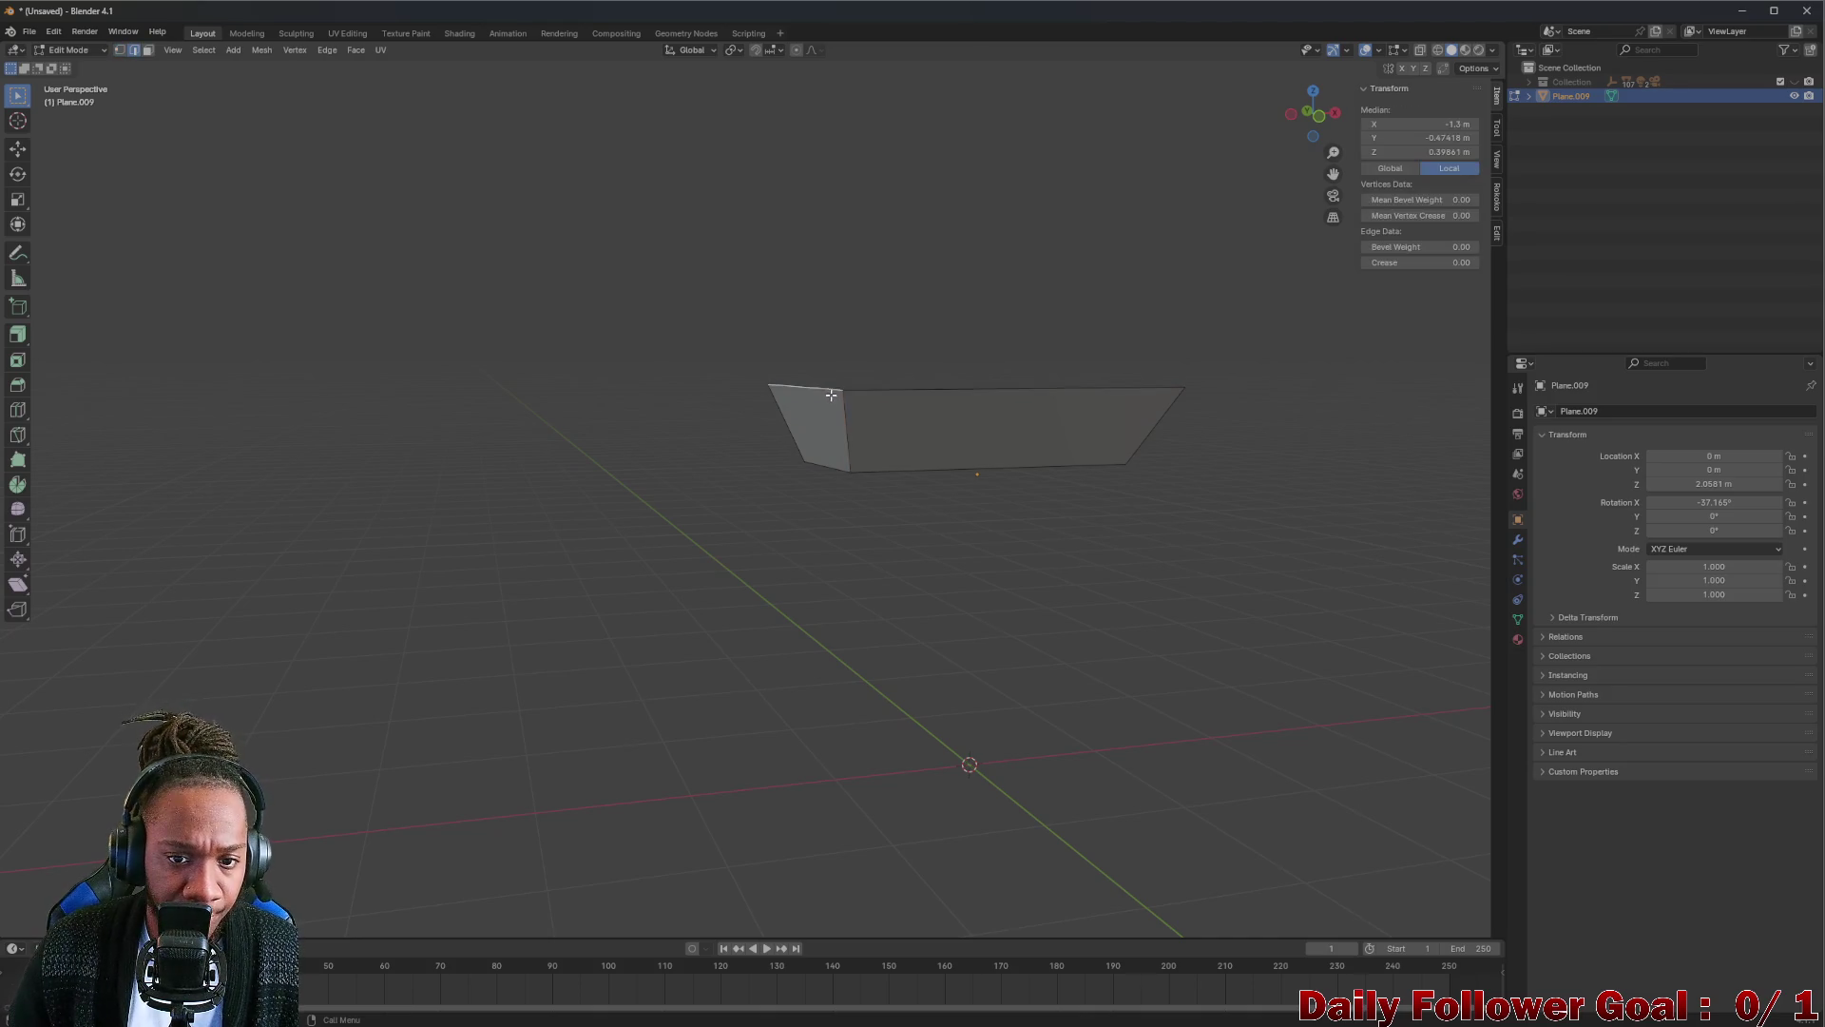
middle_click_drag(862, 392, 847, 419)
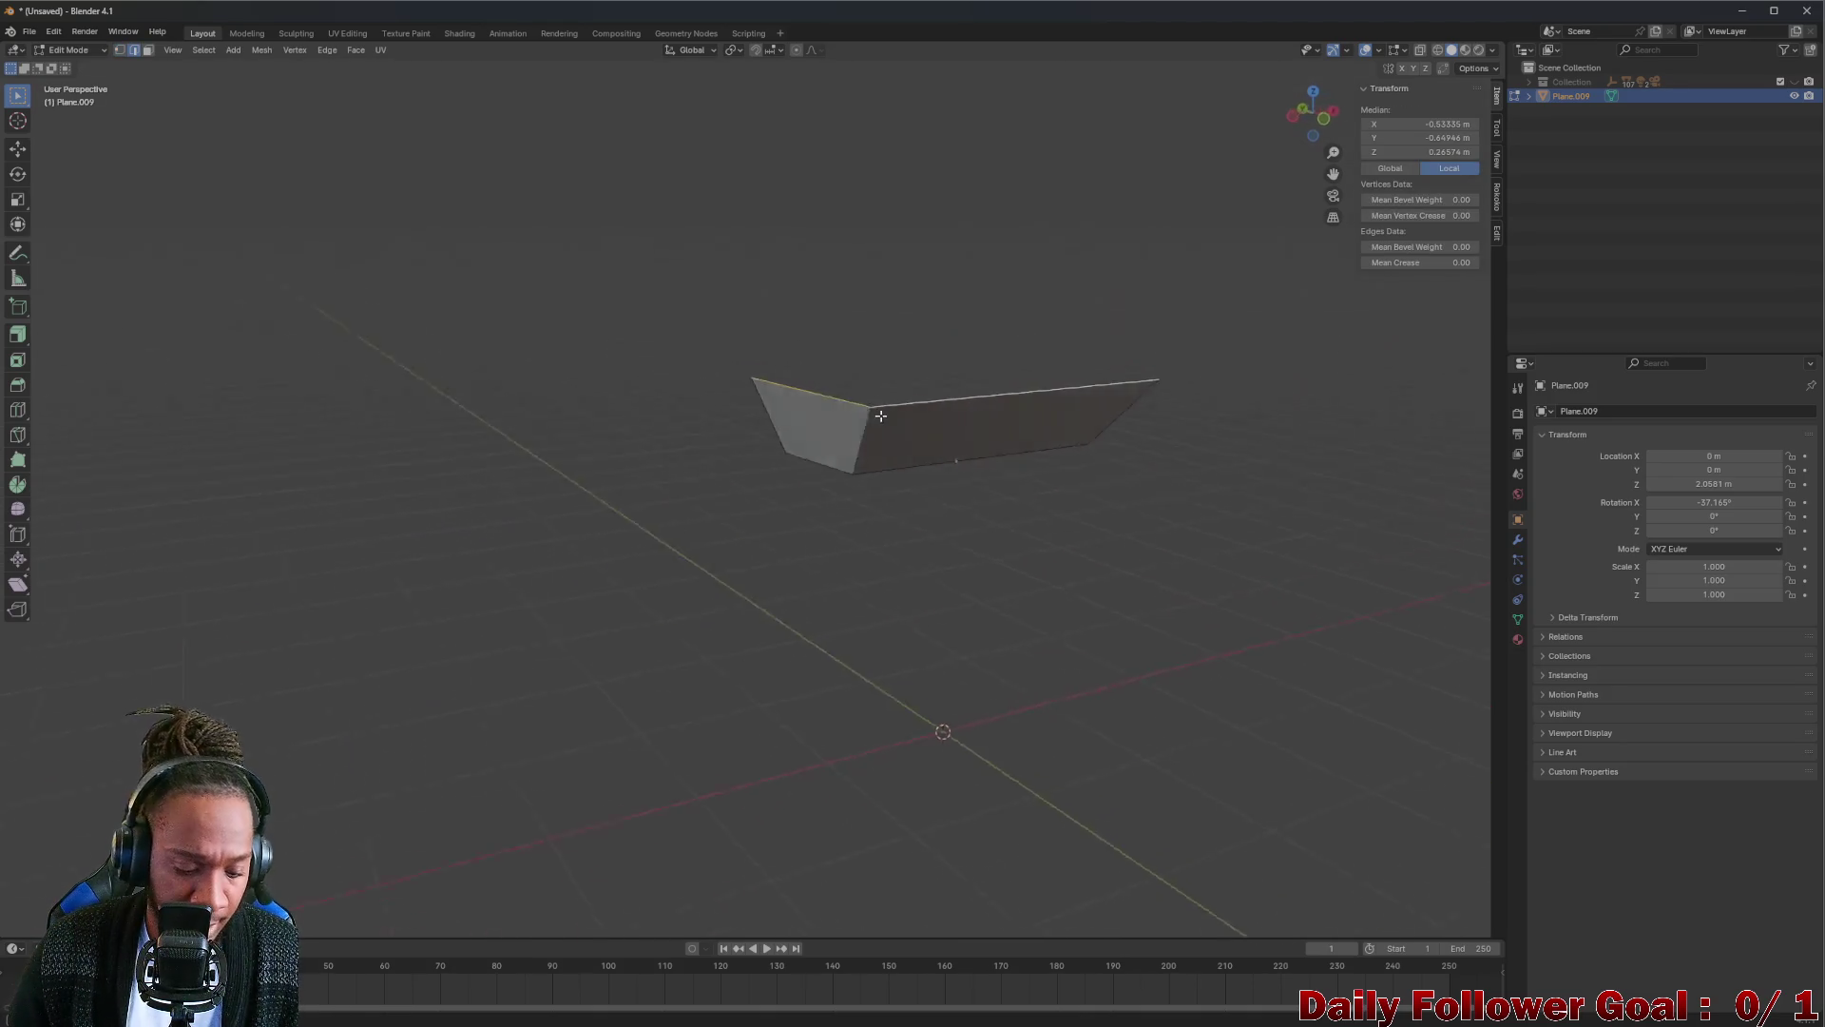
key("g")
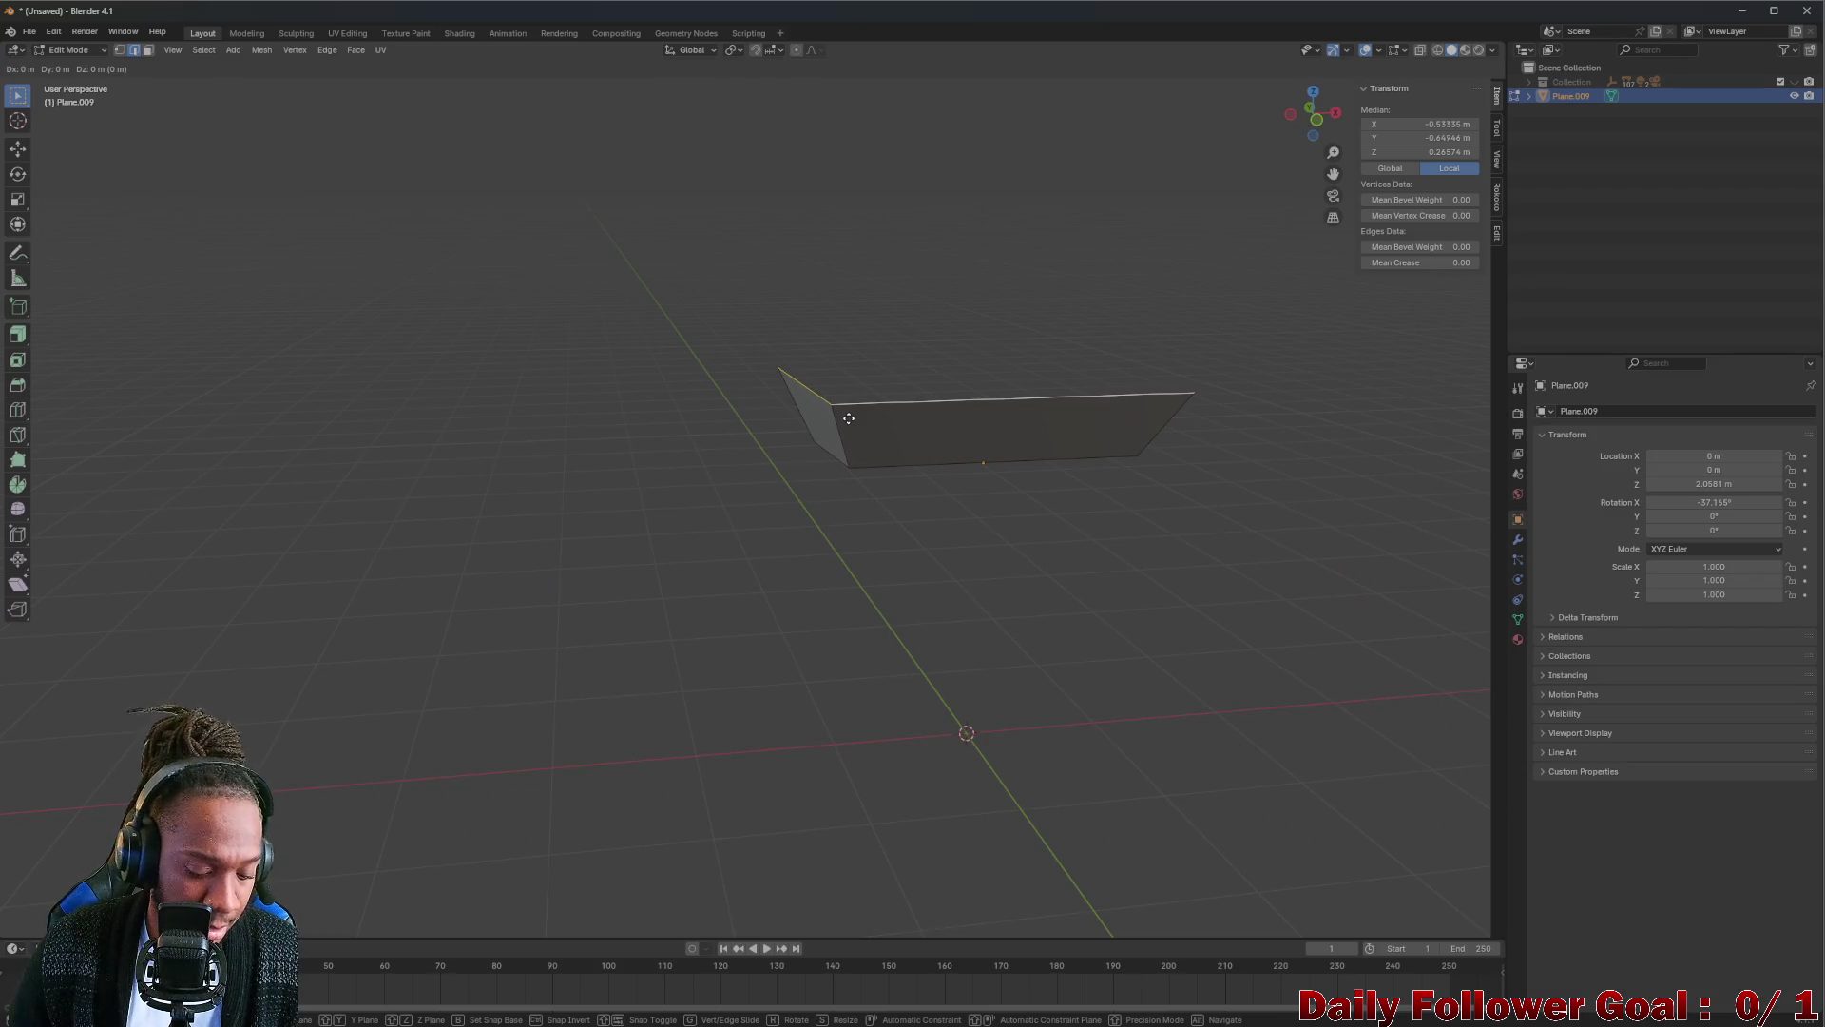
key("Escape")
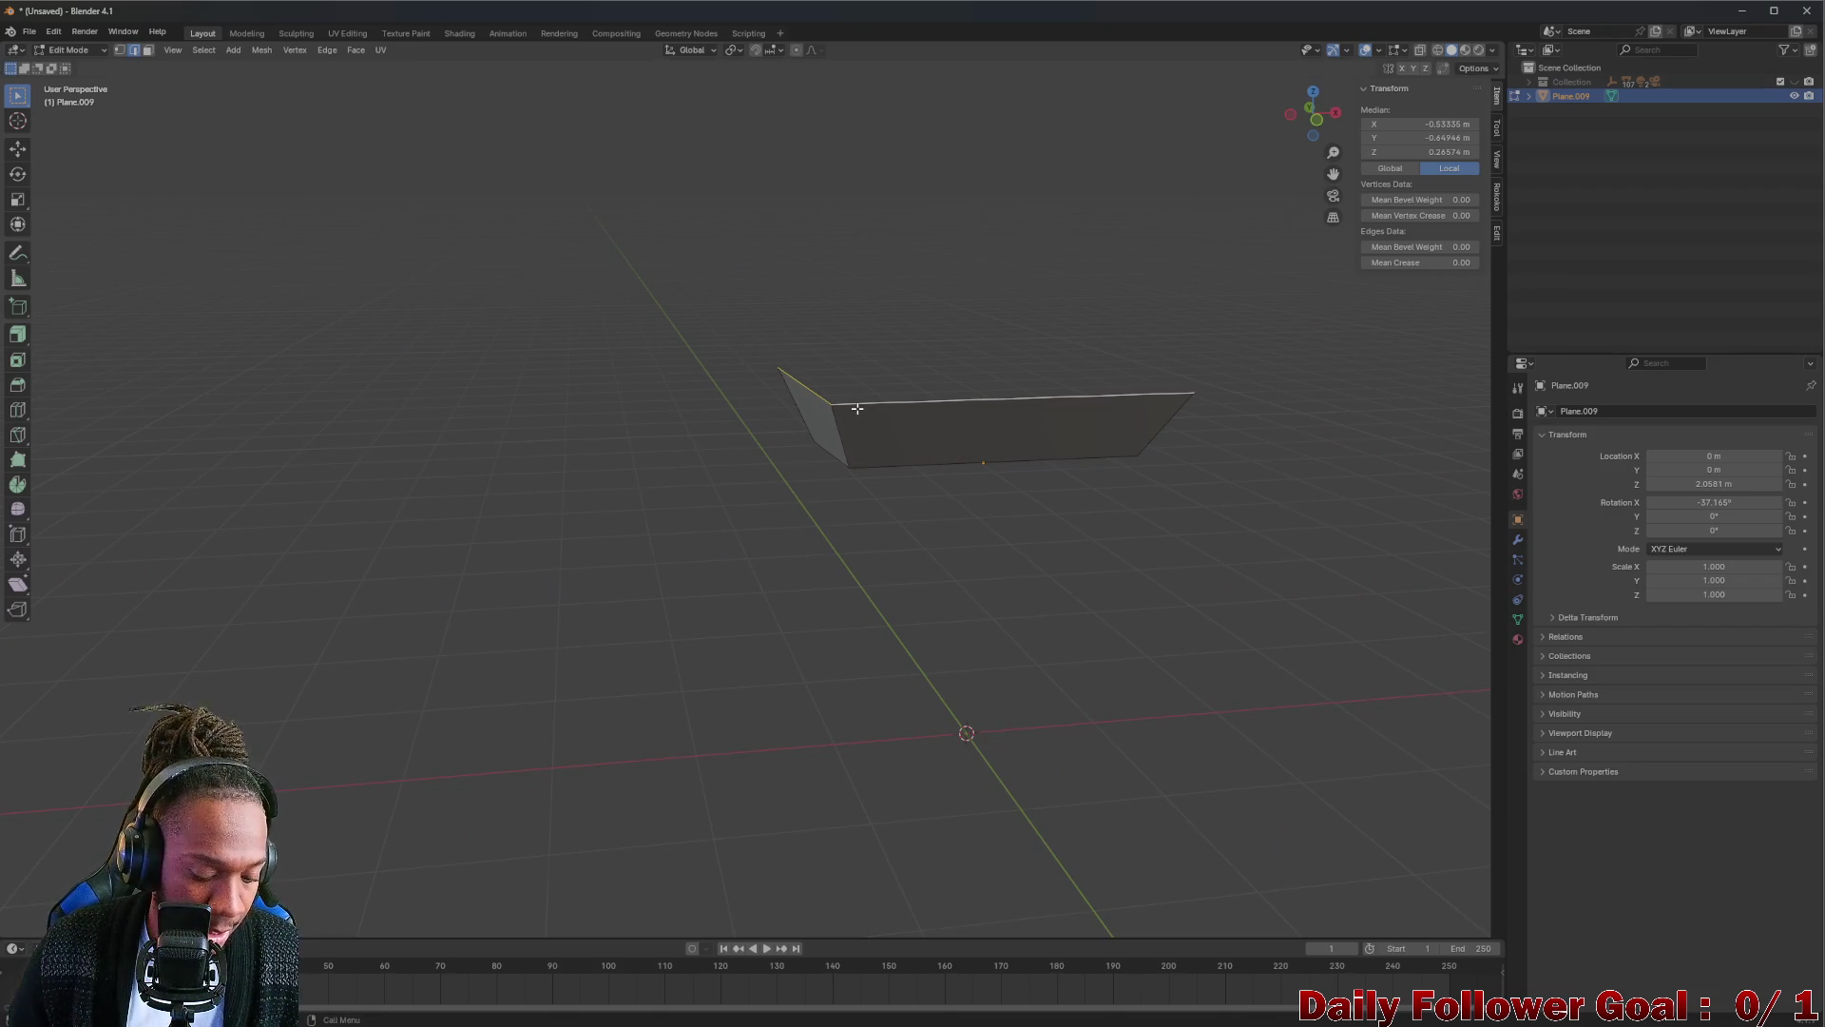
key("e")
key("z")
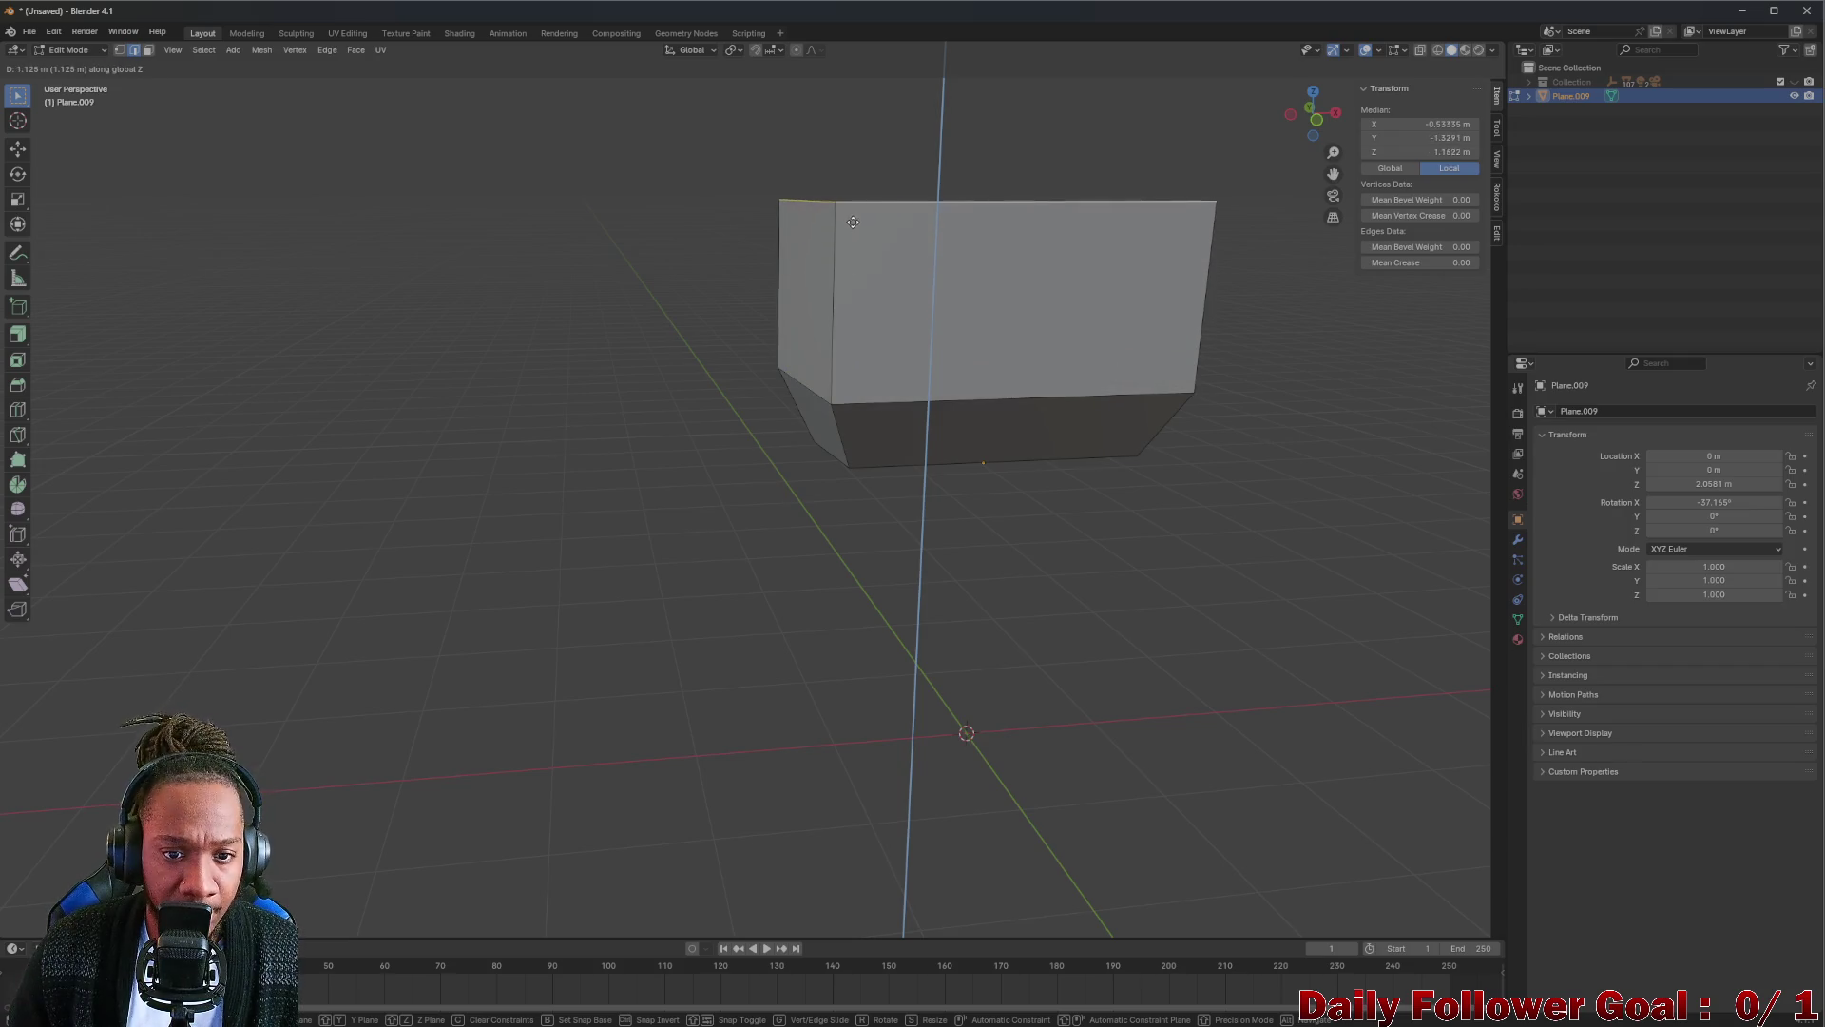
Confirm the tall upward extrusion and select the upper wall's top edge.
left_click(841, 249)
mouse_move(827, 271)
middle_mouse_down()
mouse_move(851, 256)
mouse_move(778, 276)
mouse_move(830, 293)
middle_mouse_up()
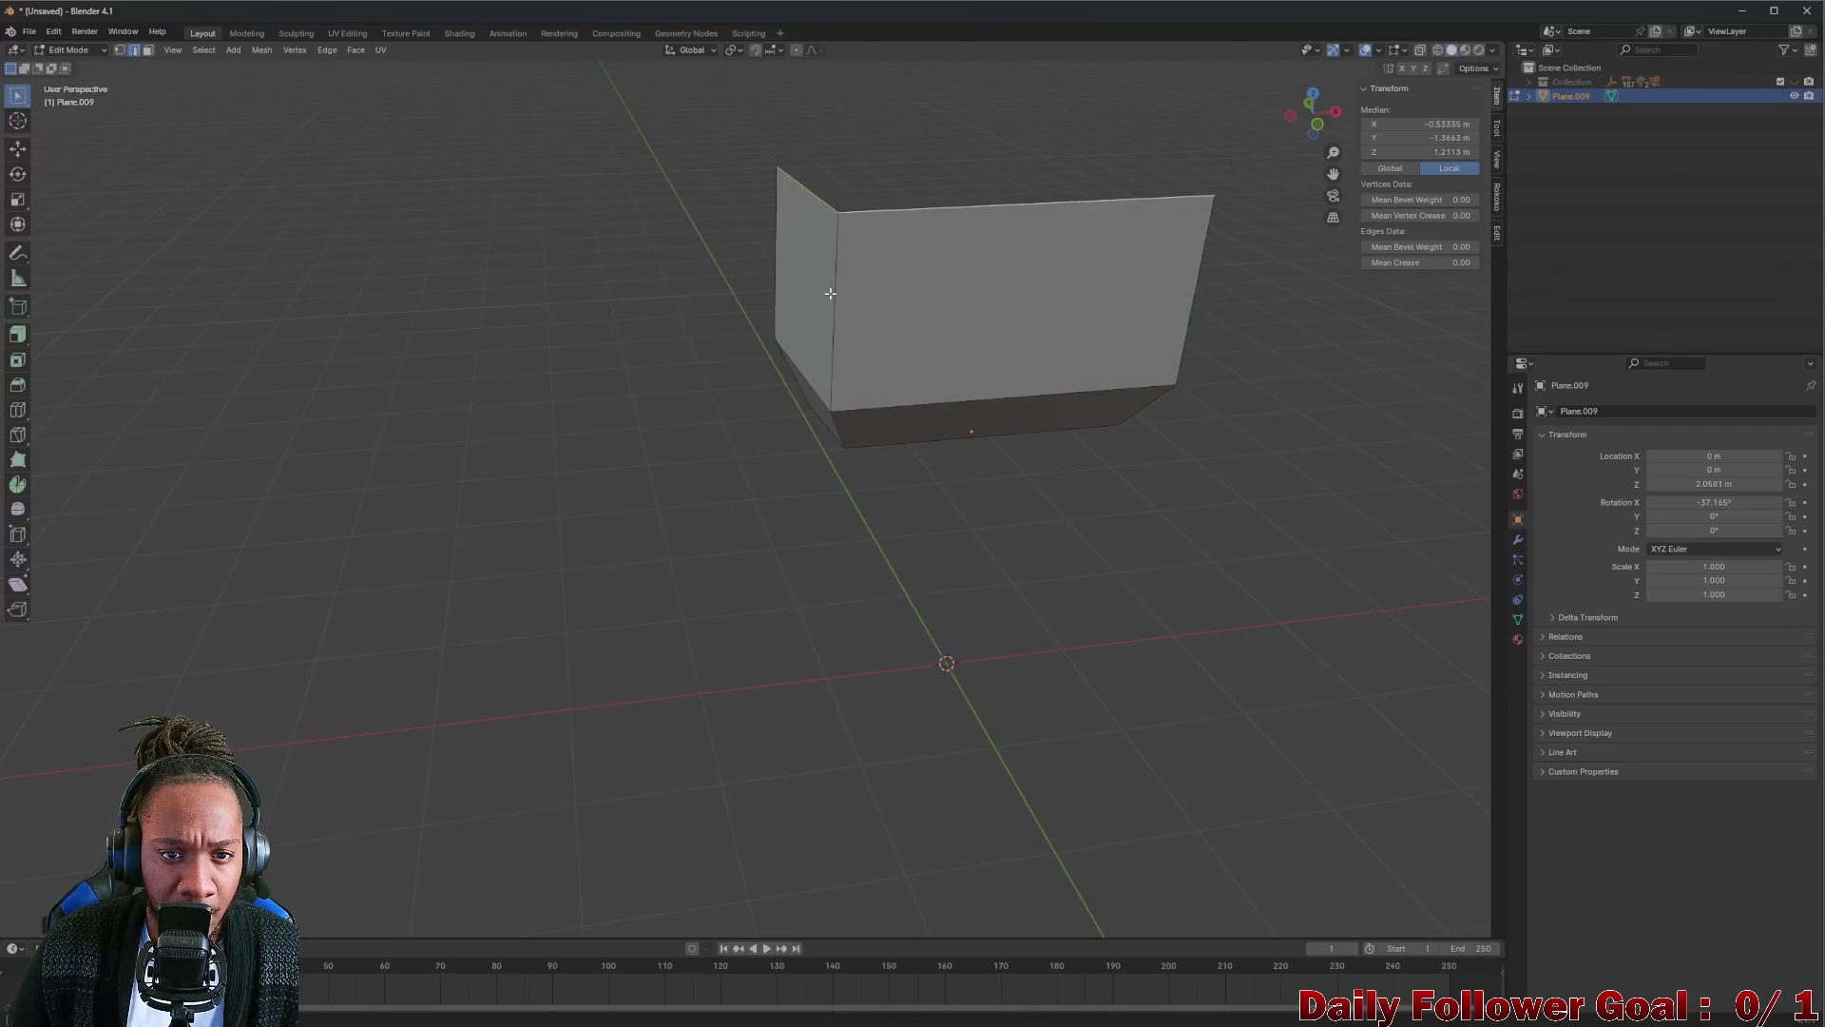
mouse_move(774, 212)
middle_mouse_down()
mouse_move(729, 273)
mouse_move(814, 224)
mouse_move(808, 187)
mouse_move(800, 223)
mouse_move(750, 187)
mouse_move(783, 156)
middle_mouse_up()
left_click(812, 170)
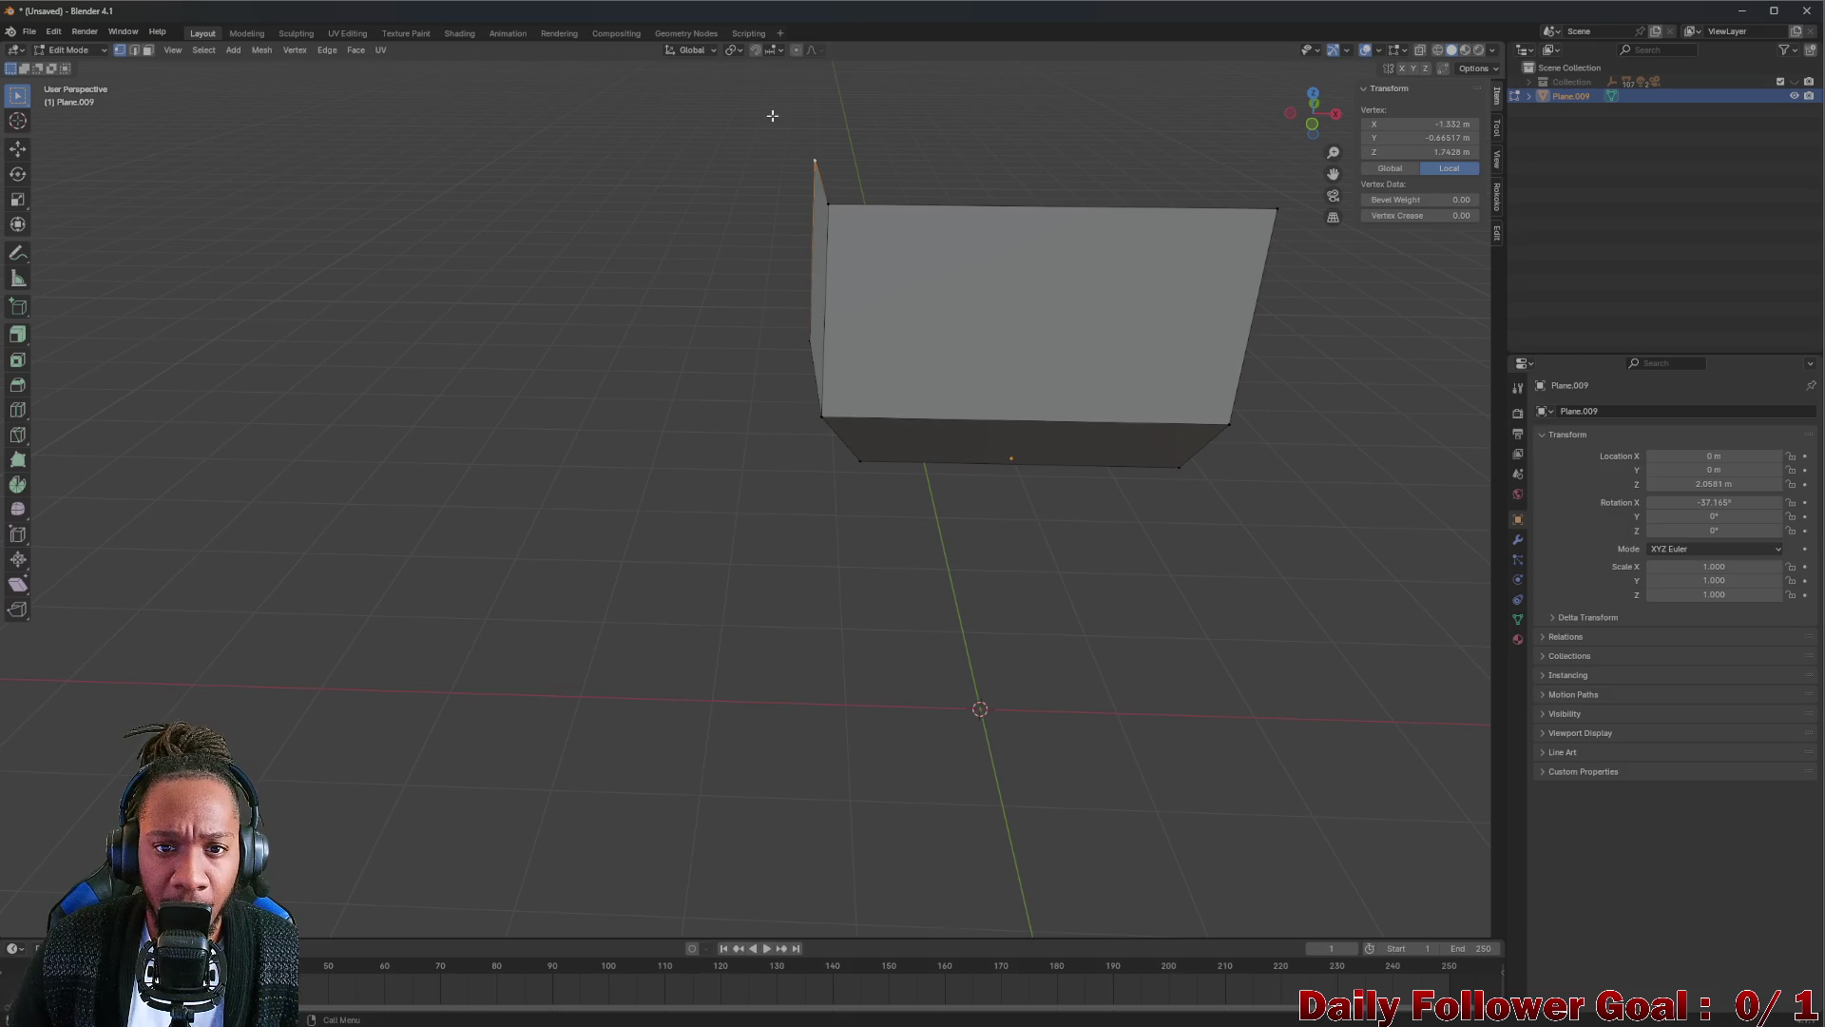
left_click(1045, 167, "shift")
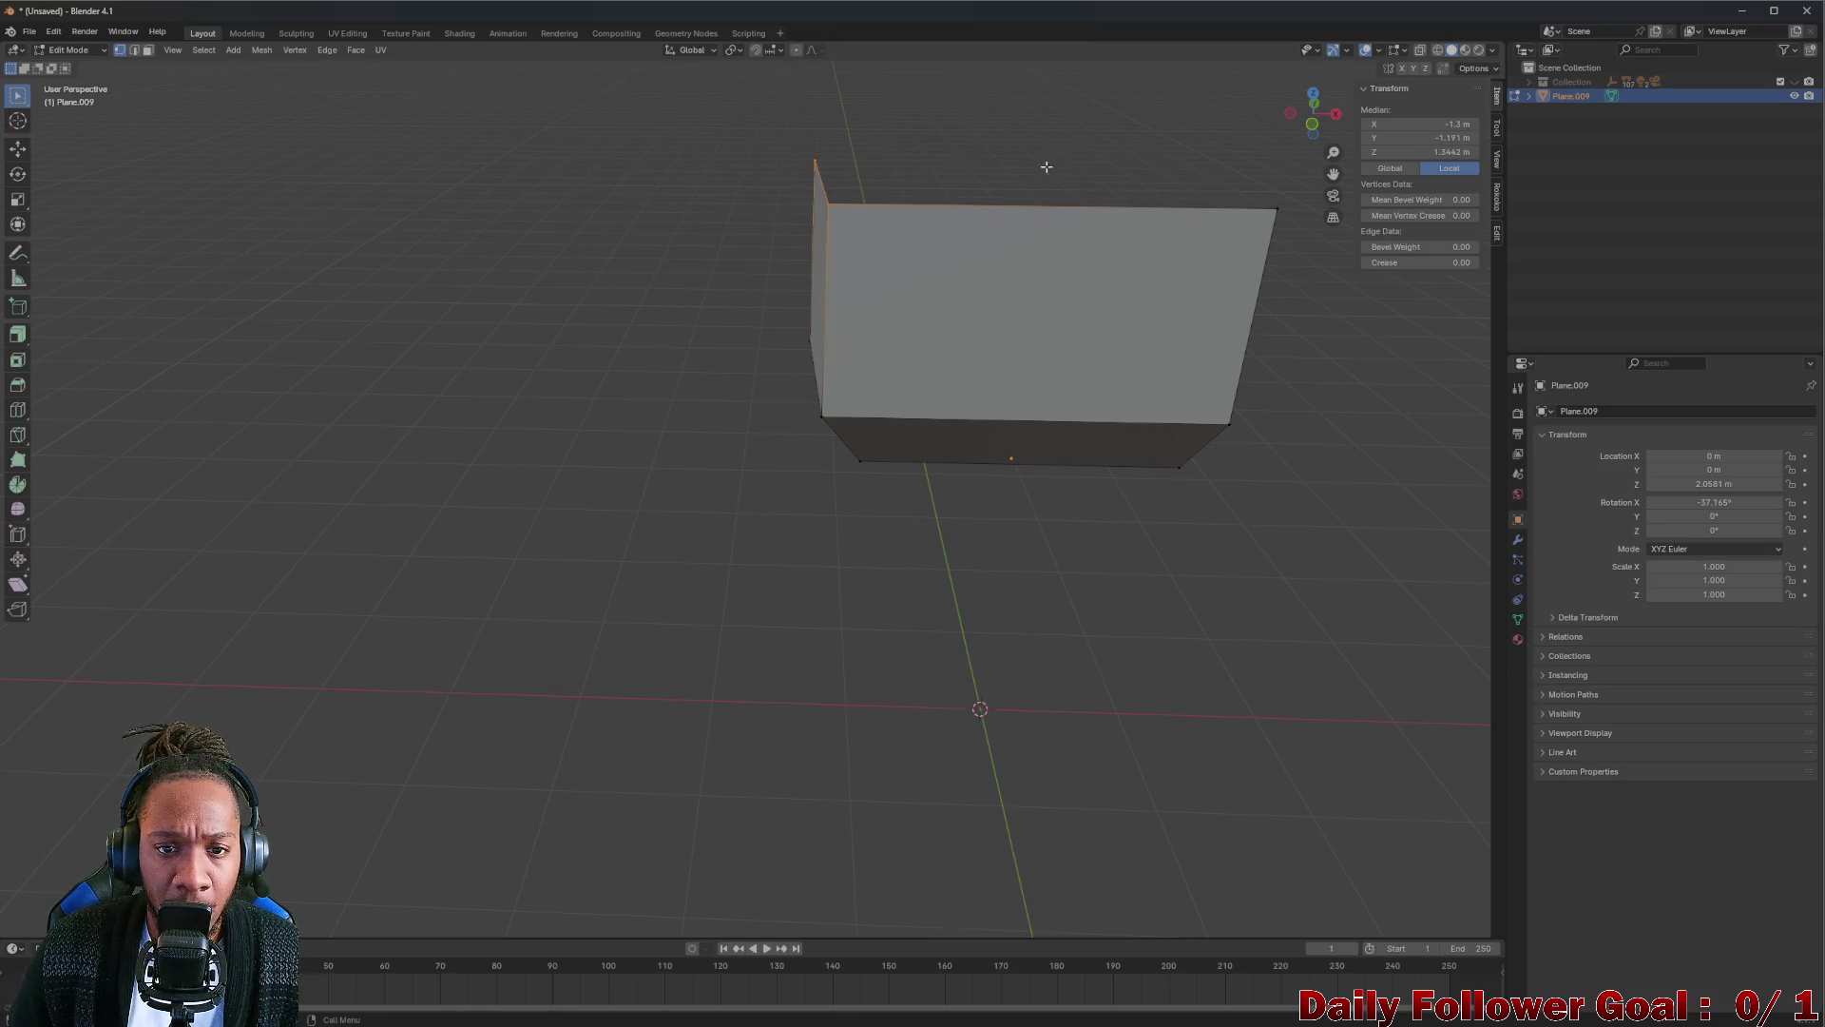
From the front view, shift the top edge left along X so the upper wall flares outward.
left_click(1313, 127)
key("g")
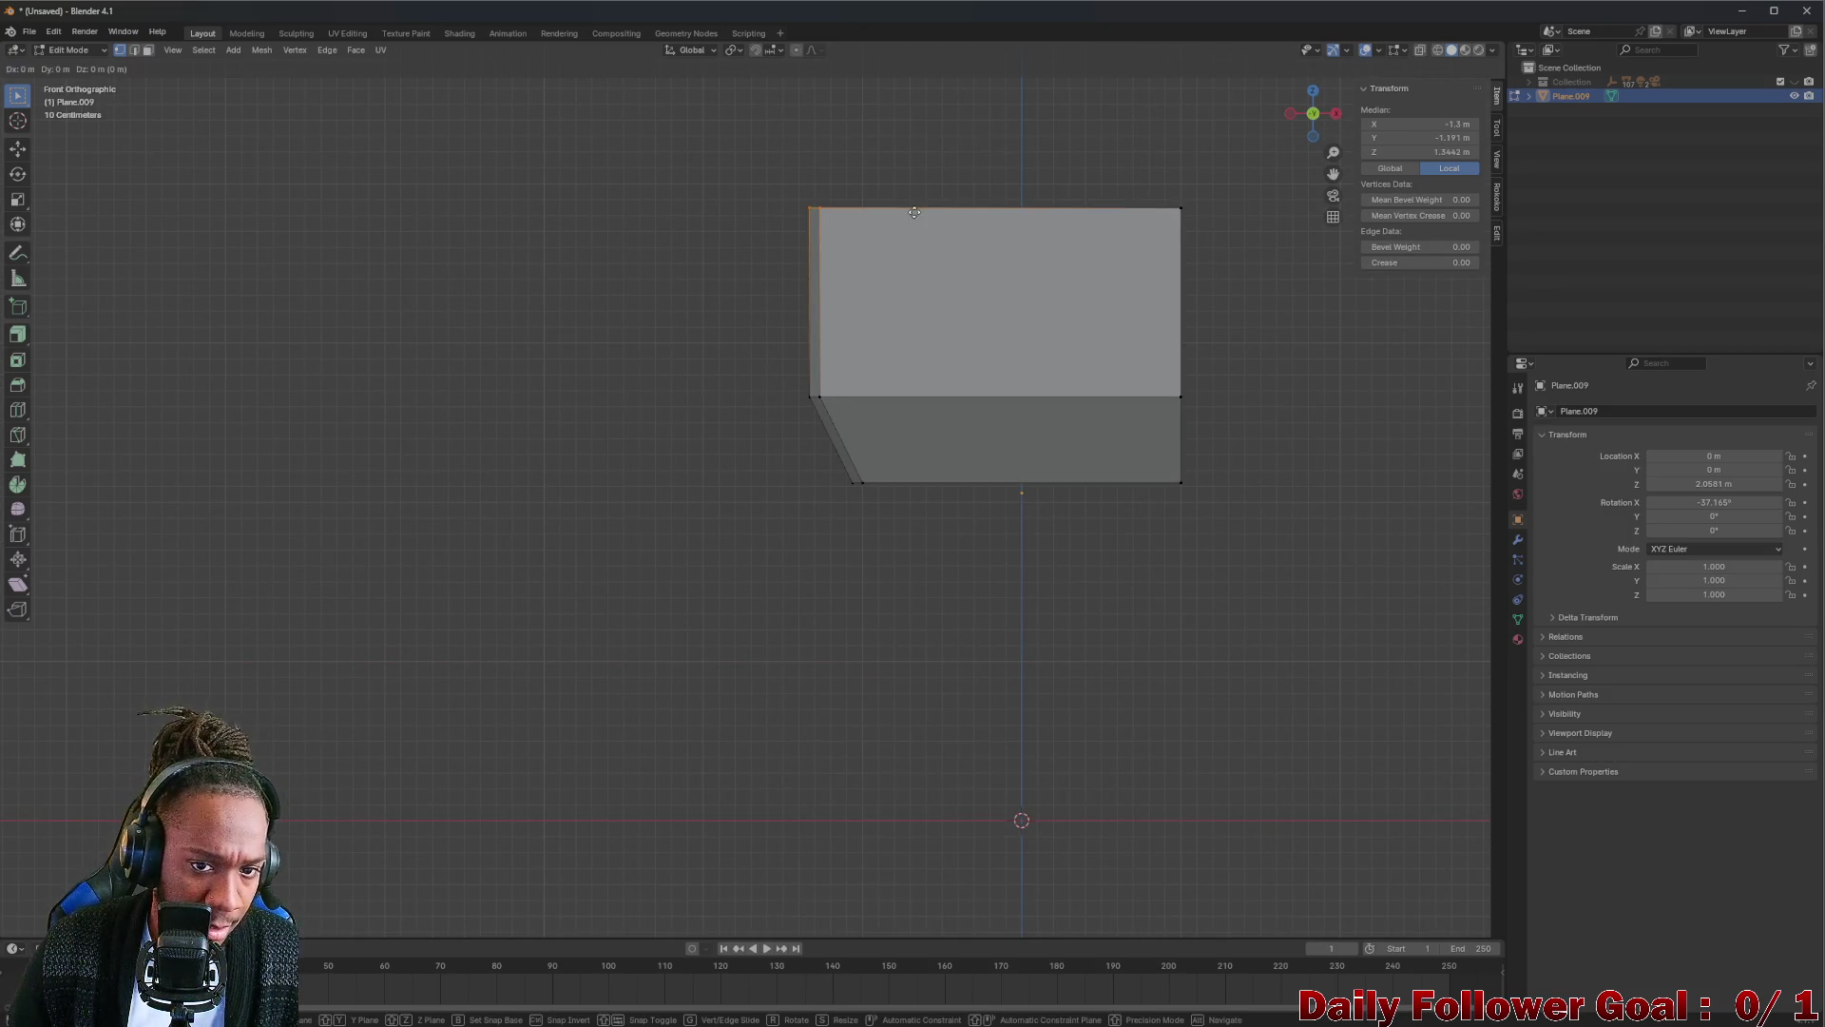
key("x")
left_click(882, 229)
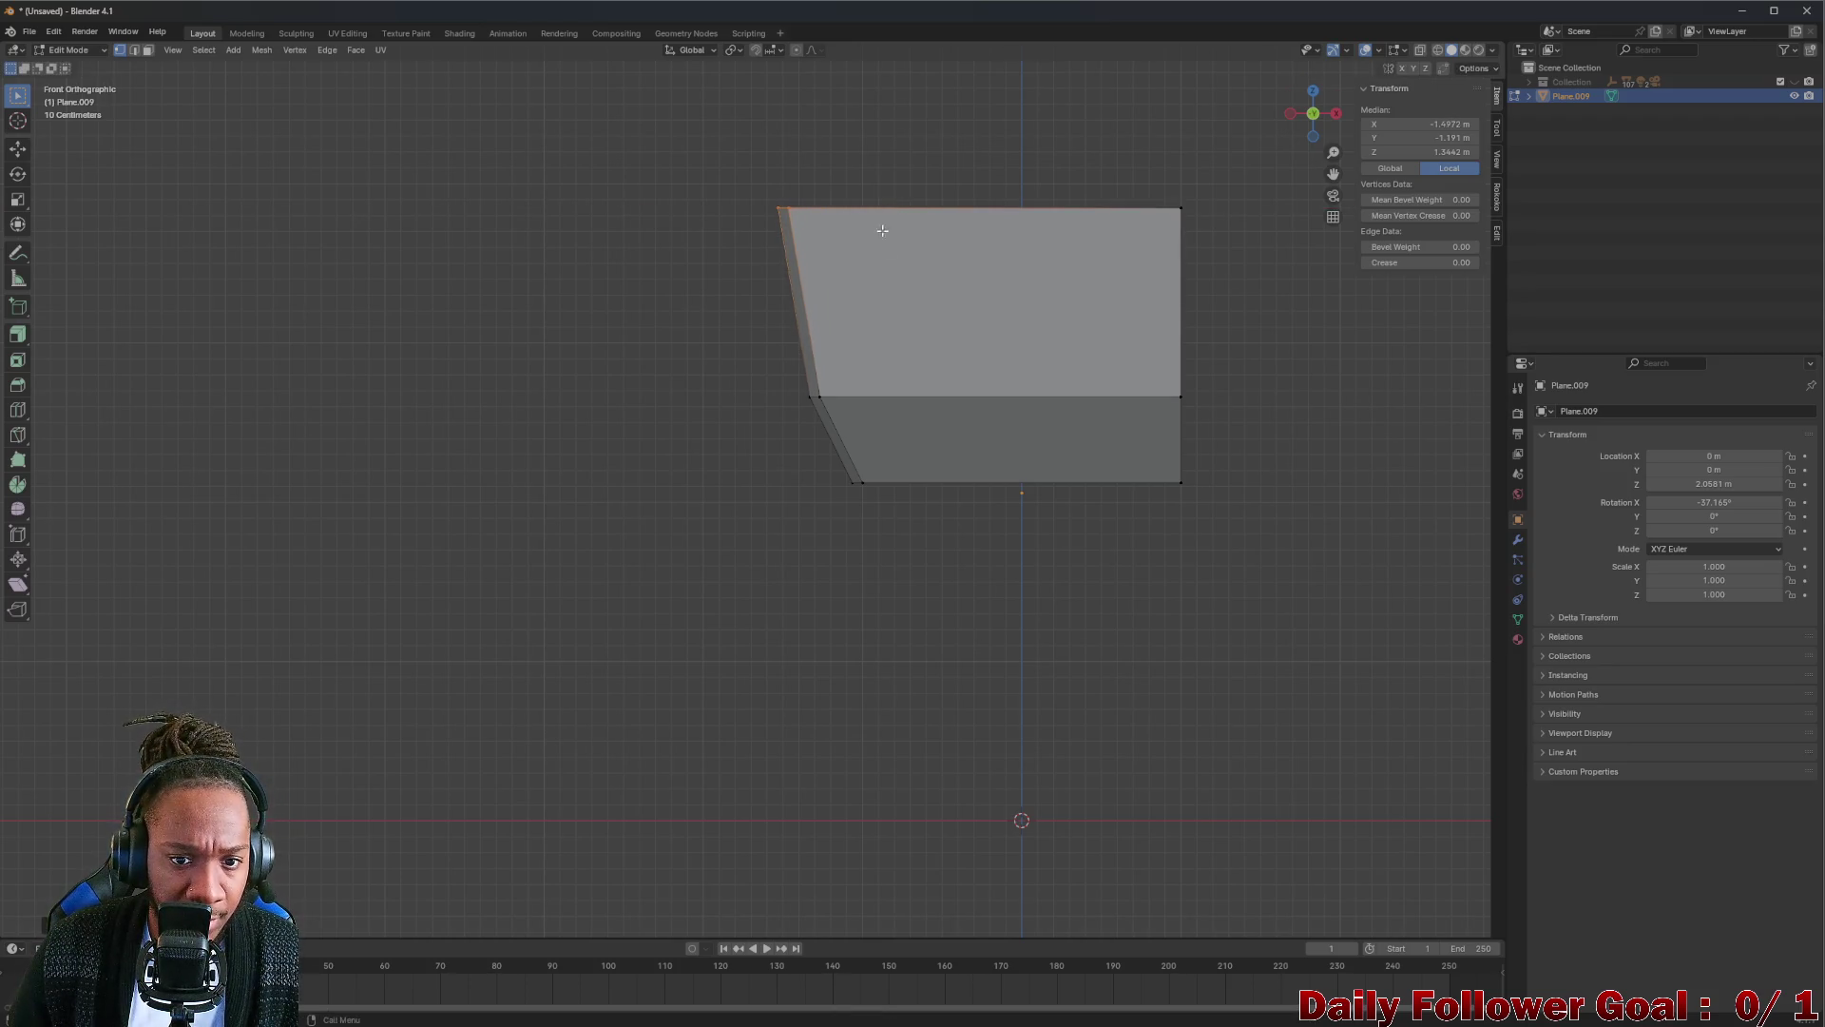
mouse_move(861, 485)
middle_mouse_down()
mouse_move(828, 472)
mouse_move(795, 500)
mouse_move(840, 474)
middle_mouse_up()
left_click(839, 475)
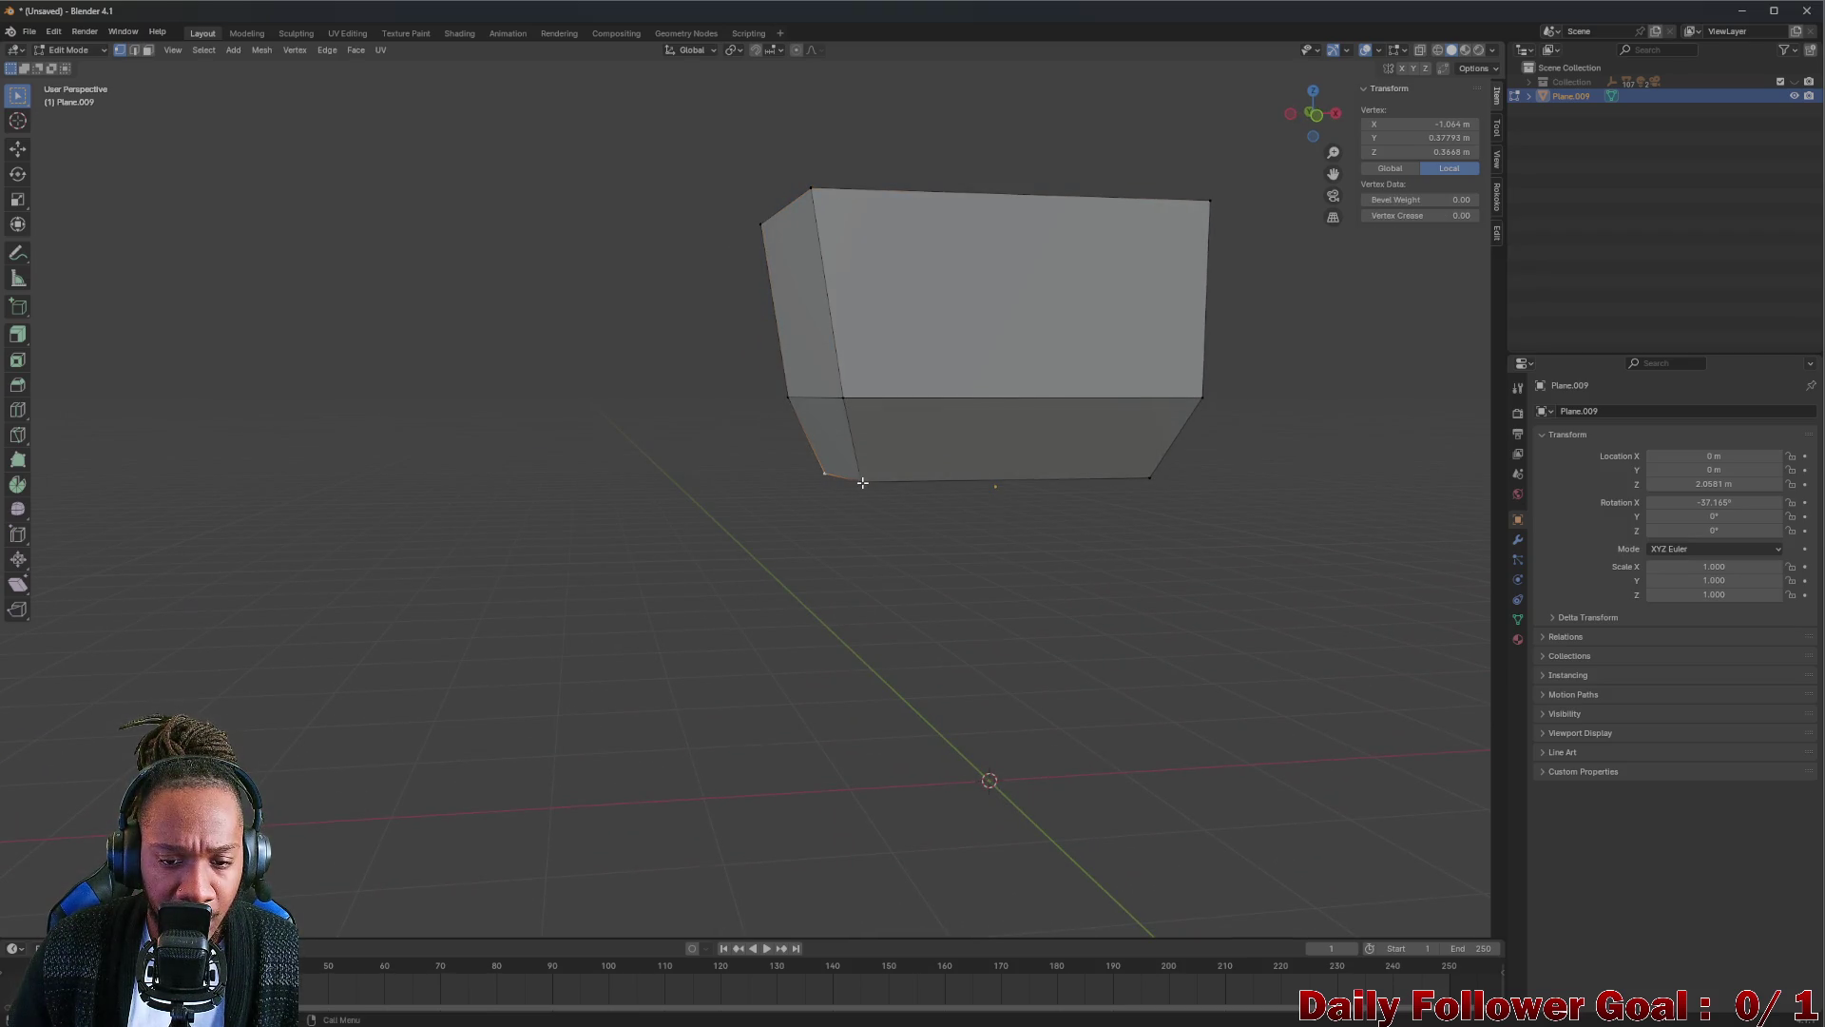
Select the bottom-left edge and extrude it downward along Z into a vertical base wall.
key("2")
left_click(874, 482)
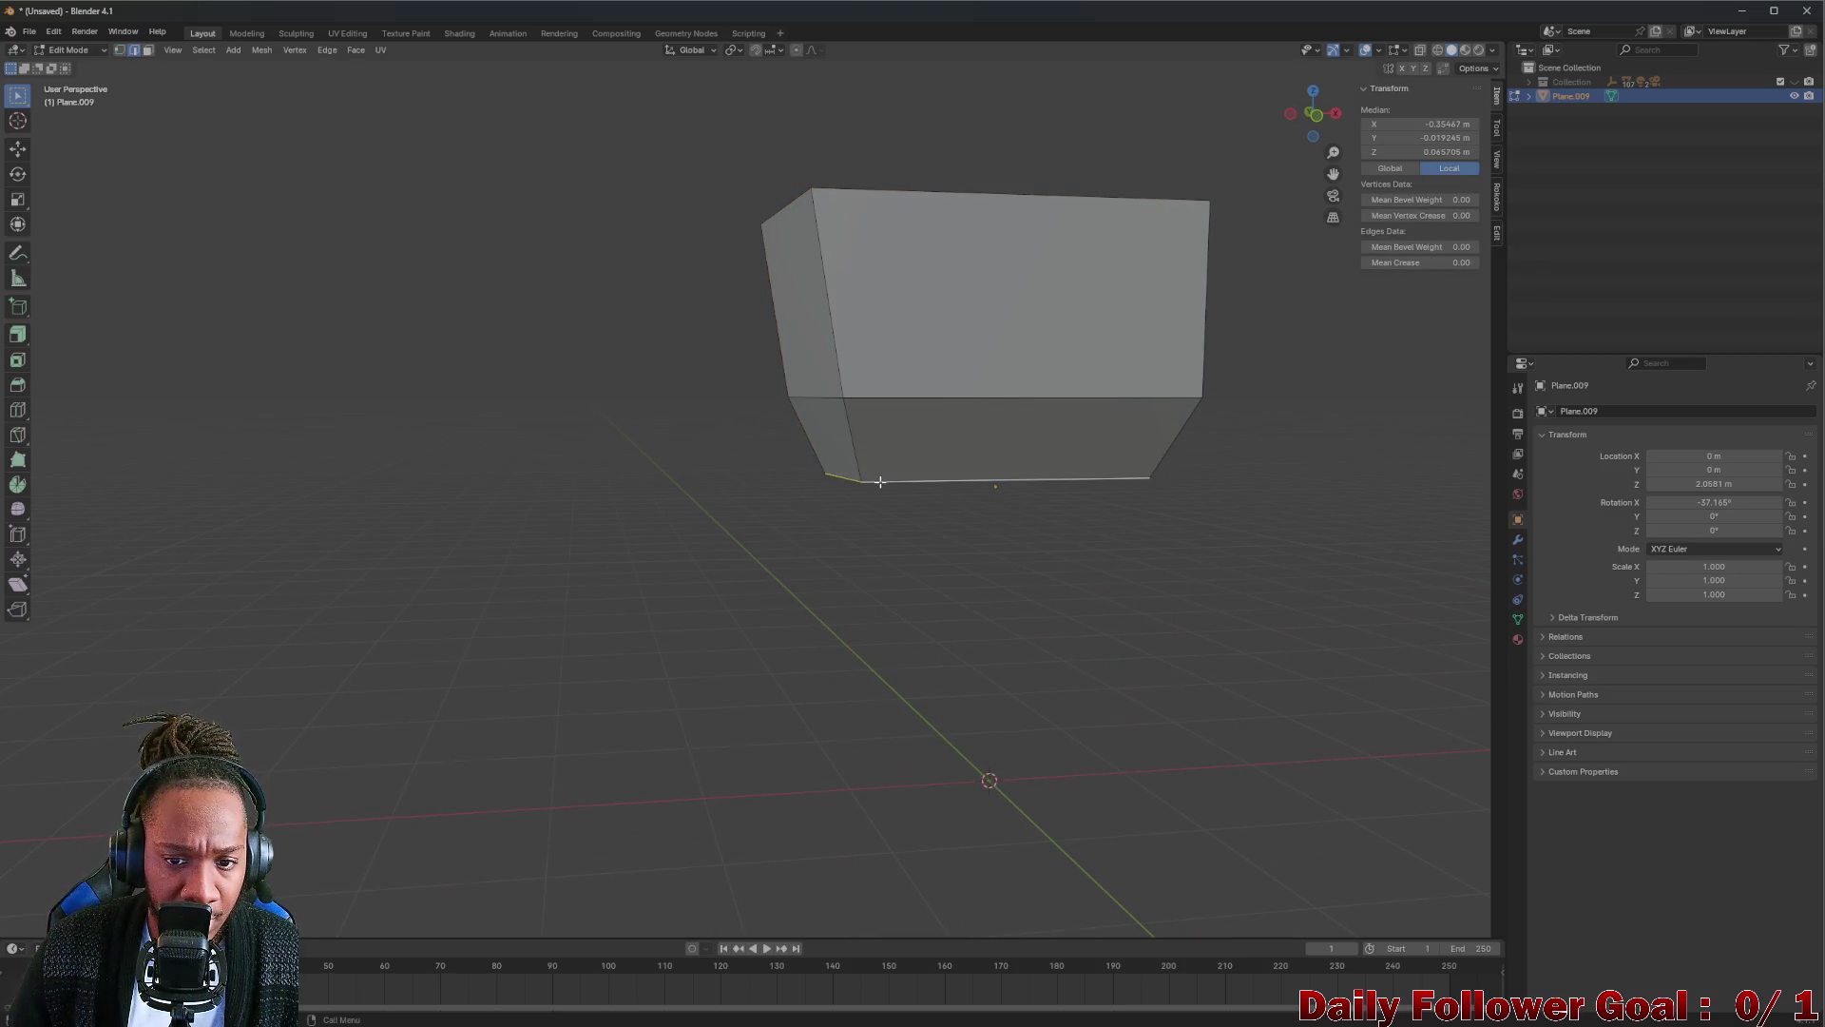
mouse_move(879, 482)
middle_mouse_down()
mouse_move(905, 490)
mouse_move(876, 505)
mouse_move(910, 505)
middle_mouse_up()
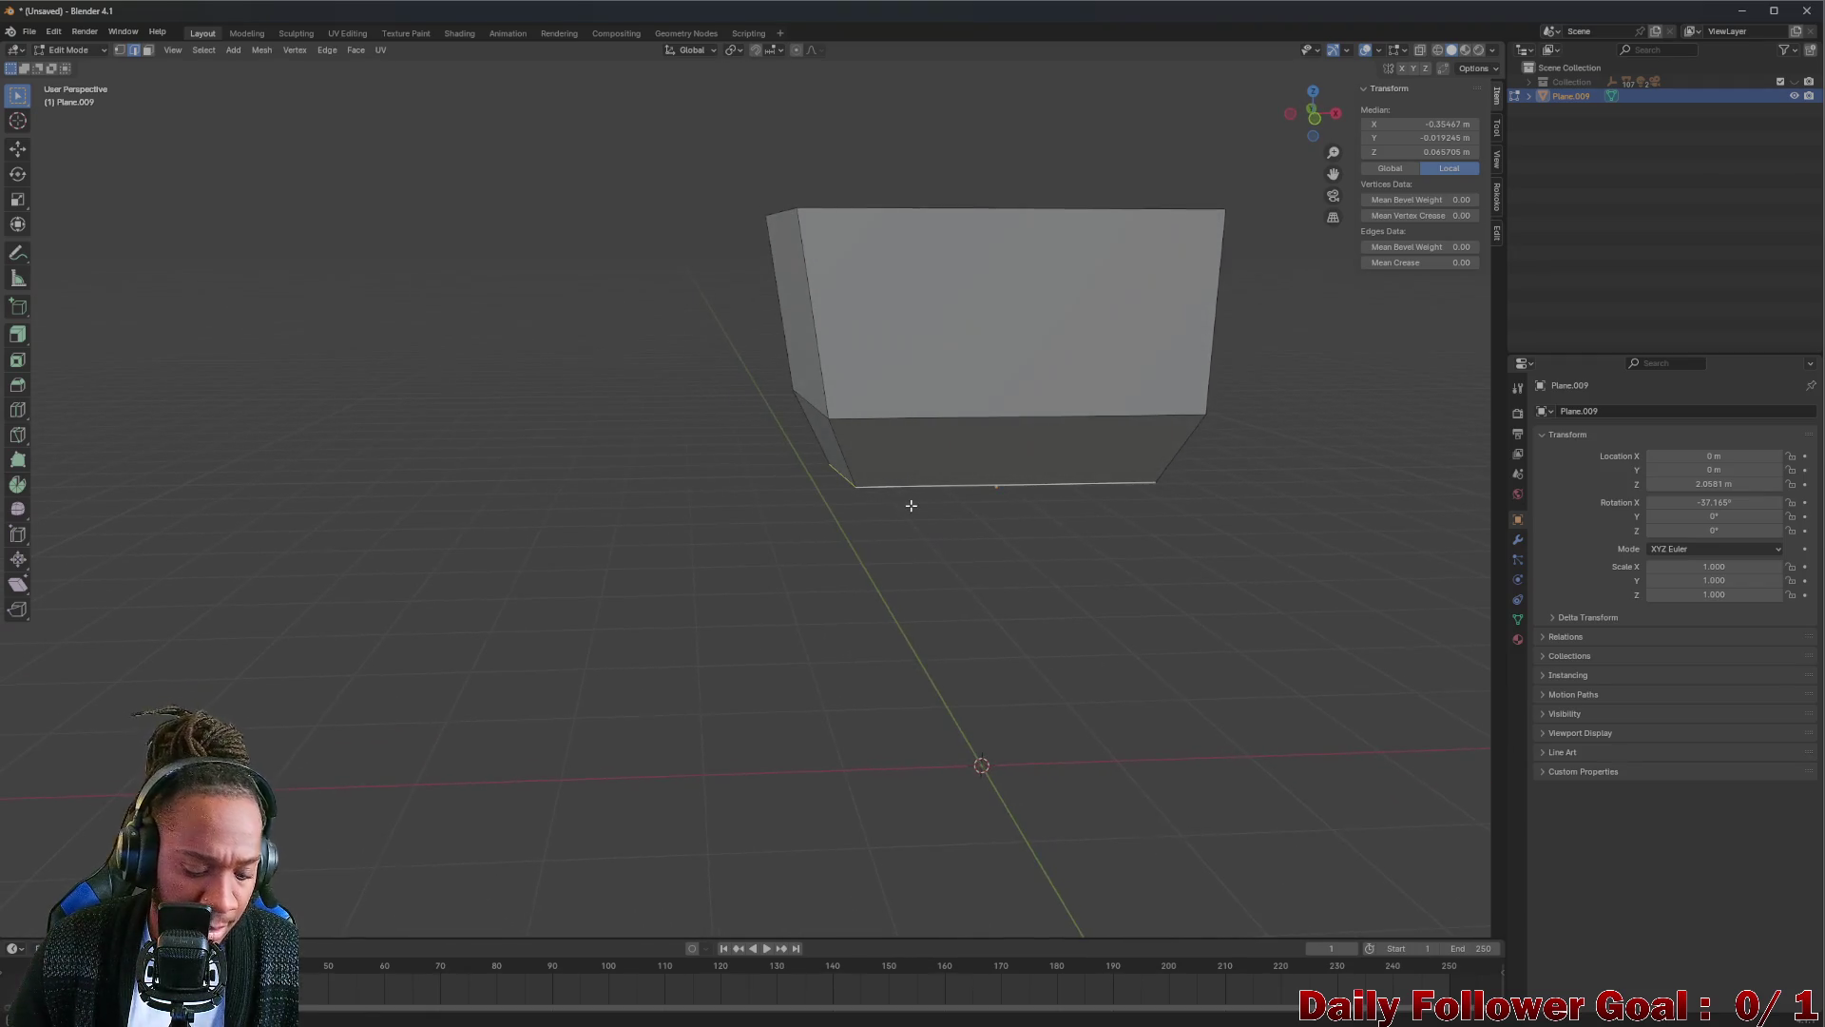
key("g")
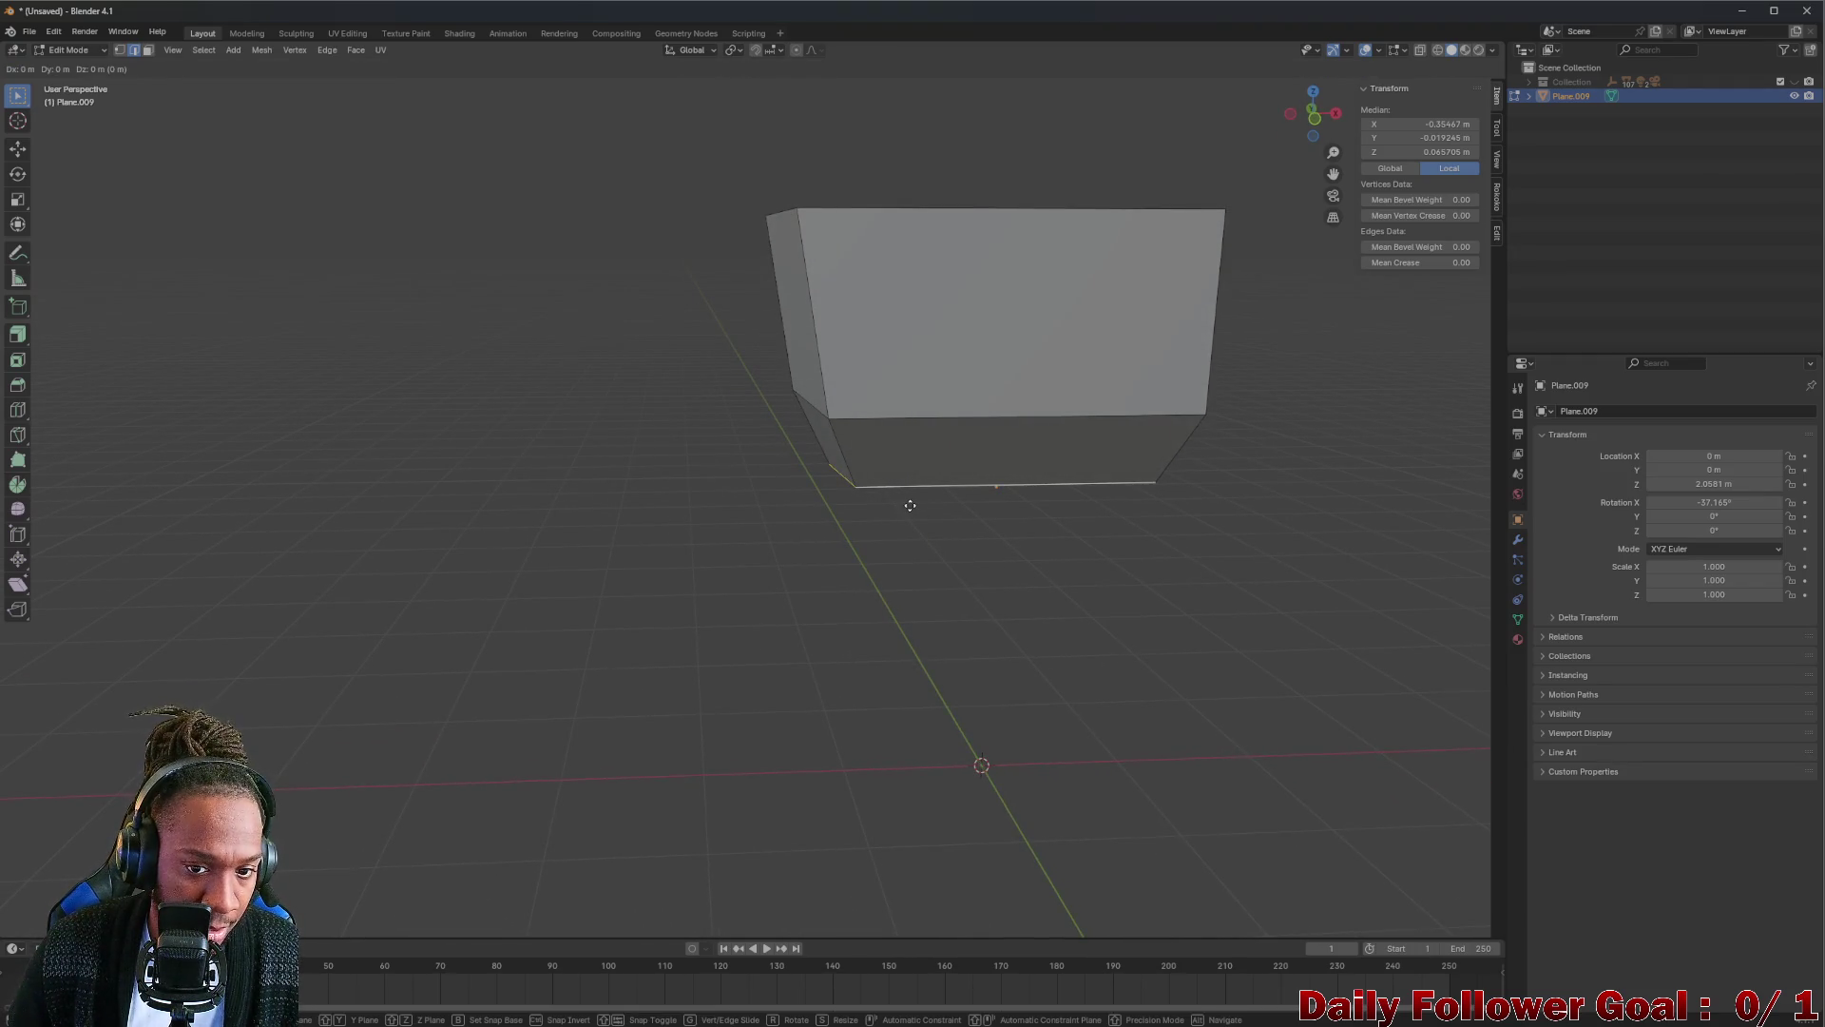
key("Escape")
key("e")
key("z")
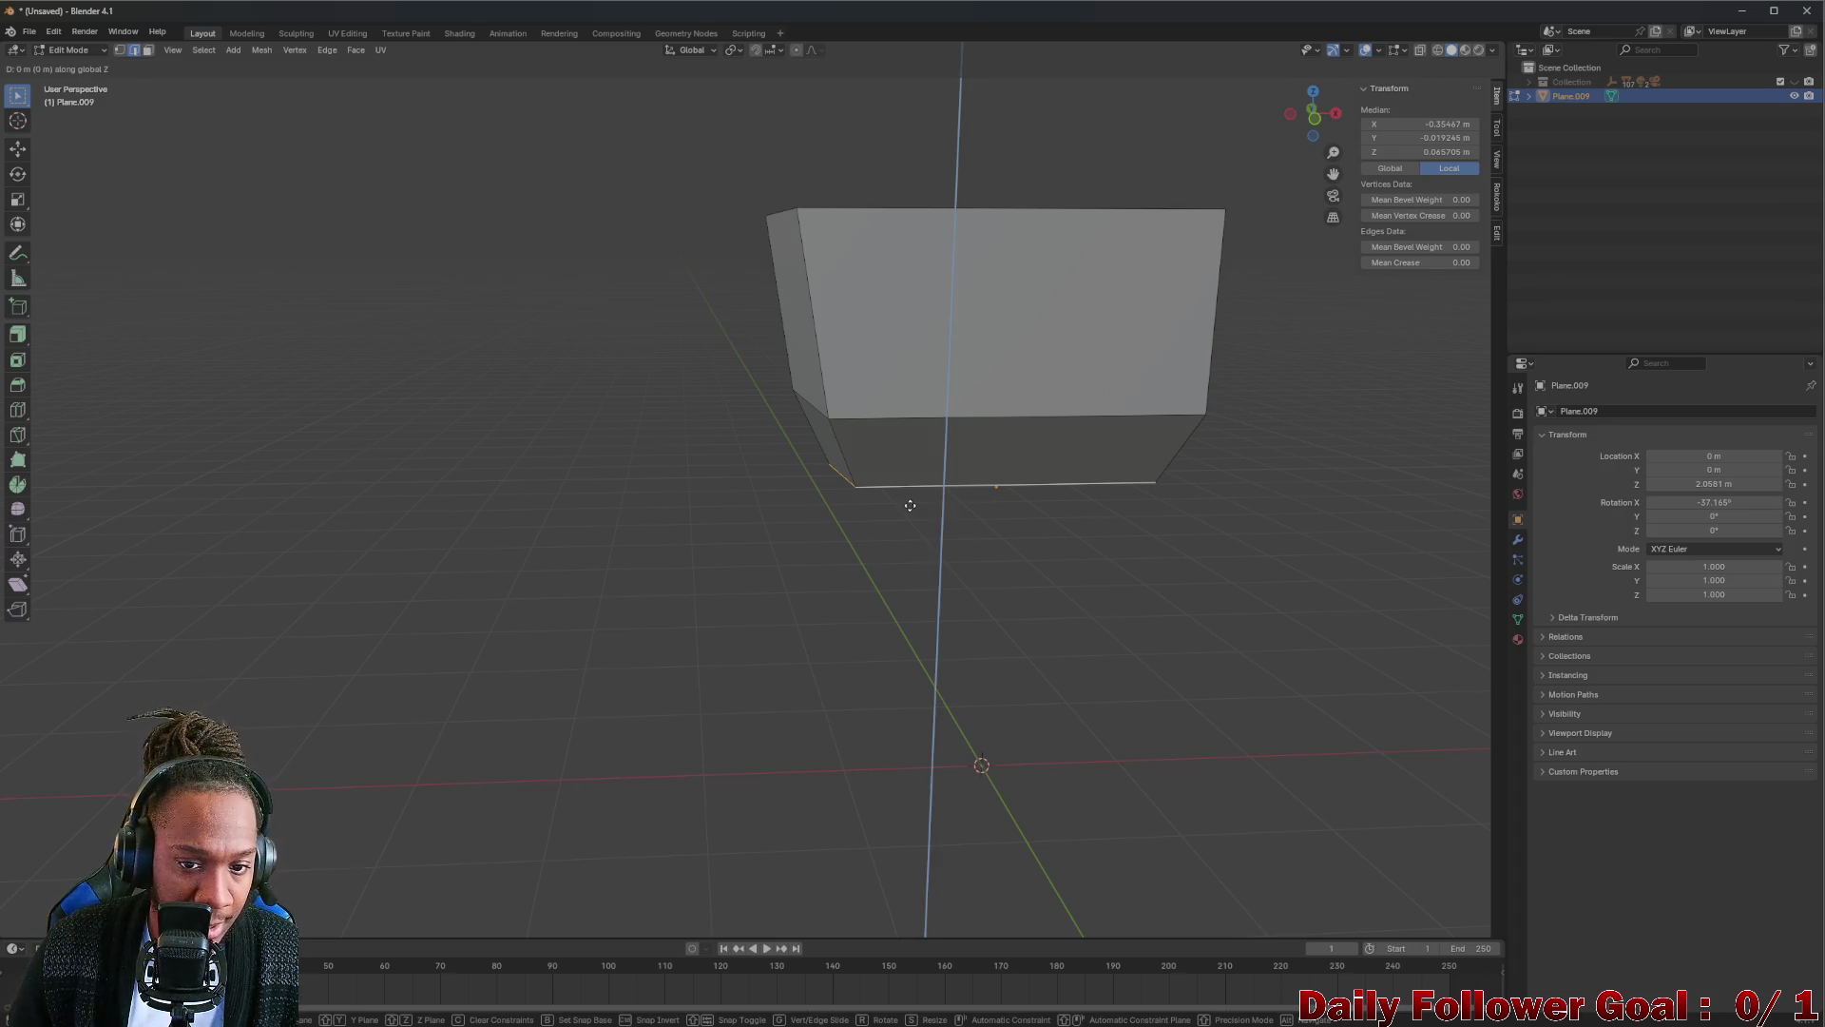
left_click(890, 618)
mouse_move(890, 617)
middle_mouse_down()
mouse_move(1054, 599)
mouse_move(978, 448)
mouse_move(1031, 438)
mouse_move(978, 518)
mouse_move(1128, 471)
mouse_move(1031, 528)
mouse_move(983, 533)
mouse_move(661, 452)
mouse_move(500, 436)
mouse_move(978, 408)
mouse_move(900, 441)
mouse_move(950, 438)
mouse_move(924, 434)
mouse_move(889, 338)
mouse_move(827, 327)
mouse_move(817, 377)
mouse_move(868, 436)
mouse_move(843, 423)
middle_mouse_up()
left_click(1313, 105)
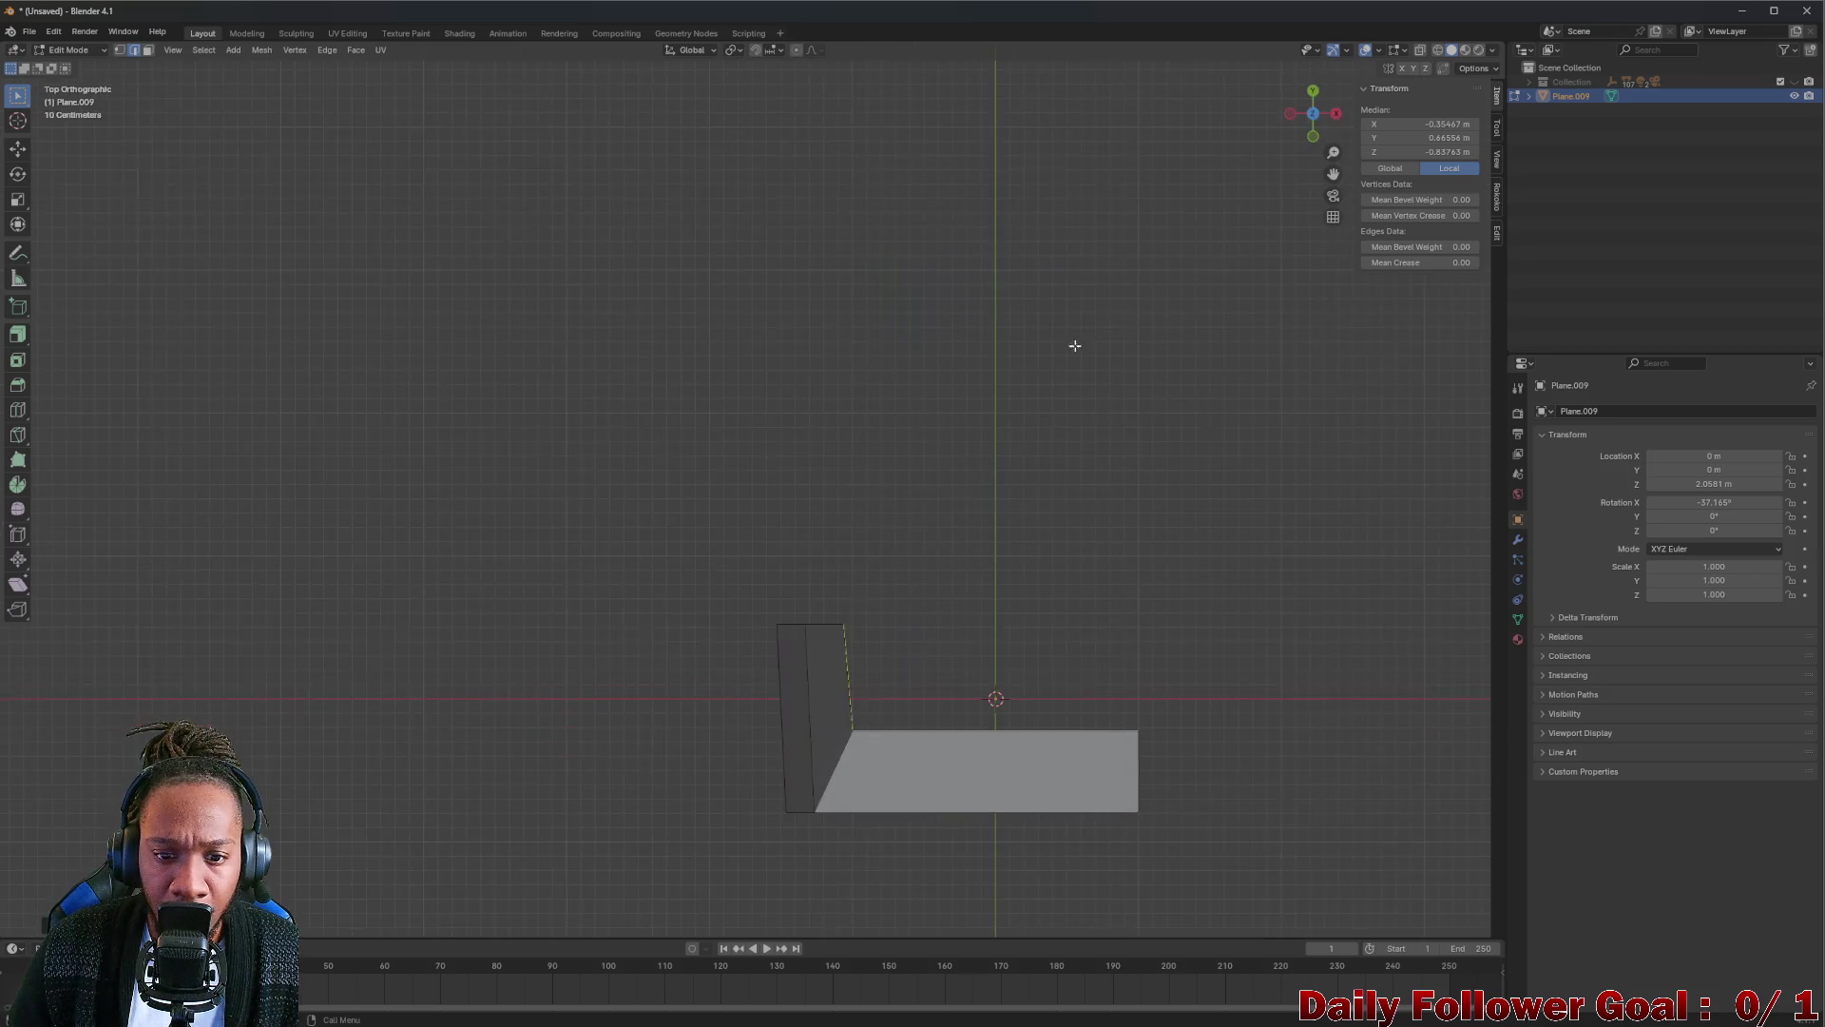
left_click_drag(756, 603, 789, 830)
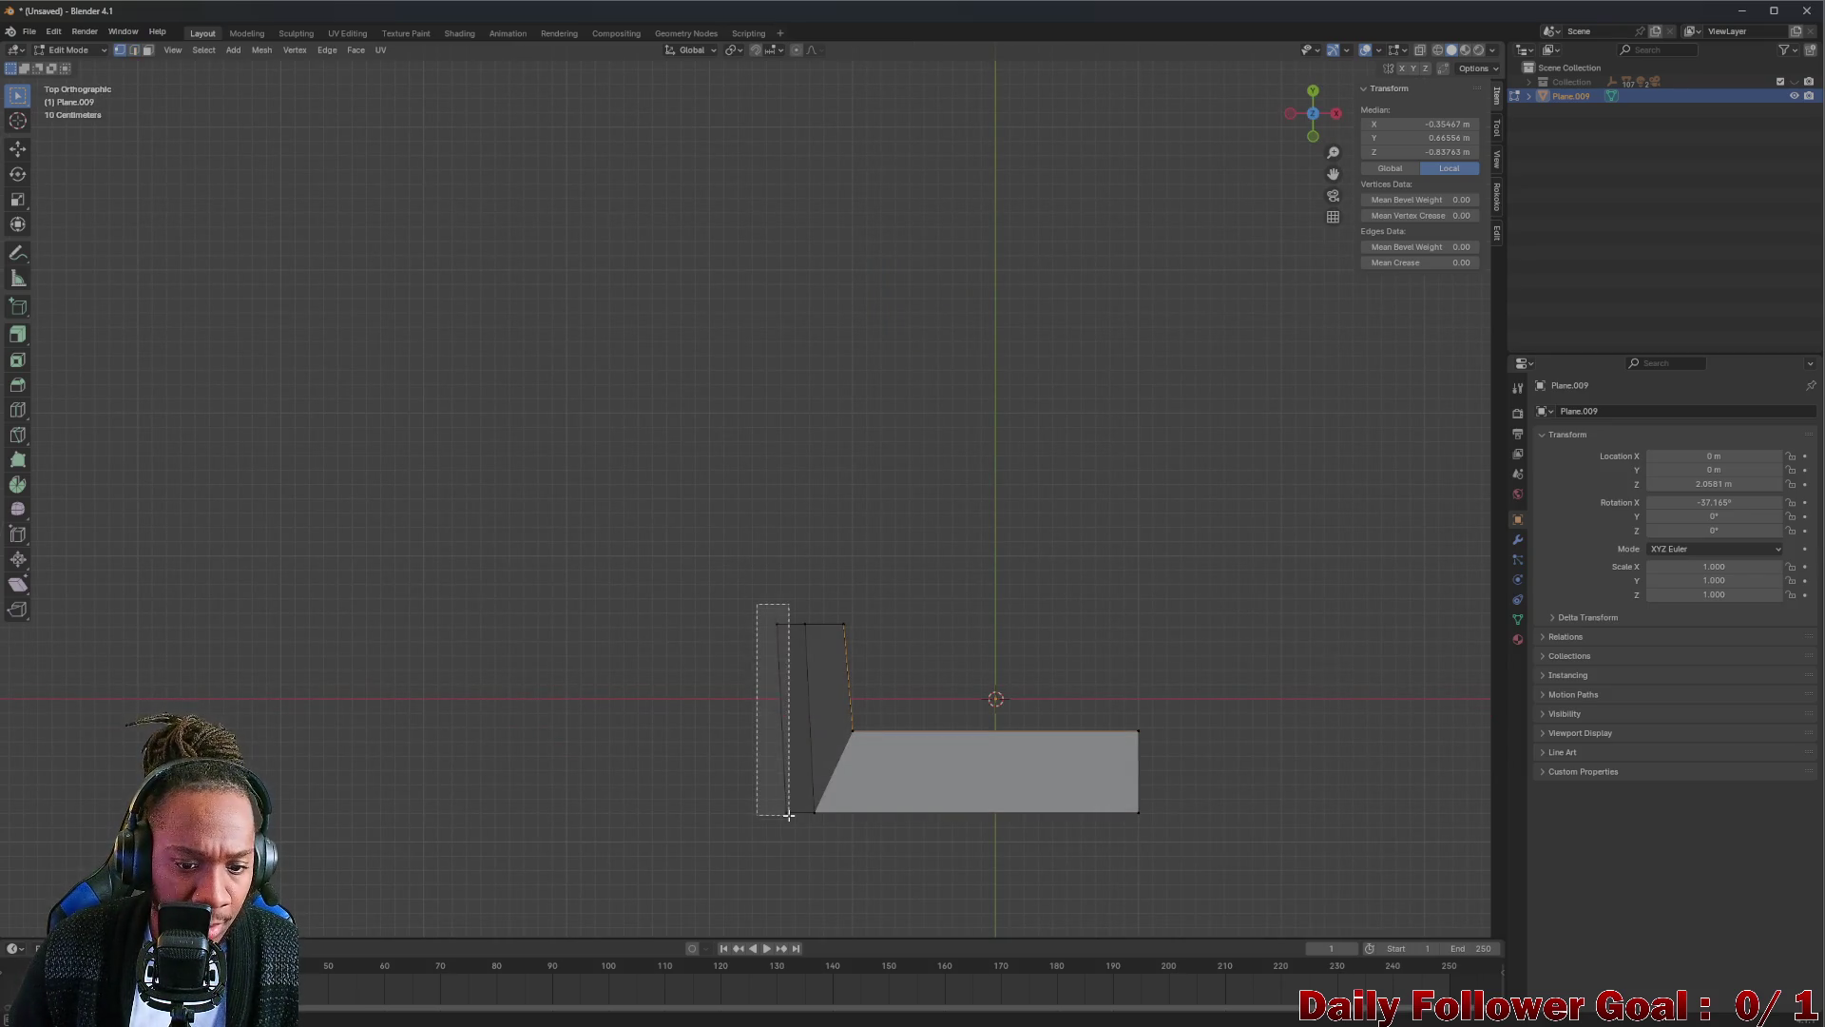
key("s")
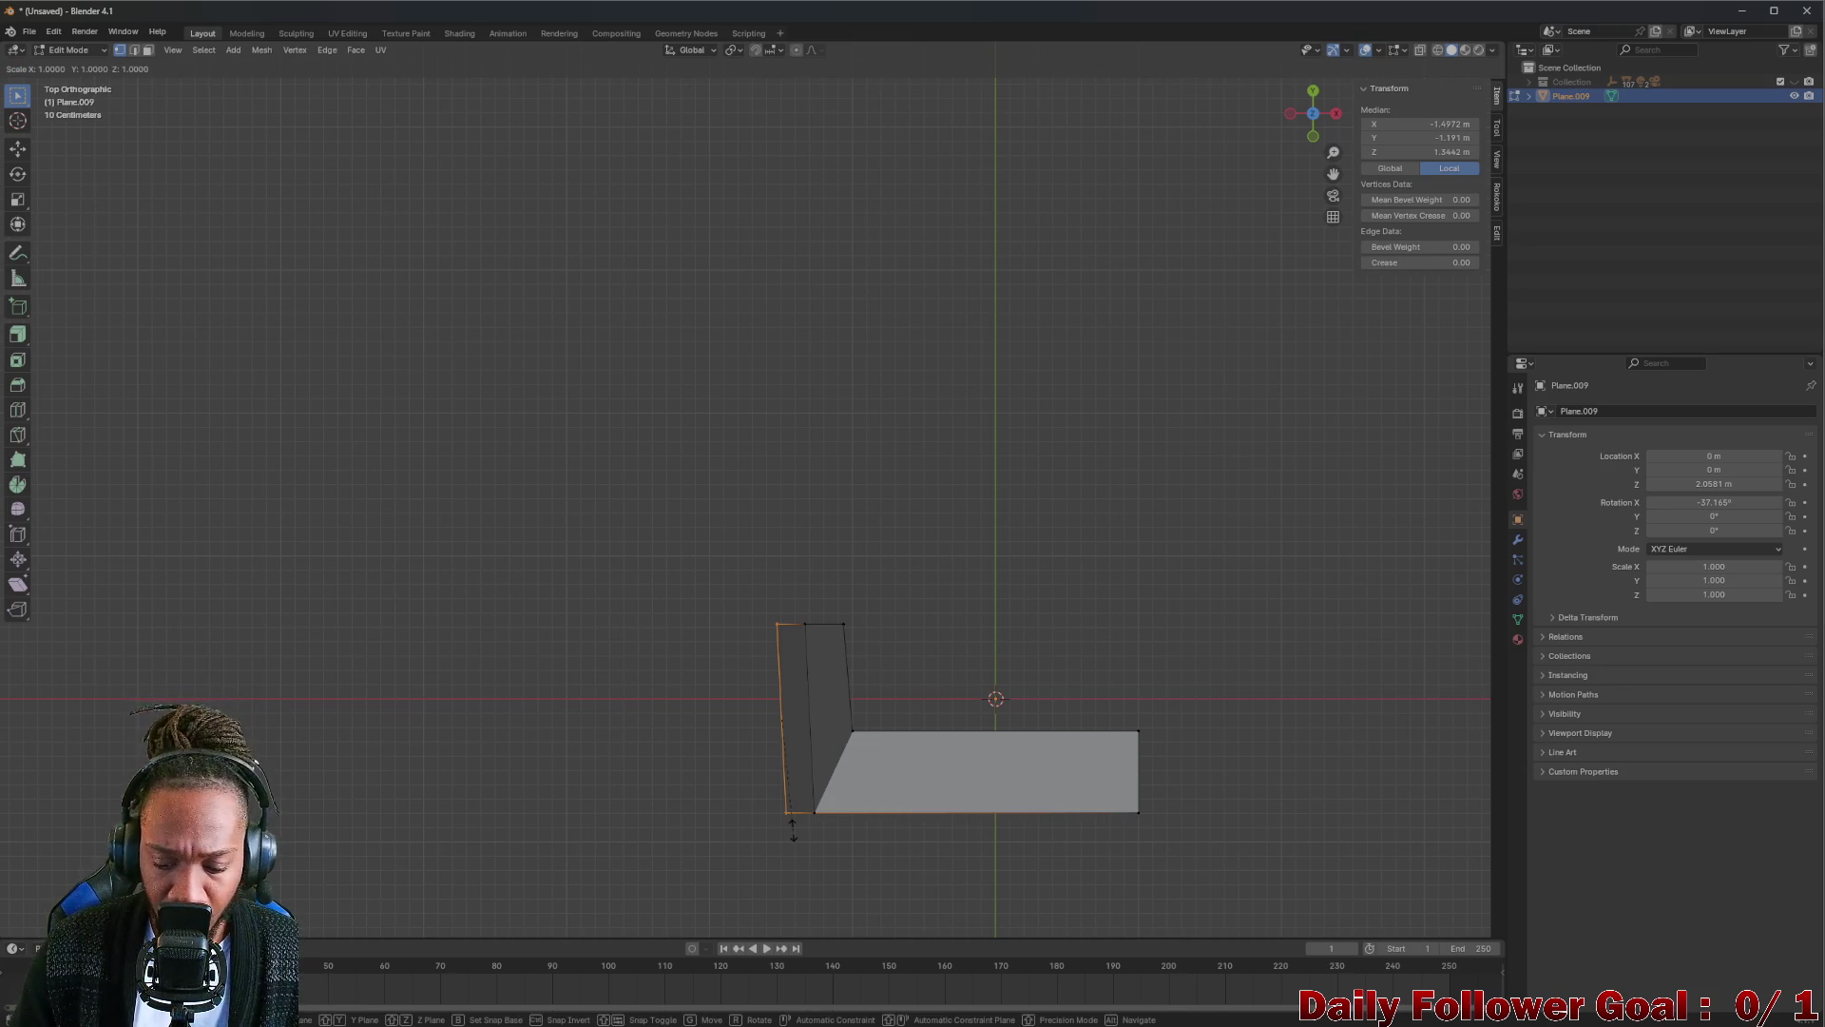
key("y")
key("0")
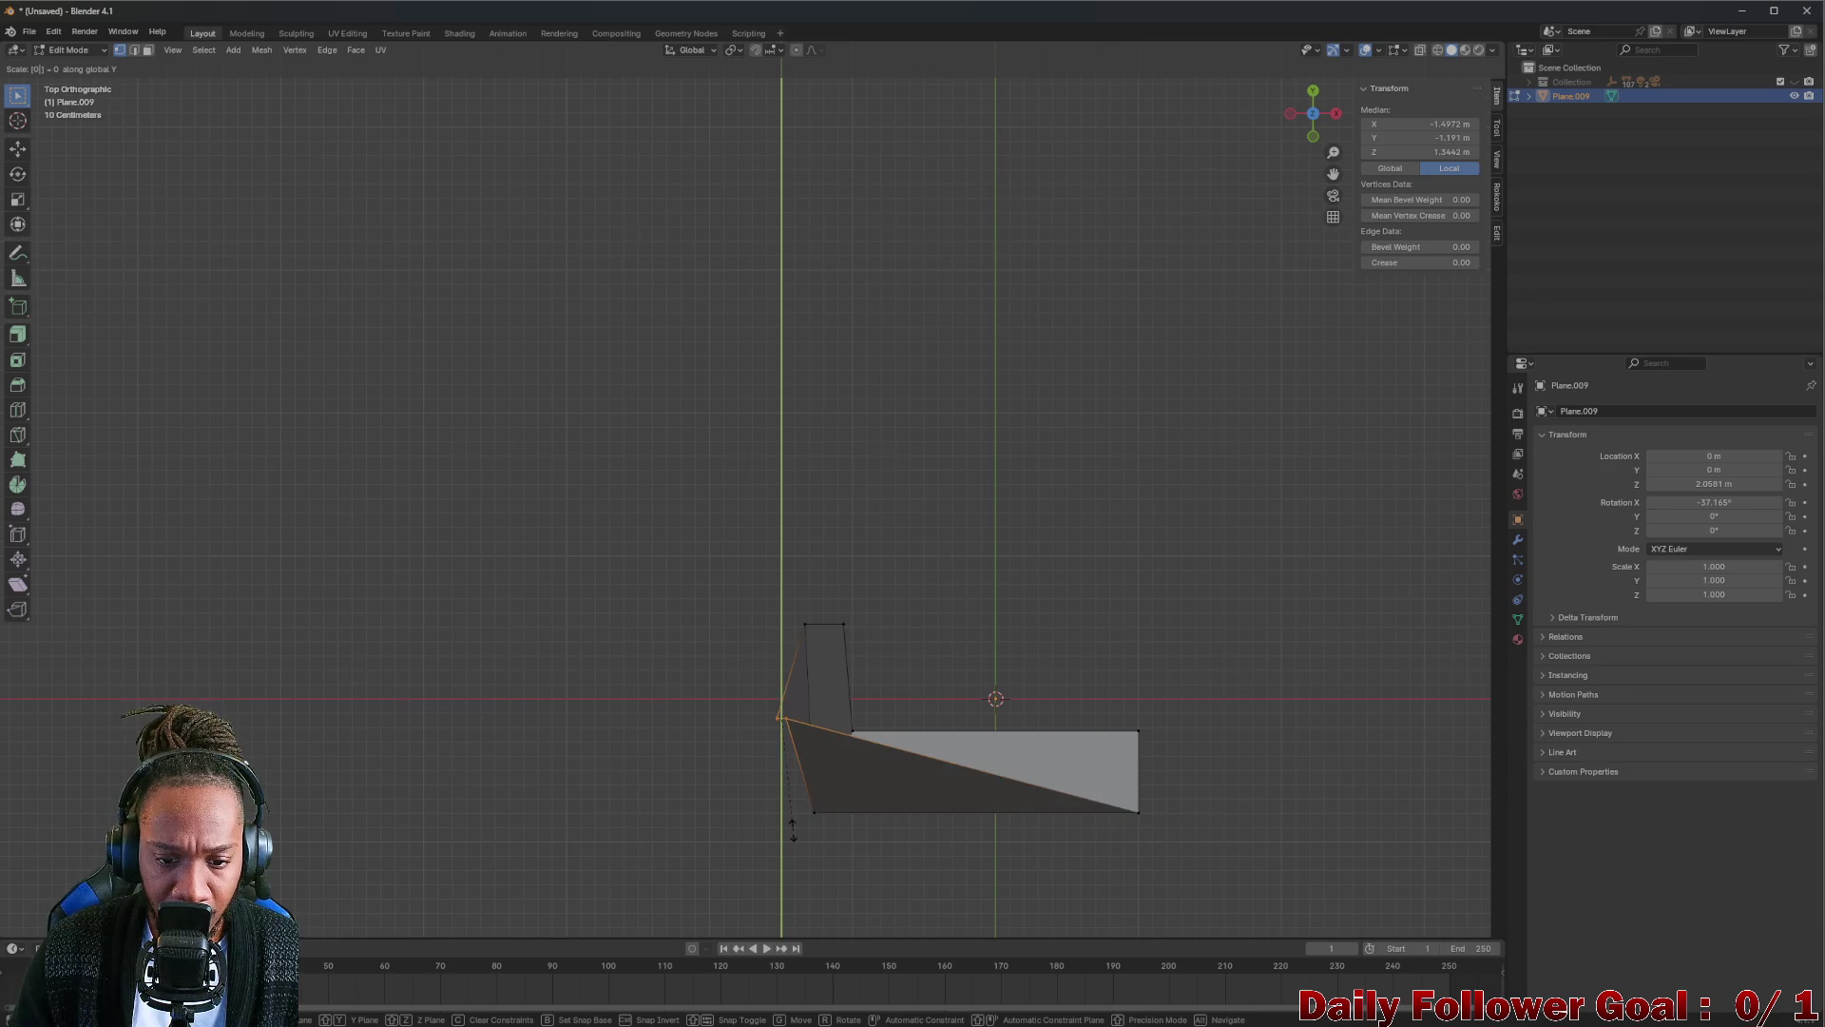
key("Escape")
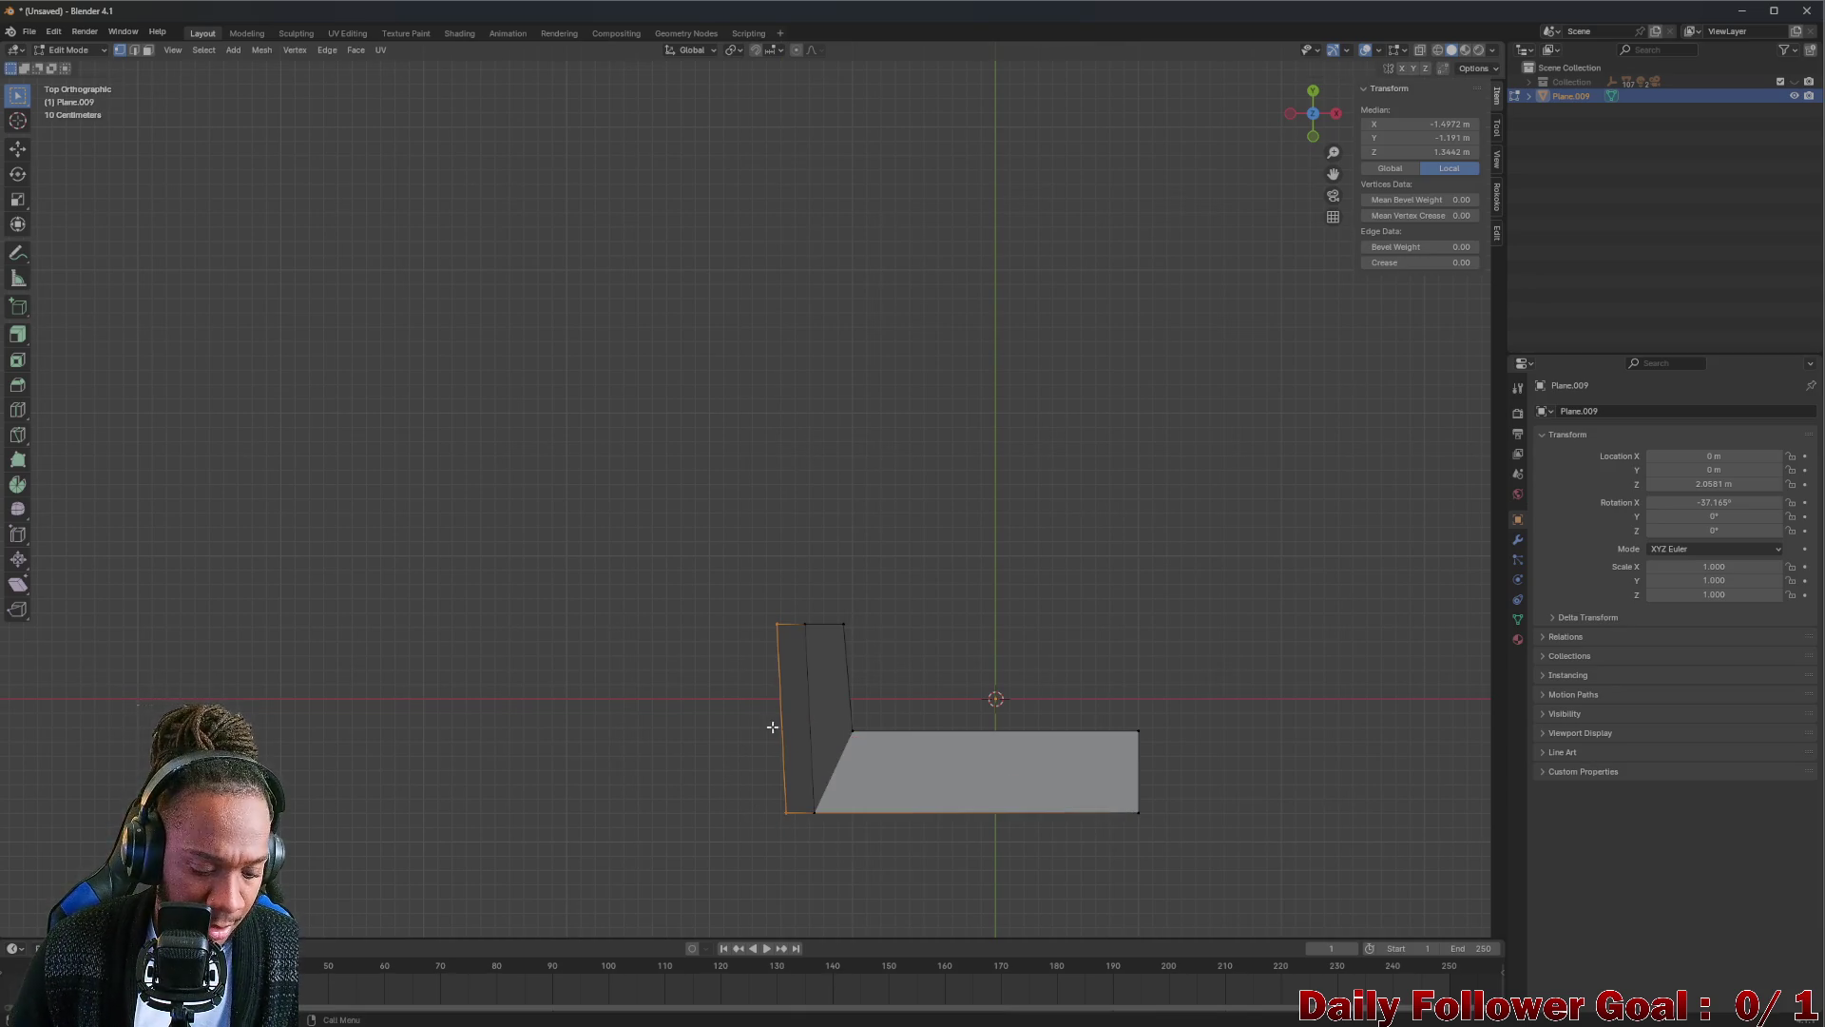
key("s")
key("x")
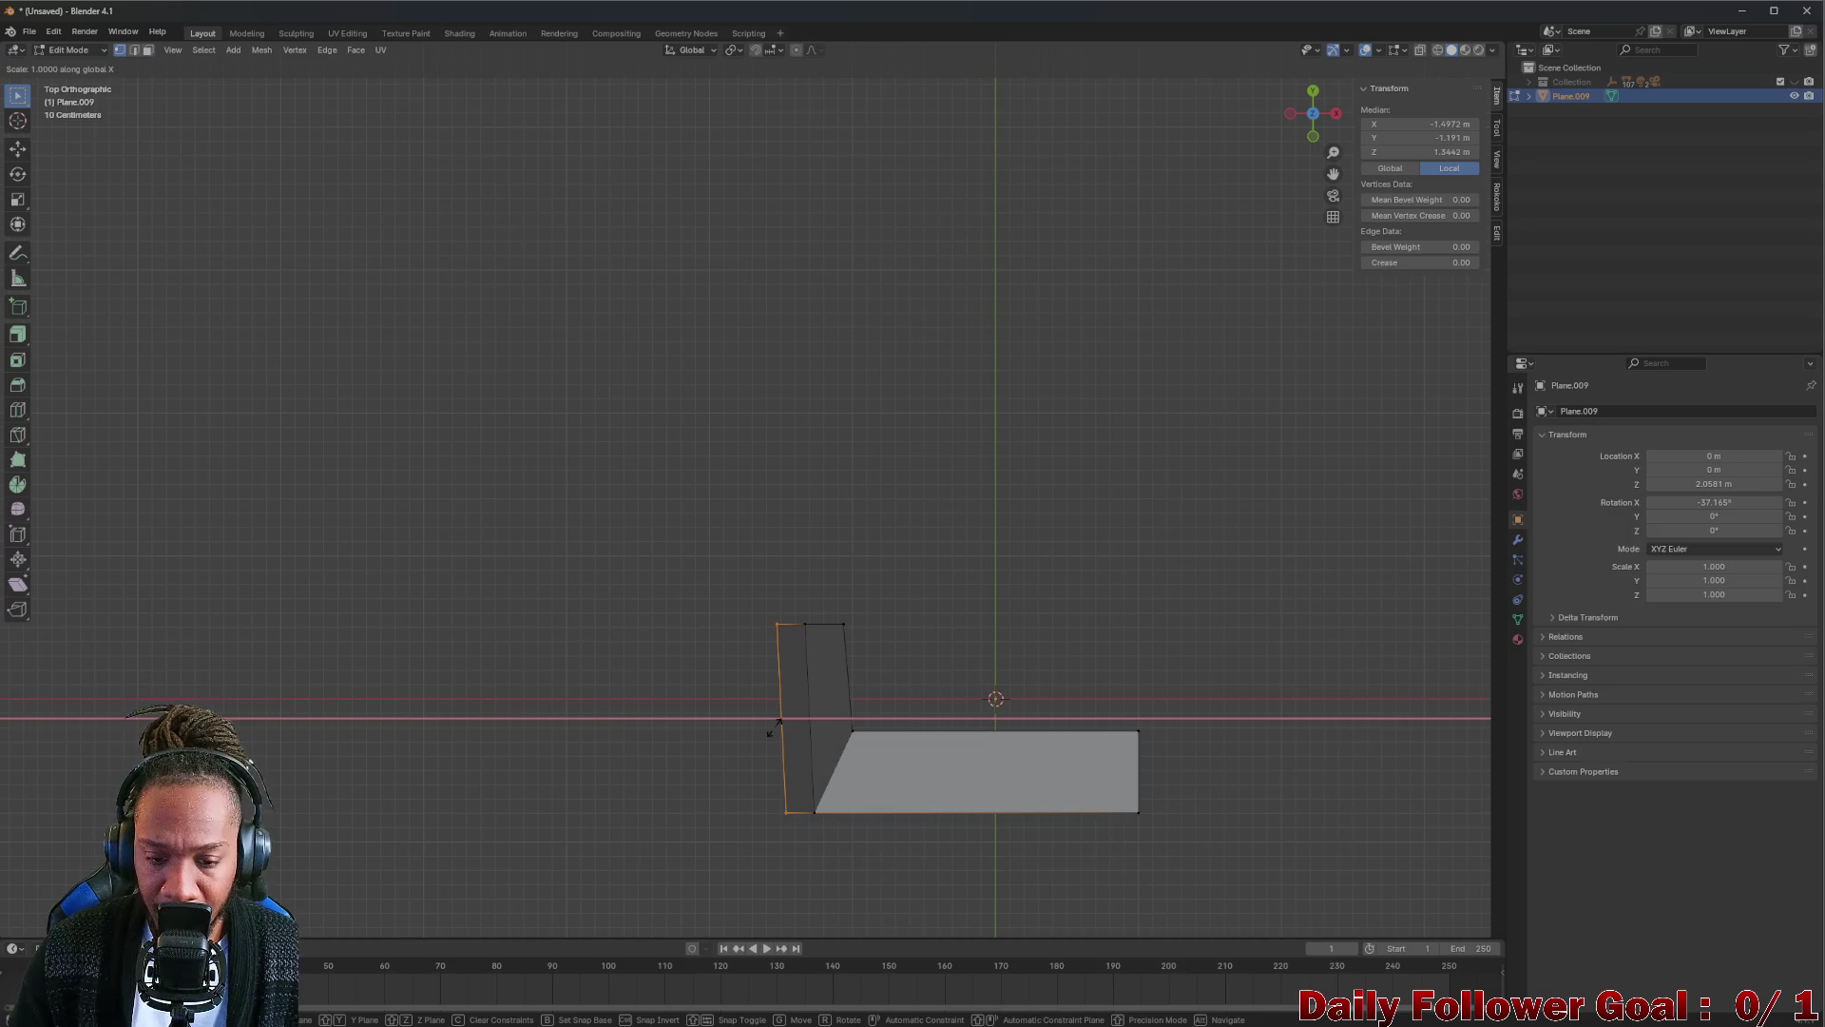
key("Return")
middle_click_drag(766, 677, 775, 463)
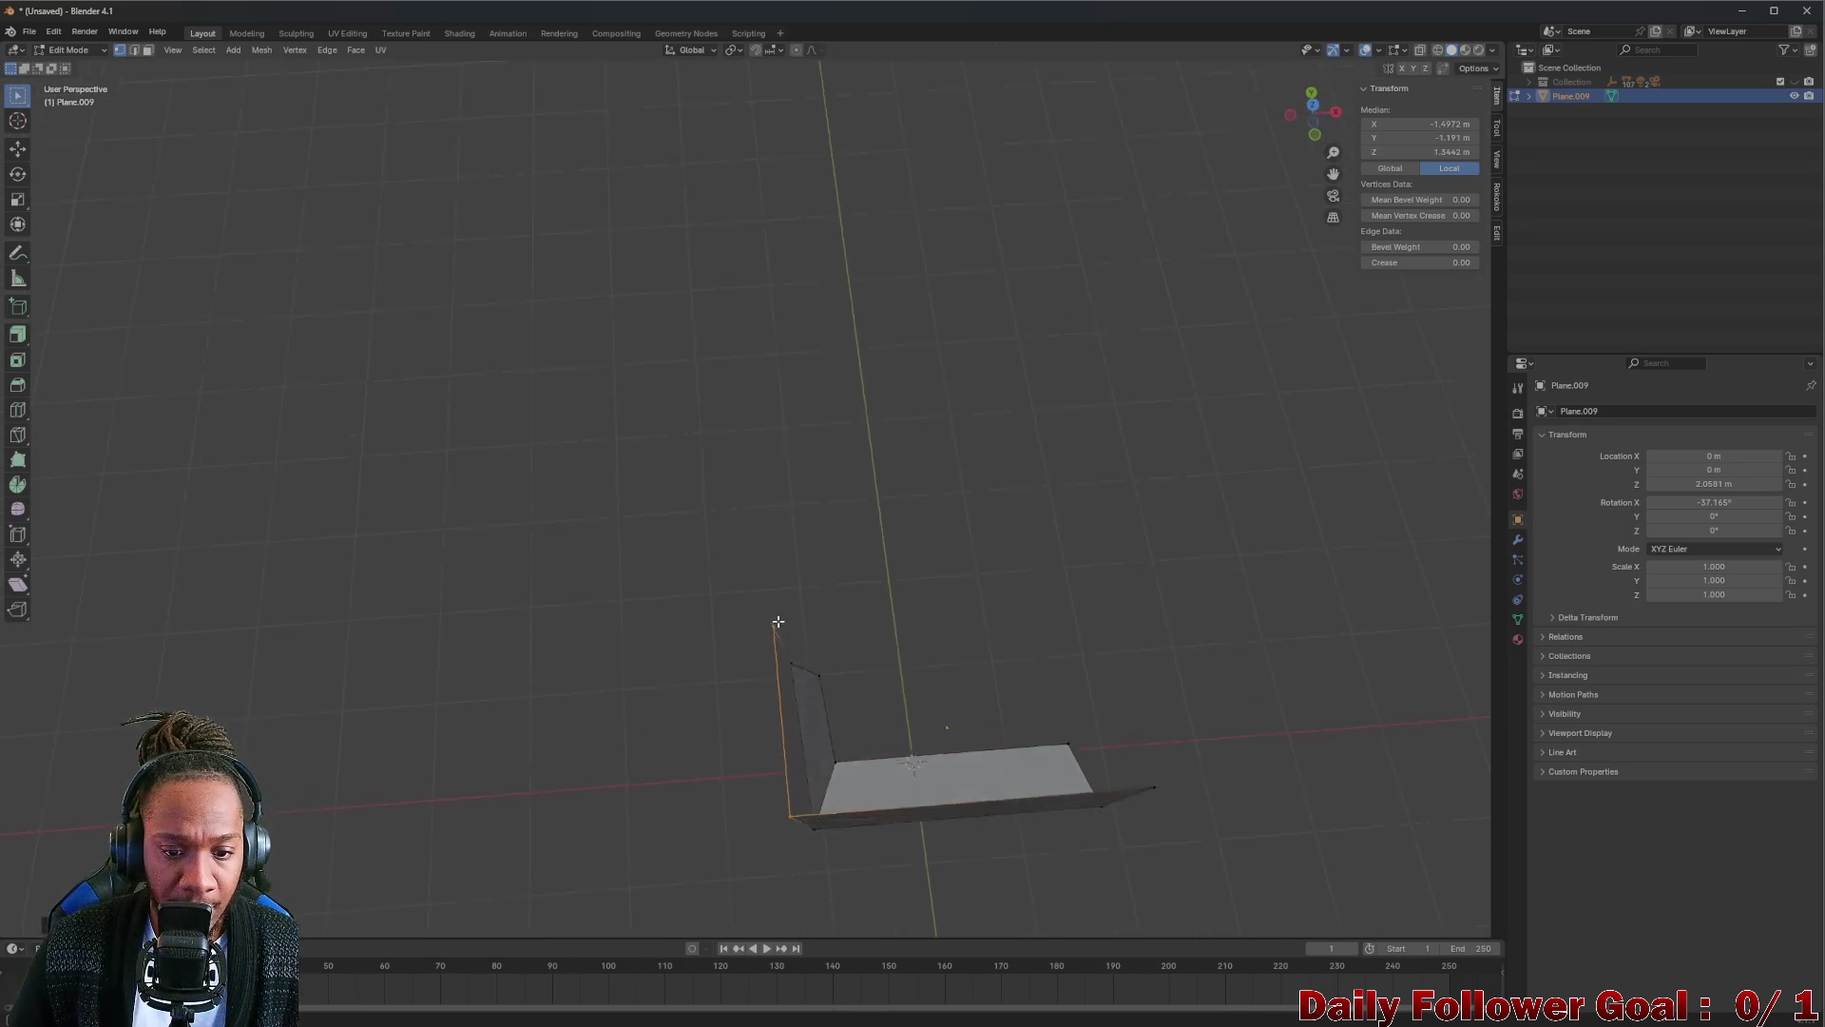
left_click(677, 640)
middle_click_drag(676, 641, 720, 641)
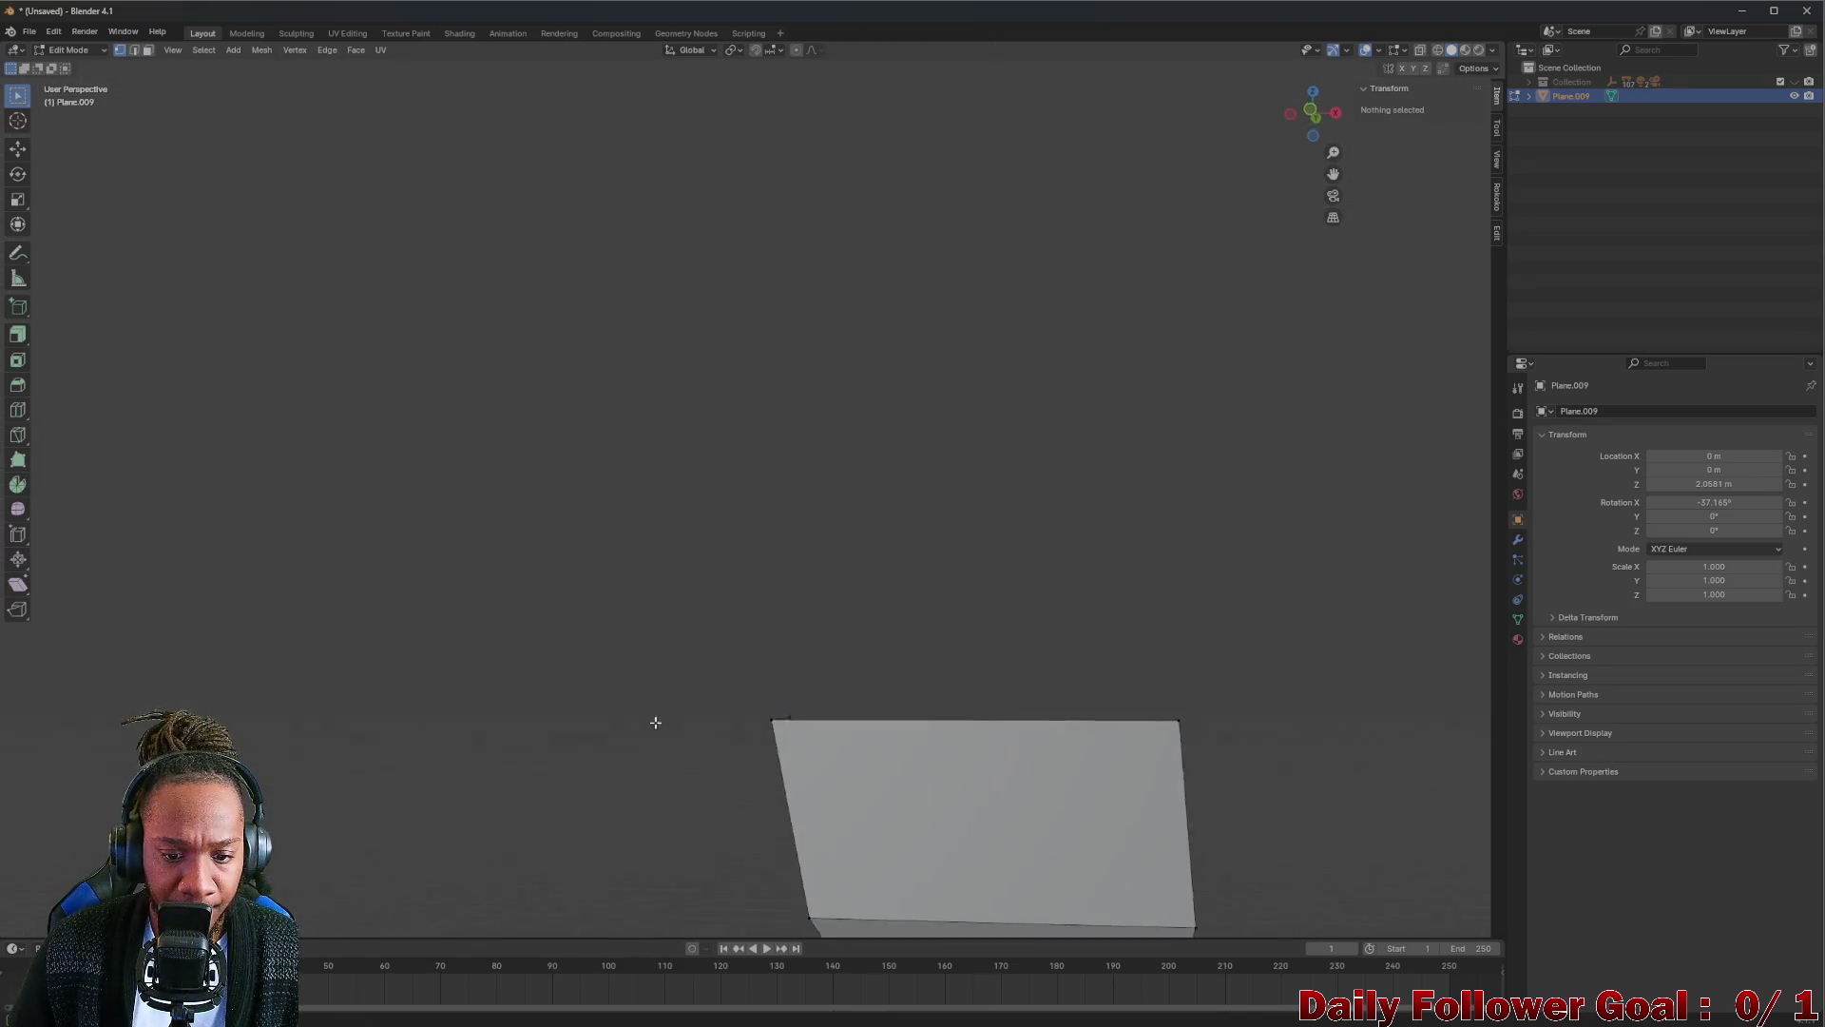
scroll(718, 640, "up", 2)
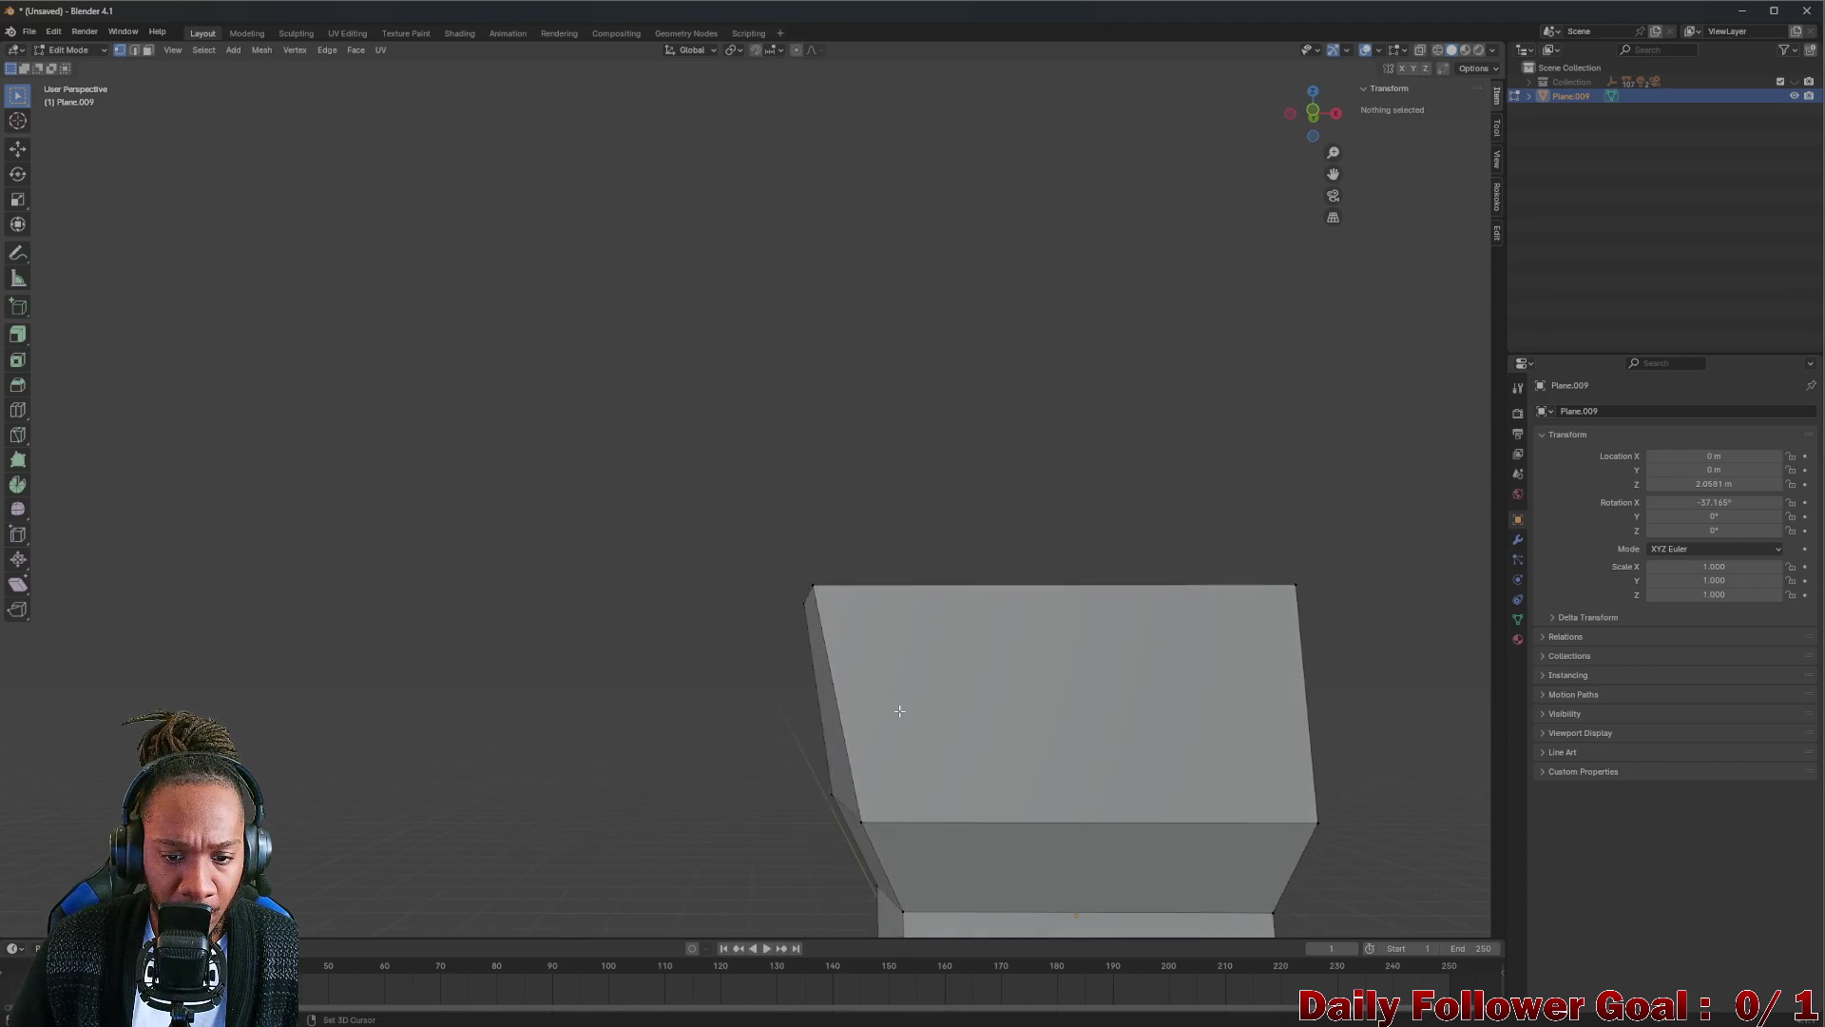
scroll(896, 713, "up", 1)
scroll(888, 641, "up", 1)
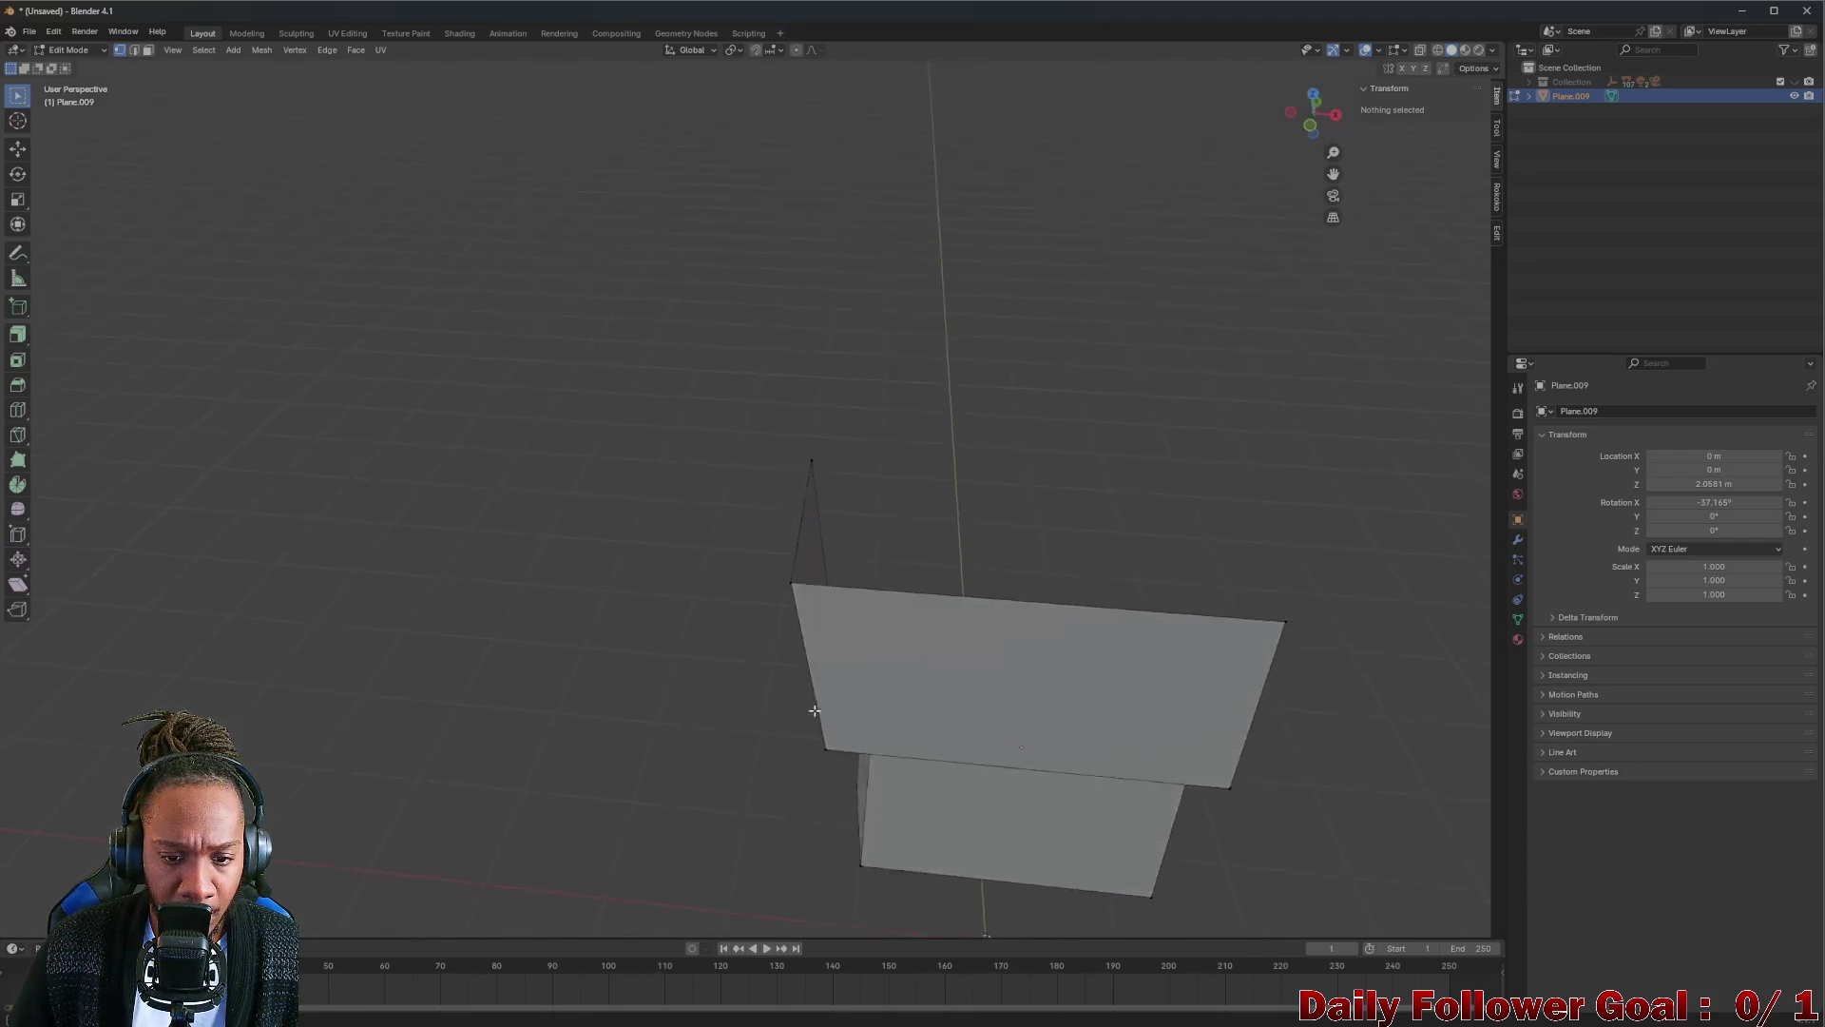